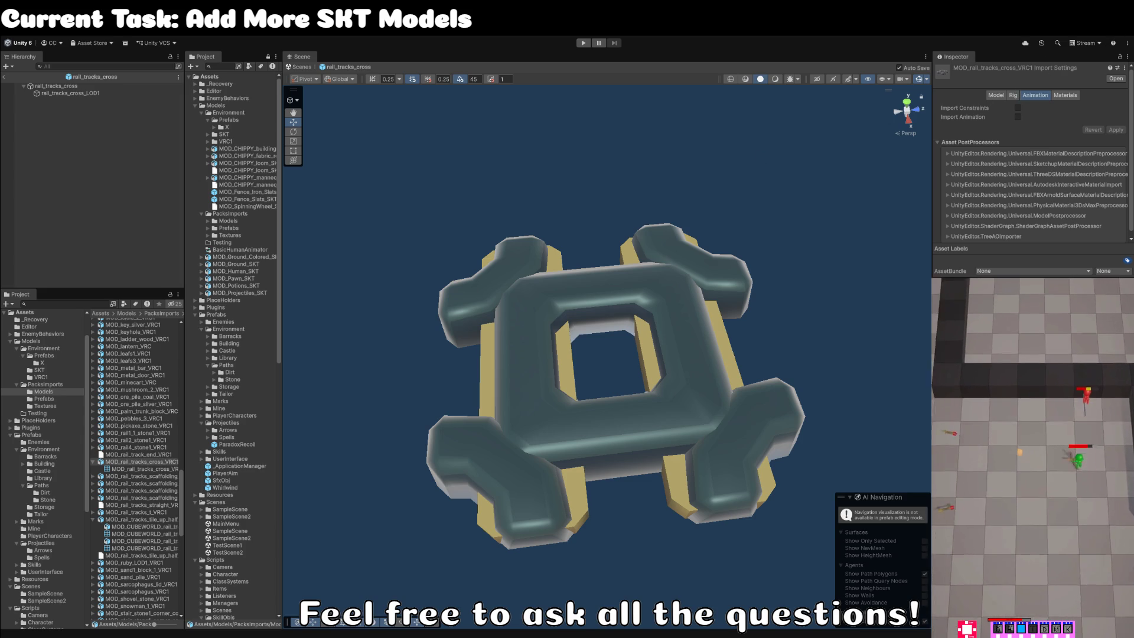
Open the rail_tracks_cross prefab and select its LOD1 child's empty Mesh field.
left_click(141, 461)
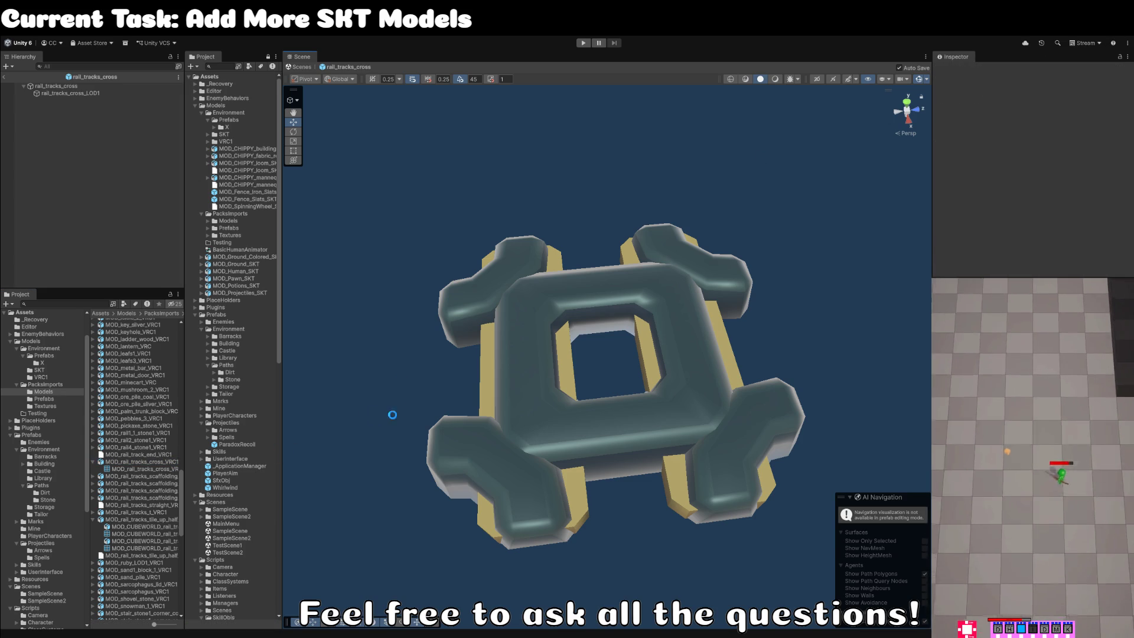
left_click(90, 93)
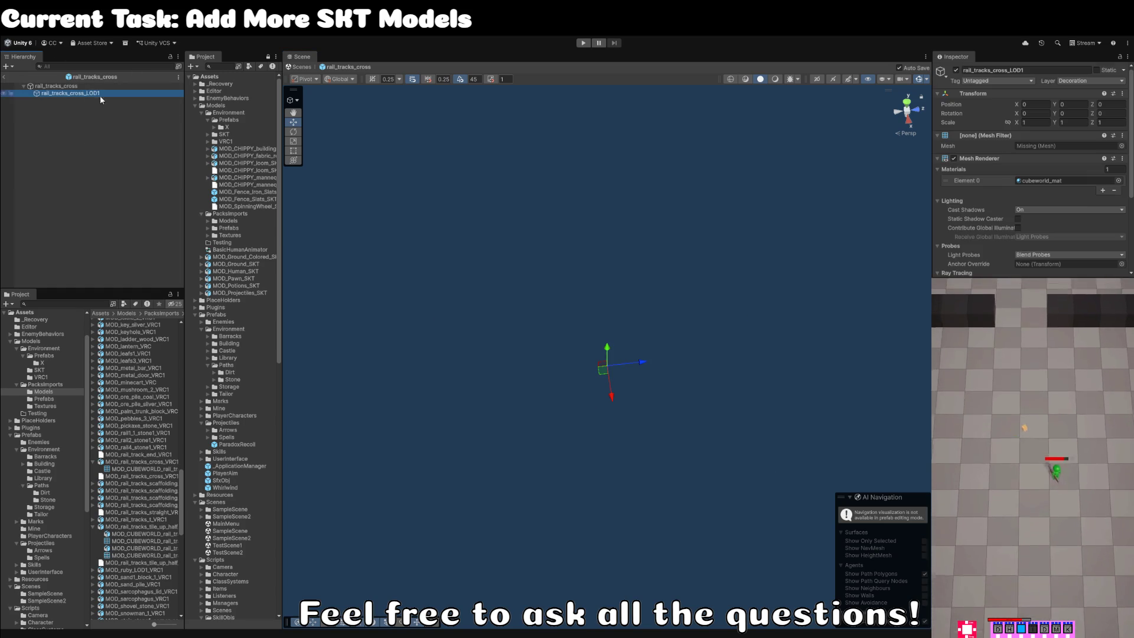
left_click(1121, 147)
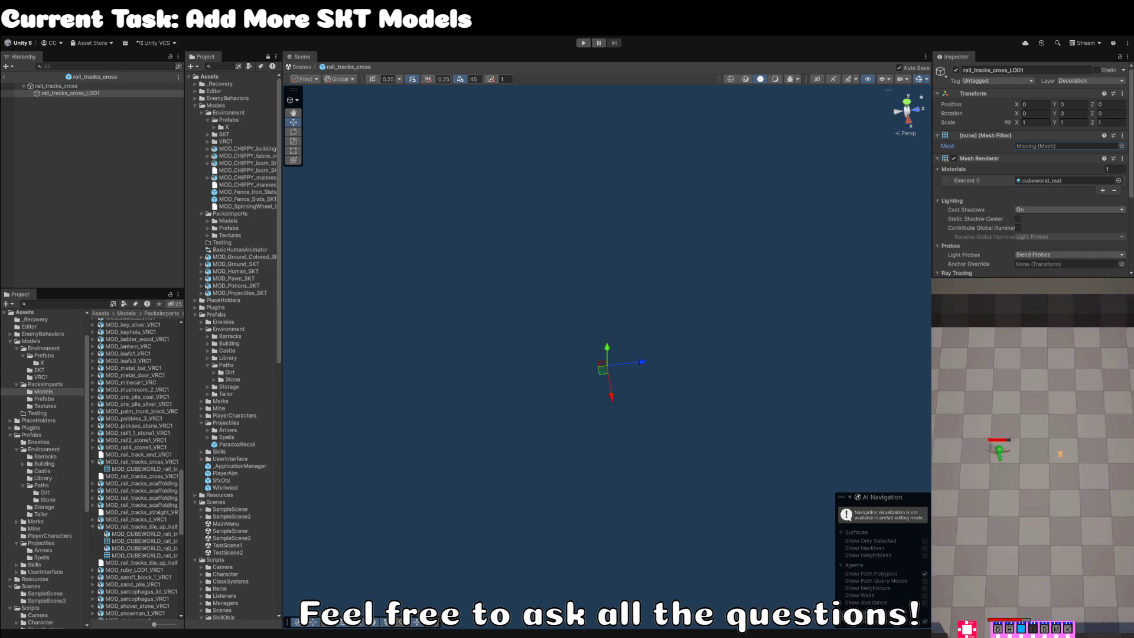
Assign the MOD_CUBEWORLD_rail_tracks_cross mesh to the LOD1 child and rename it Artwork.
left_click_drag(141, 469, 1069, 146)
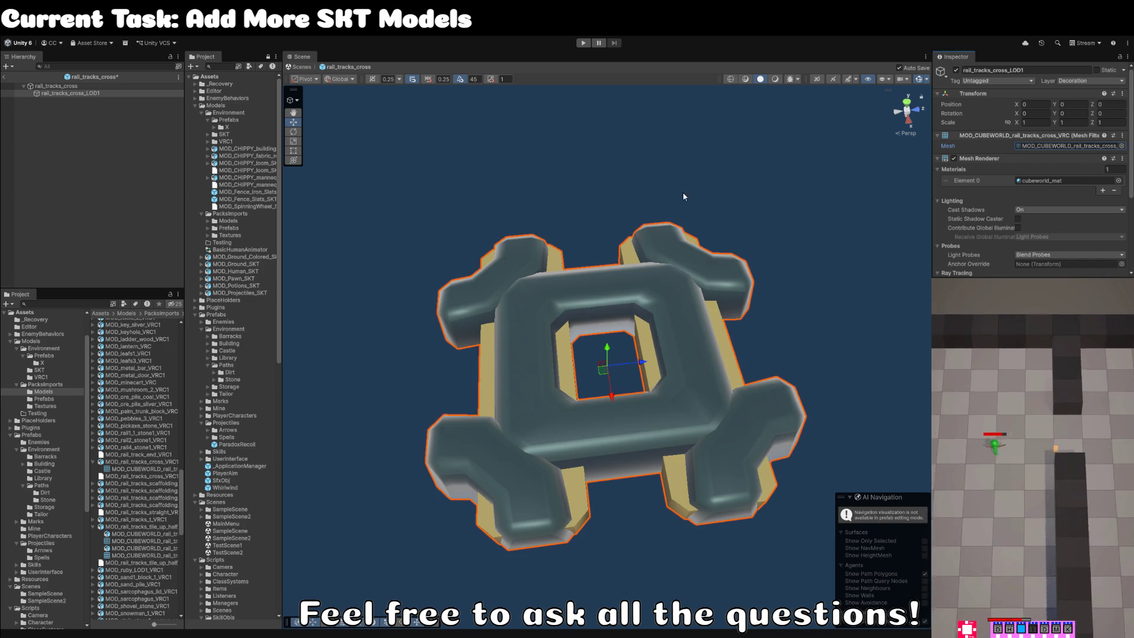
left_click(536, 156)
left_click(105, 92)
left_click(106, 93)
type("MOD_CUBEWORLD_rail_tracks_ramp_VRC")
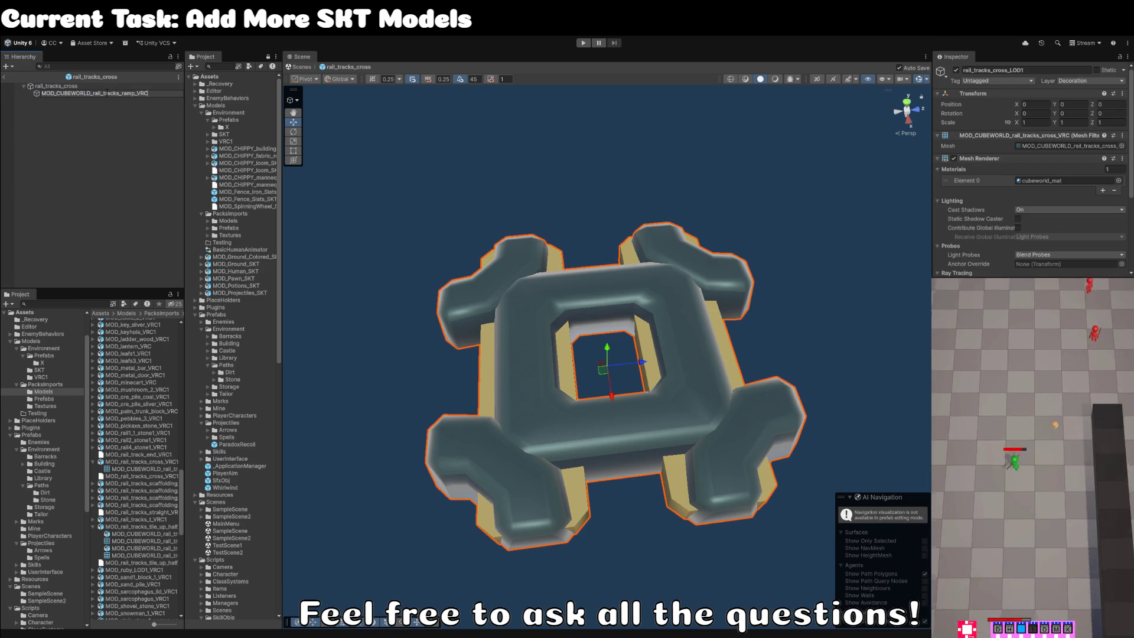
key("ctrl+a")
key("BackSpace")
type("al")
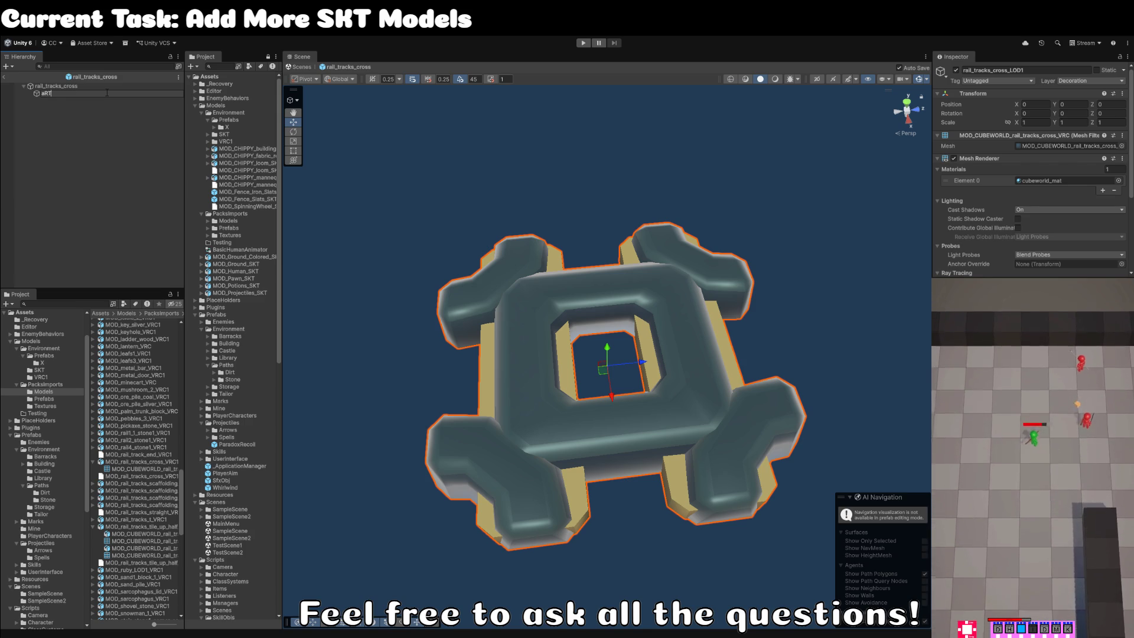
key("BackSpace")
key("BackSpace")
type("Al")
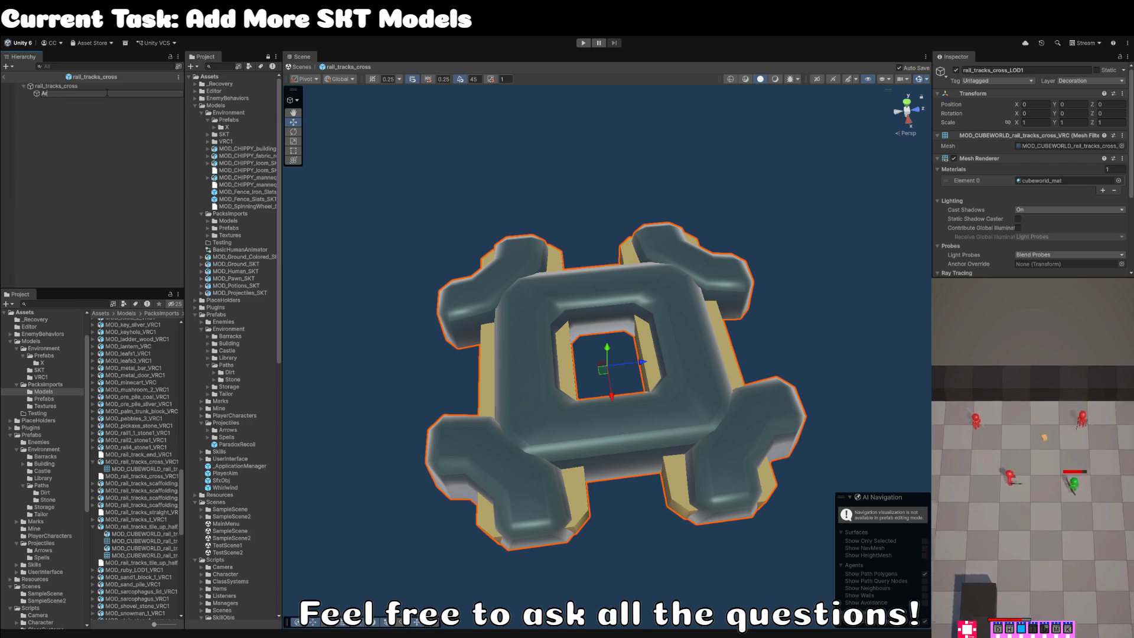
type("t")
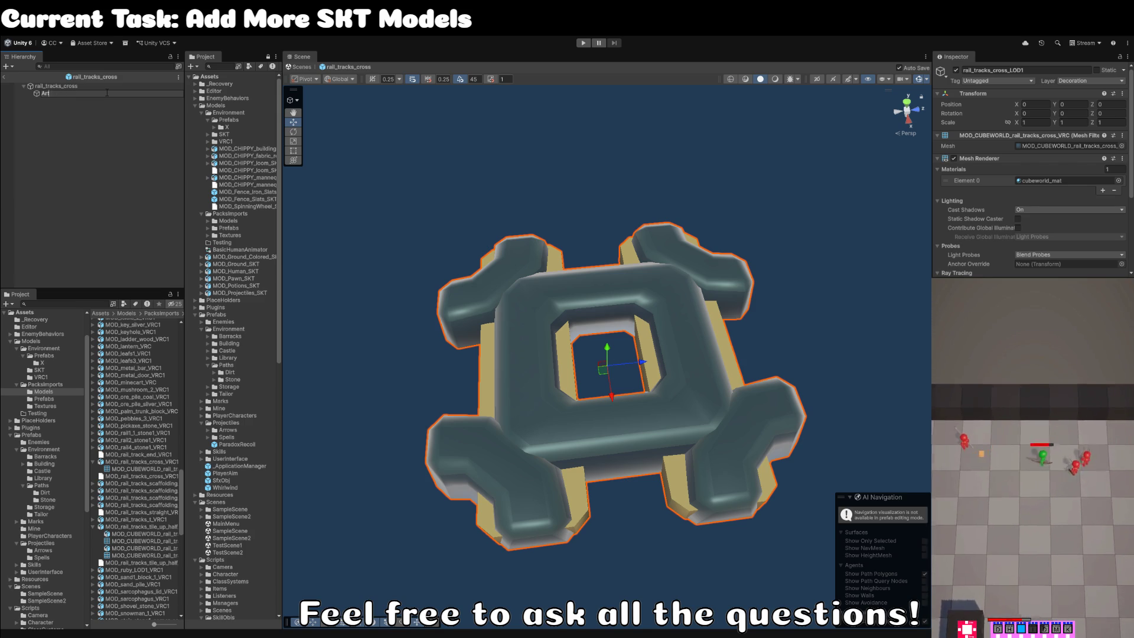
type("ok")
key("Return")
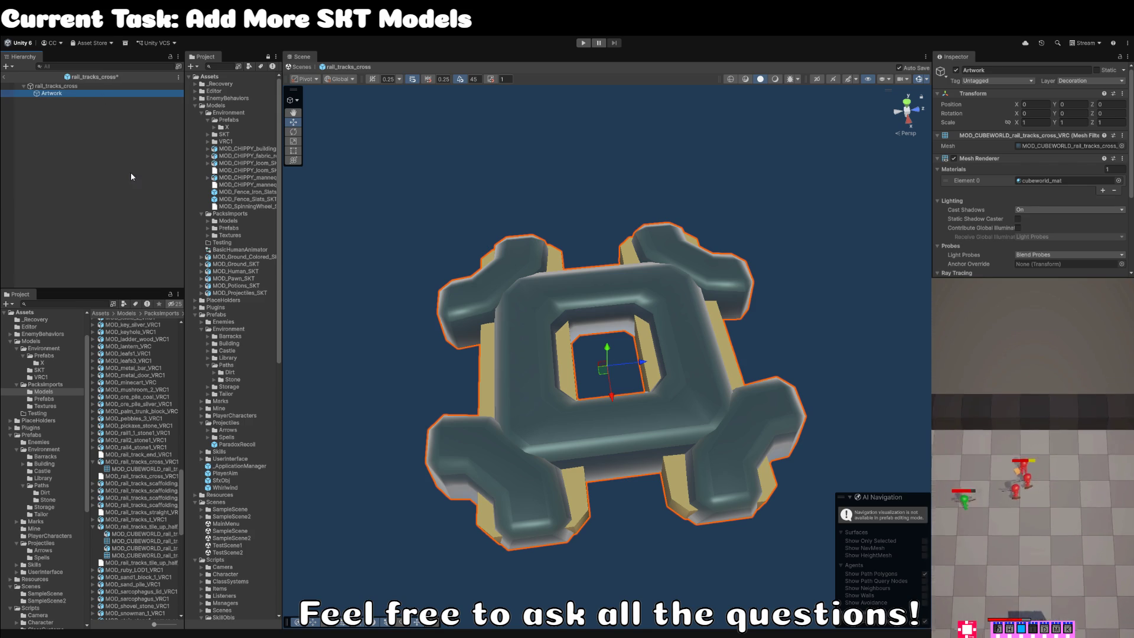
left_click(727, 195)
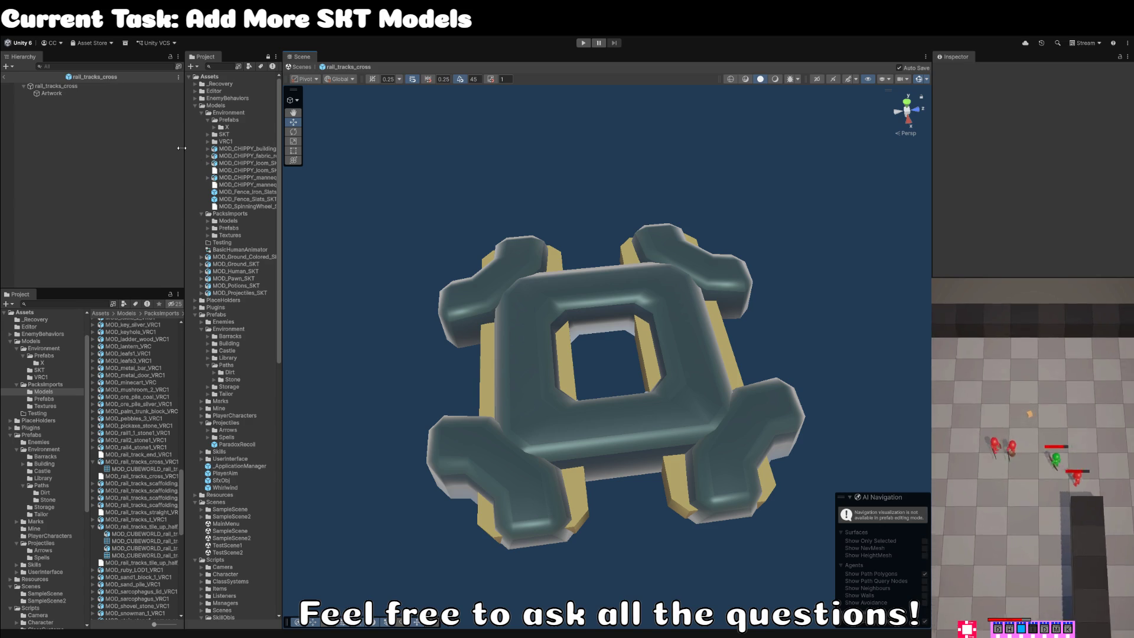
Exit prefab mode and move the rail cross prefab into the Prefabs/Mine folder.
left_click(4, 77)
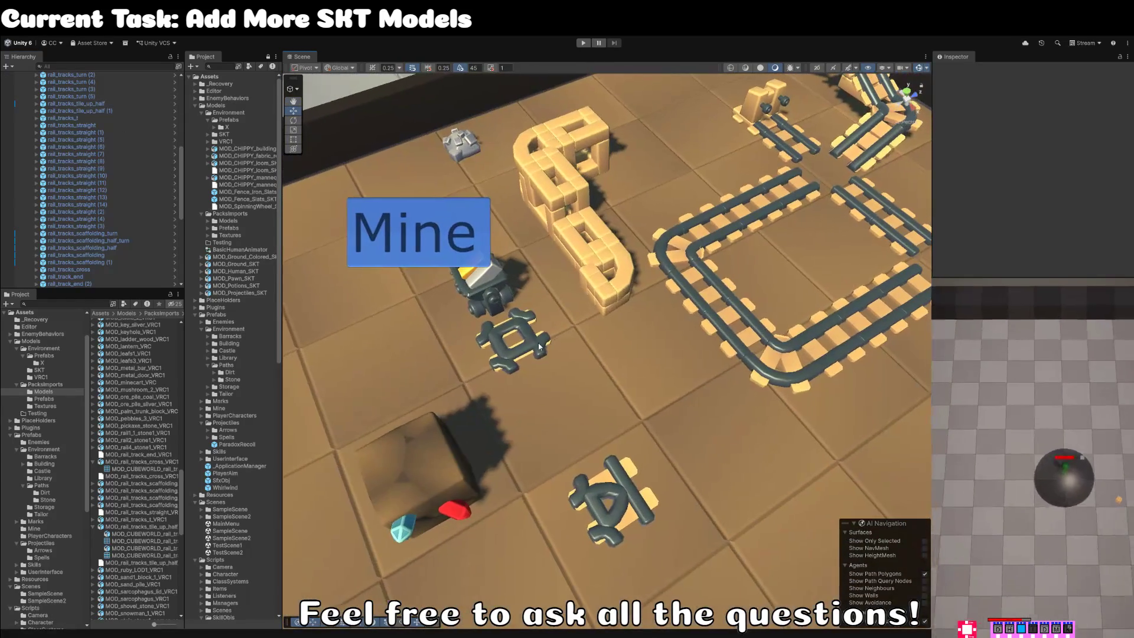
left_click(529, 342)
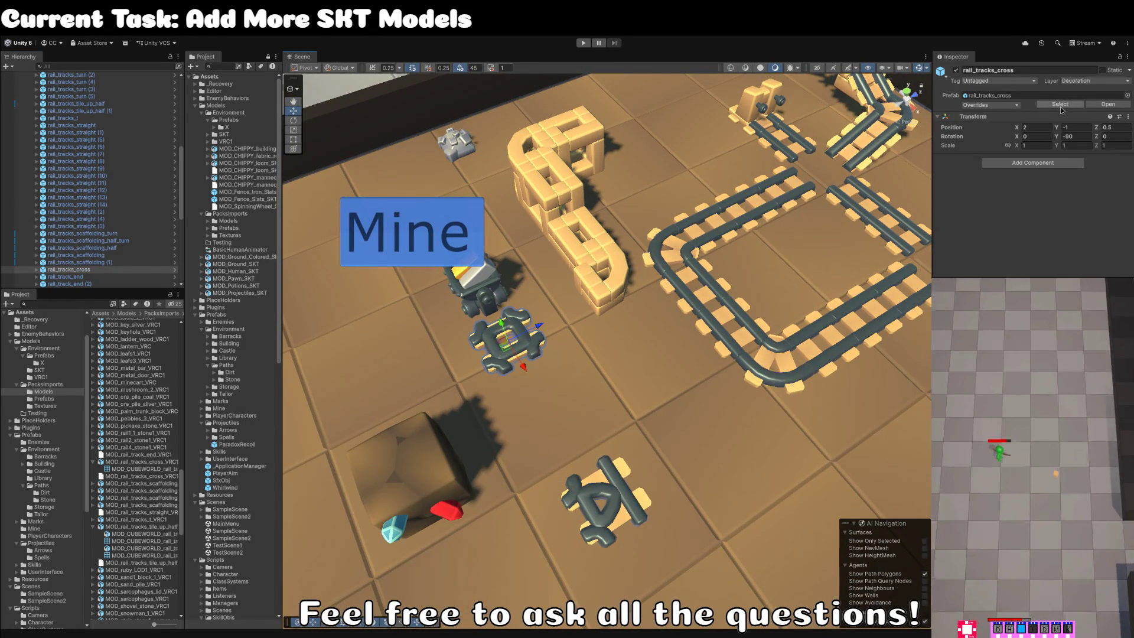
left_click(1060, 104)
mouse_move(123, 469)
left_mouse_down()
mouse_move(59, 498)
mouse_move(44, 472)
mouse_move(45, 530)
left_mouse_up()
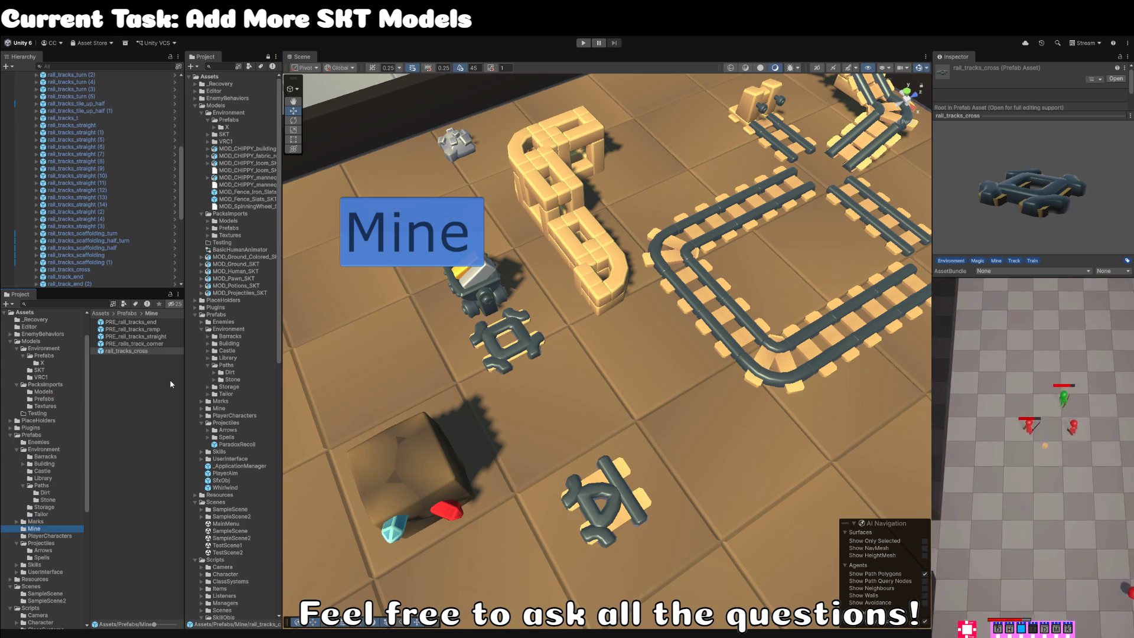
Rename the rail cross prefab to PRE_rail_tracks_cross.
left_click(151, 353)
key("F2")
key("BackSpace")
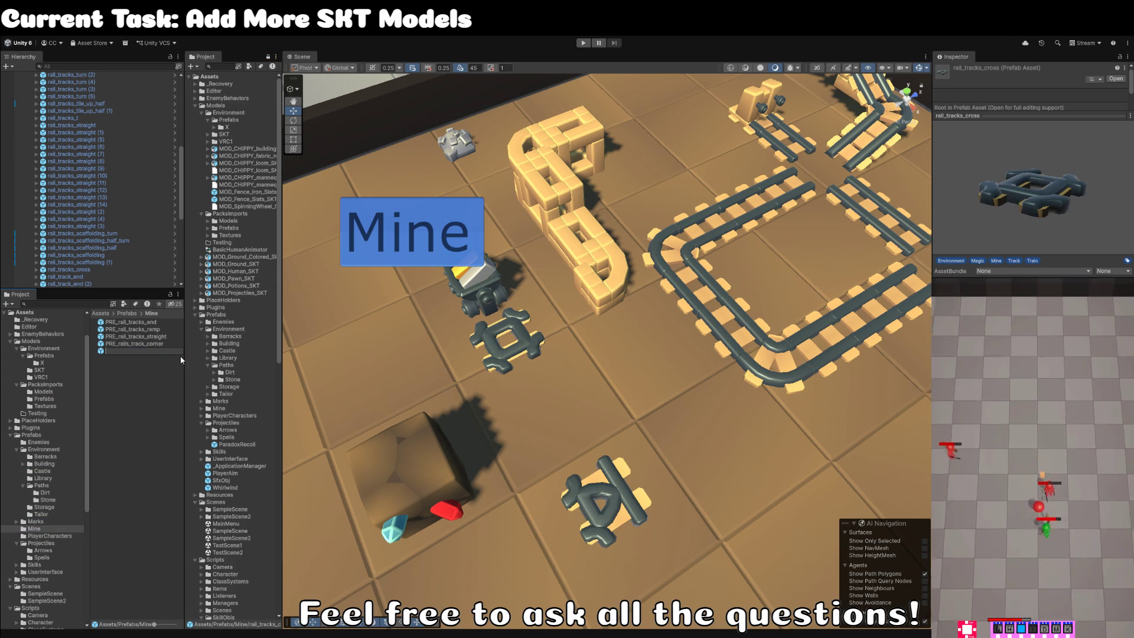
type("PRE_")
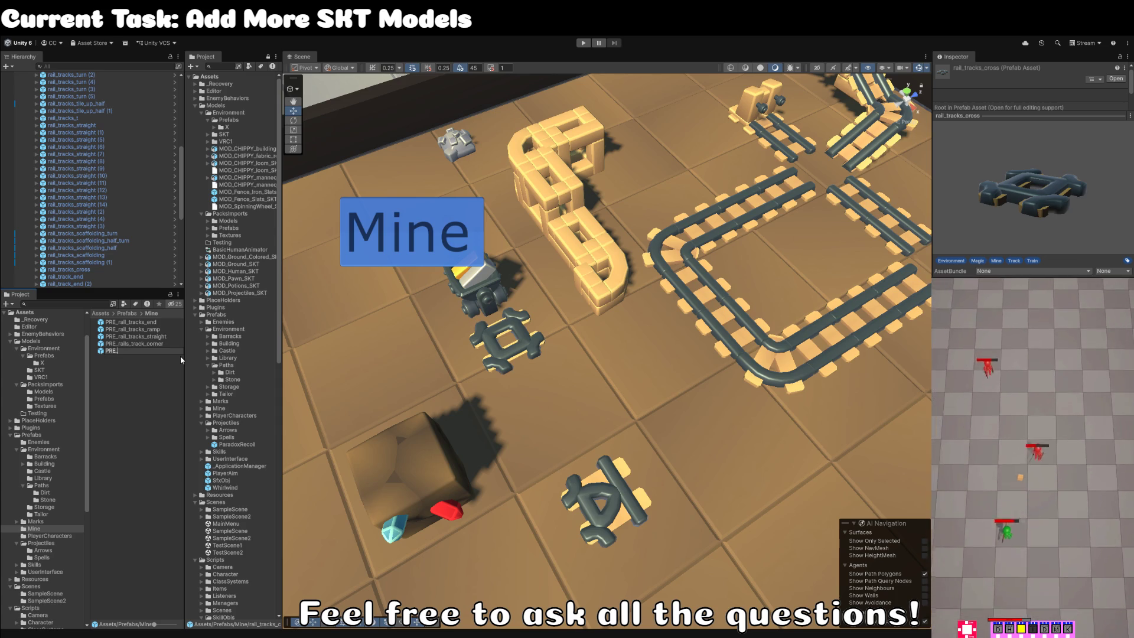
type("rail")
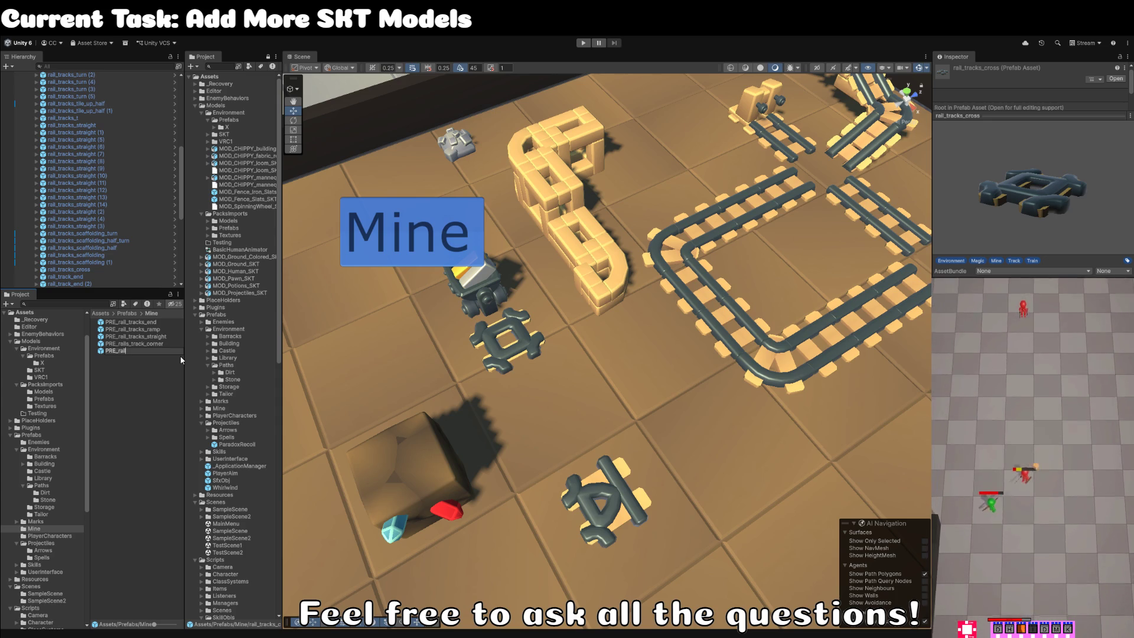
type("_tracks")
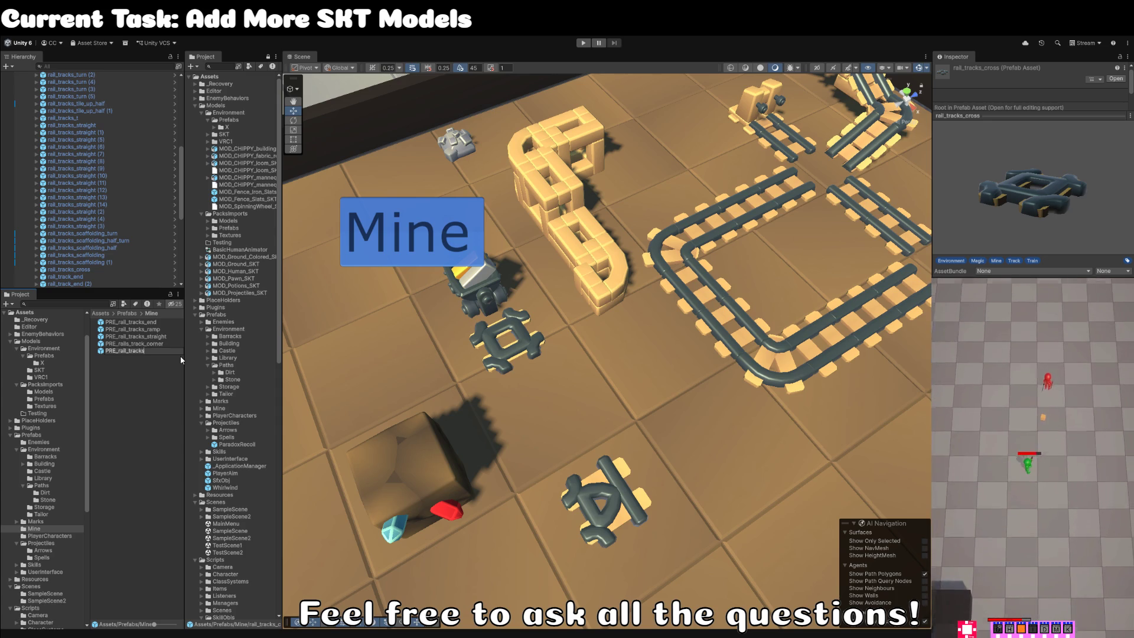
type("_cross")
key("Return")
Fix the corner prefab's name to PRE_rail_tracks_corner by removing the extra 's'.
left_click(159, 344)
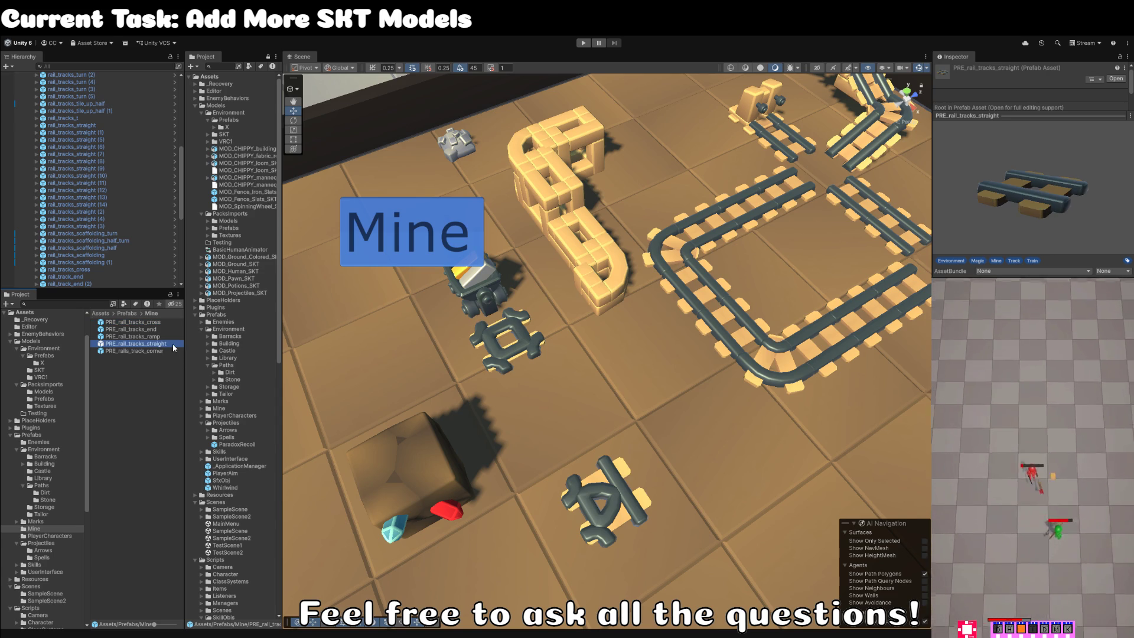
left_click(175, 345)
left_click(165, 351)
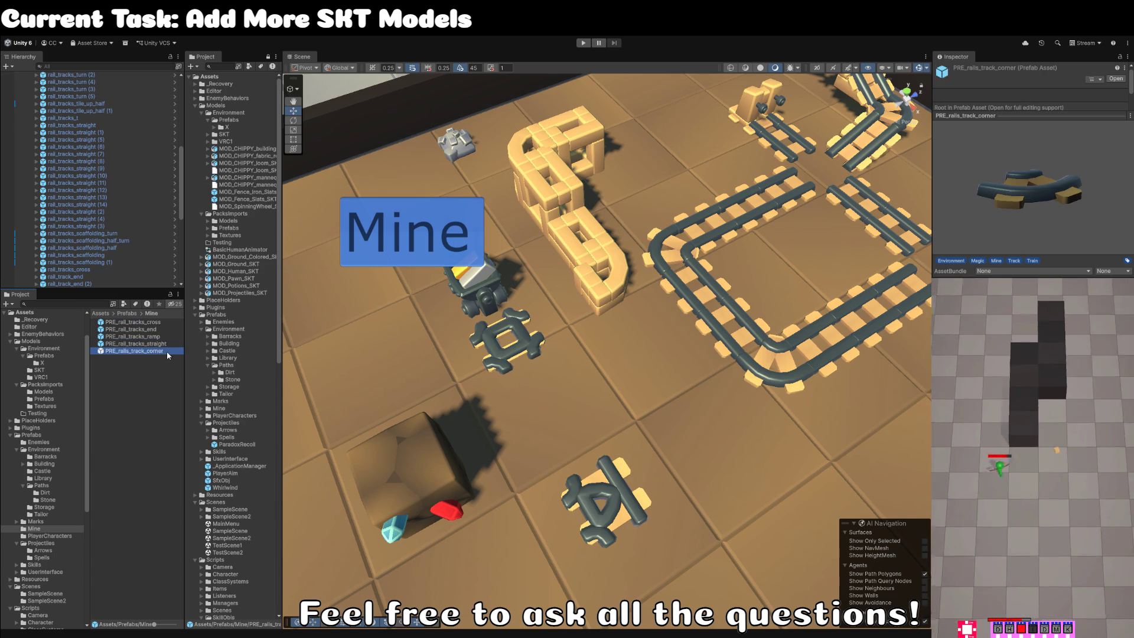
left_click(168, 352)
left_click(168, 352)
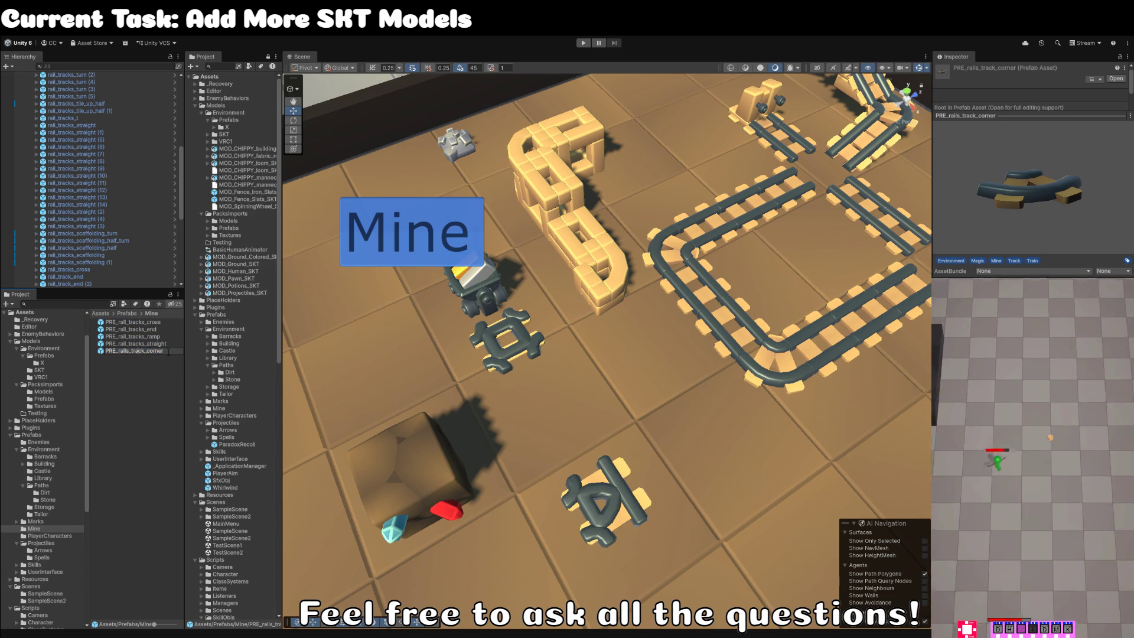
key("BackSpace")
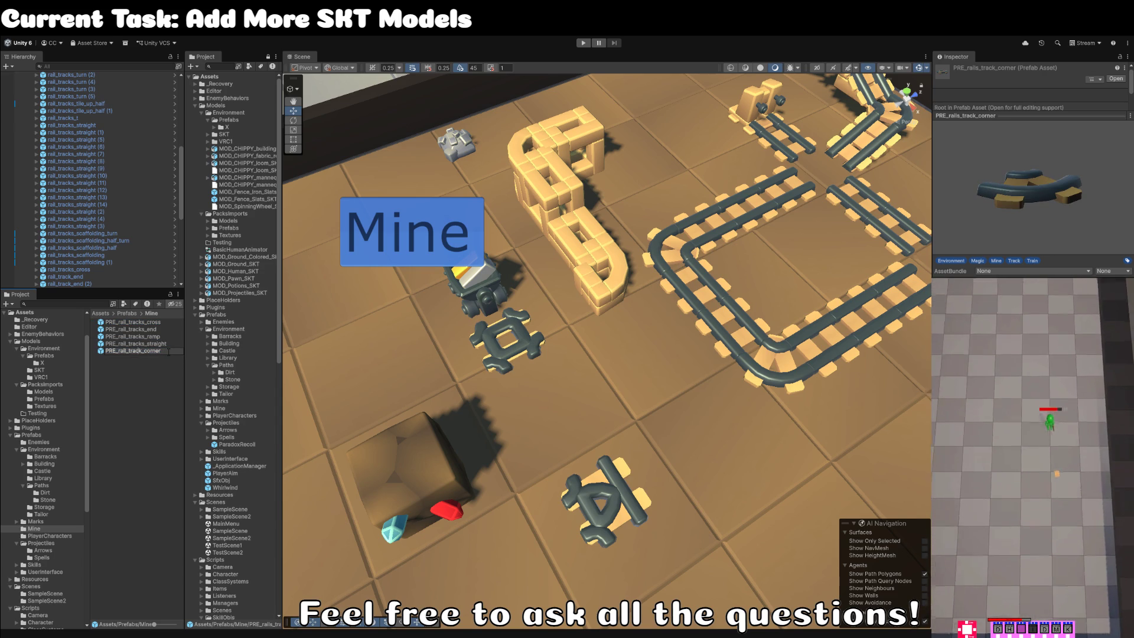
type("s")
key("Return")
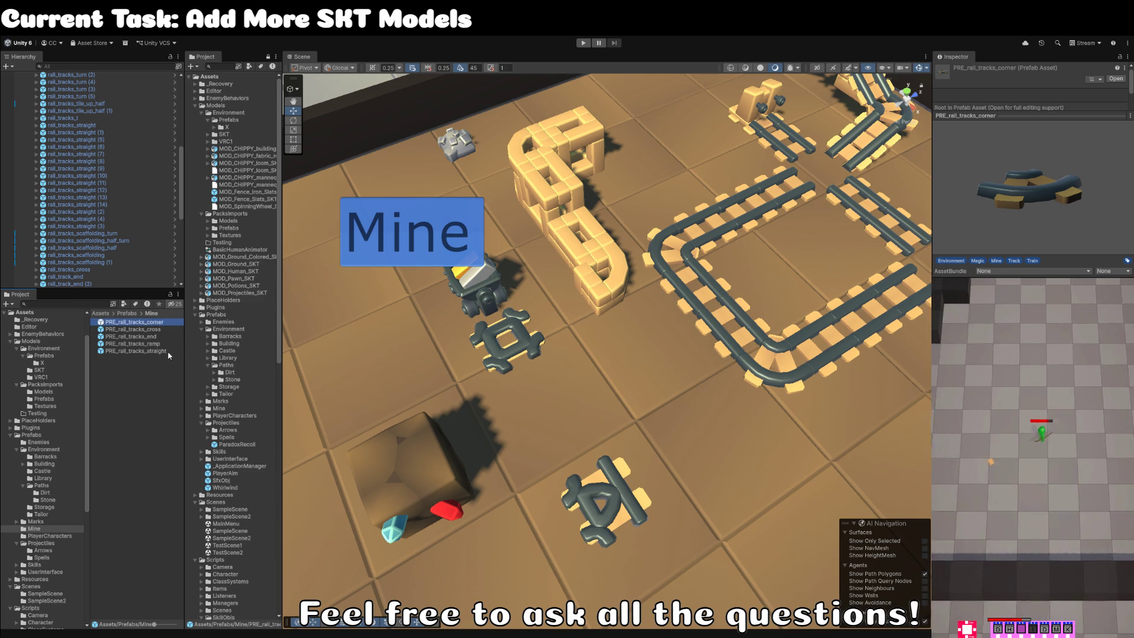
left_click(524, 350)
Move the cross piece onto the upper-right track junction.
mouse_move(514, 349)
left_mouse_down()
mouse_move(647, 248)
mouse_move(835, 168)
mouse_move(821, 179)
left_mouse_up()
key("f")
scroll(768, 177, "down", 5)
left_click(687, 150)
scroll(691, 155, "down", 2)
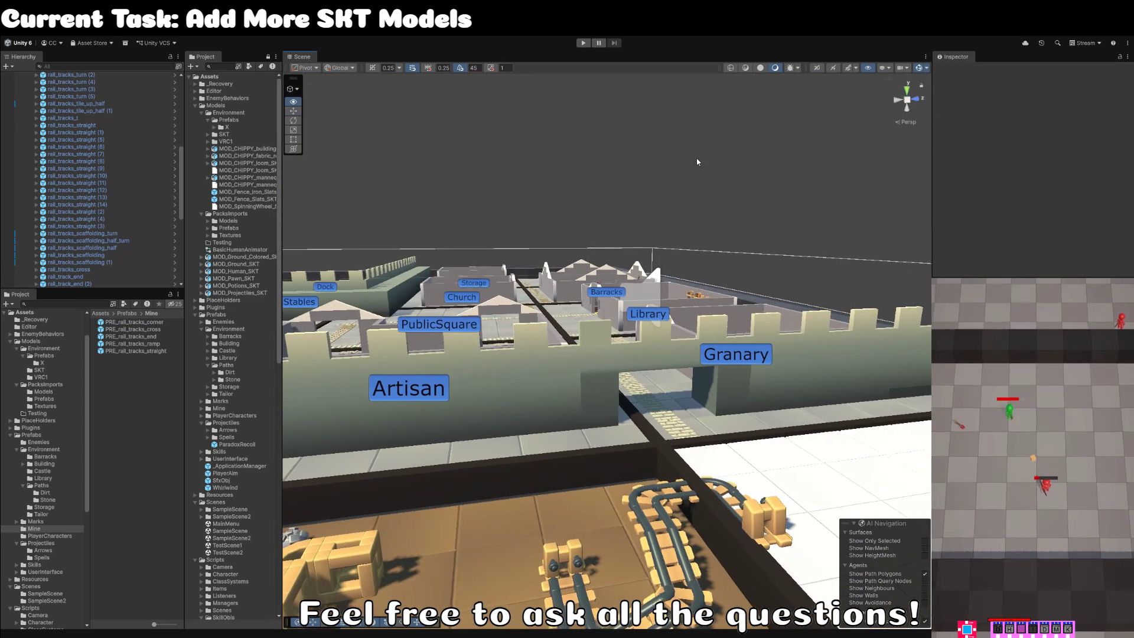
left_click_drag(691, 171, 675, 247)
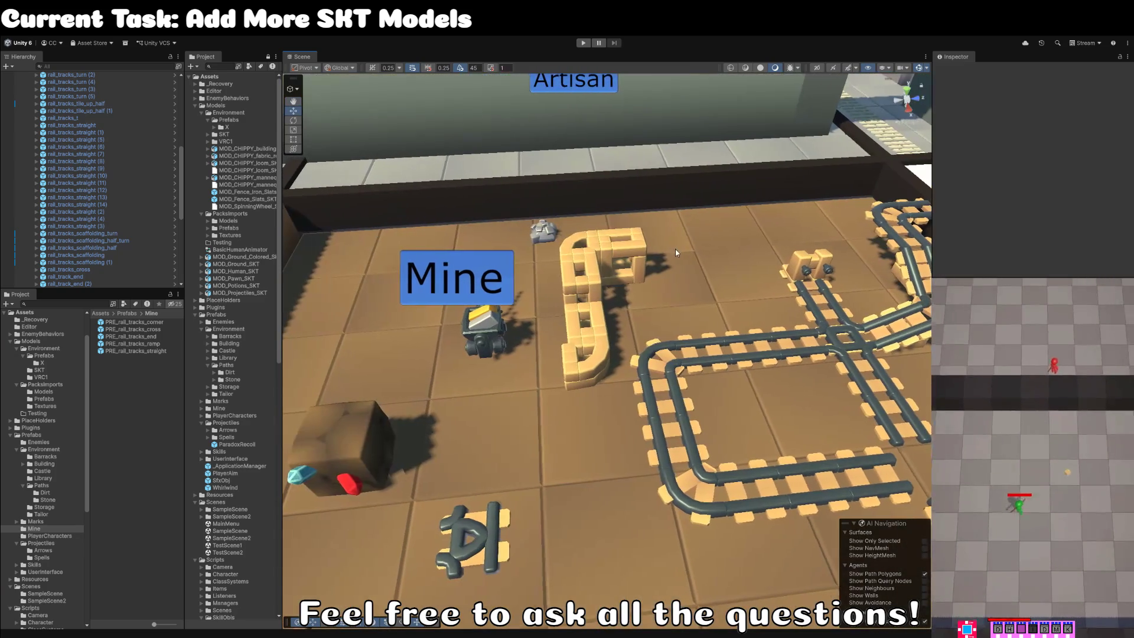
Move the T-junction's rail_tracks_t prefab into the Prefabs/Mine folder.
left_click(487, 541)
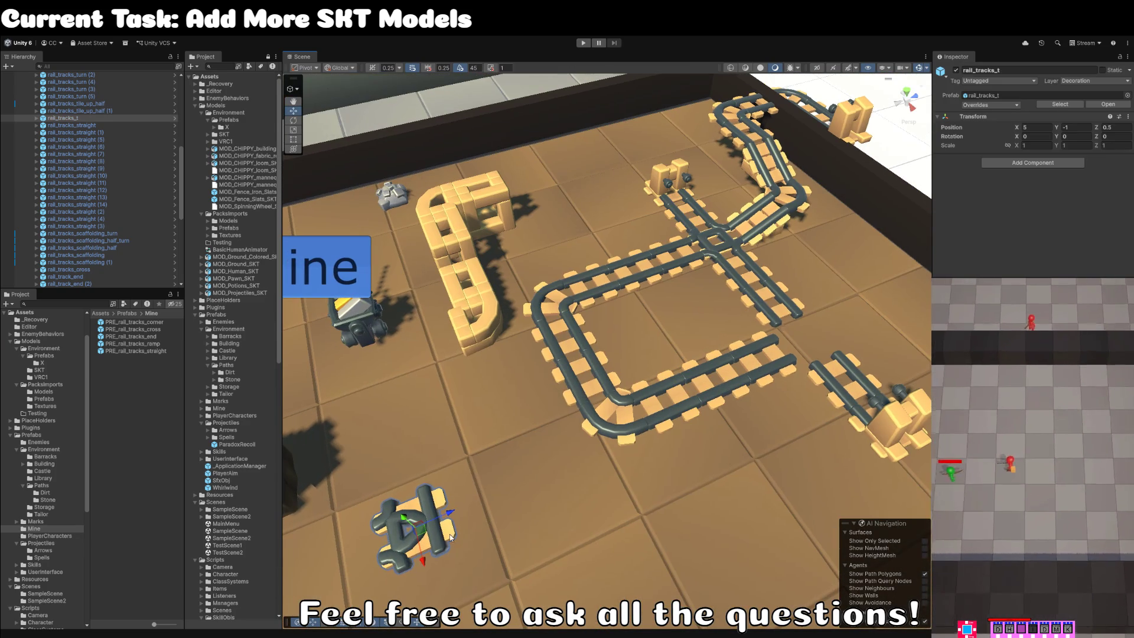
left_click(1061, 104)
left_click(133, 462)
left_click(132, 469)
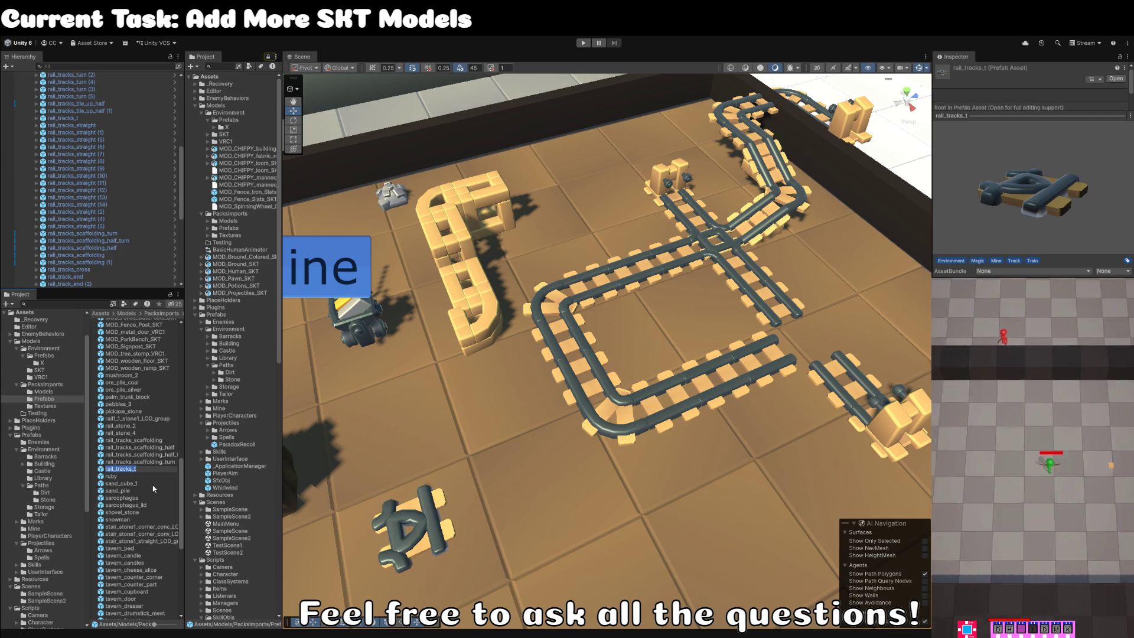
key("Escape")
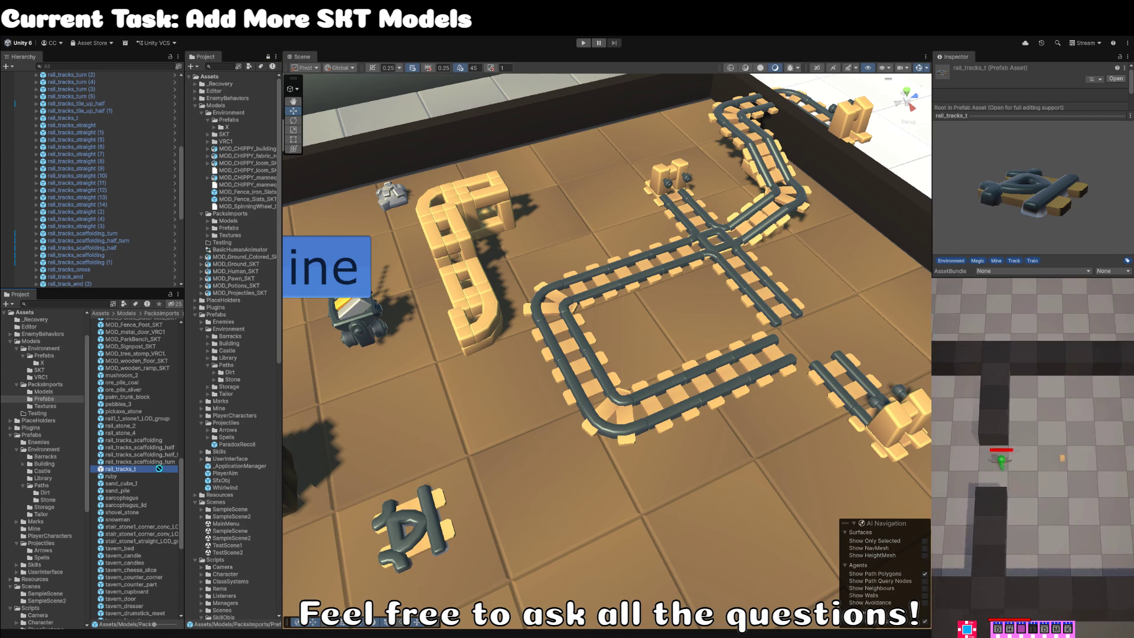
mouse_move(54, 525)
left_mouse_down()
mouse_move(54, 561)
mouse_move(47, 528)
left_mouse_up()
left_click(47, 527)
Rename it PRE_rail_tracks_t and open it for prefab editing.
left_click(142, 359)
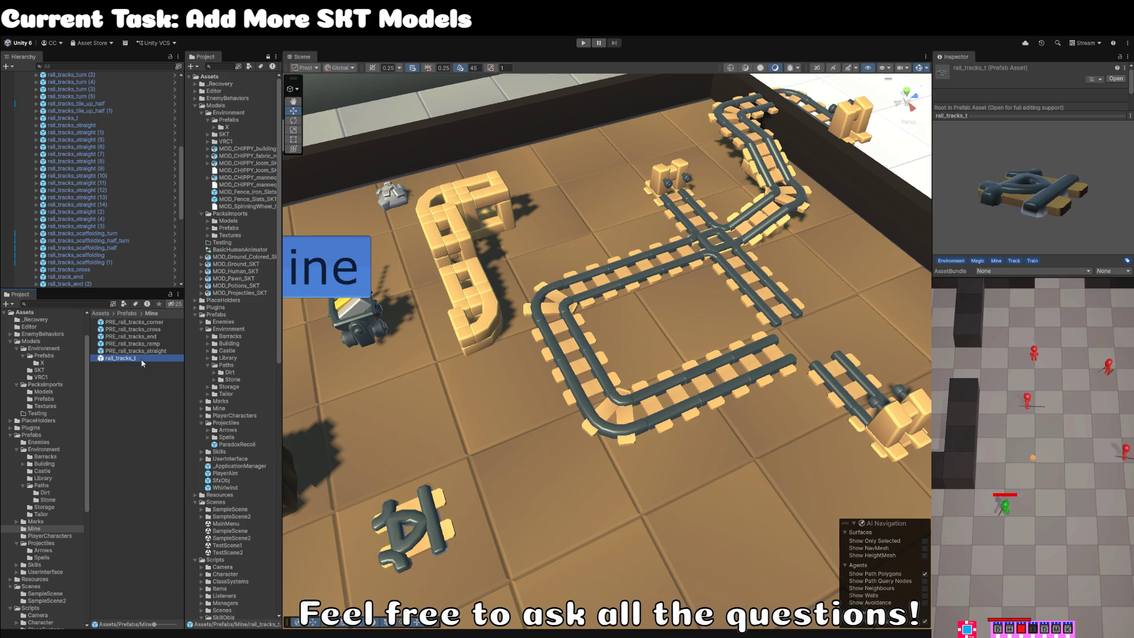
type("PRE_rail_tracks_t")
key("Return")
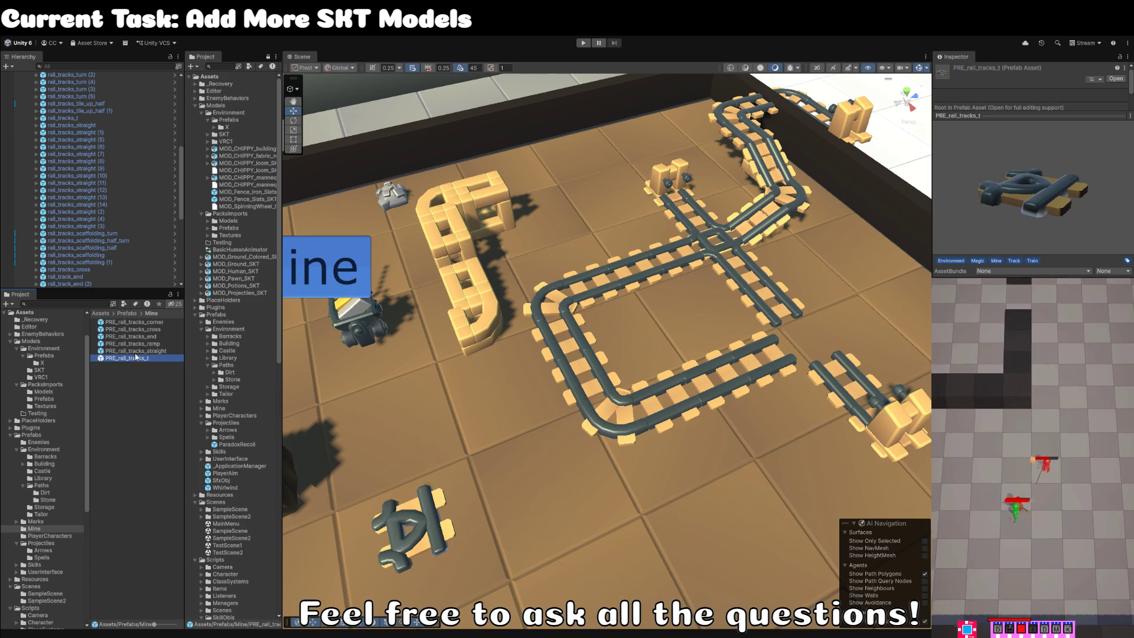
double_click(138, 358)
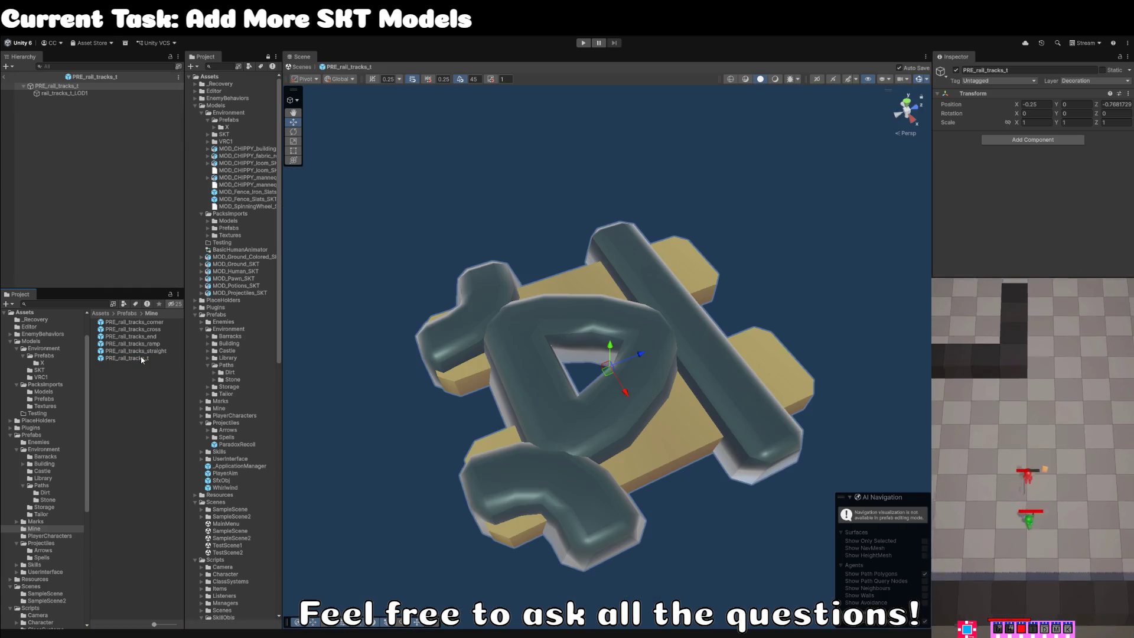
Check which mesh the prefab's LOD1 child uses.
left_click(71, 94)
left_click(1057, 146)
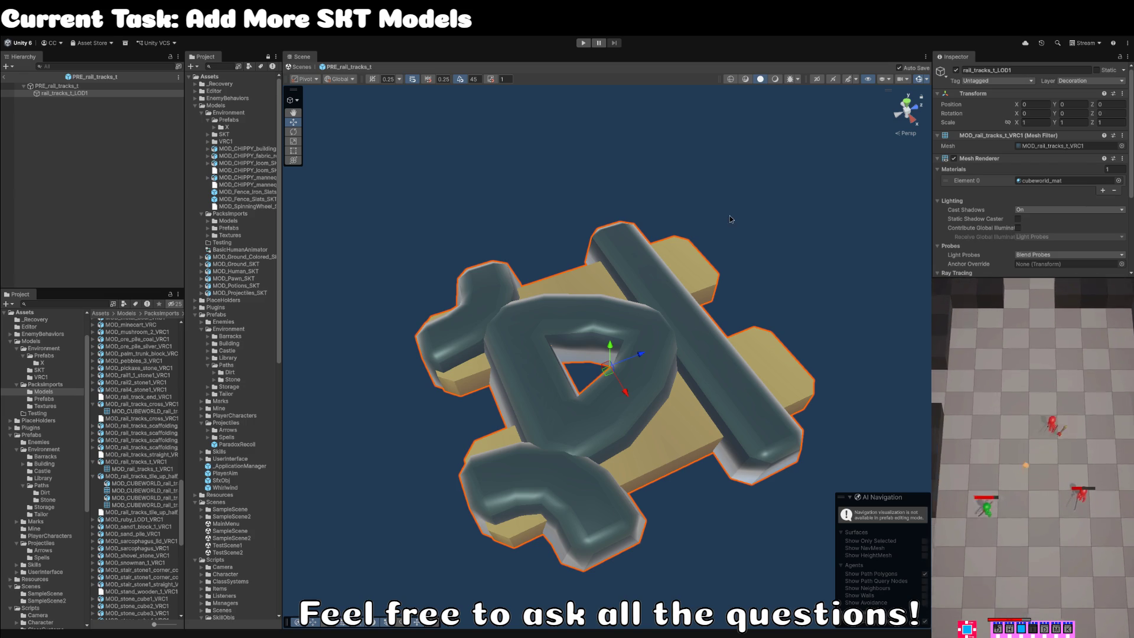
left_click(1058, 146)
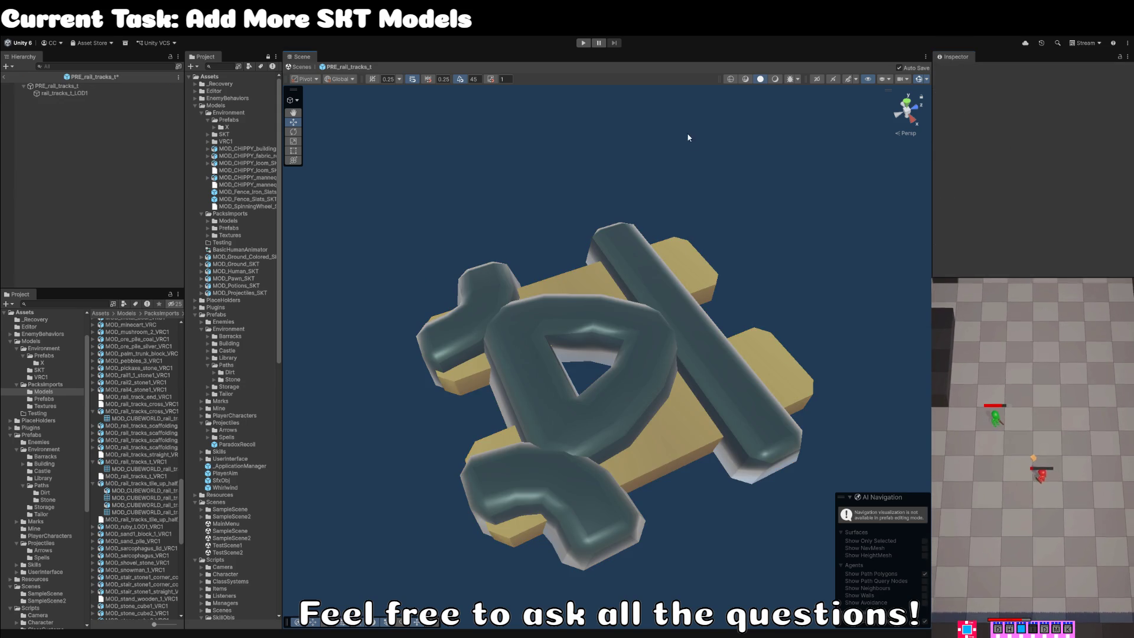
left_click(367, 172)
Rename the LOD1 track mesh child to Artwork.
left_click(84, 94)
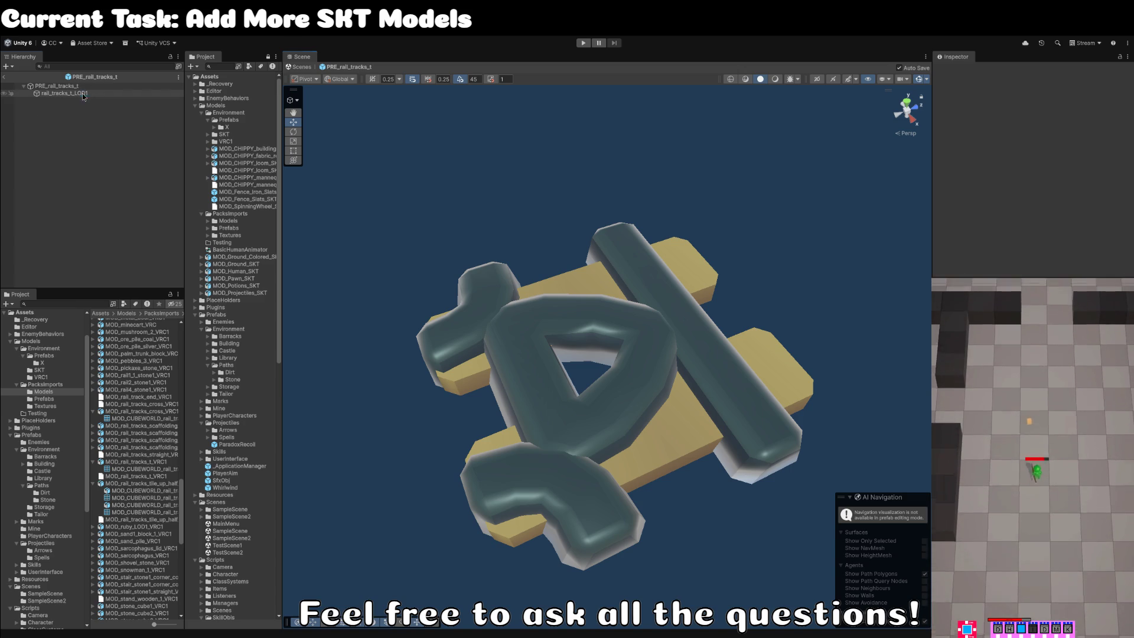
left_click(94, 93)
key("BackSpace")
type("Artwork")
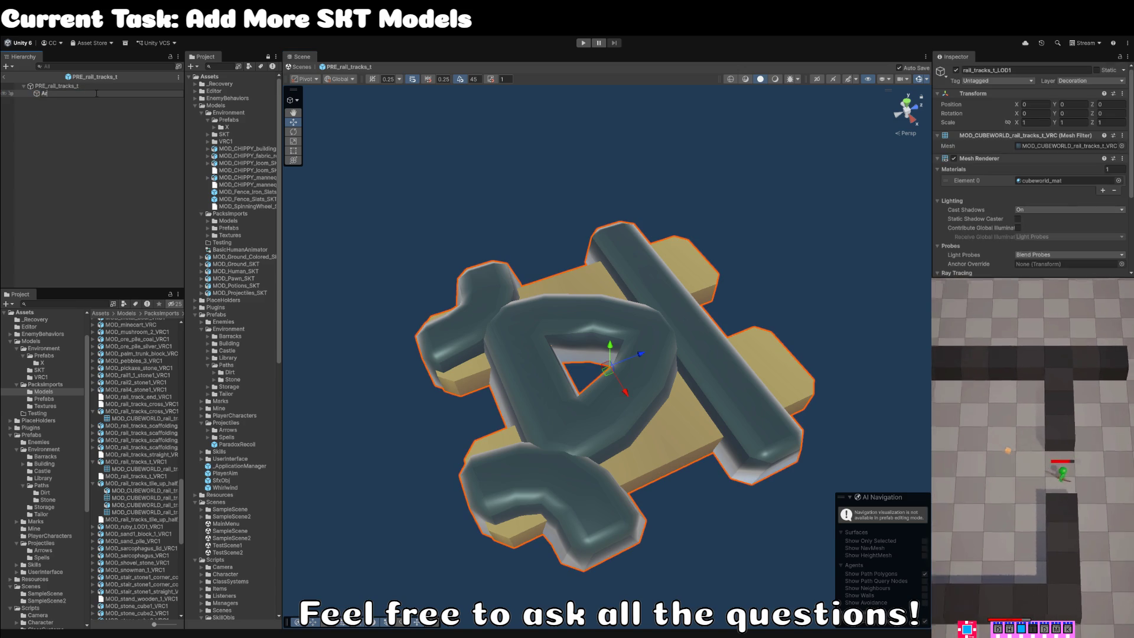
key("Return")
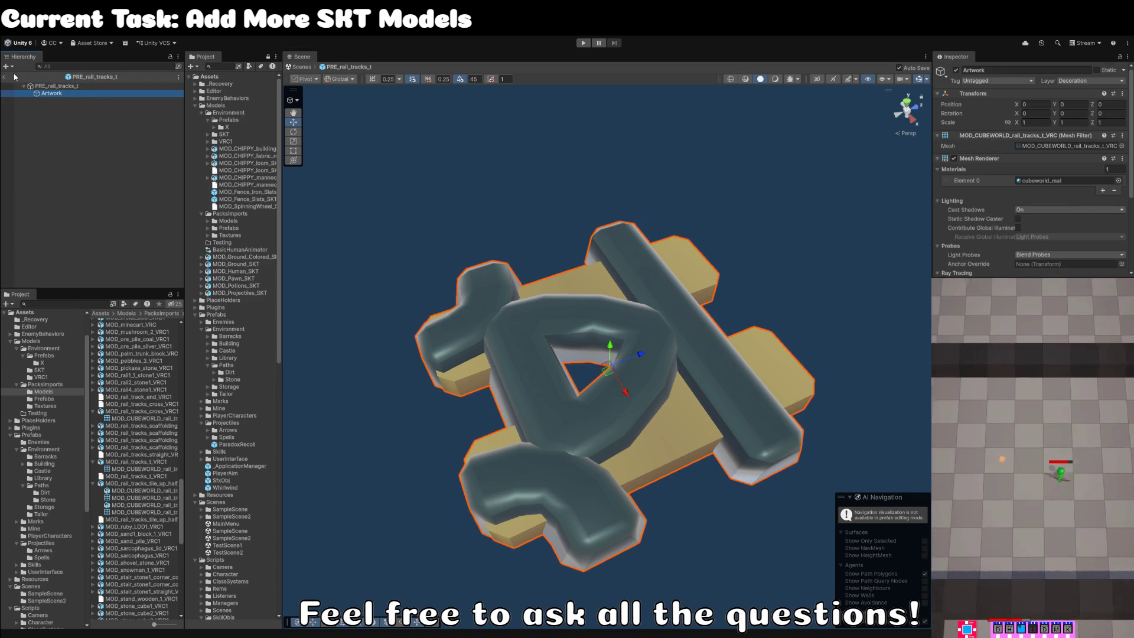
Exit prefab mode and ping the track piece's prefab asset in the Project.
left_click(5, 77)
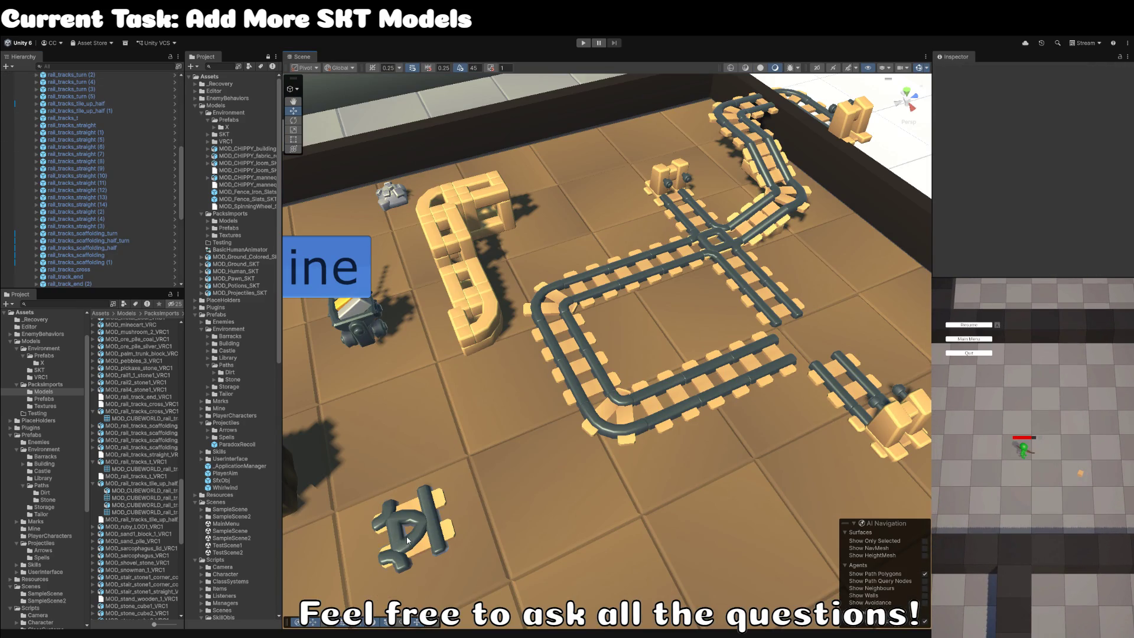
left_click(406, 536)
left_click(1061, 104)
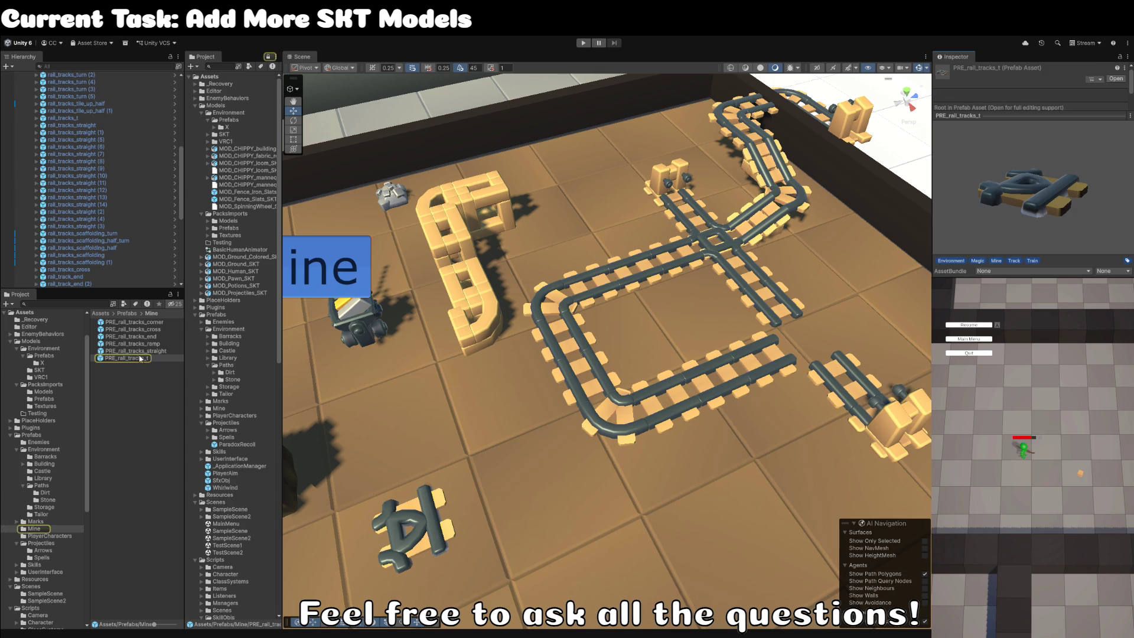
Rename the Artwork mesh's model asset to MOD_CUBEWORLD_rail_tracks_t_VRC.
left_click(383, 548)
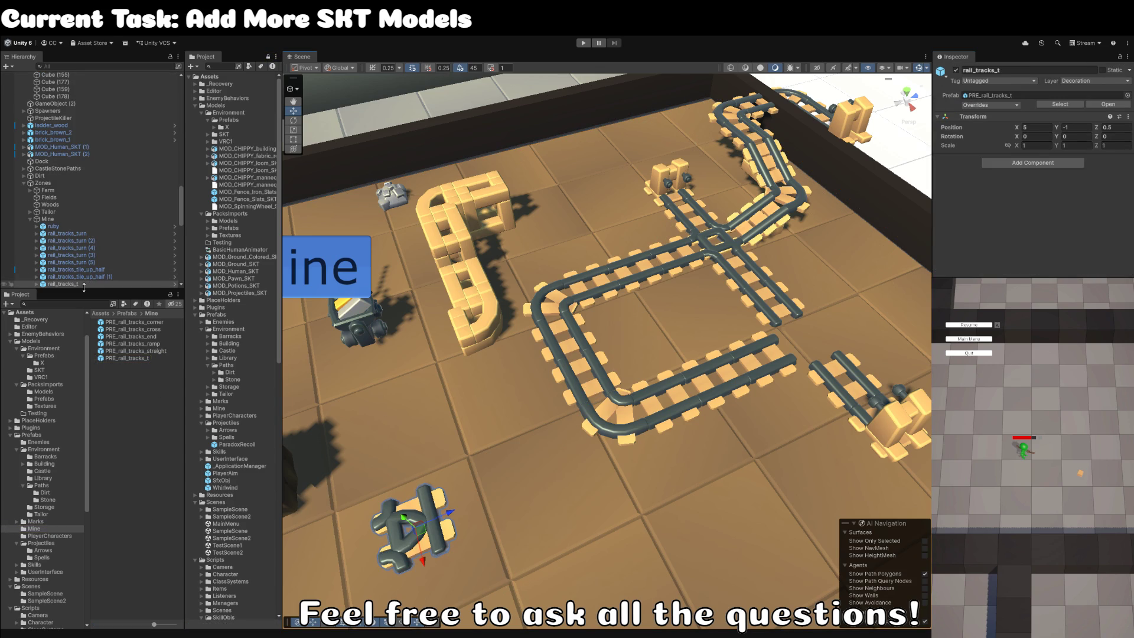
double_click(141, 359)
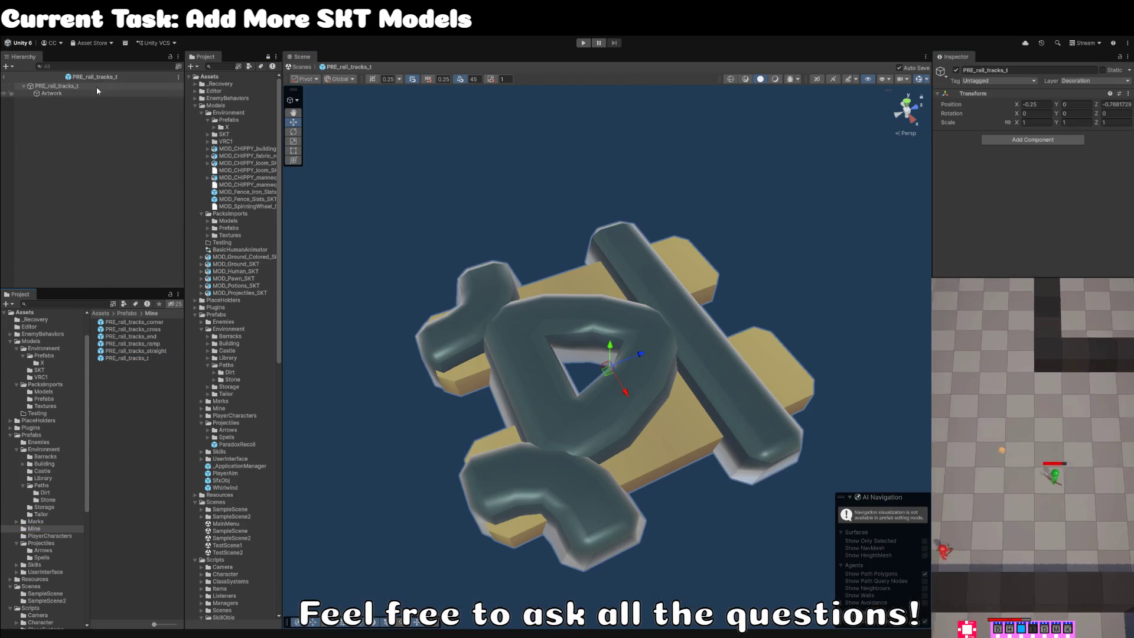
left_click(83, 95)
left_click(1078, 146)
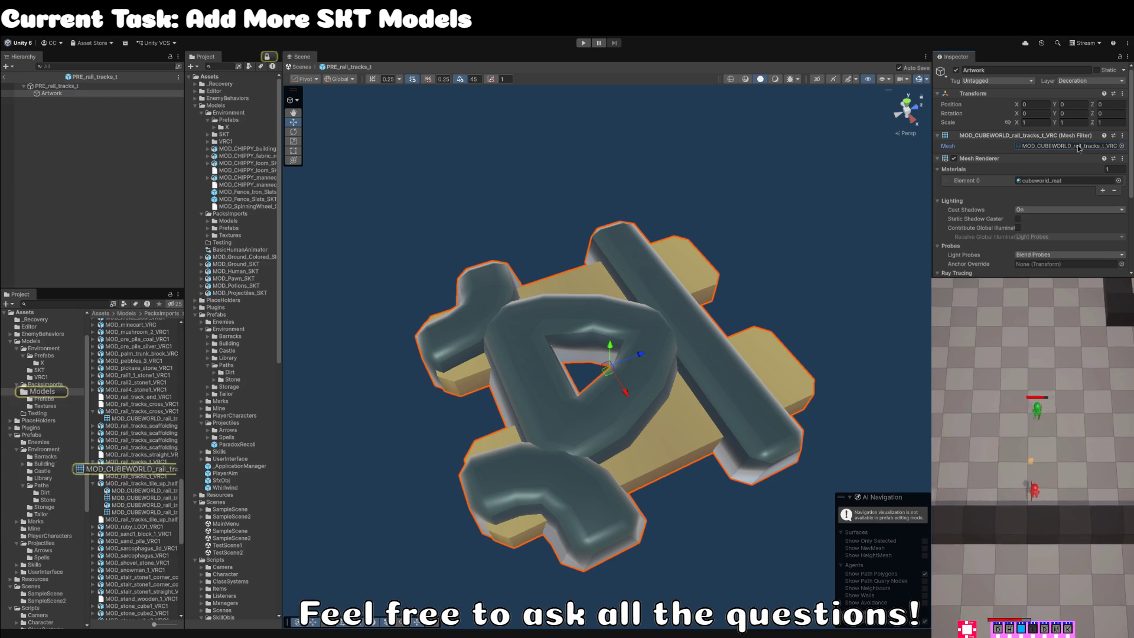
left_click(158, 462)
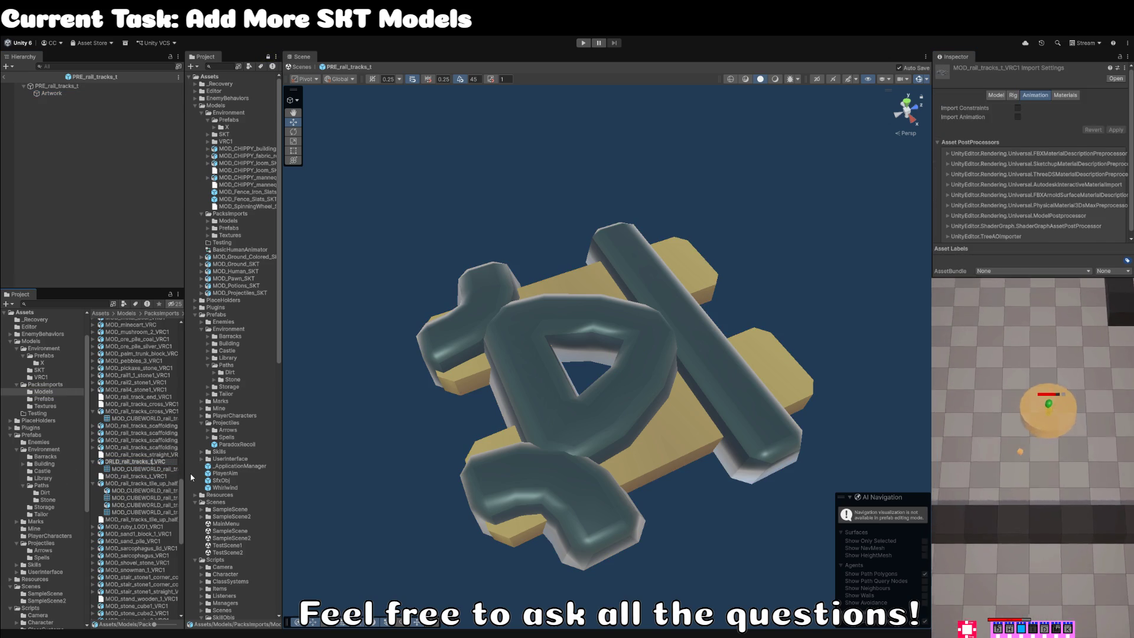
key("Return")
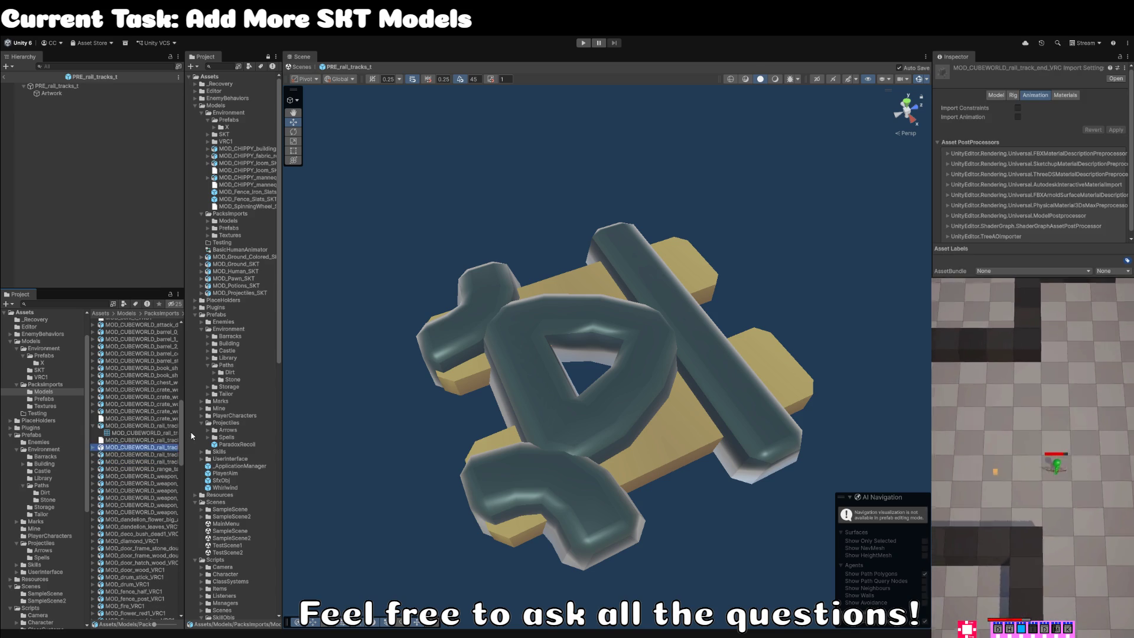
Widen the Project folder panel and browse the rail track models.
key("Up")
key("Up")
key("Up")
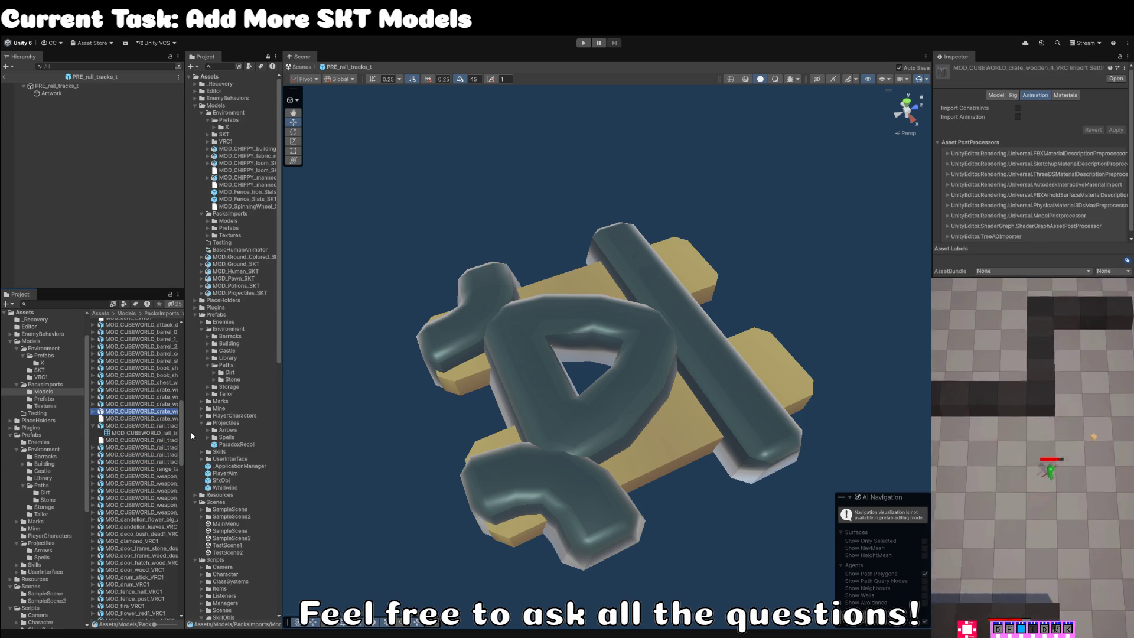
left_click_drag(183, 433, 219, 436)
left_click(176, 441)
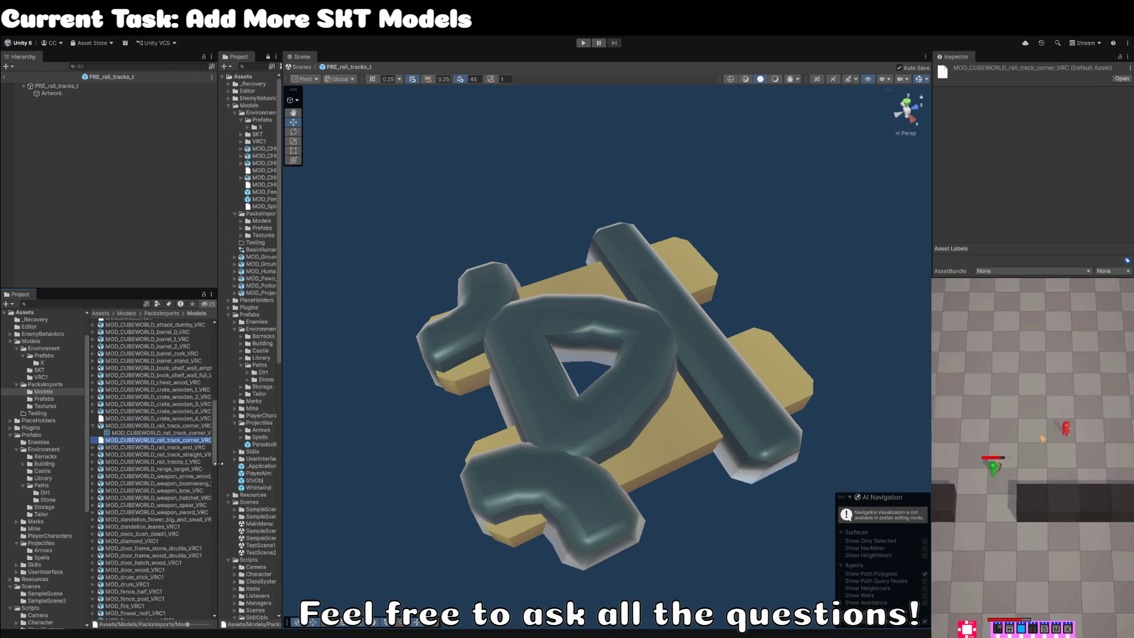
key("Up")
key("Up")
key("Up")
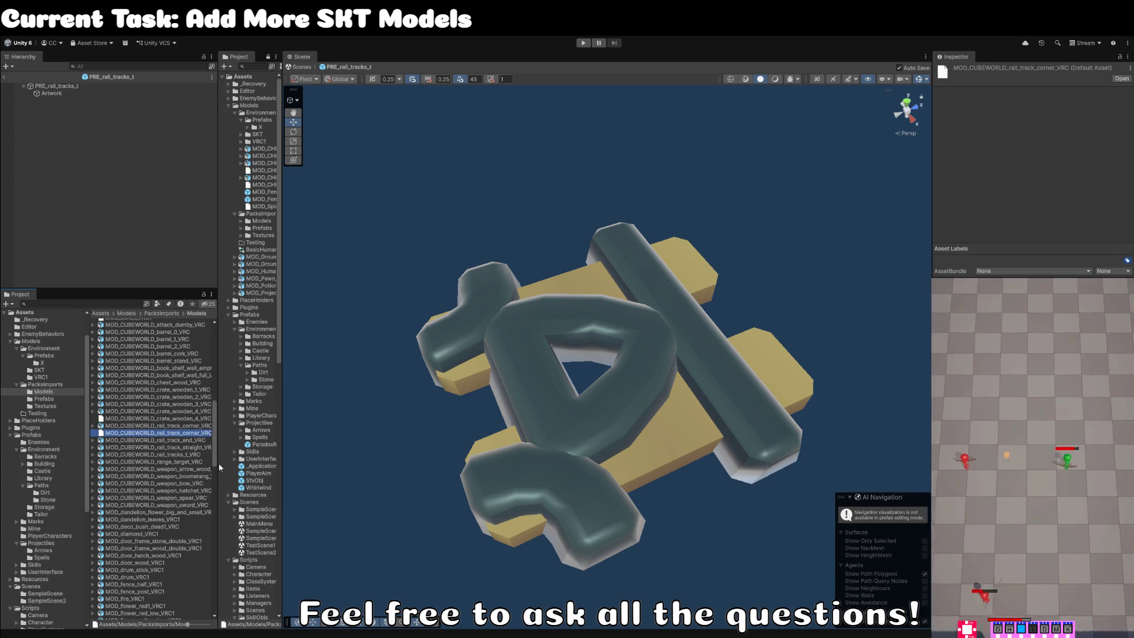
left_click(172, 454)
left_click(201, 447)
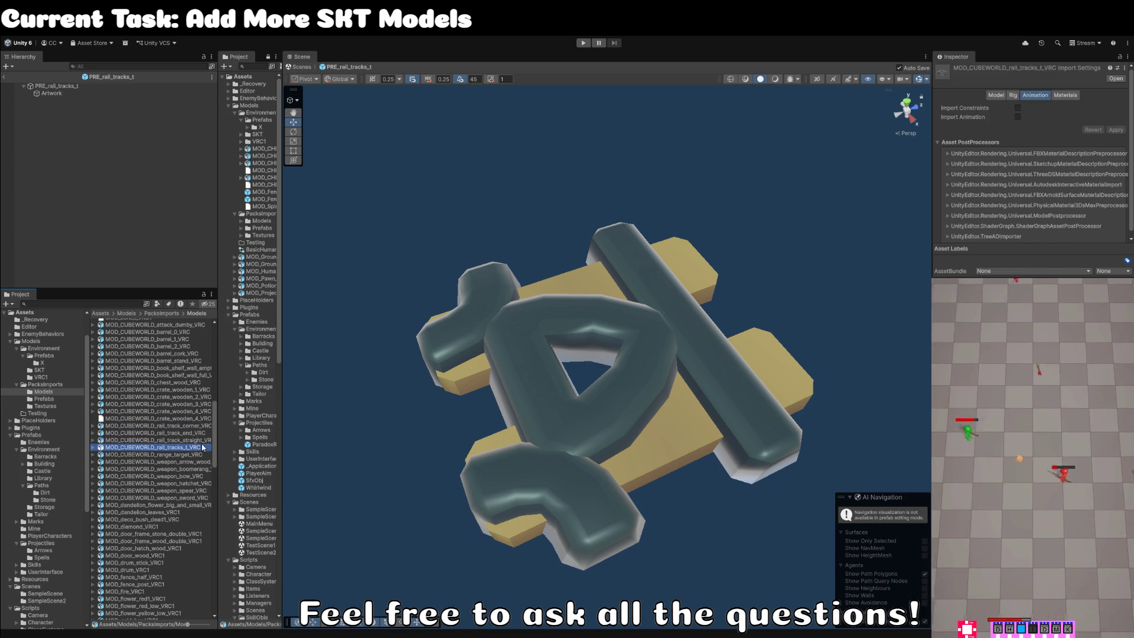
scroll(200, 446, "up", 10)
scroll(198, 446, "down", 6)
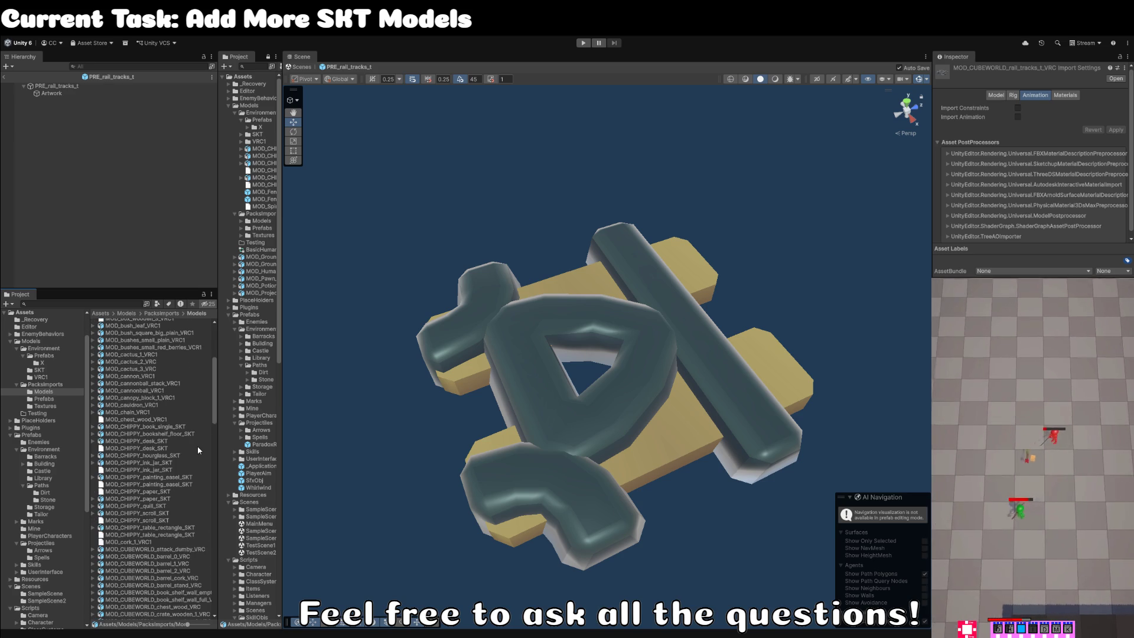
scroll(197, 445, "down", 10)
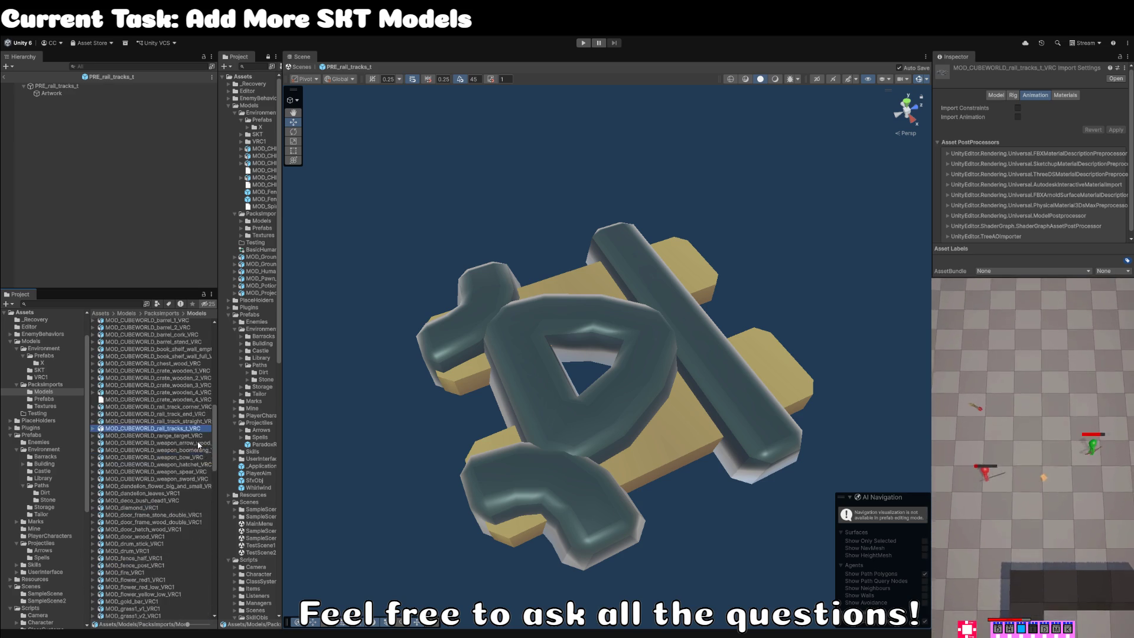
scroll(198, 445, "down", 15)
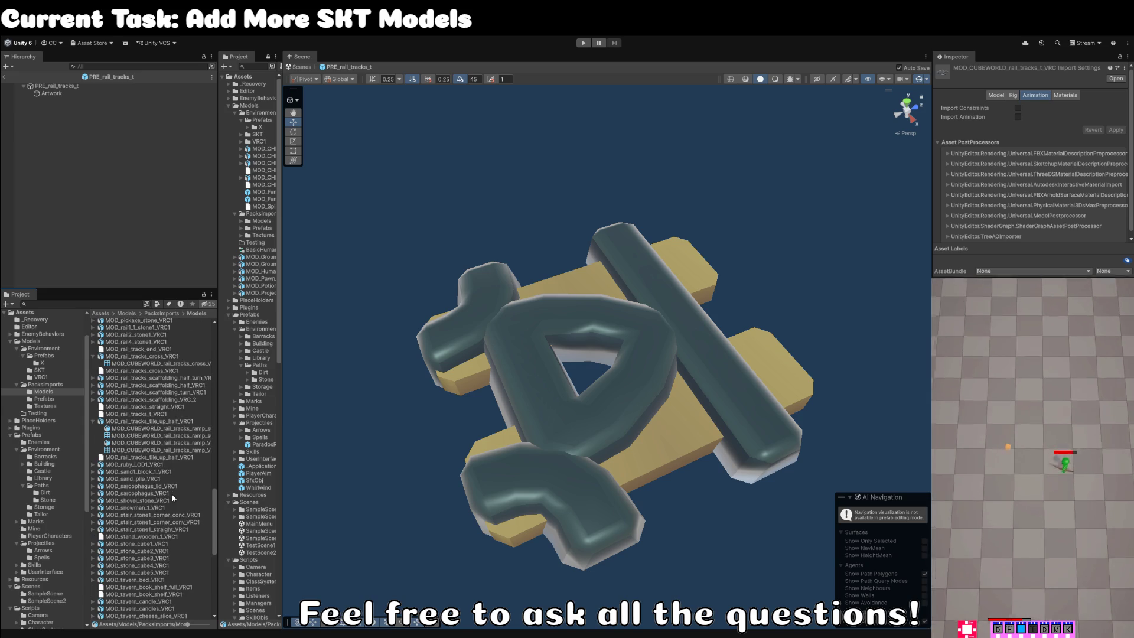
Rename the half tile-up model to MOD_CUBEWORLD_rail_tracks_ramp_VRC.
left_click(124, 421)
key("Left")
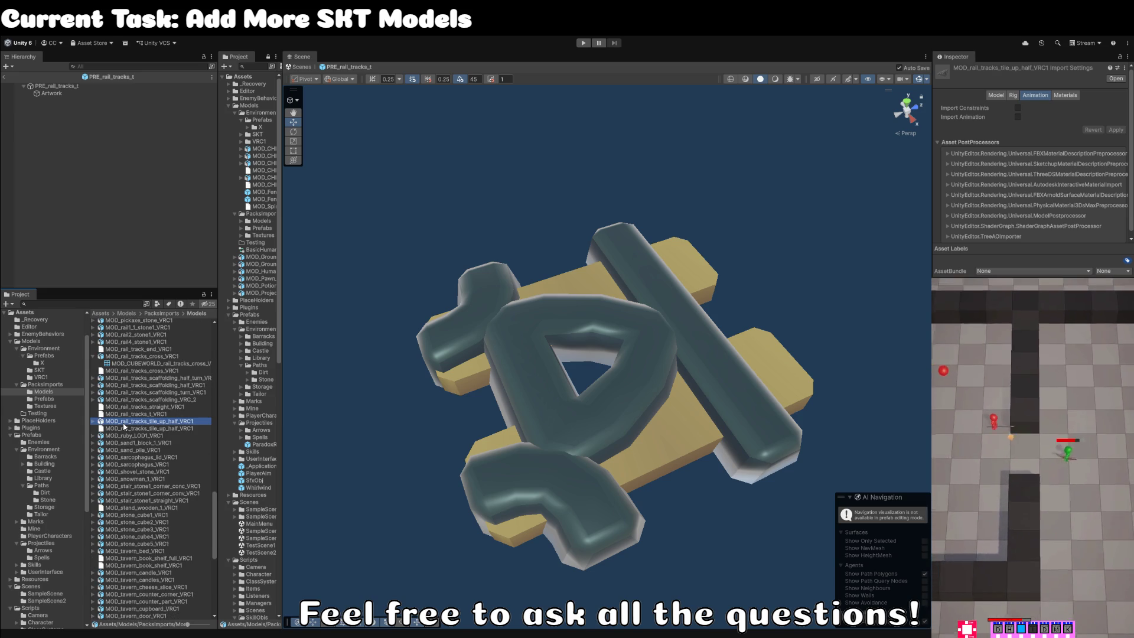
key("F2")
type("MOD_CUBEWORLD_rail_tracks_ramp_VRC")
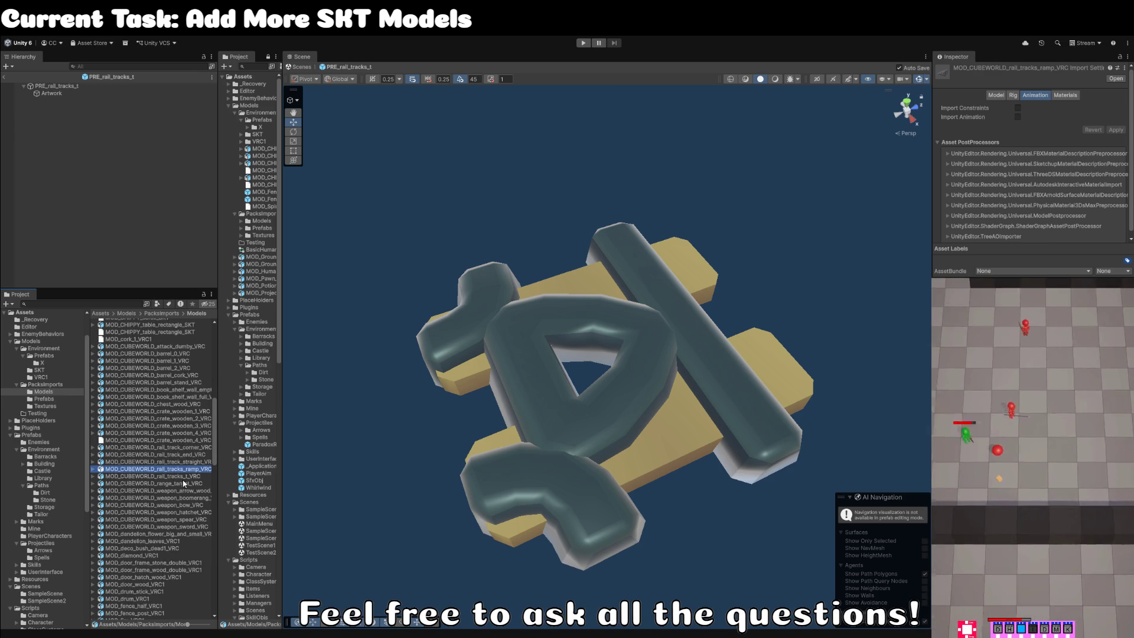
scroll(180, 478, "down", 10)
scroll(181, 467, "down", 10)
Rename the rail tracks cross model to MOD_CUBEWORLD_rail_tracks_cross_VRC.
left_click(143, 421)
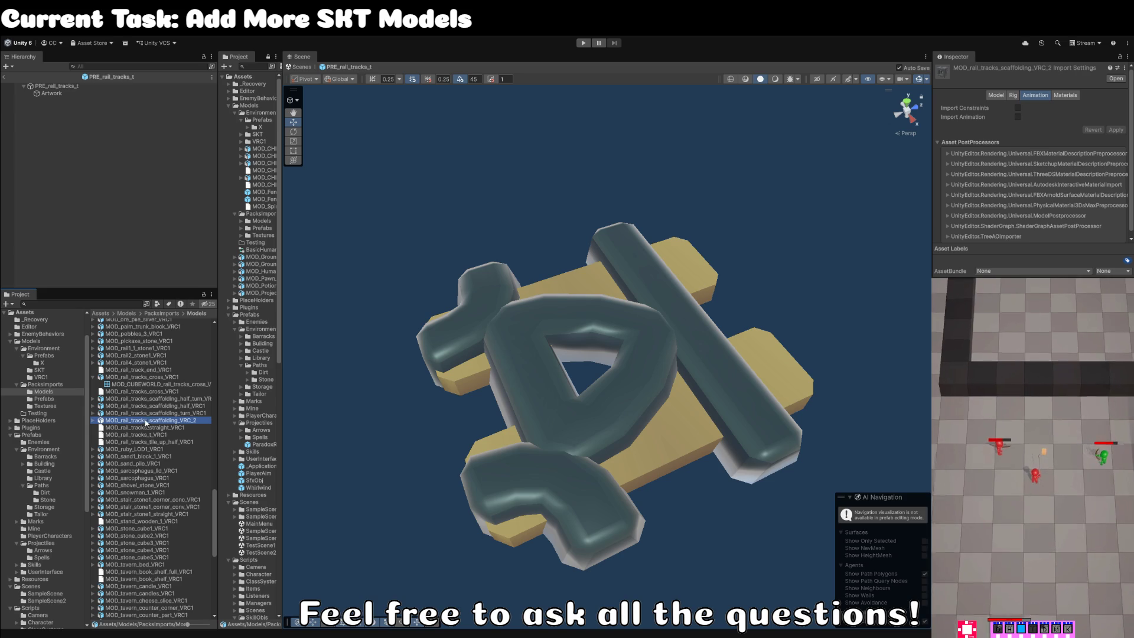
left_click(162, 402, "shift")
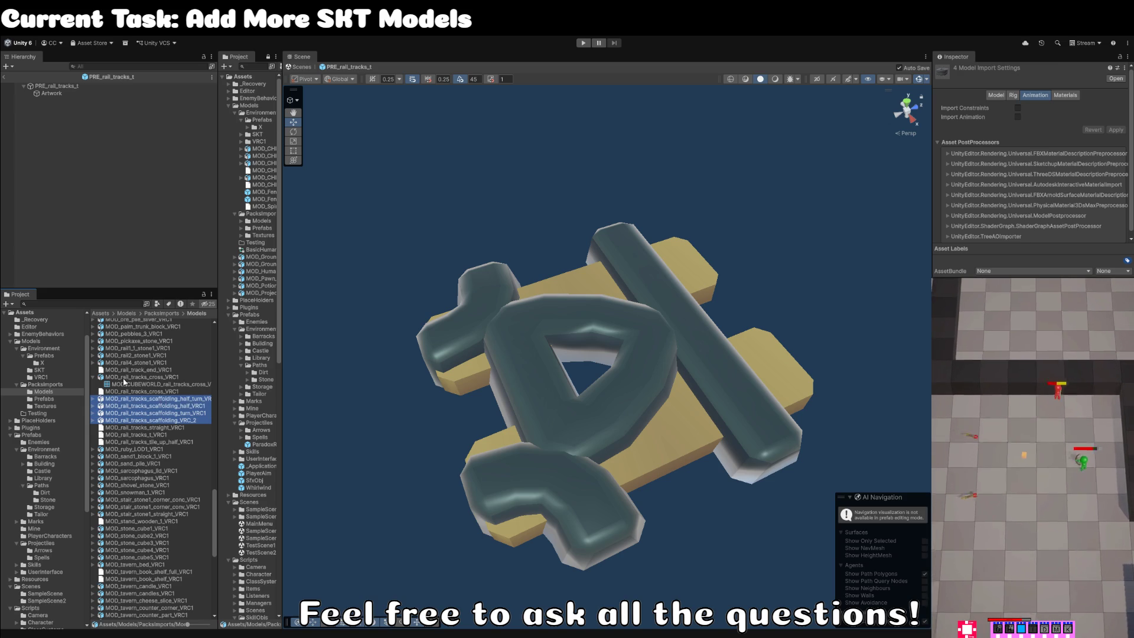
left_click(151, 379)
left_click(177, 377)
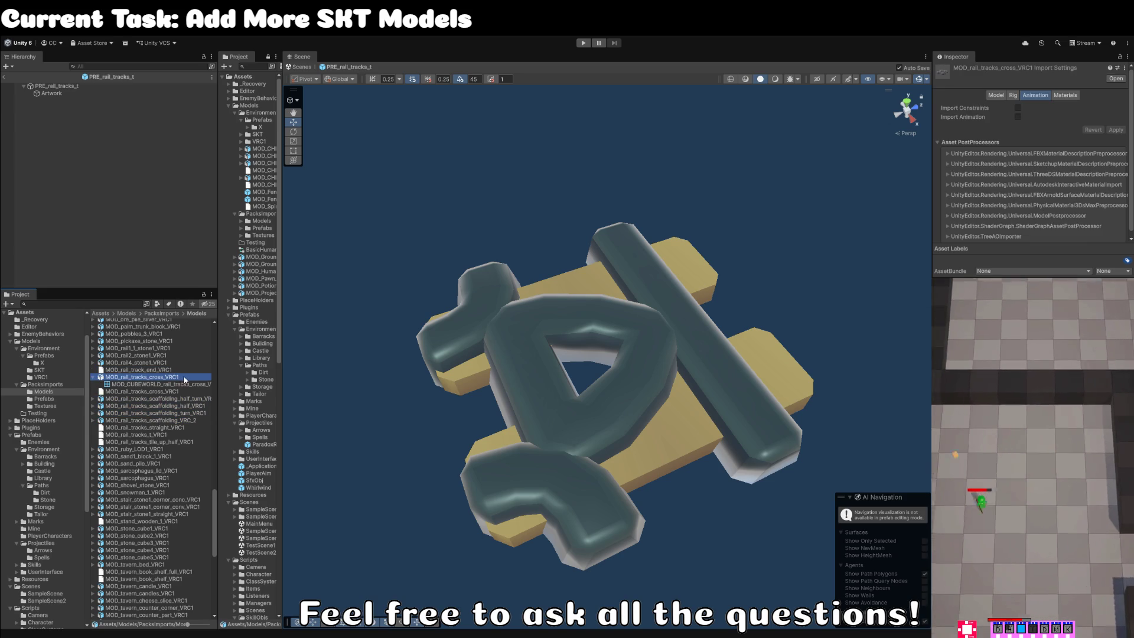
key("ctrl+v")
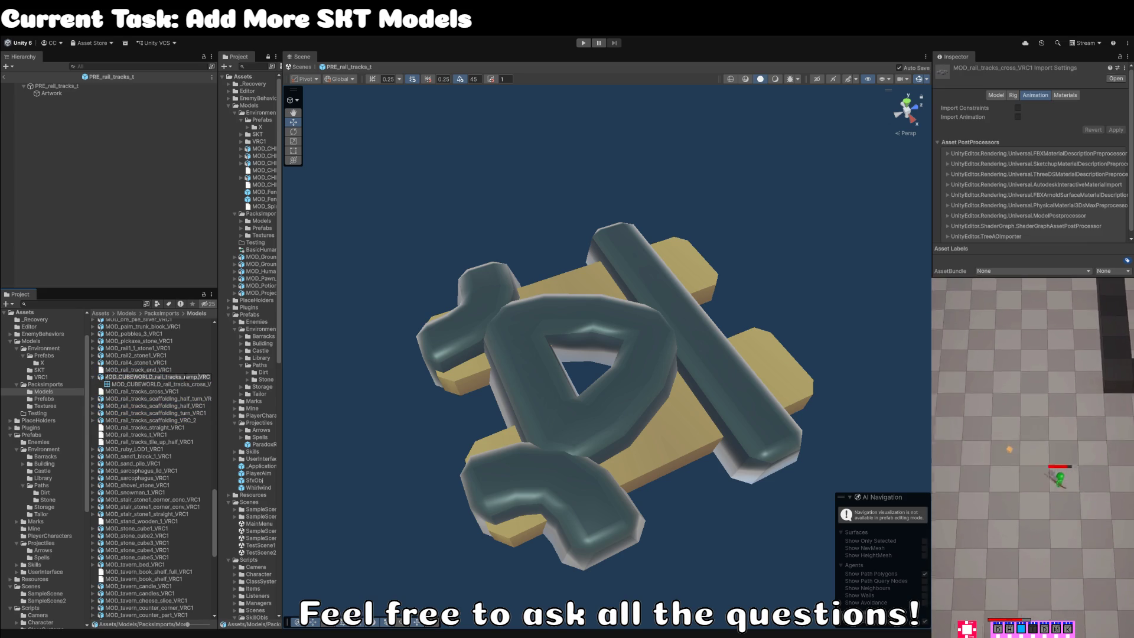
double_click(189, 377)
type("cro")
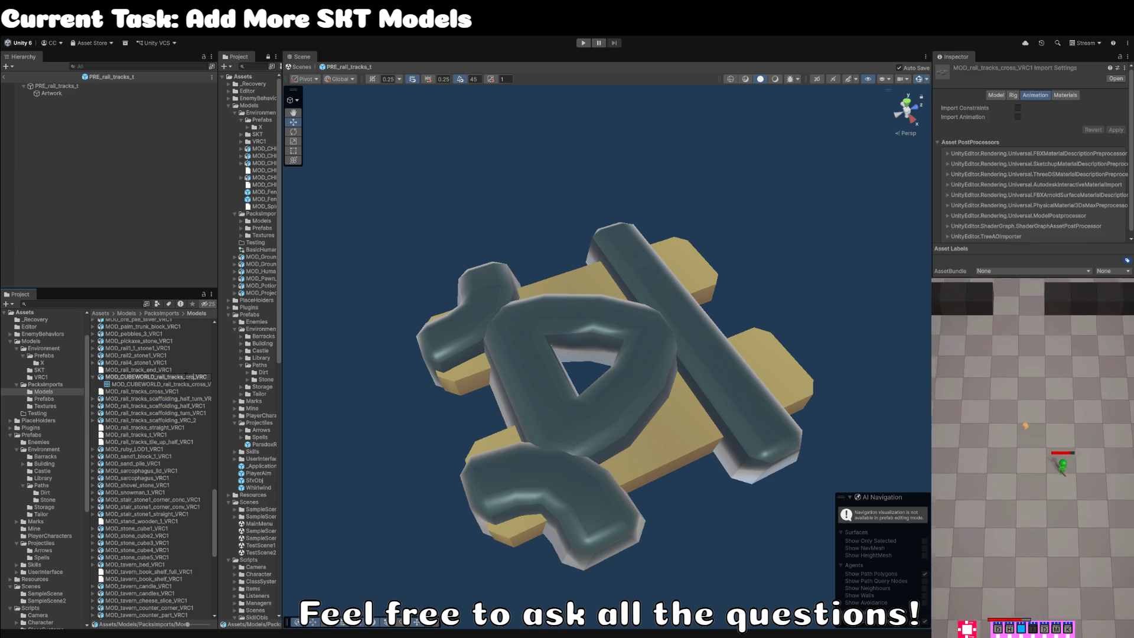
type("ss")
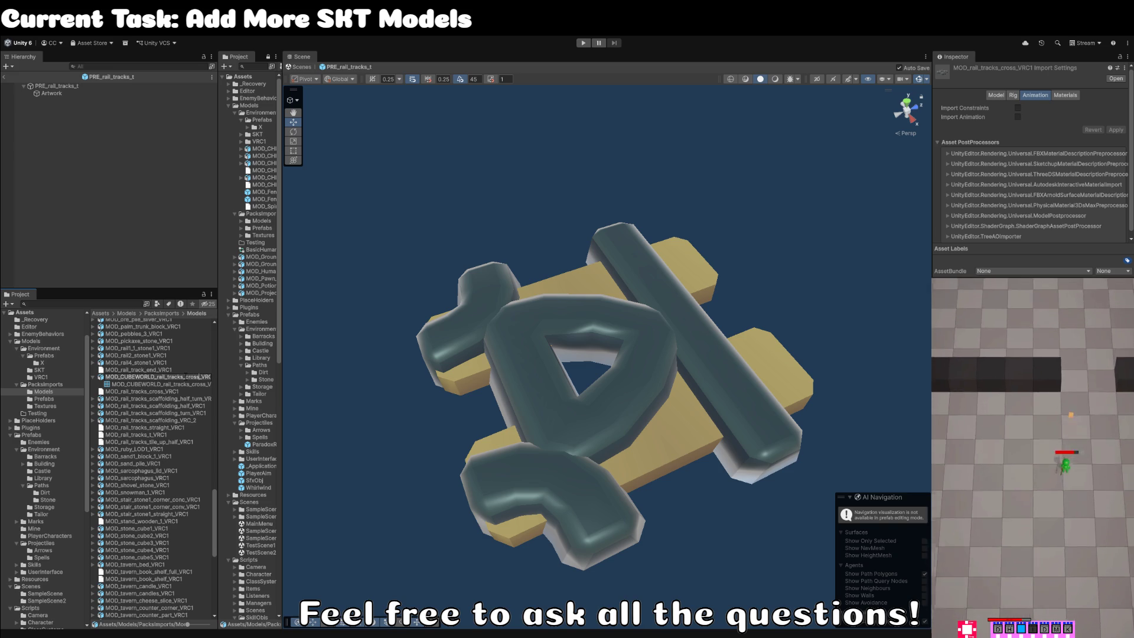
key("Return")
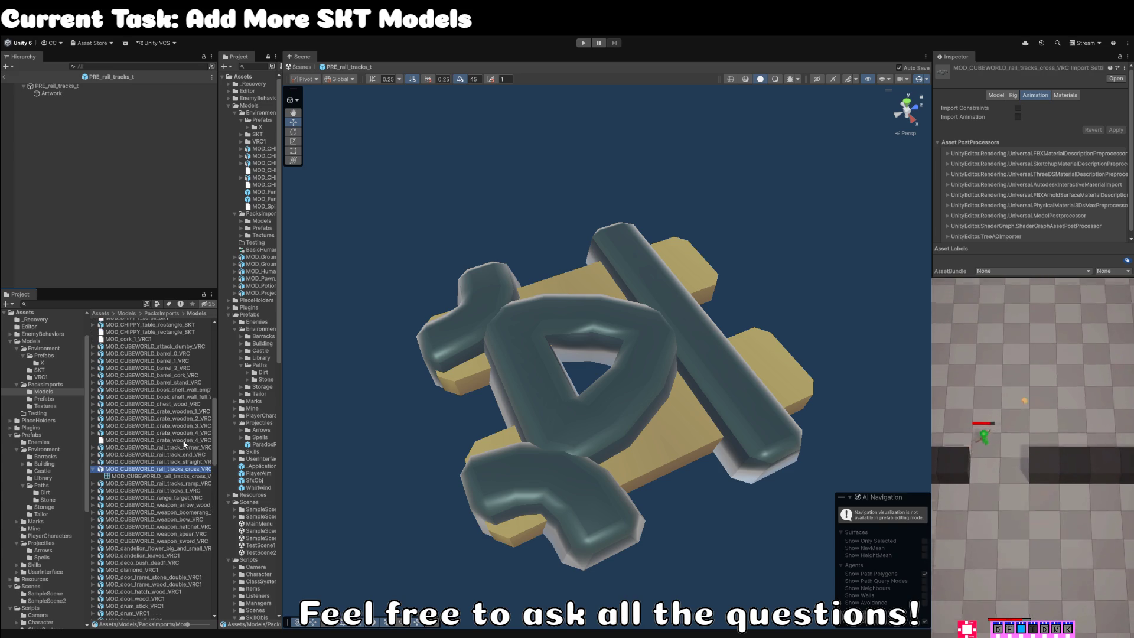
scroll(186, 444, "down", 3)
scroll(187, 448, "up", 5)
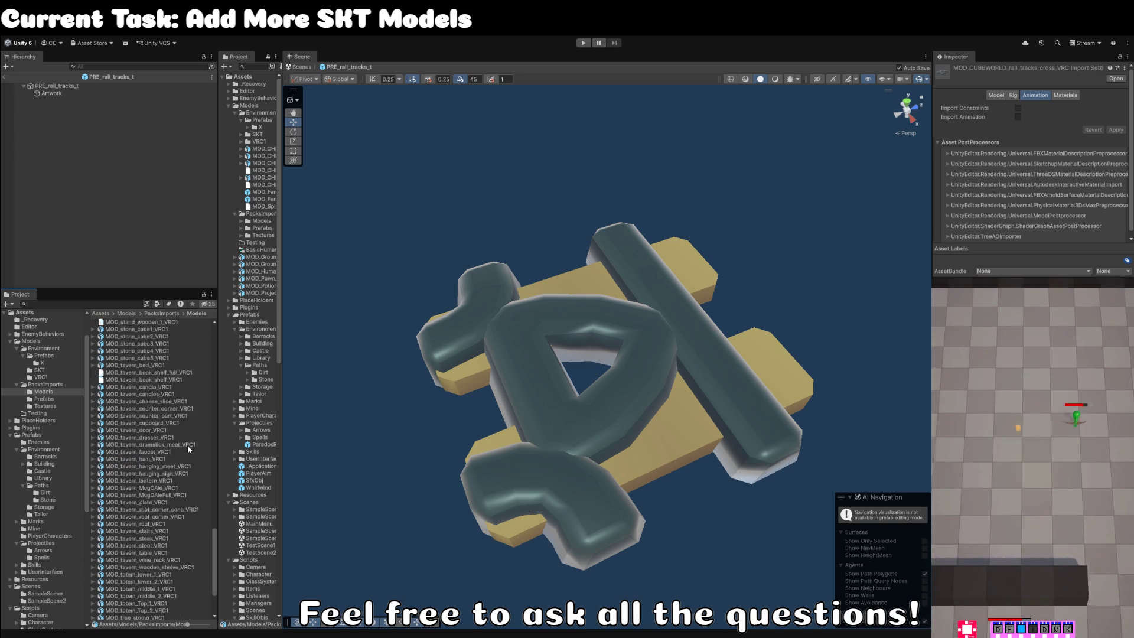
Look through the rail stone models, including MOD_rail4_stone1_VRC1 and rail1_1.
left_click(150, 415)
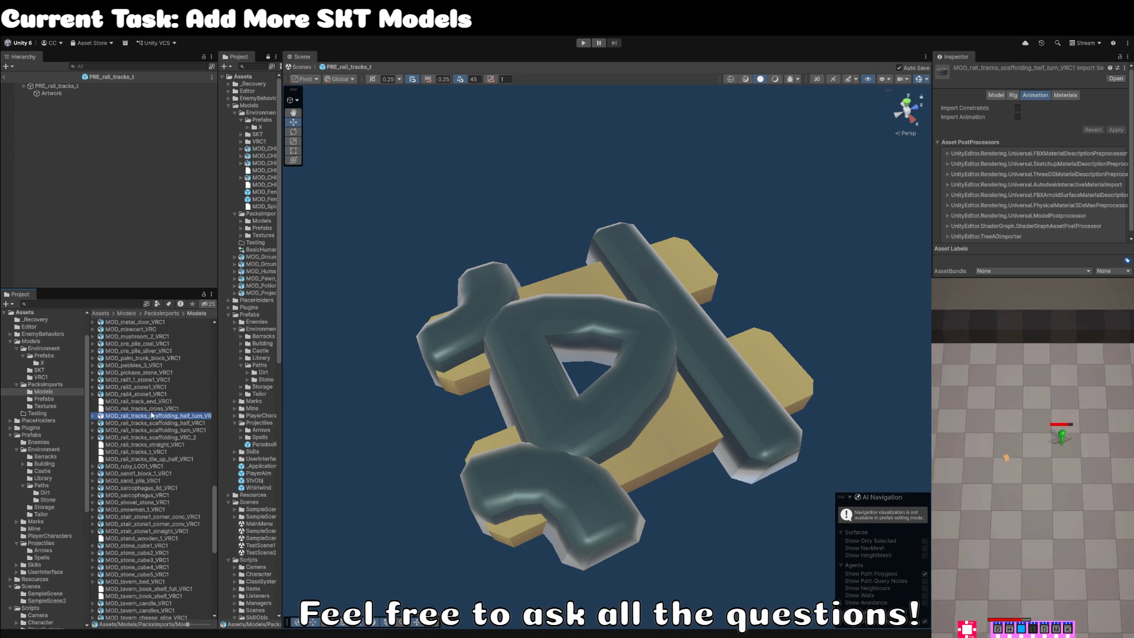
left_click(144, 394)
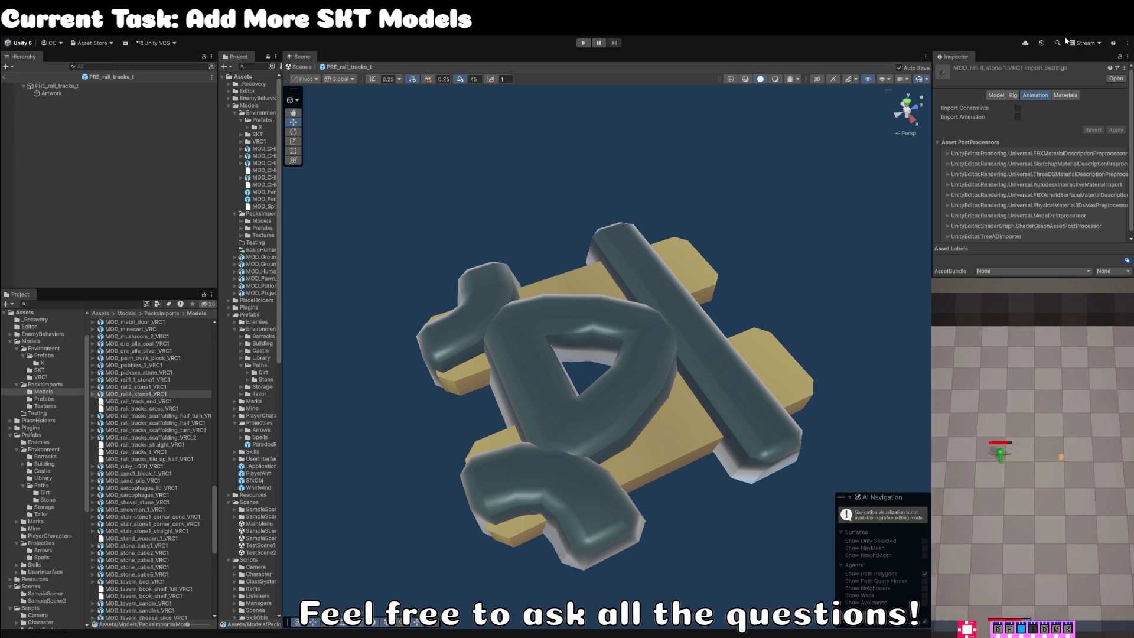
left_click(161, 381)
Exit prefab mode and move rail_tracks_t onto the Mine loop's lower right.
left_click(375, 235)
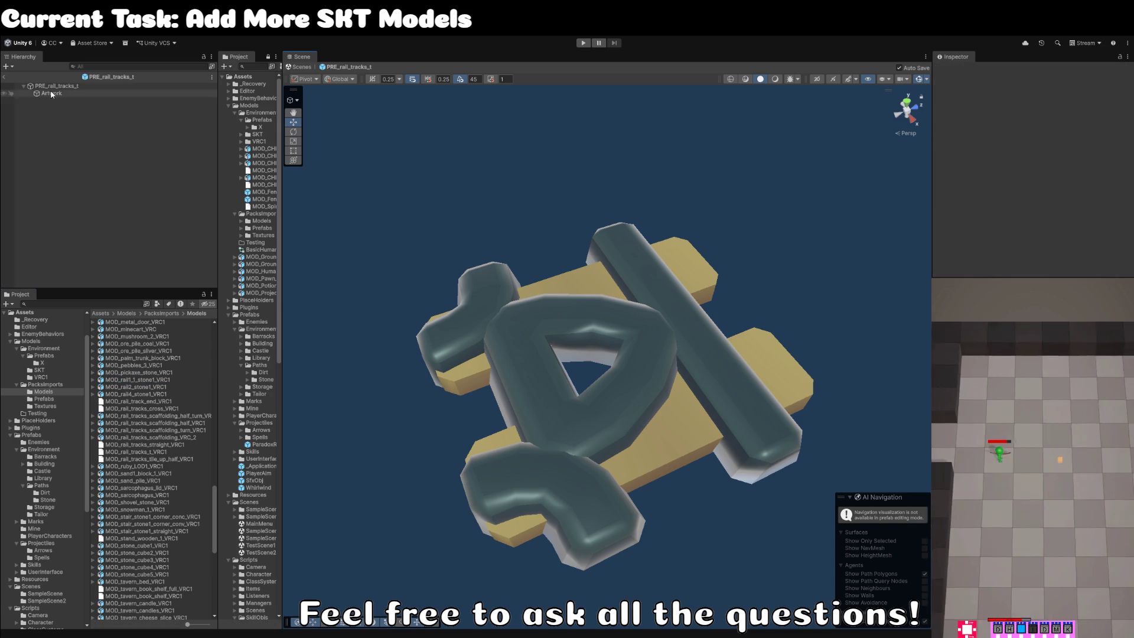
left_click(7, 77)
scroll(621, 215, "down", 5)
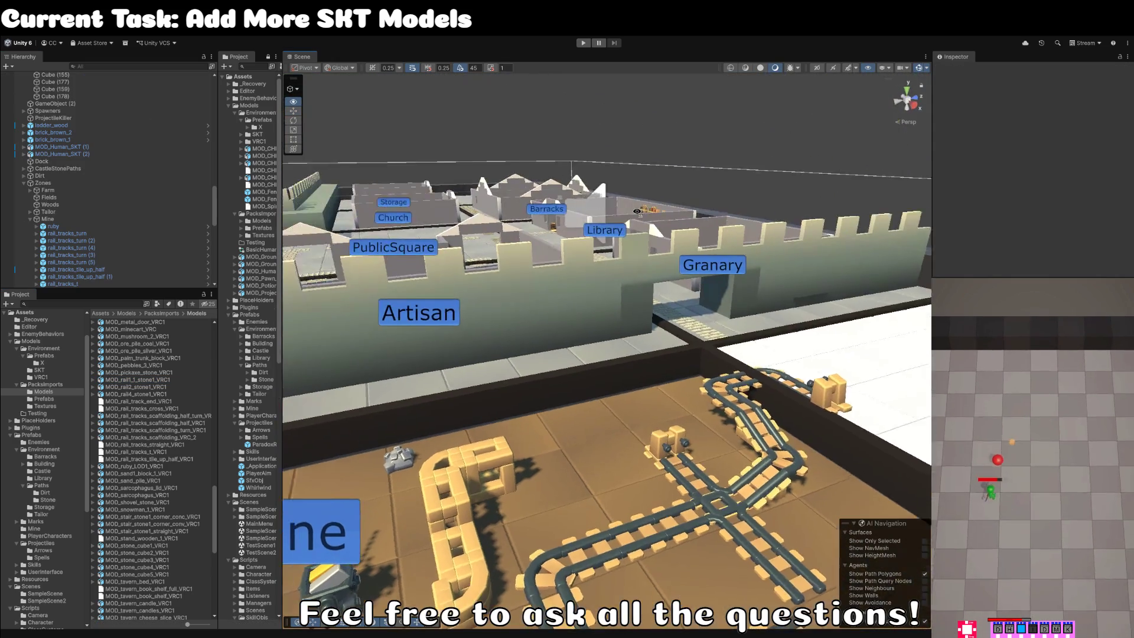
scroll(645, 189, "up", 5)
left_click(369, 436)
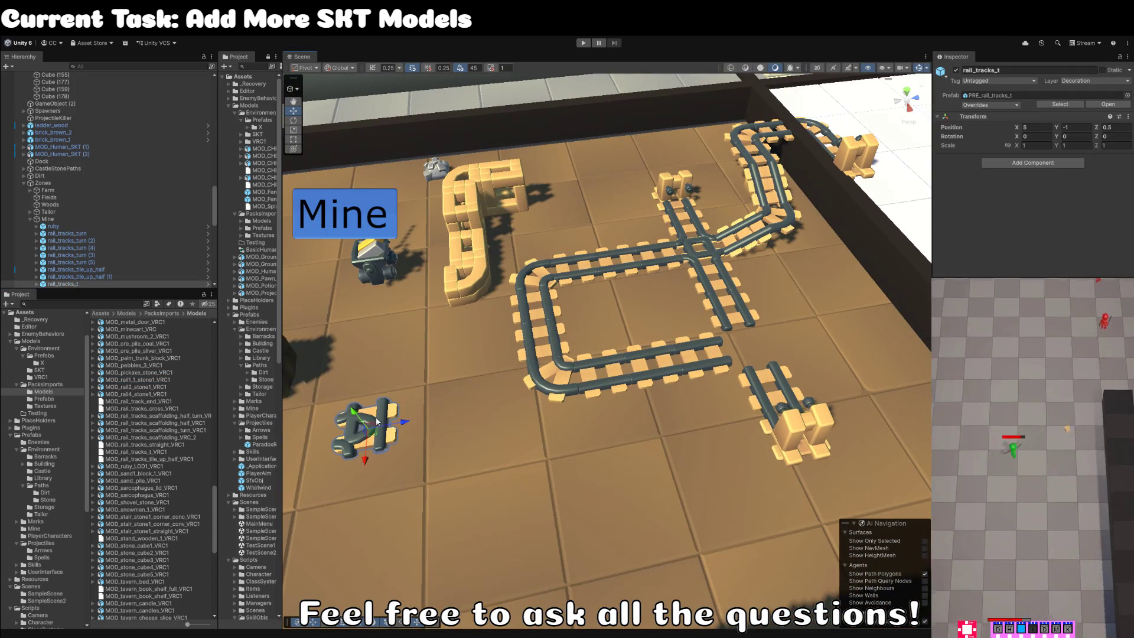
mouse_move(369, 437)
left_mouse_down()
mouse_move(703, 351)
mouse_move(765, 355)
left_mouse_up()
left_click(629, 173)
Bring the PublicSquare plaza into view and search the Project for 'market'.
scroll(629, 171, "down", 3)
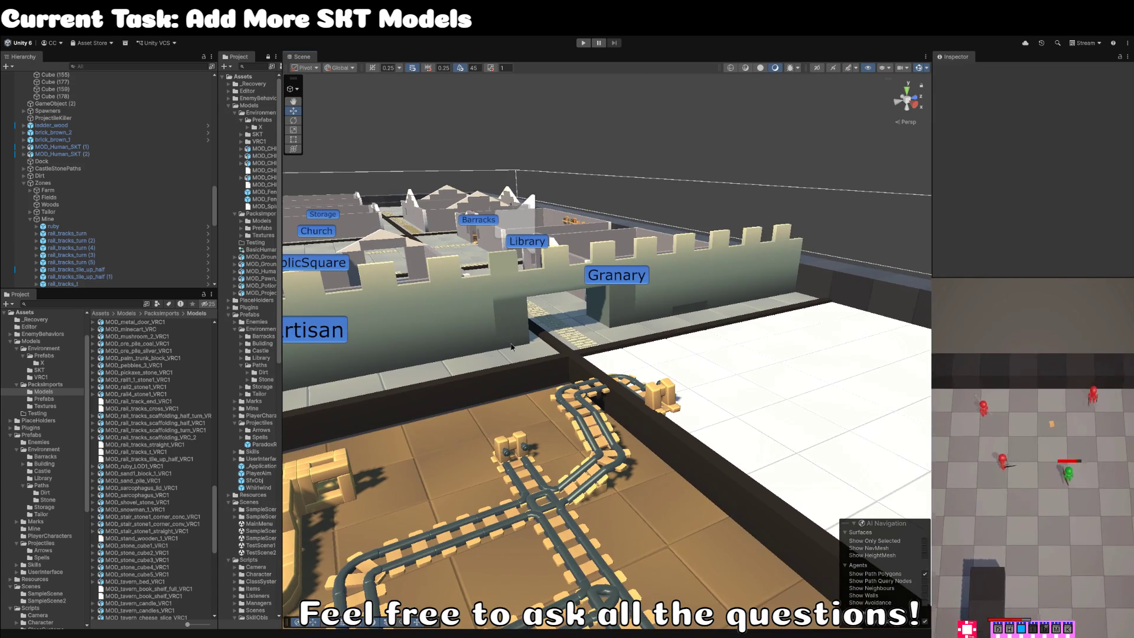
scroll(420, 383, "up", 8)
scroll(572, 341, "down", 3)
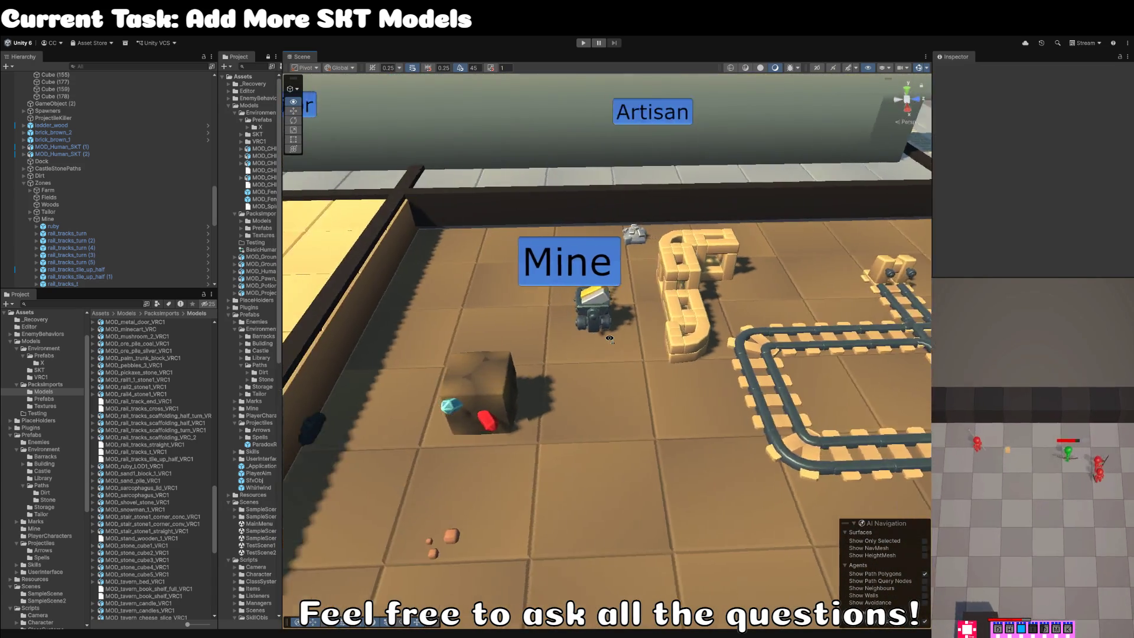
scroll(636, 335, "up", 2)
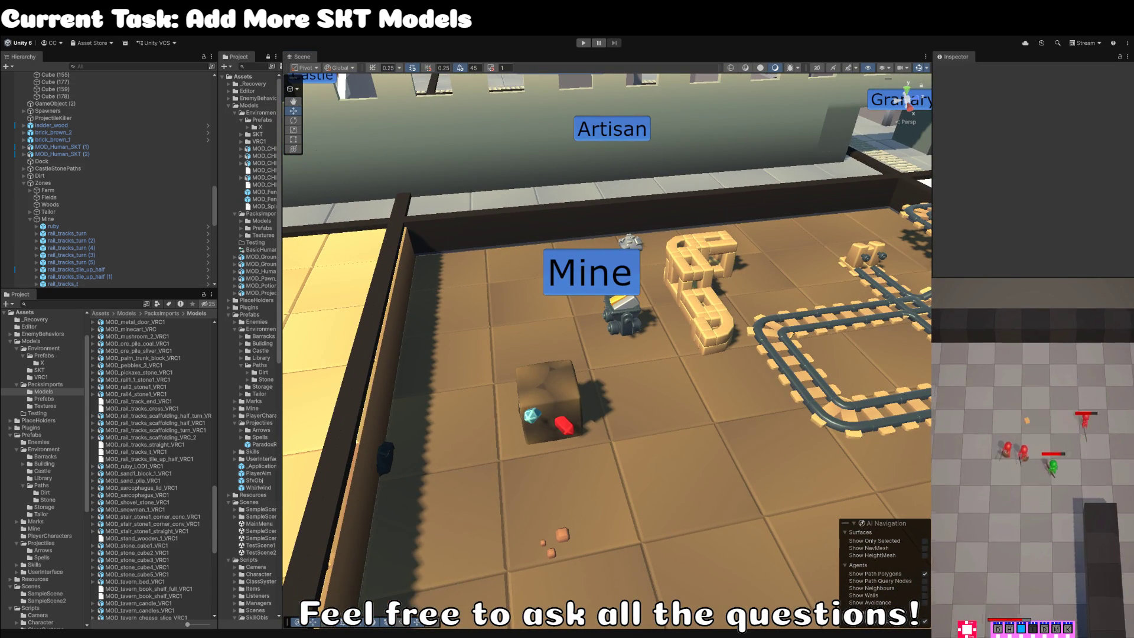
scroll(565, 154, "down", 5)
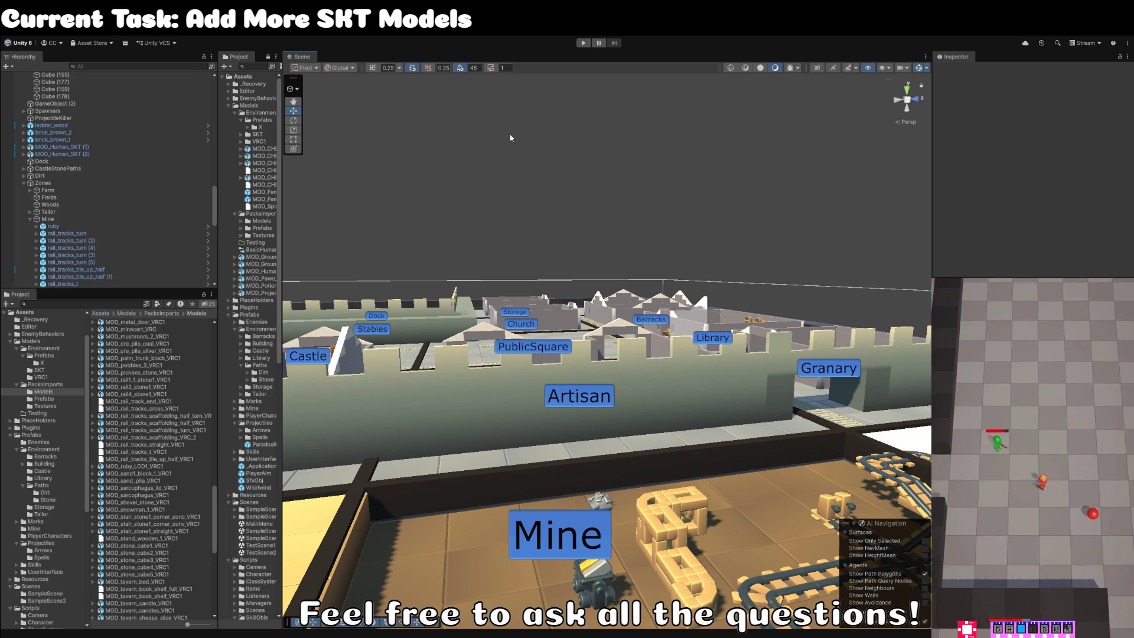
mouse_move(510, 137)
left_mouse_down()
mouse_move(522, 192)
mouse_move(500, 186)
left_mouse_up()
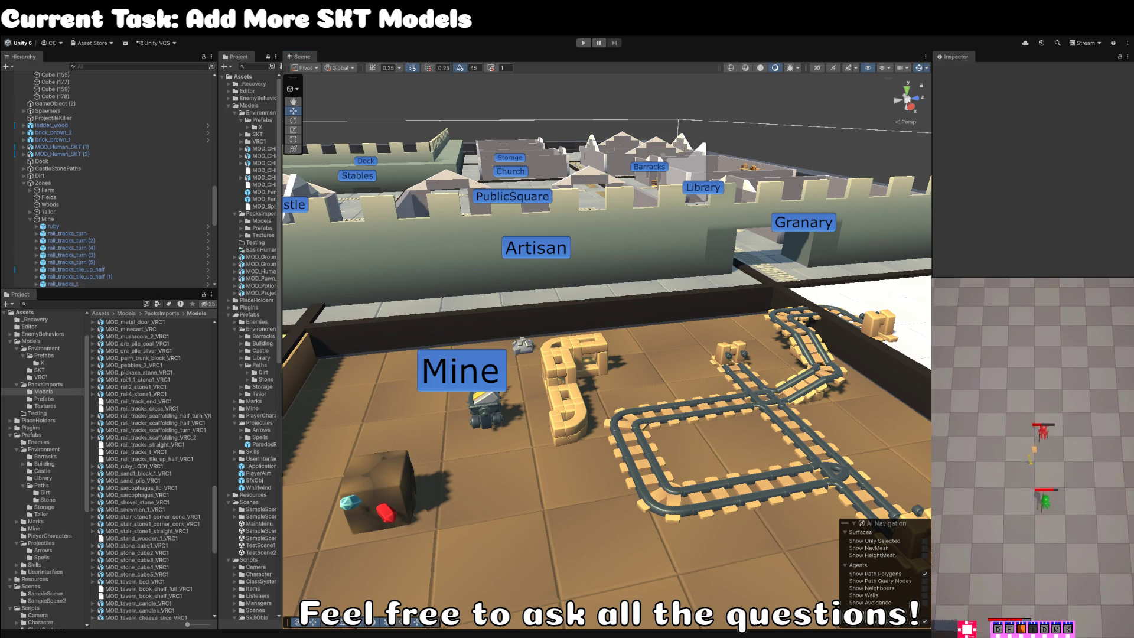
mouse_move(414, 442)
left_mouse_down()
mouse_move(798, 357)
mouse_move(697, 254)
mouse_move(652, 425)
mouse_move(631, 314)
mouse_move(779, 410)
mouse_move(809, 382)
mouse_move(818, 437)
left_mouse_up()
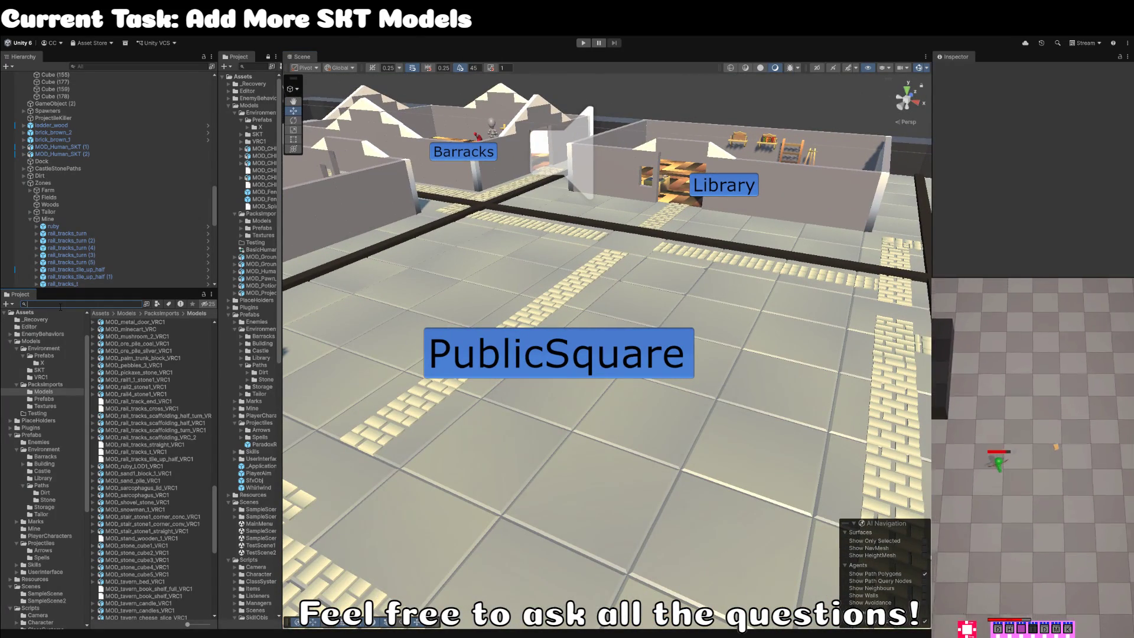
type("market")
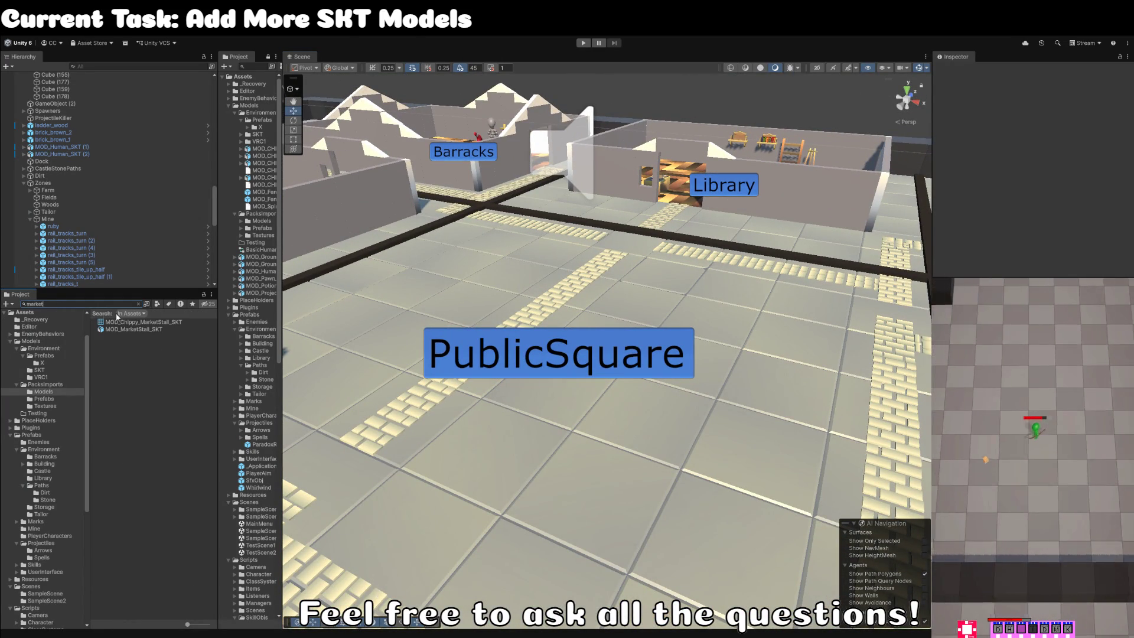
Place the MOD_MarketStall_SKT table in PublicSquare.
left_click(156, 329)
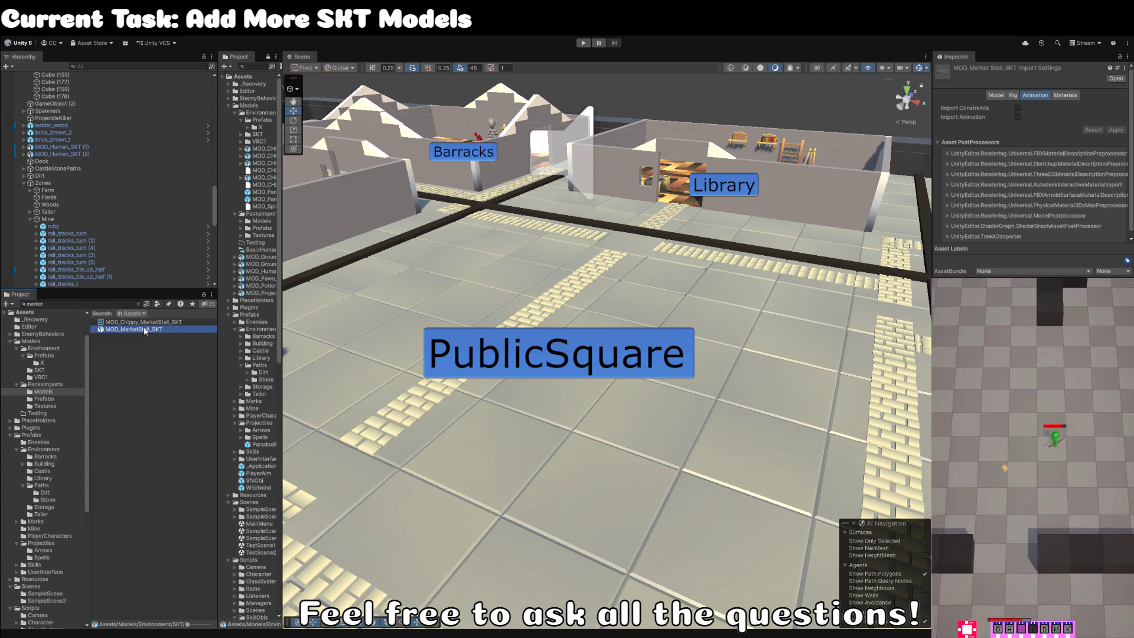
mouse_move(144, 329)
left_mouse_down()
mouse_move(520, 269)
mouse_move(479, 283)
left_mouse_up()
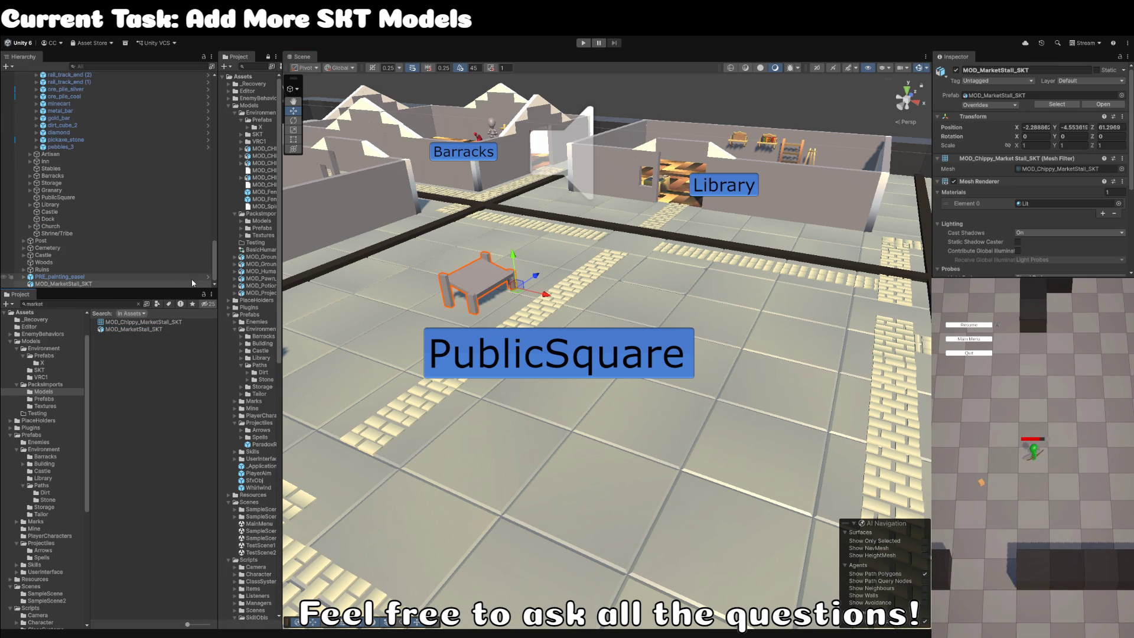
left_click(97, 284)
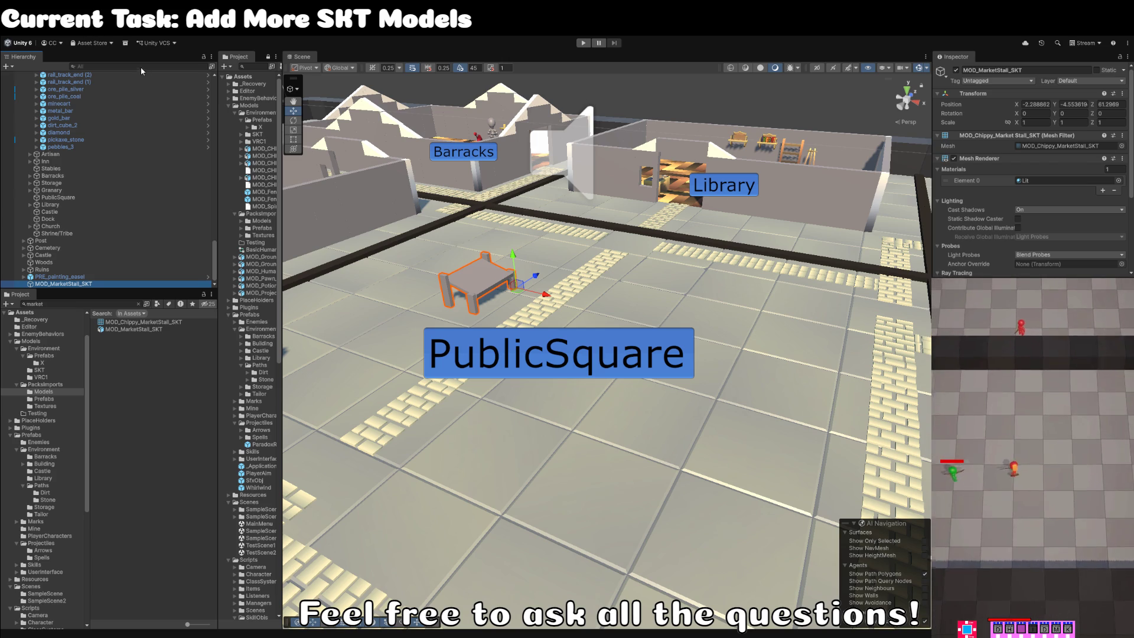
Wrap the stall in a new empty parent named PRE_market_stall.
key("ctrl+shift+g")
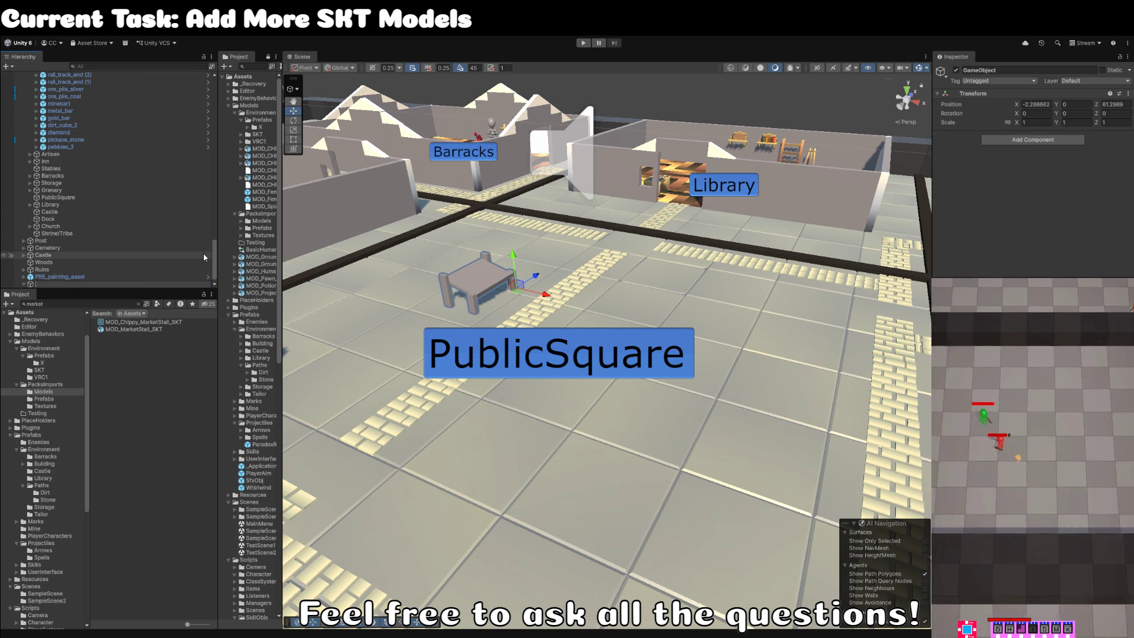
type("PRE_")
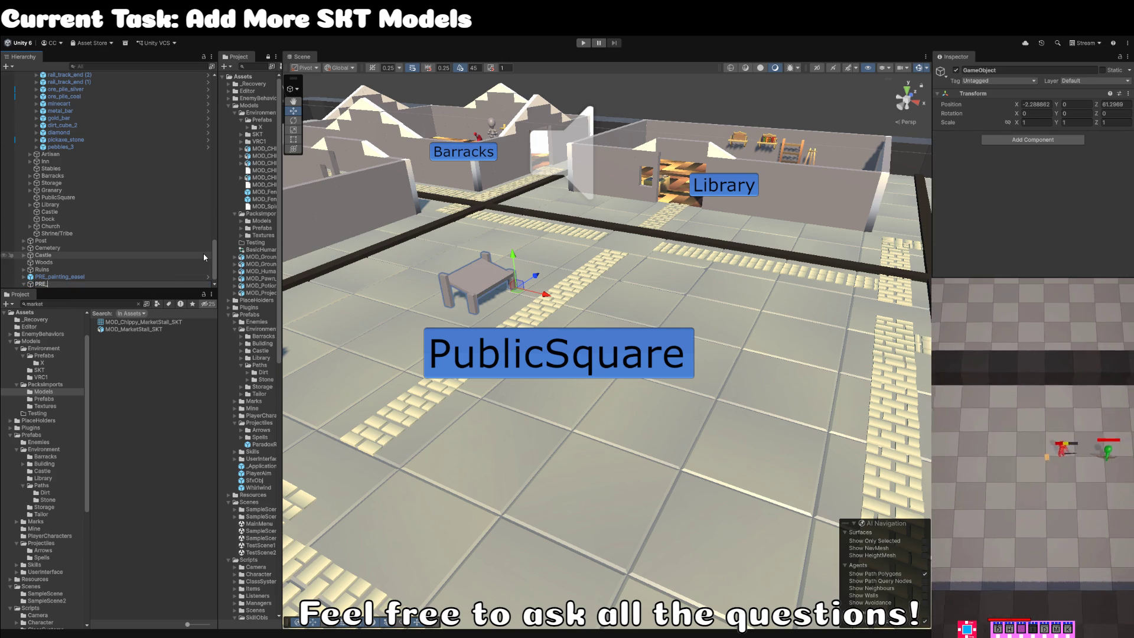
type("Ma")
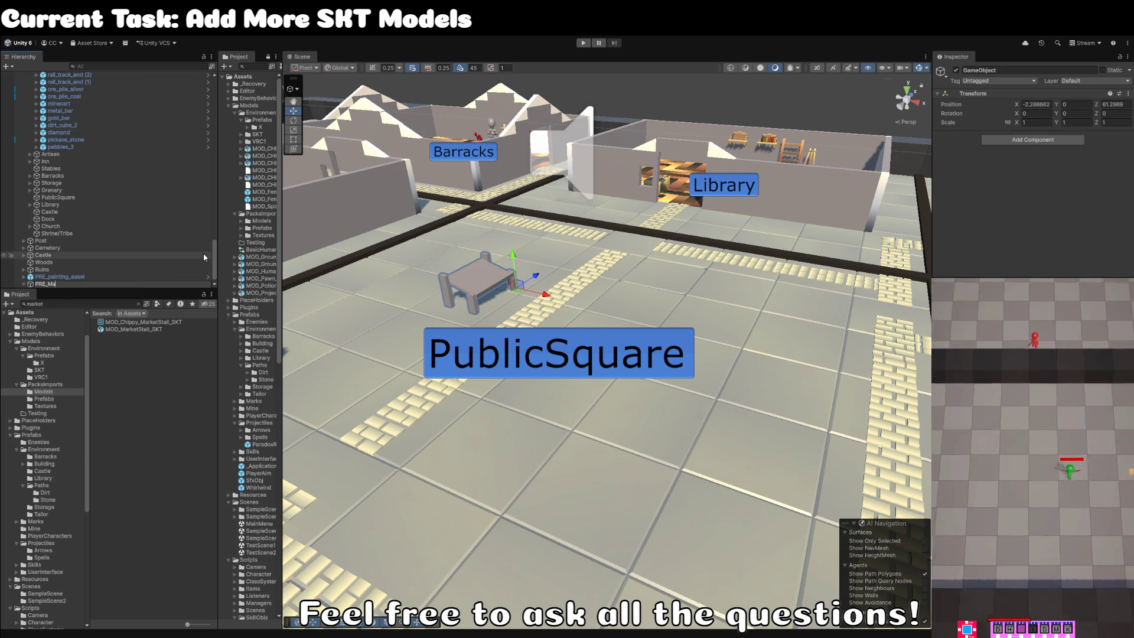
type("rket")
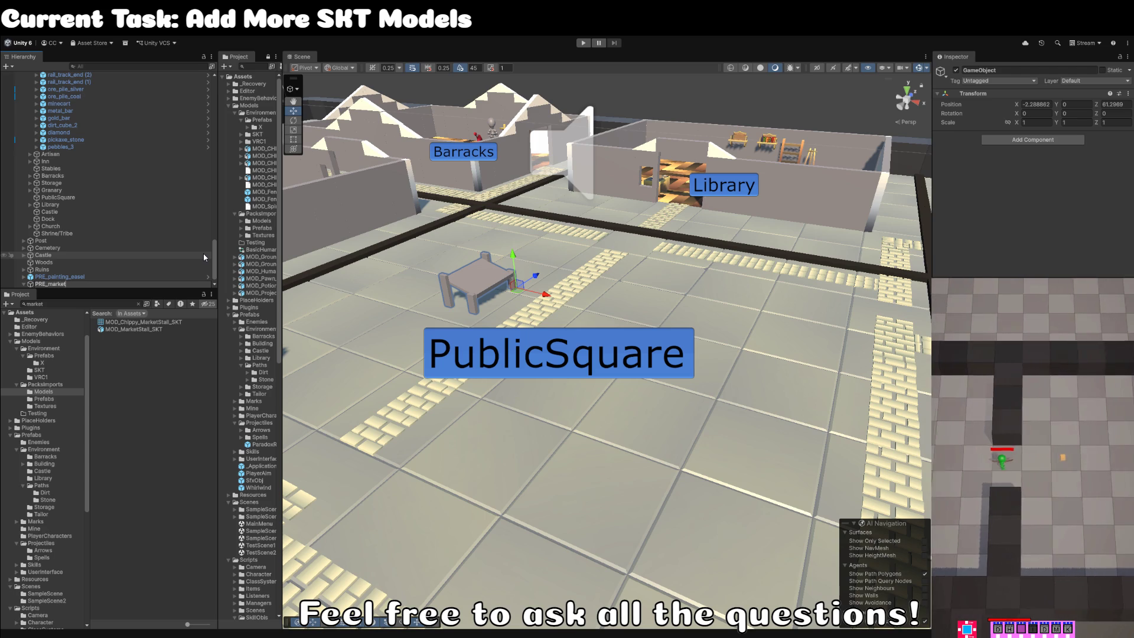
type("_stalll")
key("Return")
left_click(1016, 70)
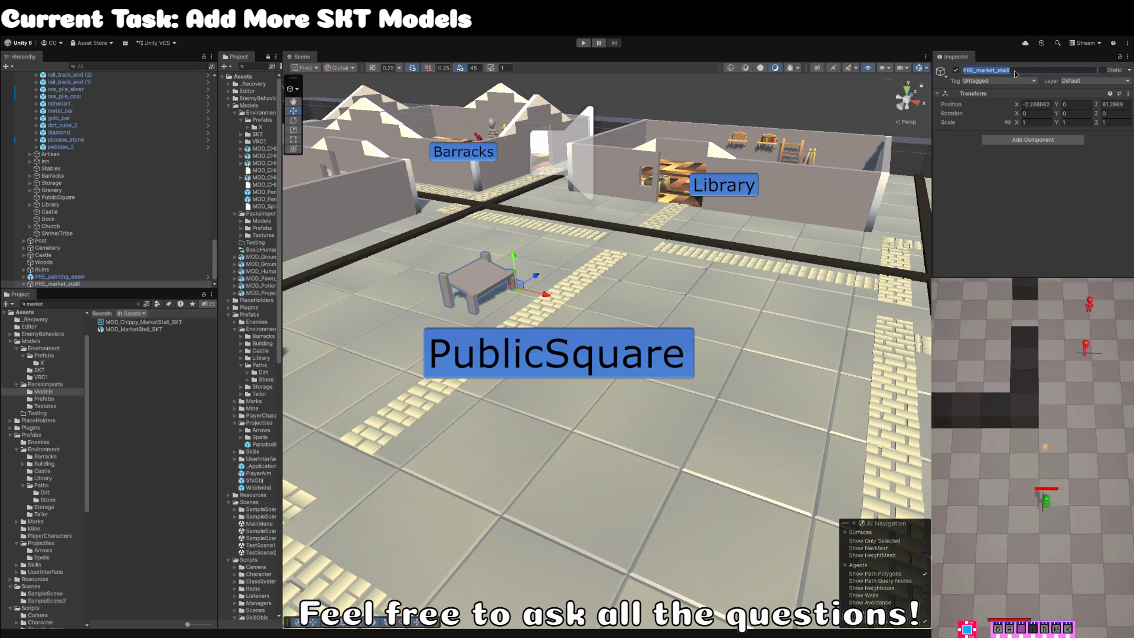
left_click(1016, 70)
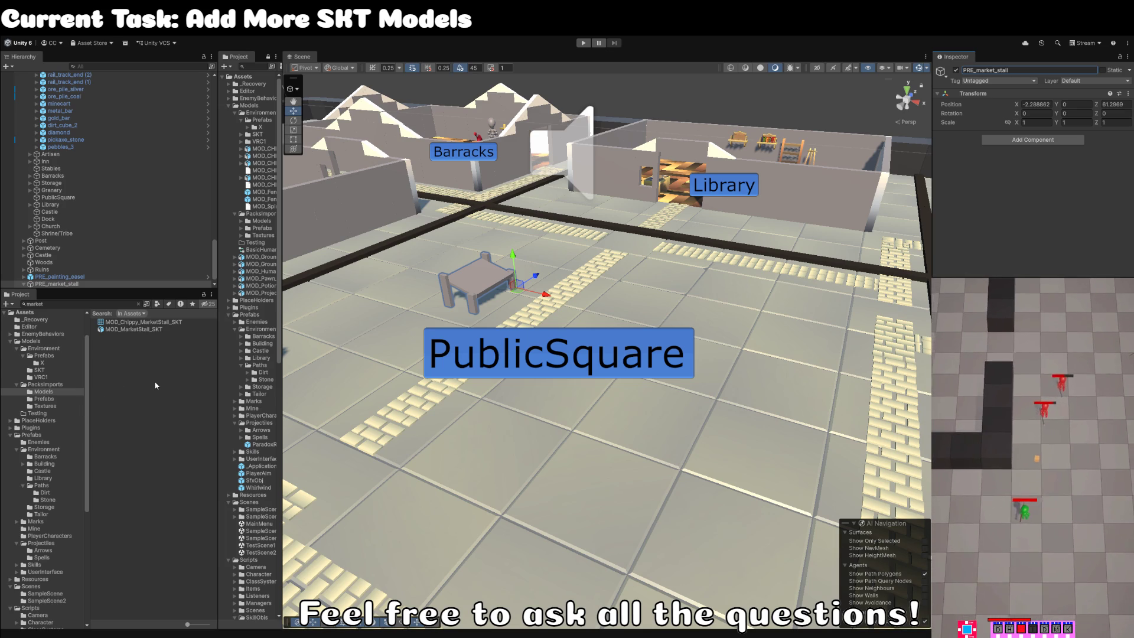
left_click(71, 278)
left_click(72, 284)
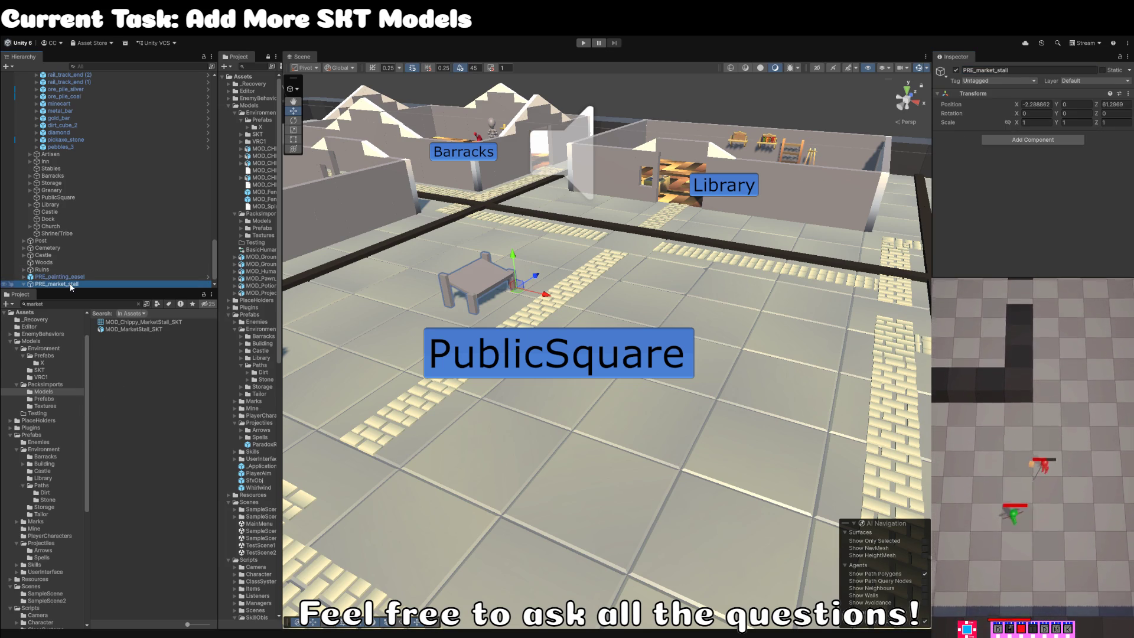
left_click(35, 435)
Create a PublicSquare folder under Prefabs/Environment.
left_click(61, 450)
key("ctrl+shift+n")
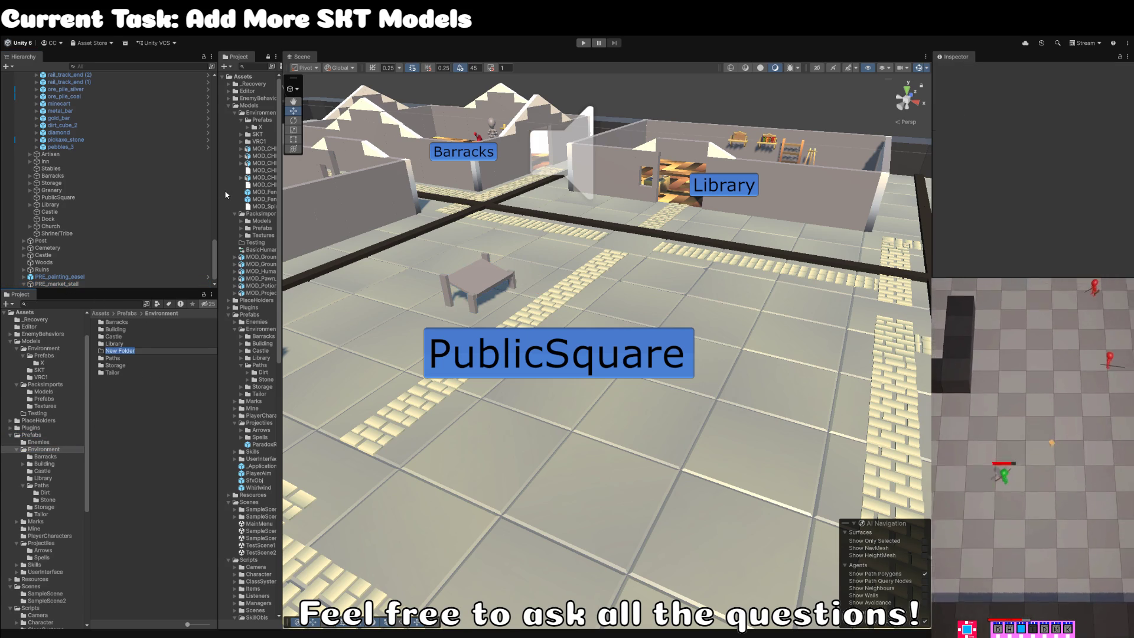
type("publ")
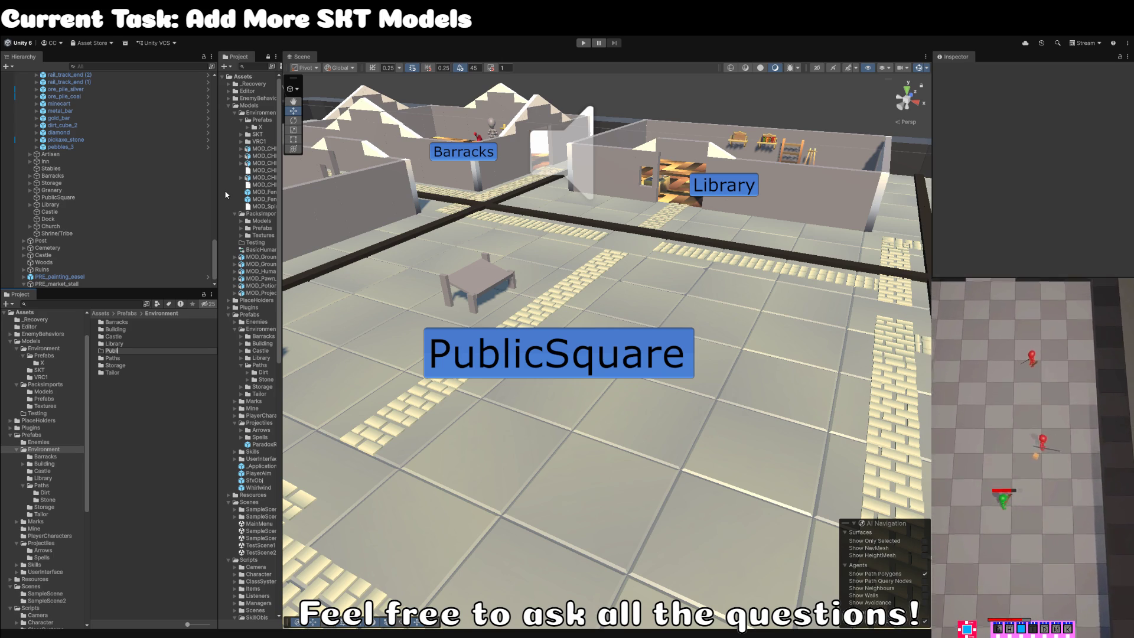
type("uare")
key("Return")
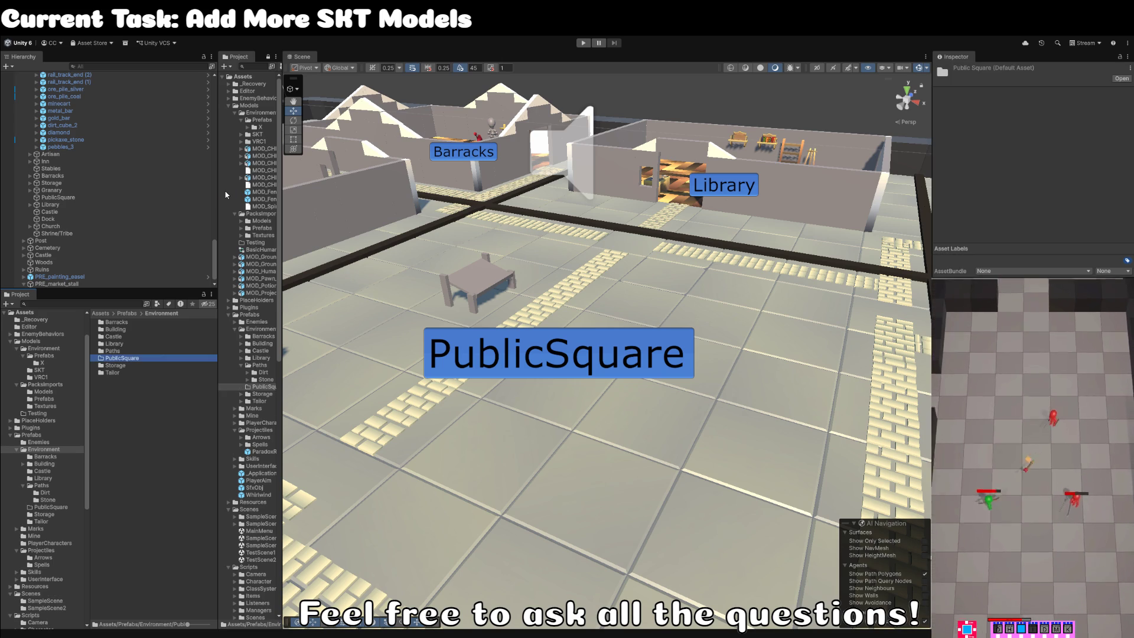
Save PRE_market_stall as a prefab in PublicSquare and open it for editing.
left_click(485, 288)
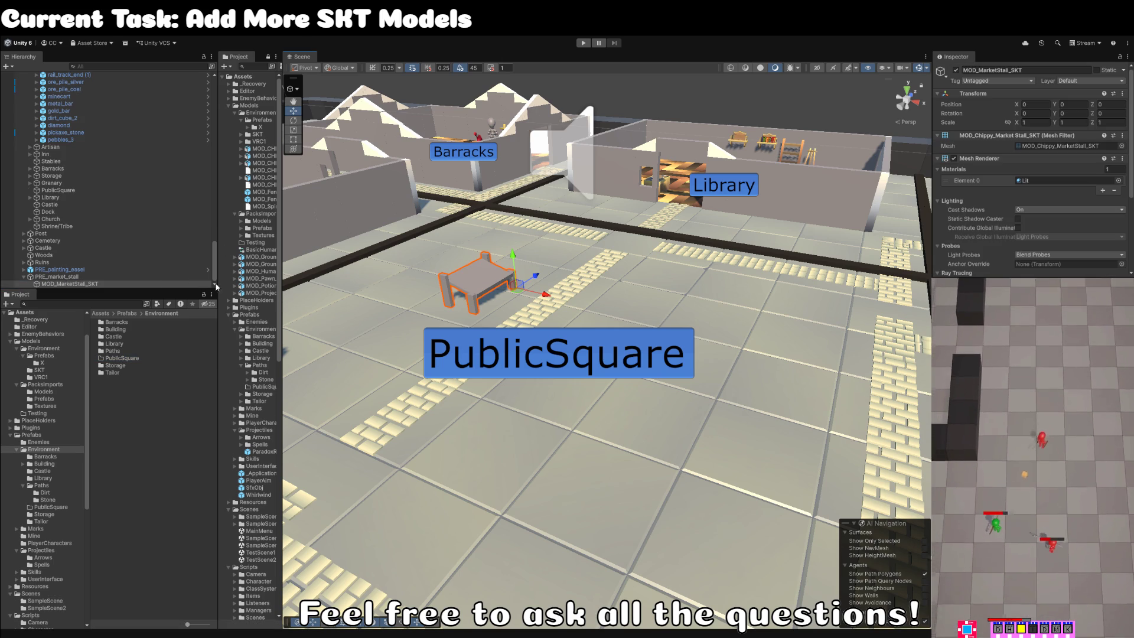
left_click(65, 278)
mouse_move(65, 277)
left_mouse_down()
mouse_move(147, 385)
mouse_move(133, 356)
left_mouse_up()
left_click(73, 281)
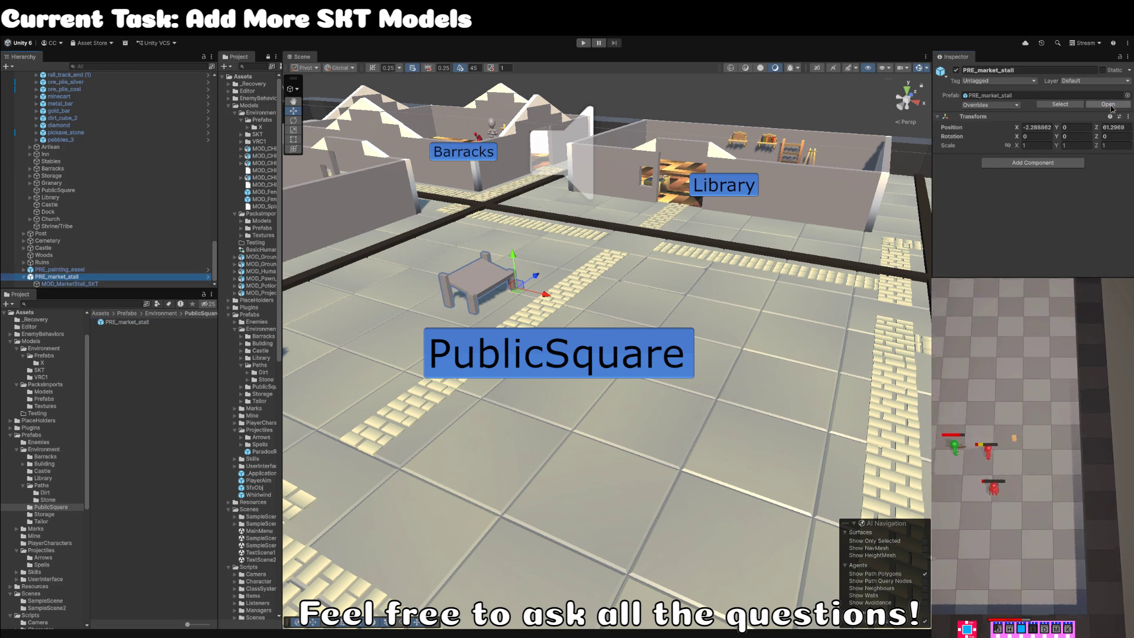
left_click(208, 277)
left_click(93, 93)
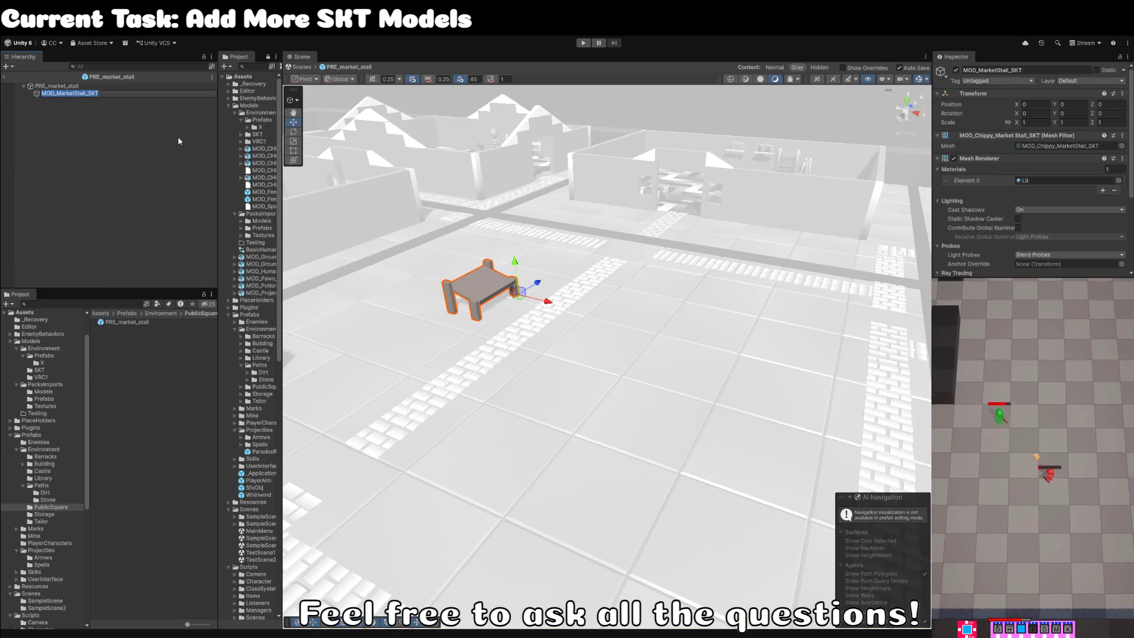
Rename the stall's mesh child to Artwork and save the prefab.
type("Art")
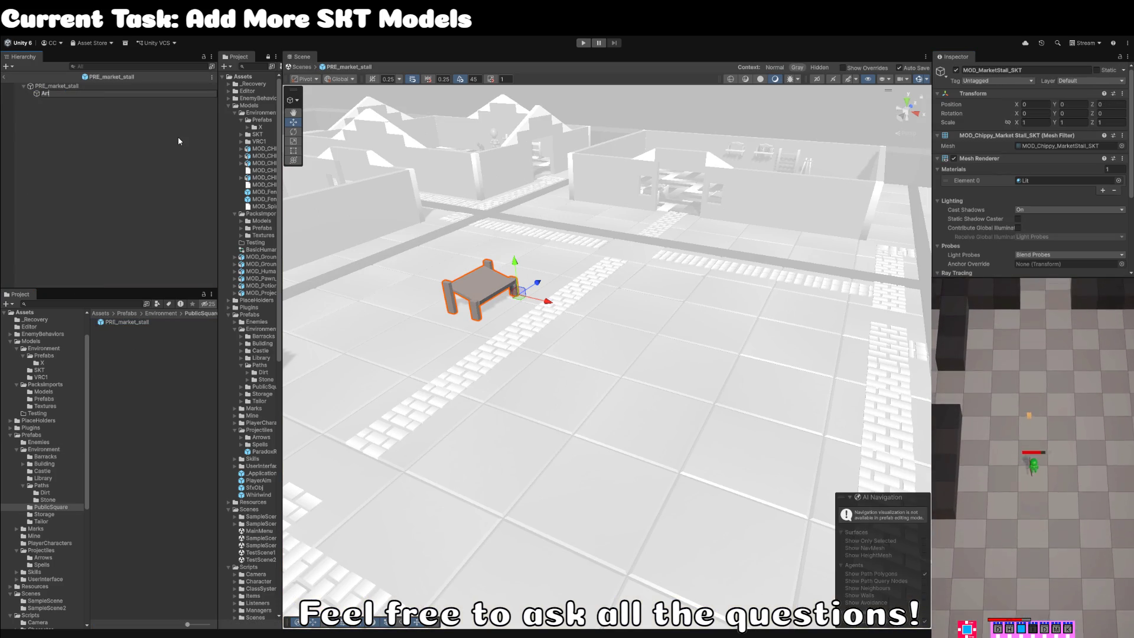
type("work")
key("Return")
left_click(131, 152)
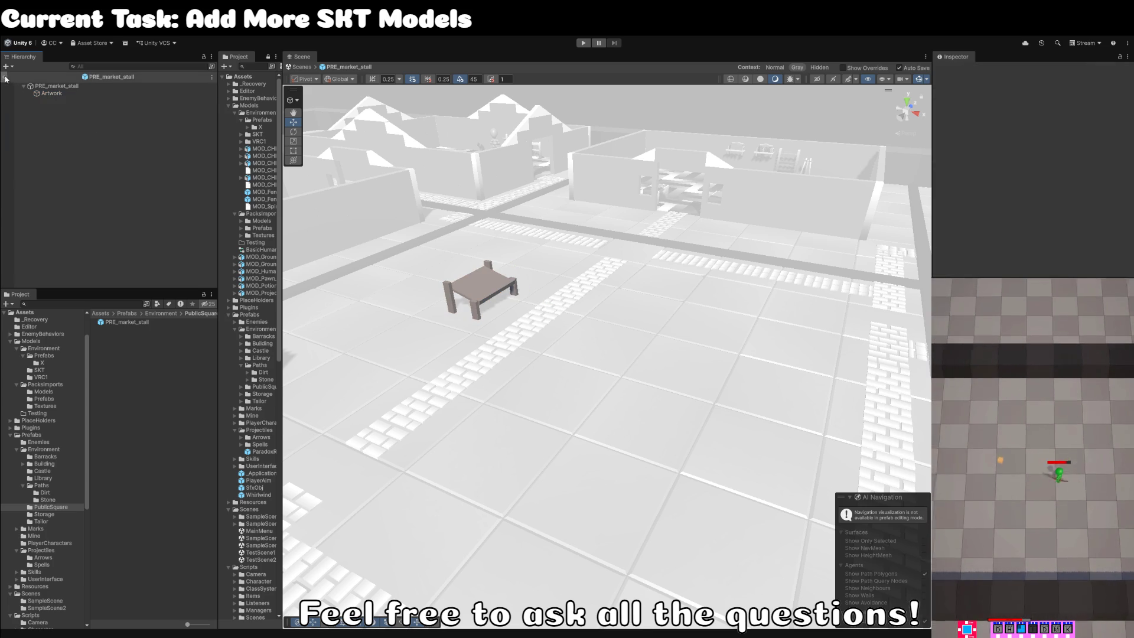
left_click(51, 93)
Apply cubeworld_mat to the Artwork table and exit prefab mode.
left_click(1130, 183)
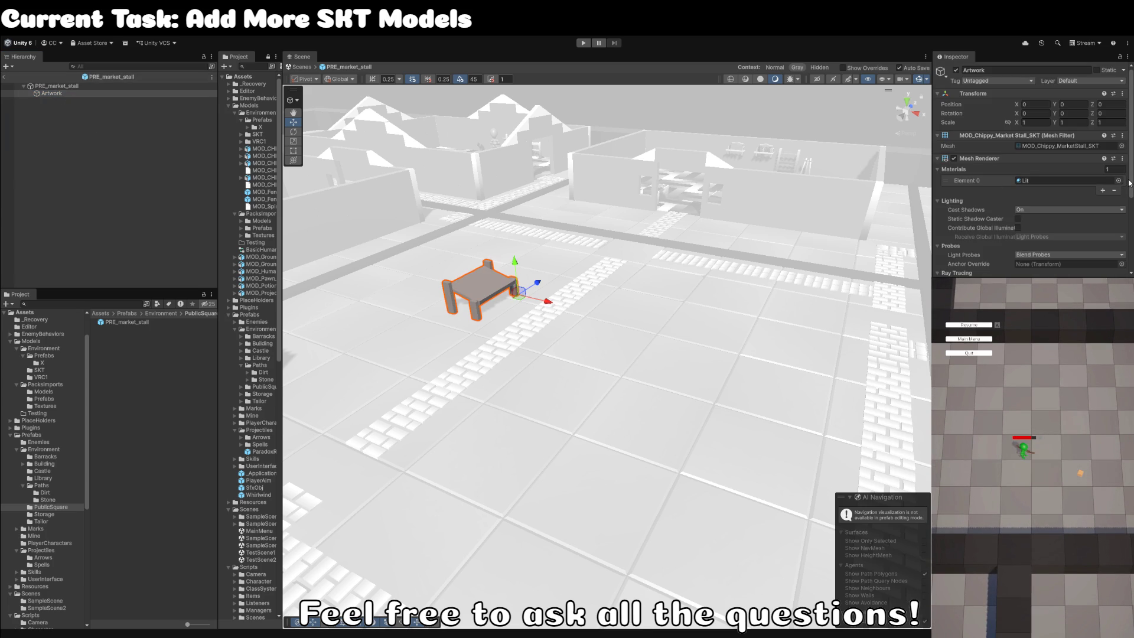
key("Return")
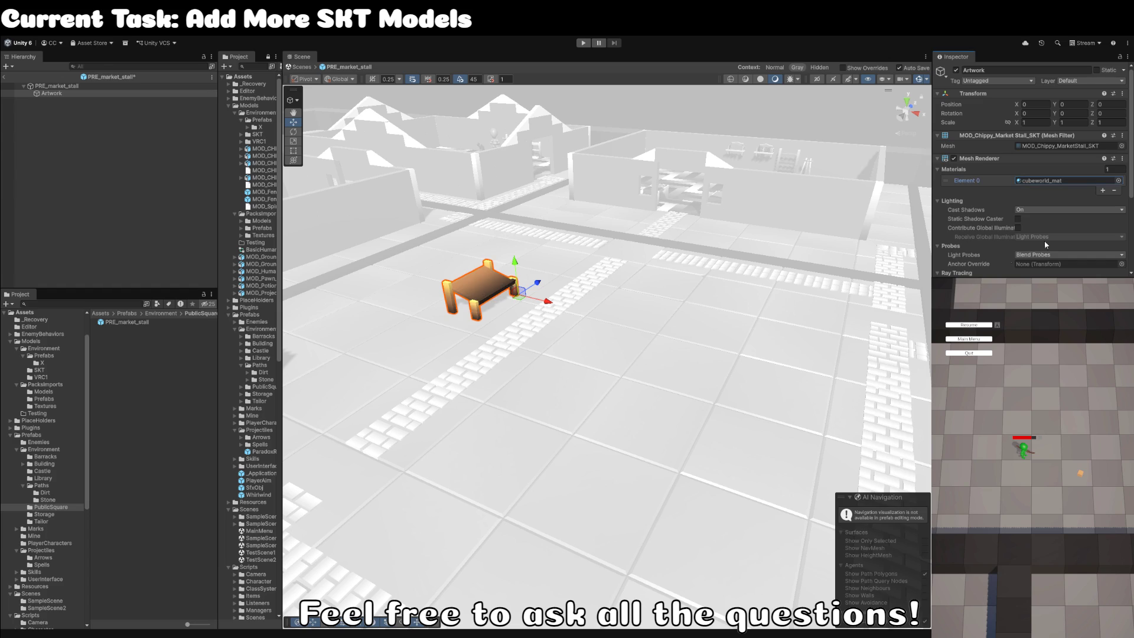
left_click(4, 77)
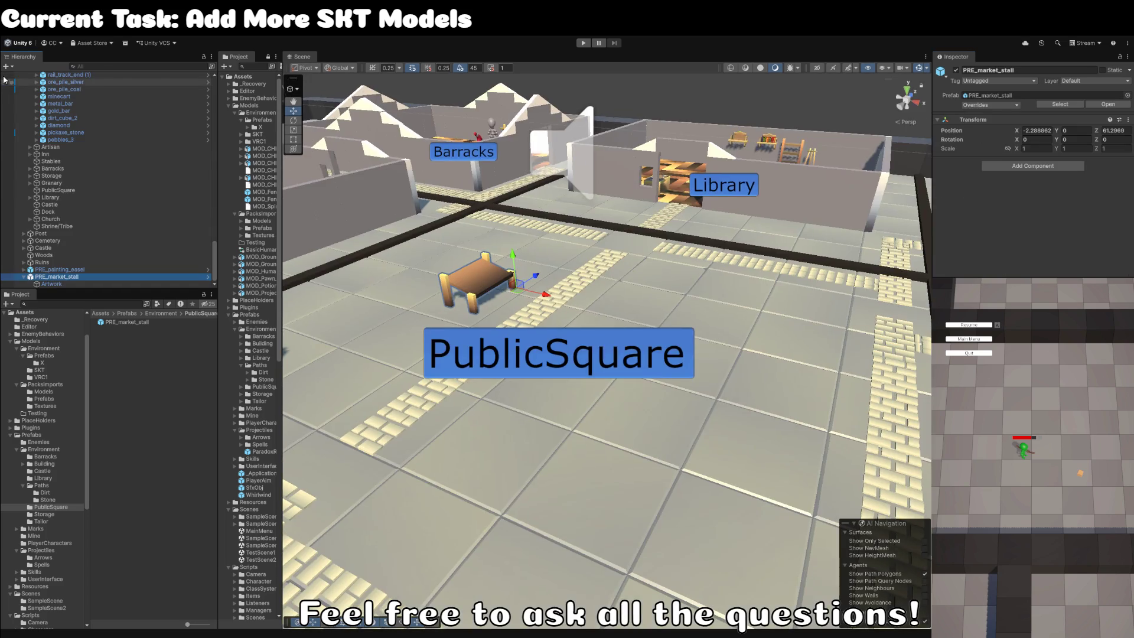
Select PRE_market_stall's Artwork child and ping its MOD_Chippy_MarketStall_SKT mesh in the project.
key("w")
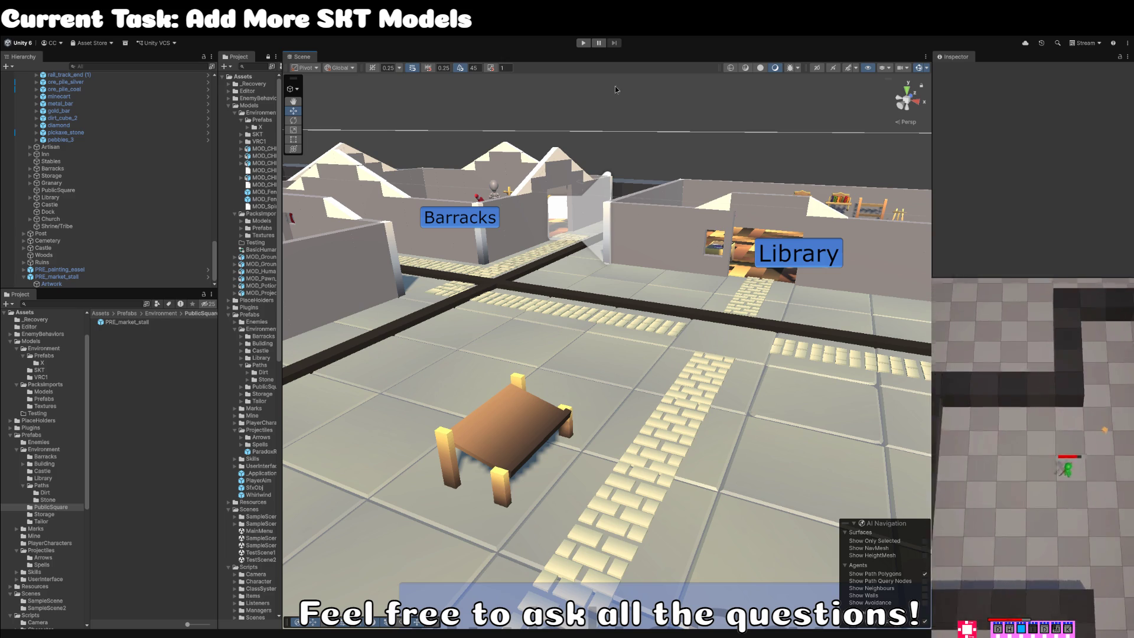
mouse_move(573, 263)
left_mouse_down()
mouse_move(471, 353)
mouse_move(455, 355)
left_mouse_up()
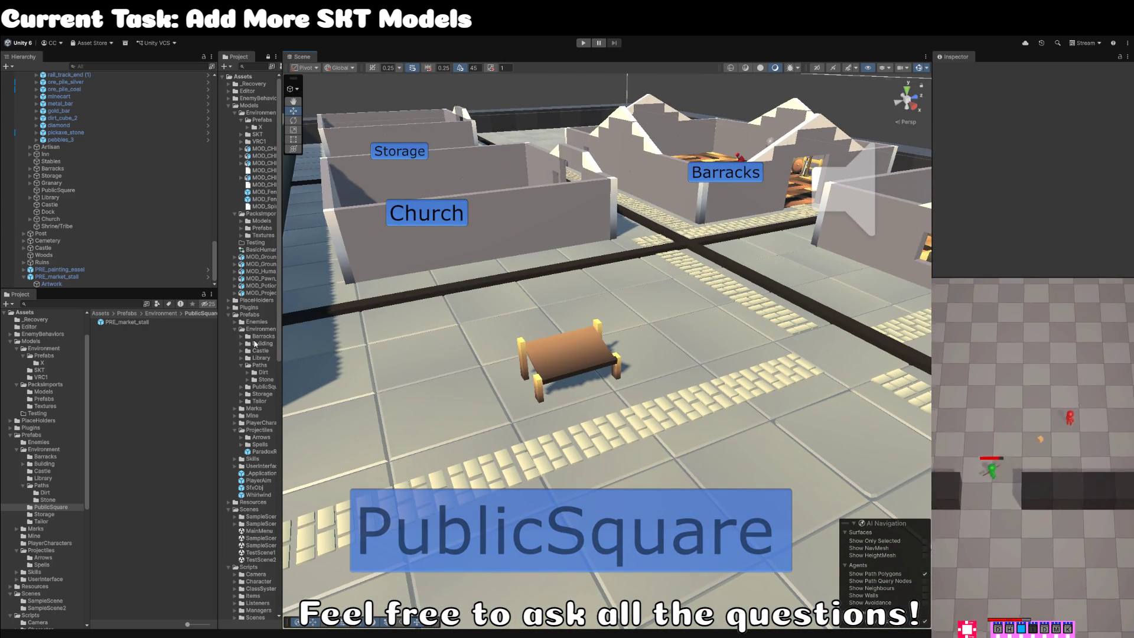
left_click(56, 277)
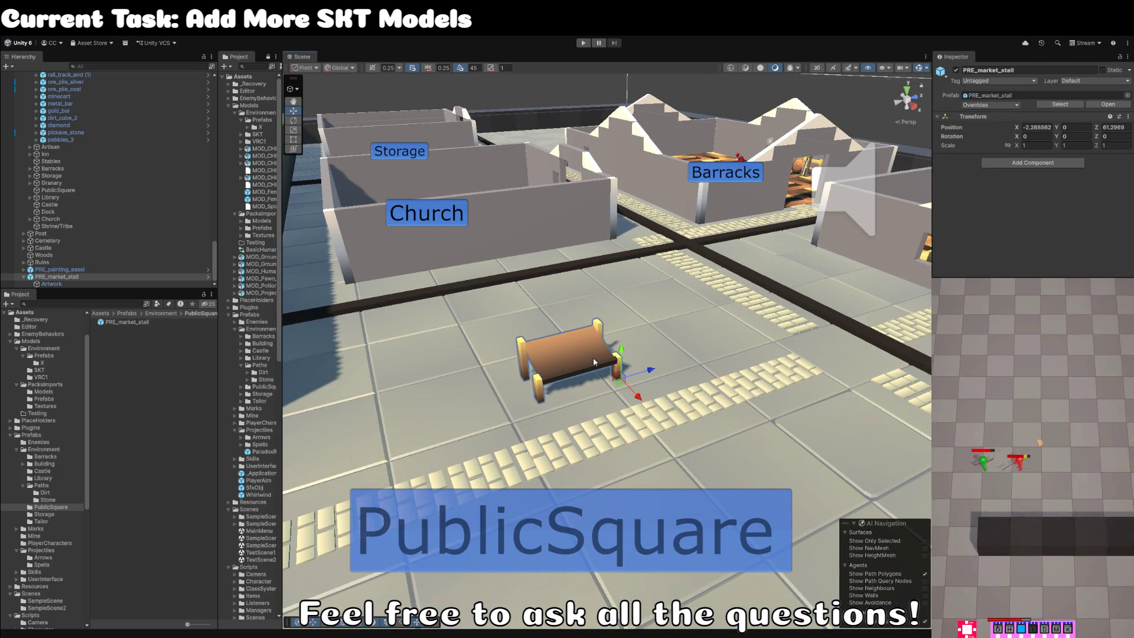
left_click(55, 284)
left_click(1041, 147)
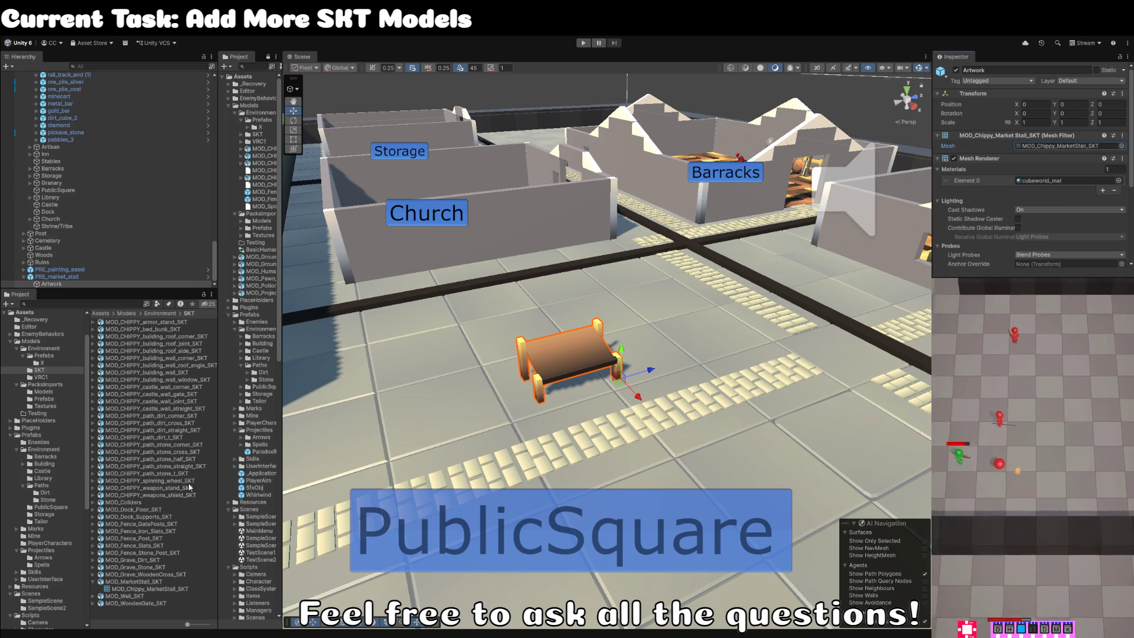
Reveal the stall model in the SKT folder and rename it with a pasted name.
left_click(1068, 146)
left_click(136, 581)
left_click(142, 582)
type("MOD_CUBEWORLD_market_stall_VRC")
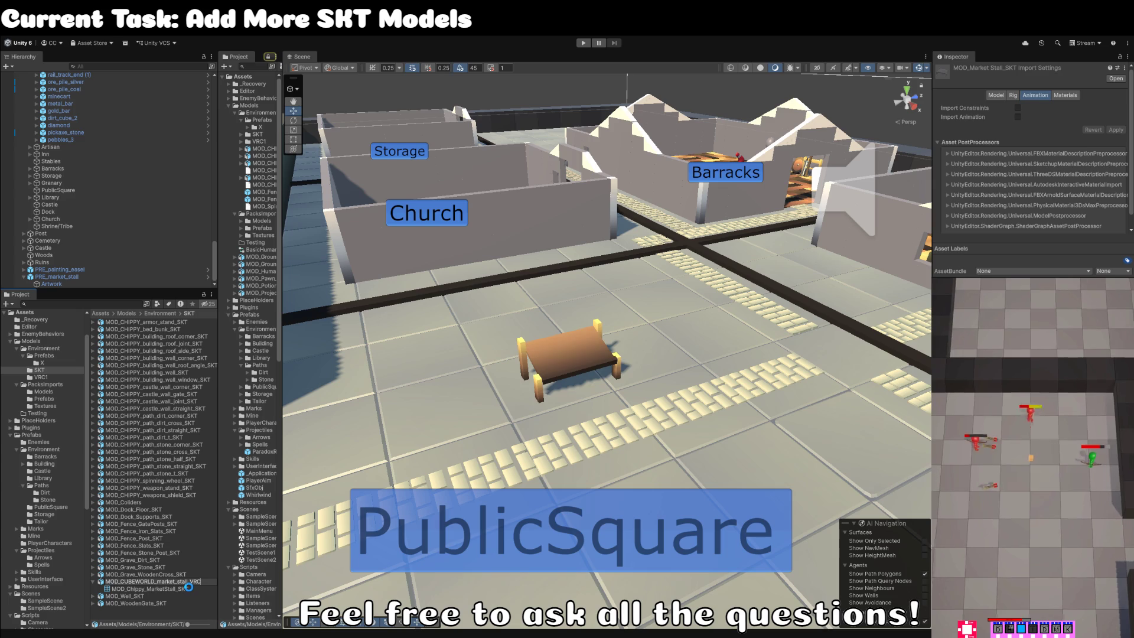
key("Return")
left_click(197, 517)
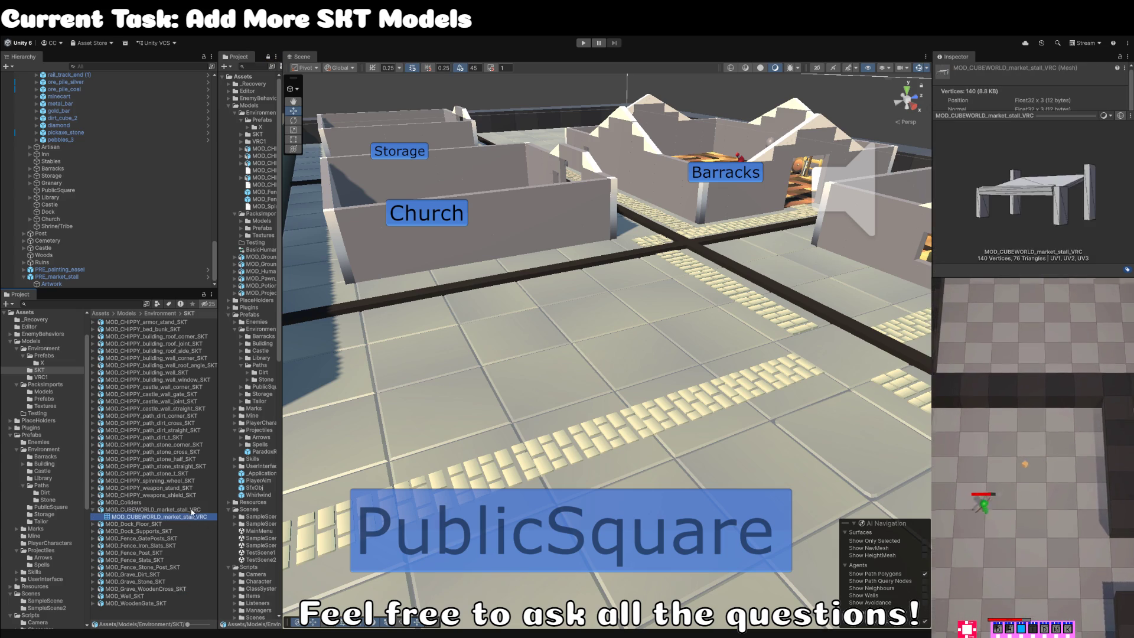
left_click(193, 511)
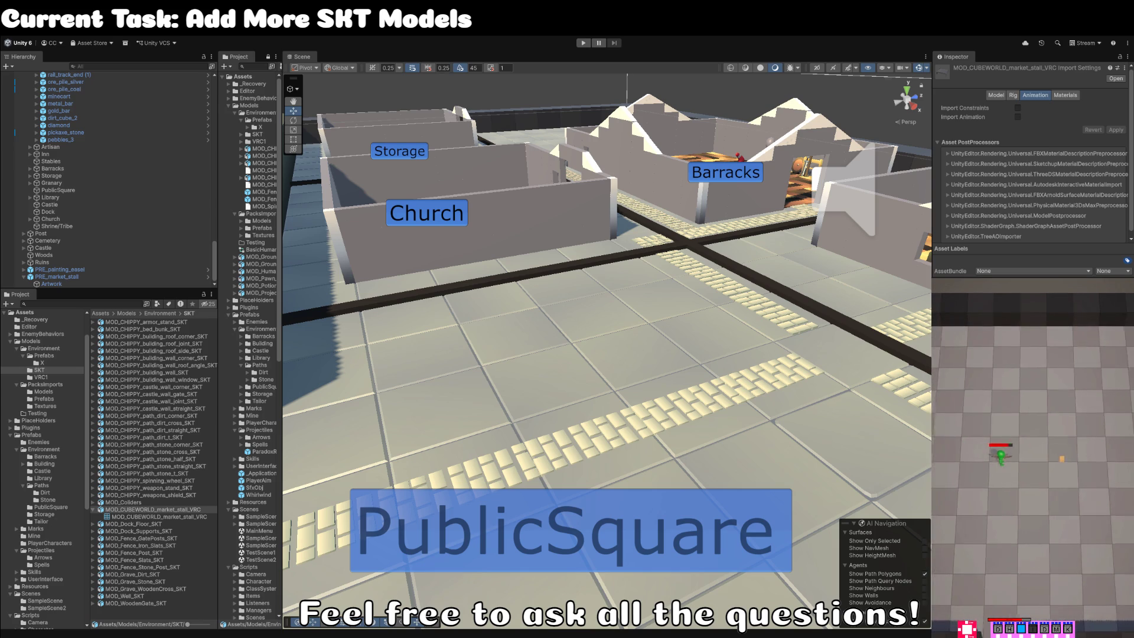
Rename the stall model again to MOD_CHIPPY_market_stall_VRC.
left_click(801, 304)
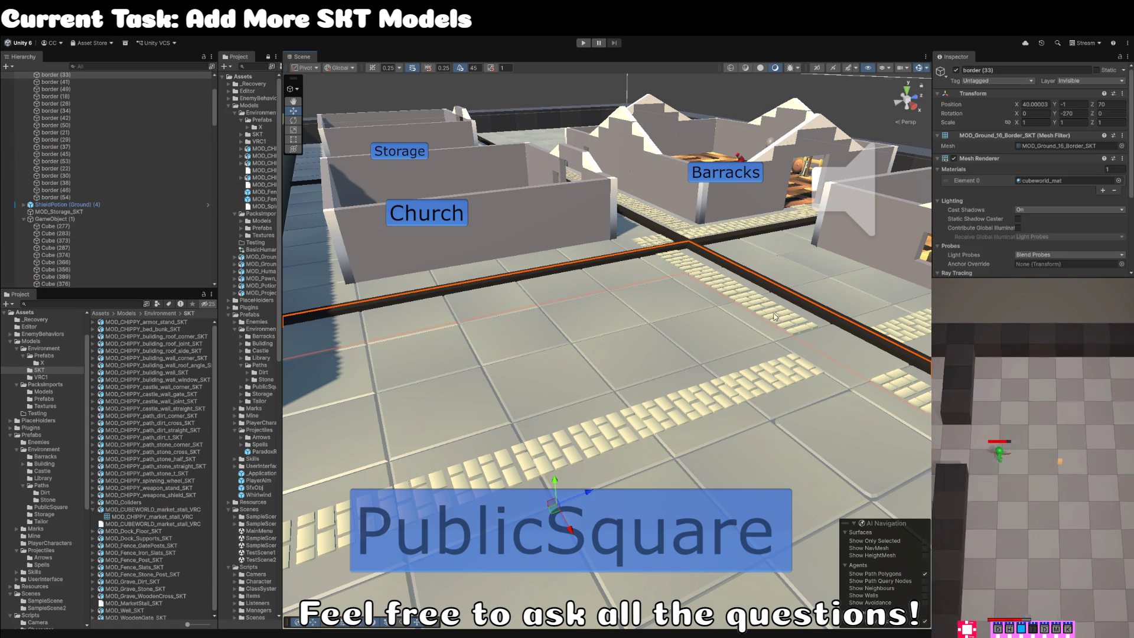
left_click(151, 509)
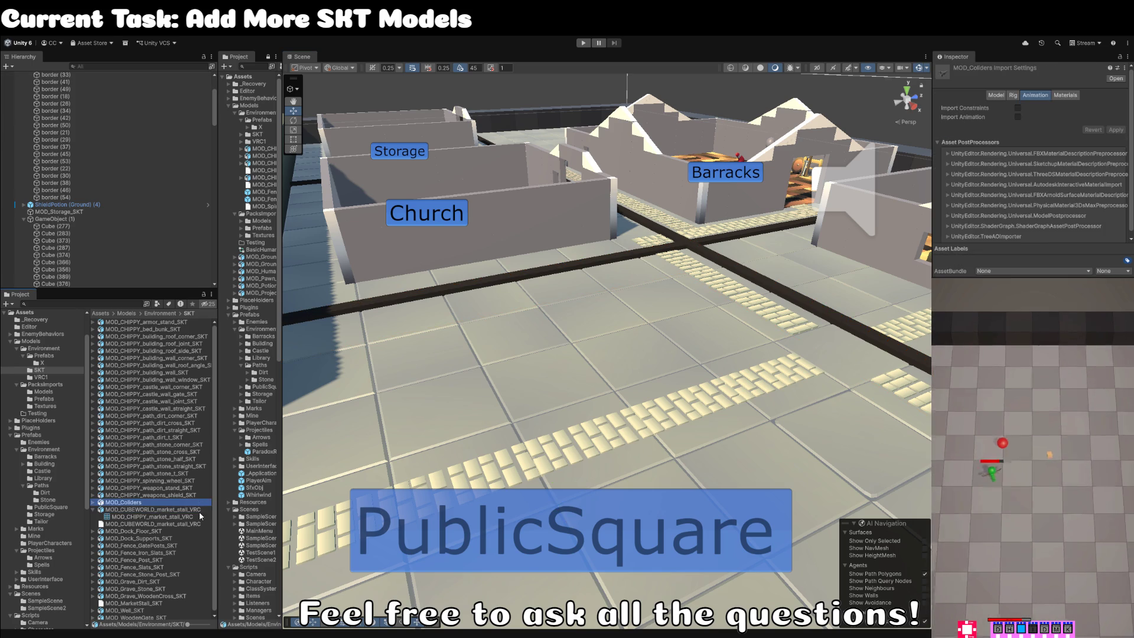
key("F2")
type("MOD_CHIPPY_market_stall_VRC")
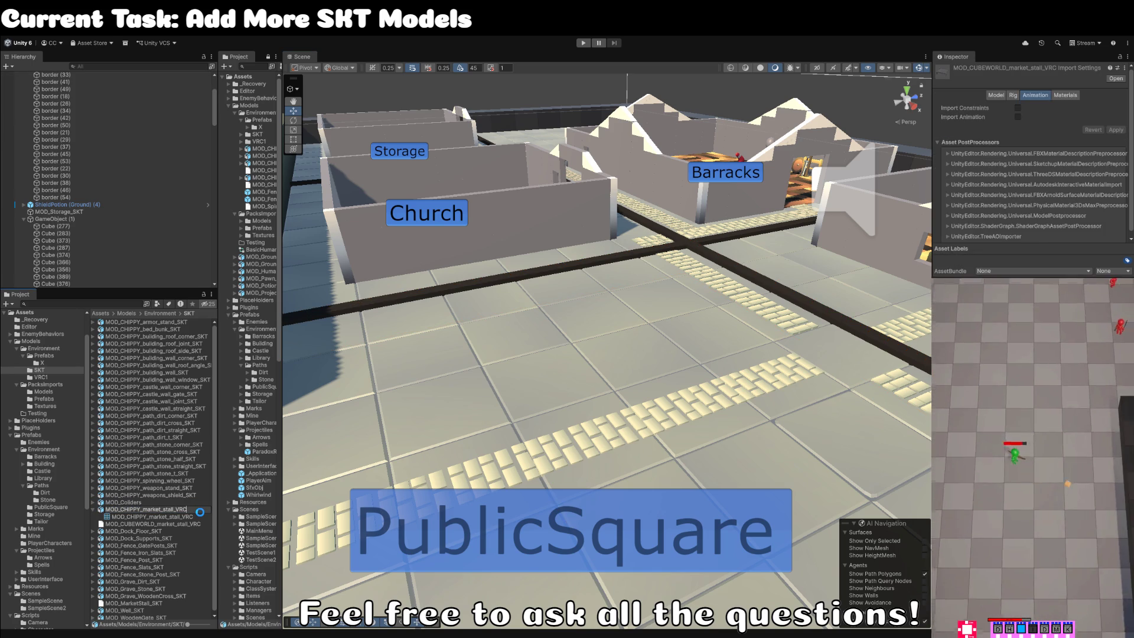
key("Return")
scroll(107, 207, "down", 10)
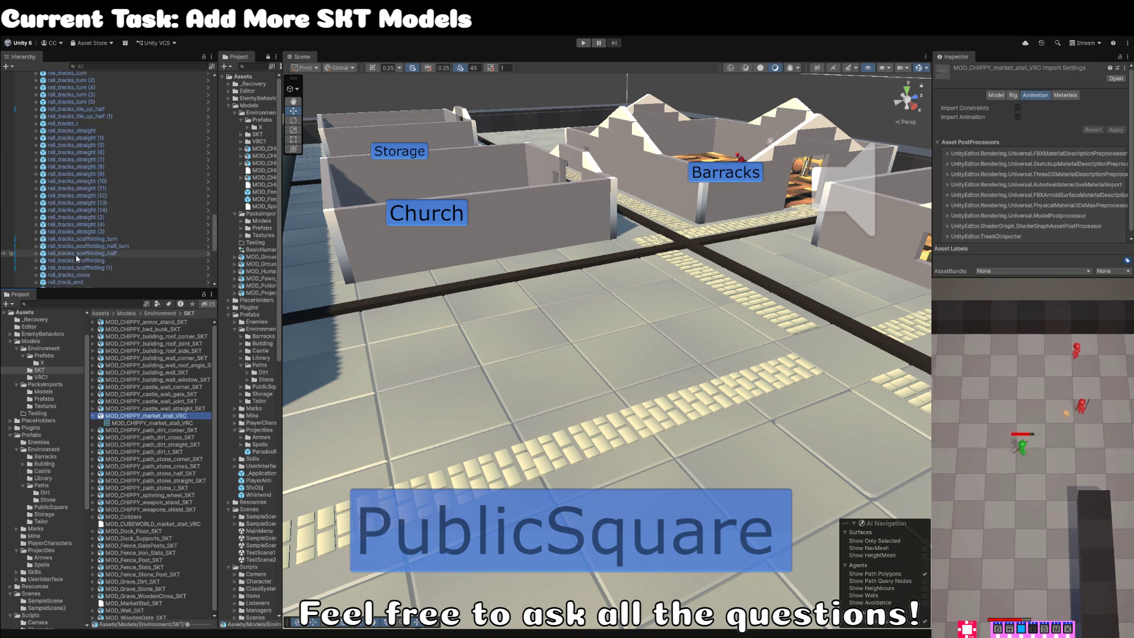
Assign the renamed mesh to Artwork's Mesh Filter in the PRE_market_stall prefab.
left_click(81, 284)
left_click(84, 278)
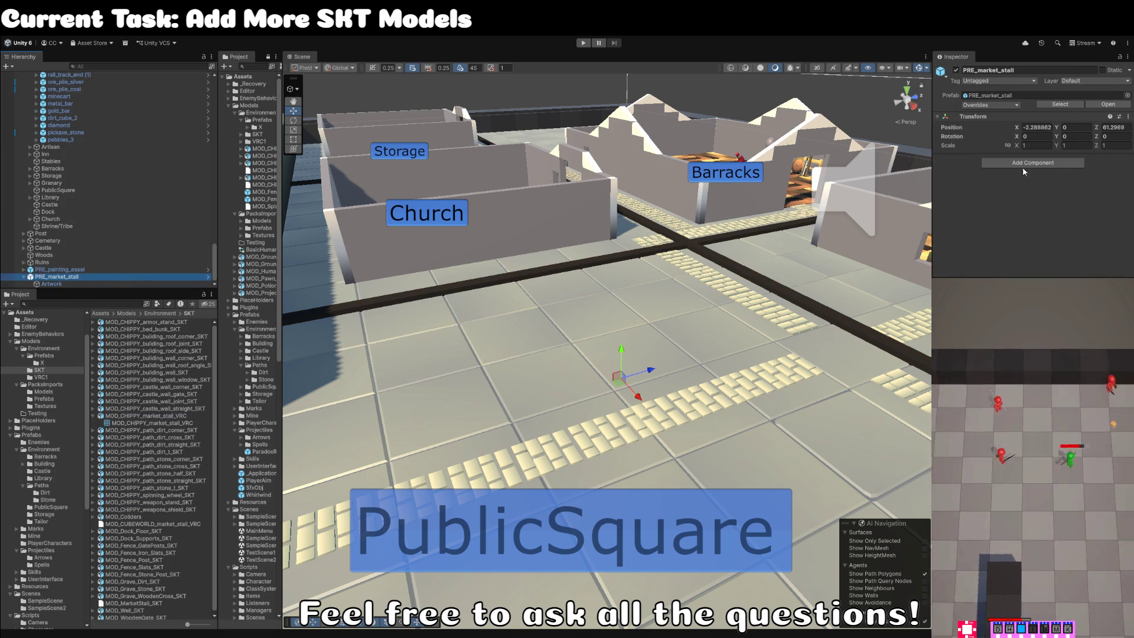
left_click(1060, 104)
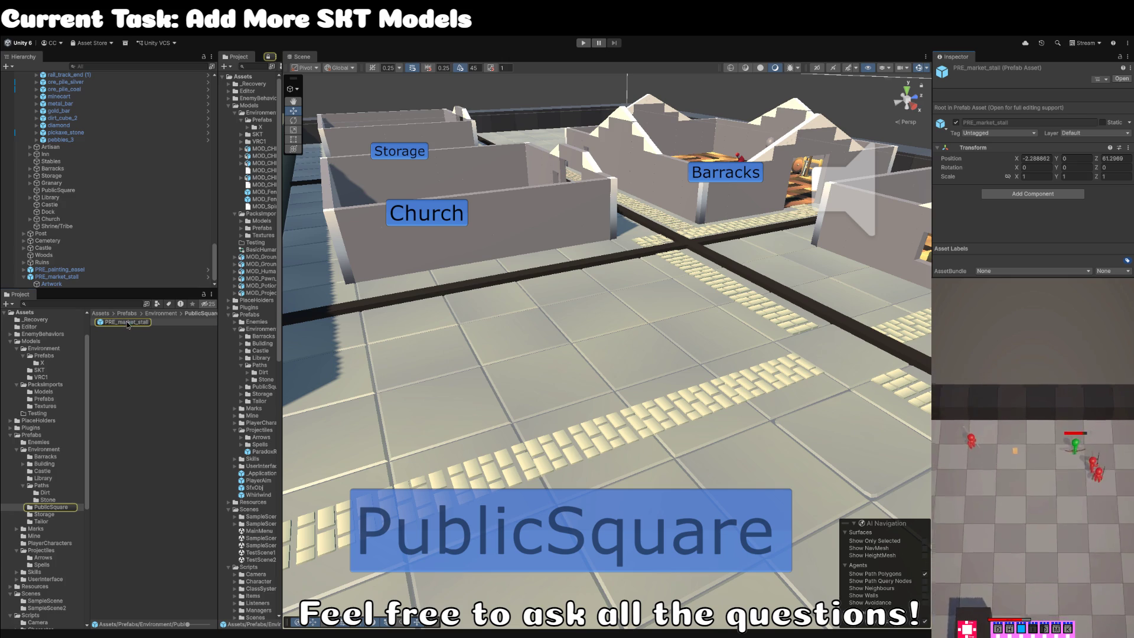
double_click(127, 322)
left_click(70, 93)
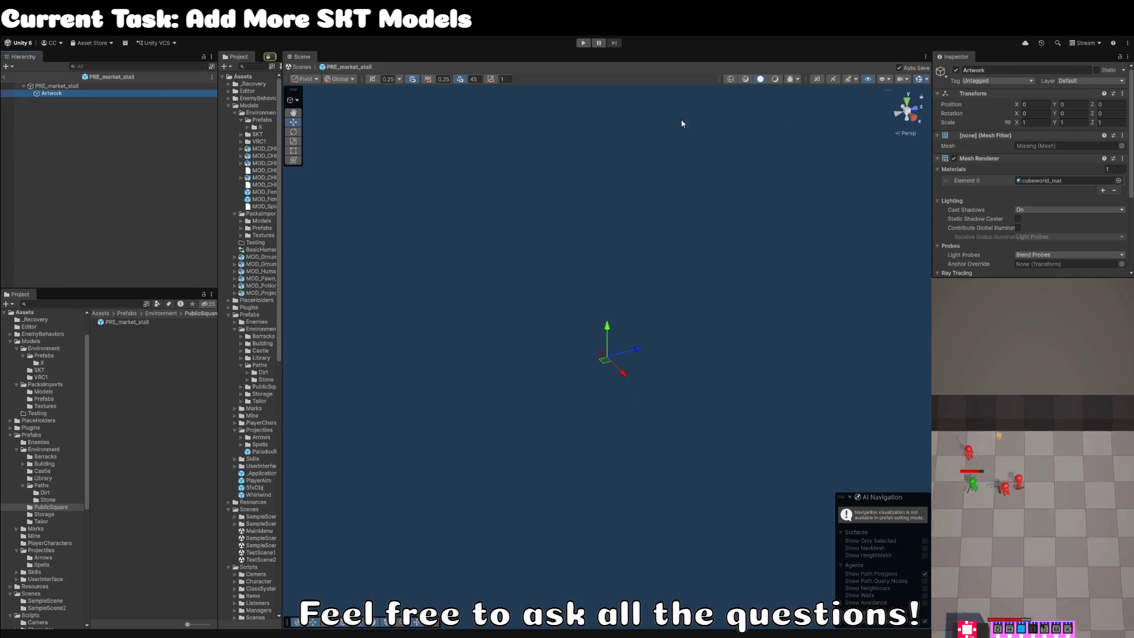
left_click(1122, 147)
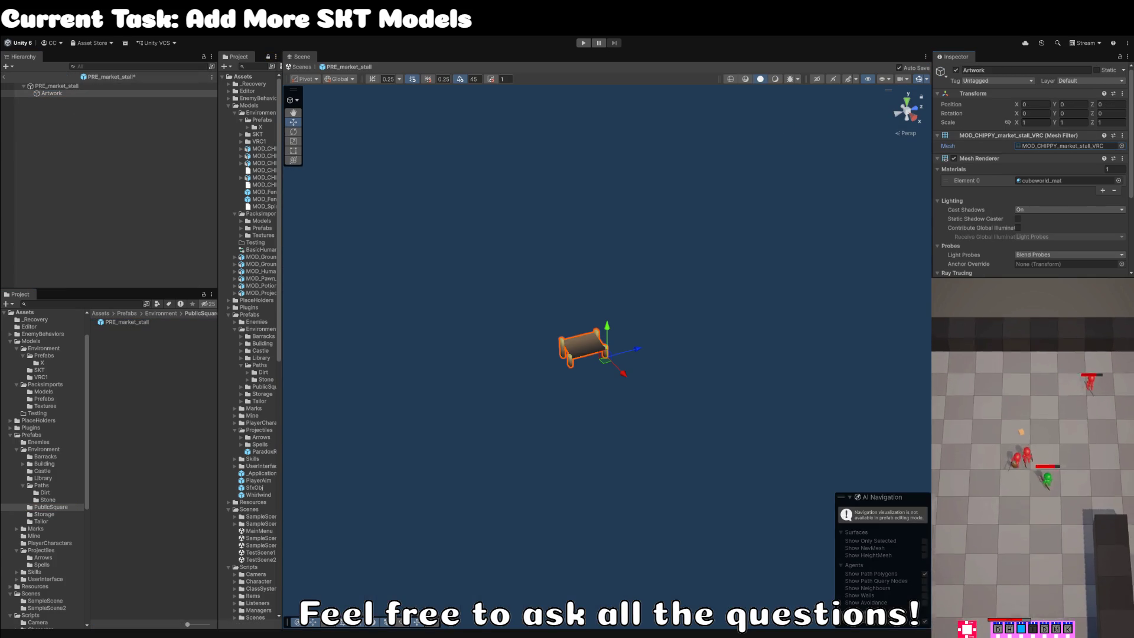
left_click(171, 183)
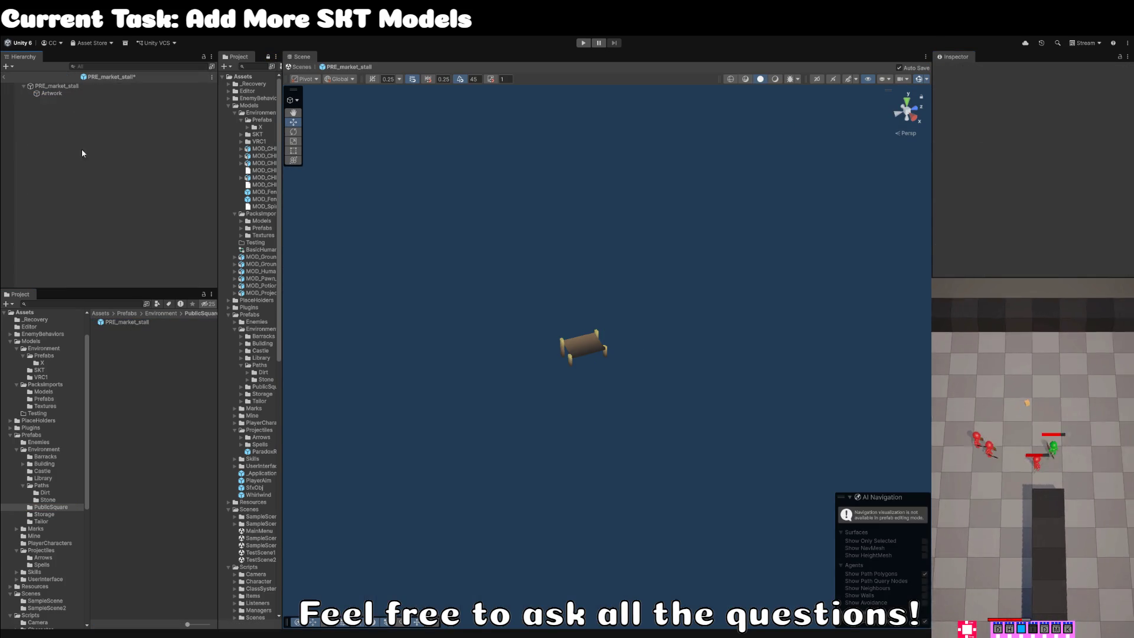
left_click(5, 79)
left_click(63, 271)
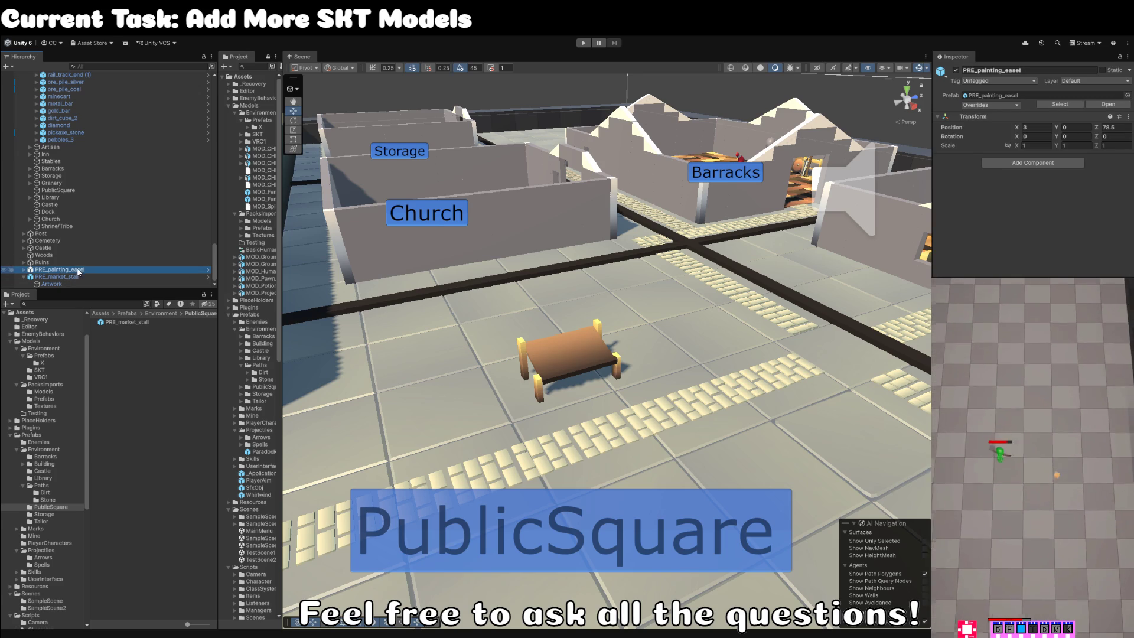
Parent PRE_market_stall under PublicSquare in the Hierarchy.
left_click(73, 276)
scroll(68, 282, "up", 1)
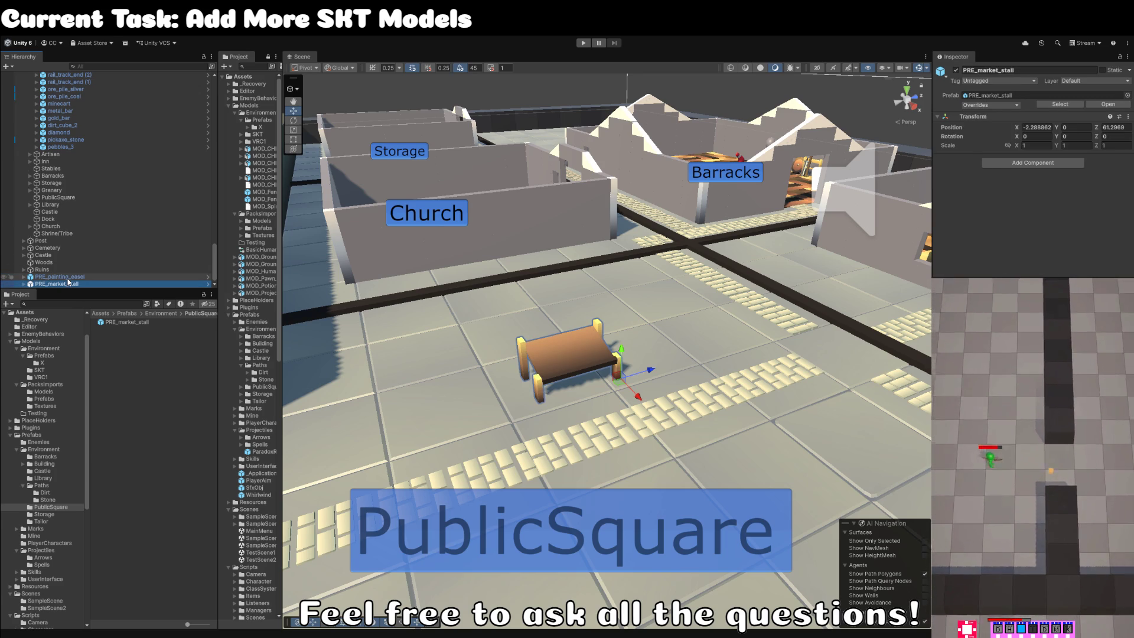
left_click_drag(60, 288, 62, 203)
Move PRE_painting_easel under Library and expand Building (4).
left_click(59, 284)
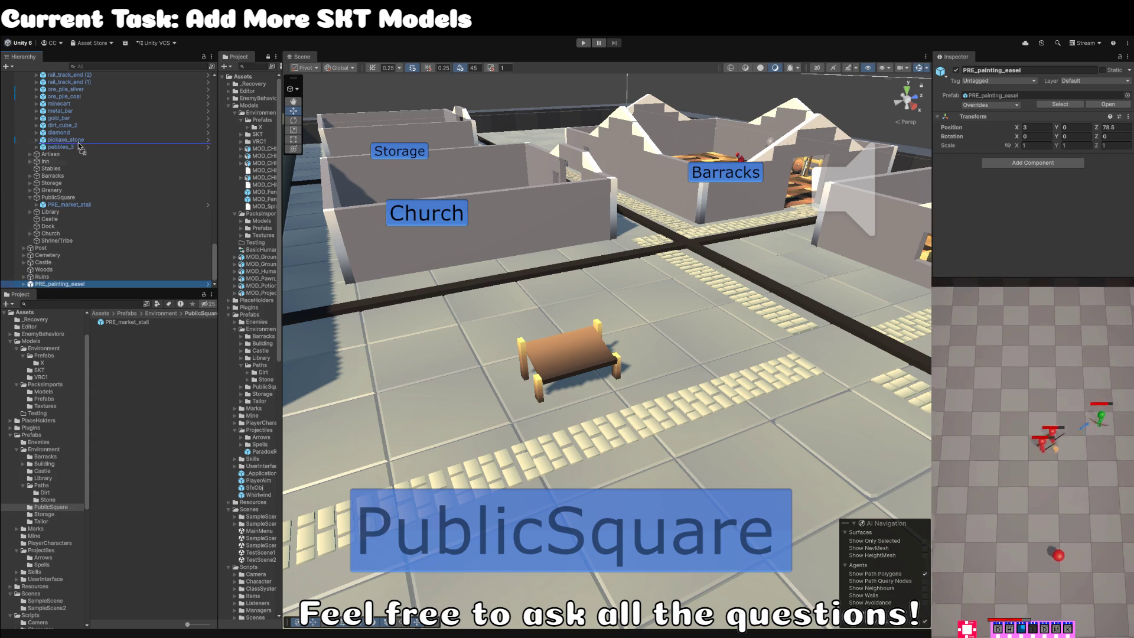
scroll(76, 156, "up", 10)
mouse_move(76, 160)
left_mouse_down()
mouse_move(73, 79)
mouse_move(66, 290)
mouse_move(77, 223)
mouse_move(72, 263)
left_mouse_up()
scroll(75, 155, "up", 10)
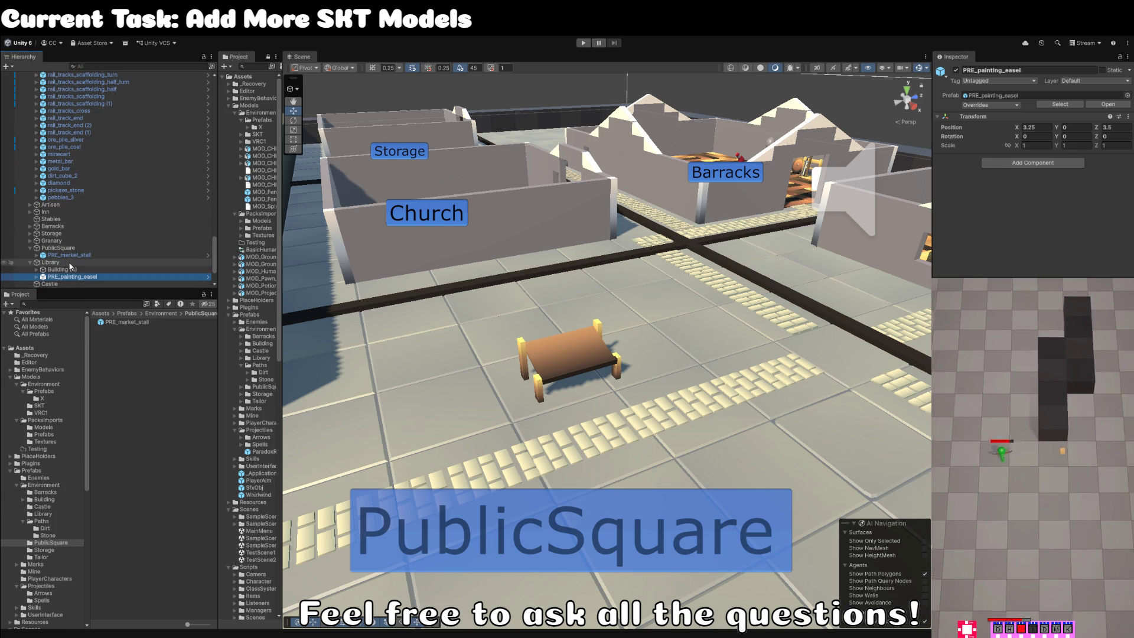
scroll(70, 267, "down", 4)
left_click(39, 213)
left_click(36, 212)
left_click(71, 219)
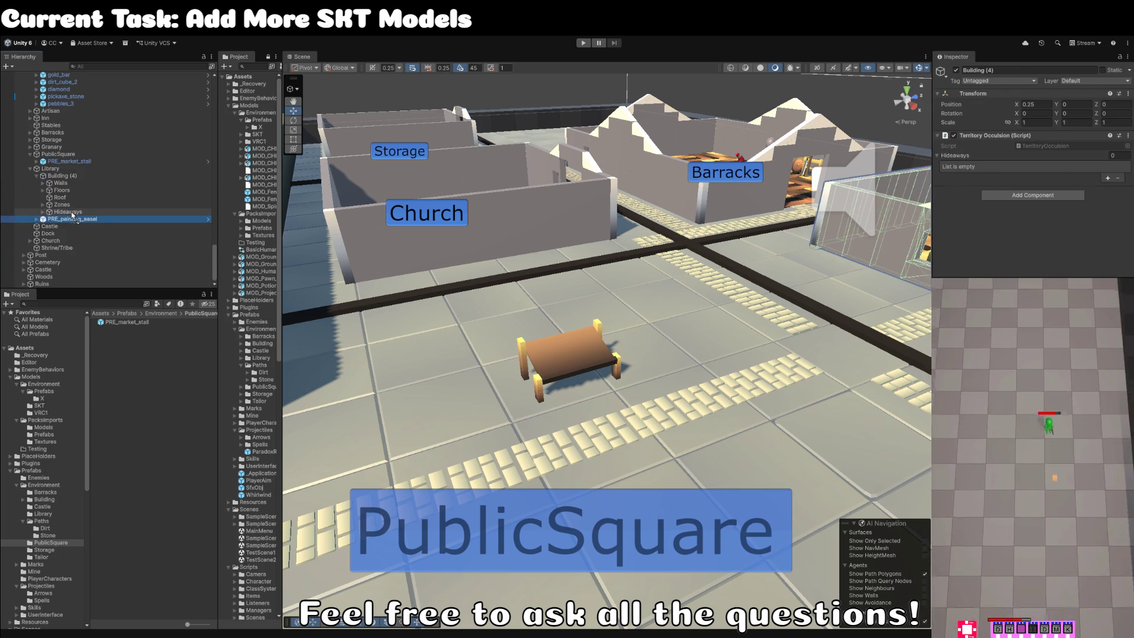
Parent PRE_painting_easel under Hideaways, then fly back and select the PublicSquare market stall.
left_click_drag(72, 215, 68, 211)
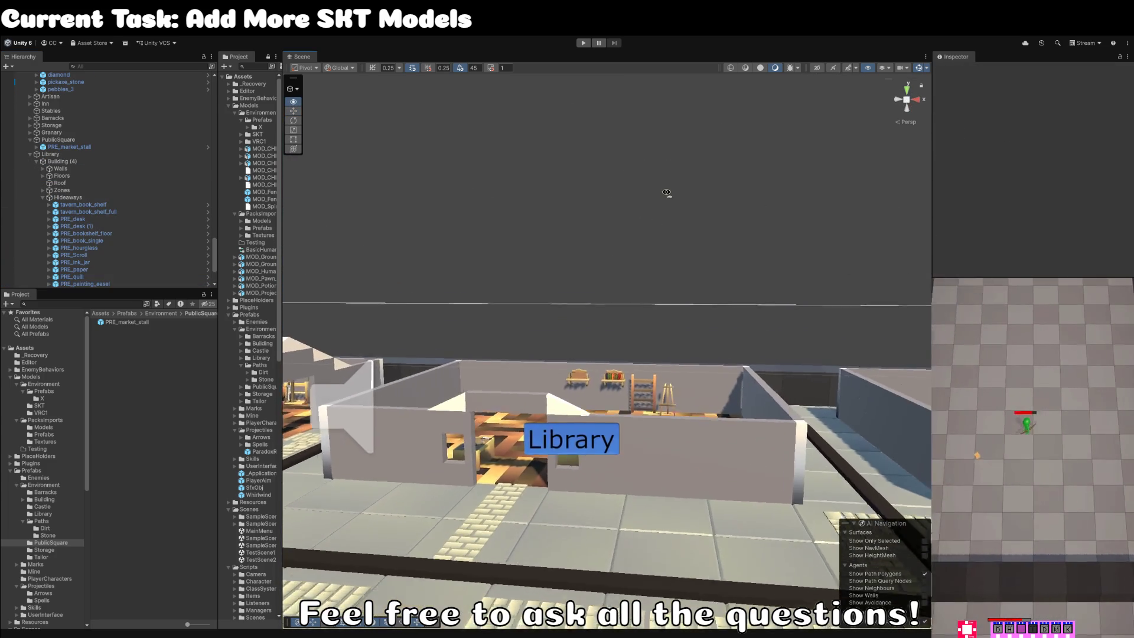
scroll(667, 192, "down", 6)
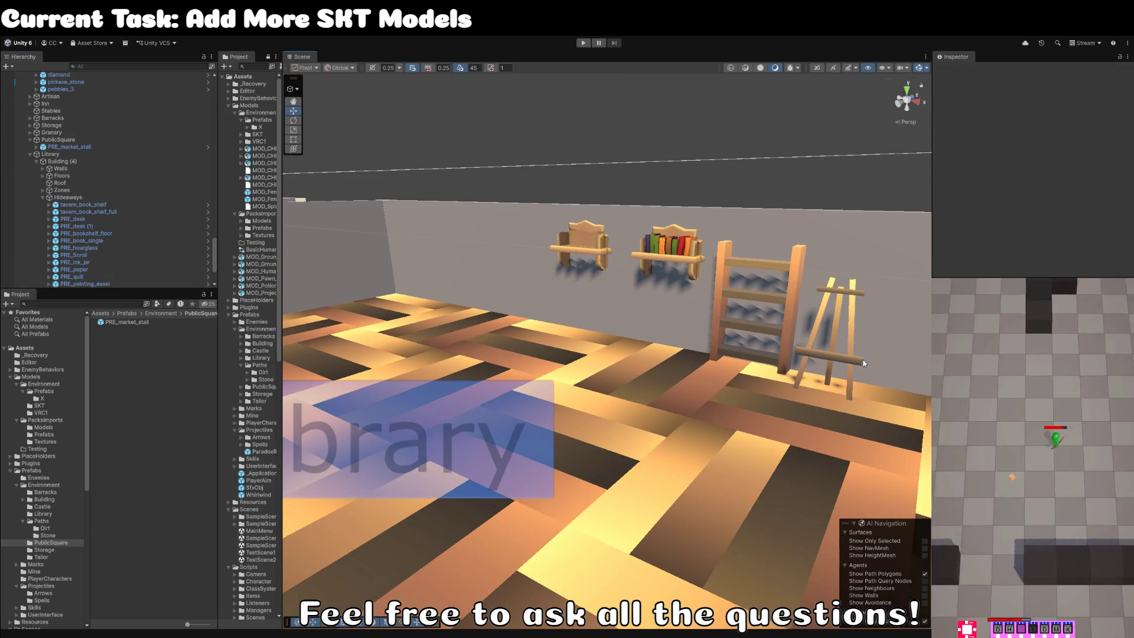
mouse_move(863, 360)
left_mouse_down()
mouse_move(737, 378)
mouse_move(677, 439)
mouse_move(727, 426)
mouse_move(601, 351)
mouse_move(613, 364)
left_mouse_up()
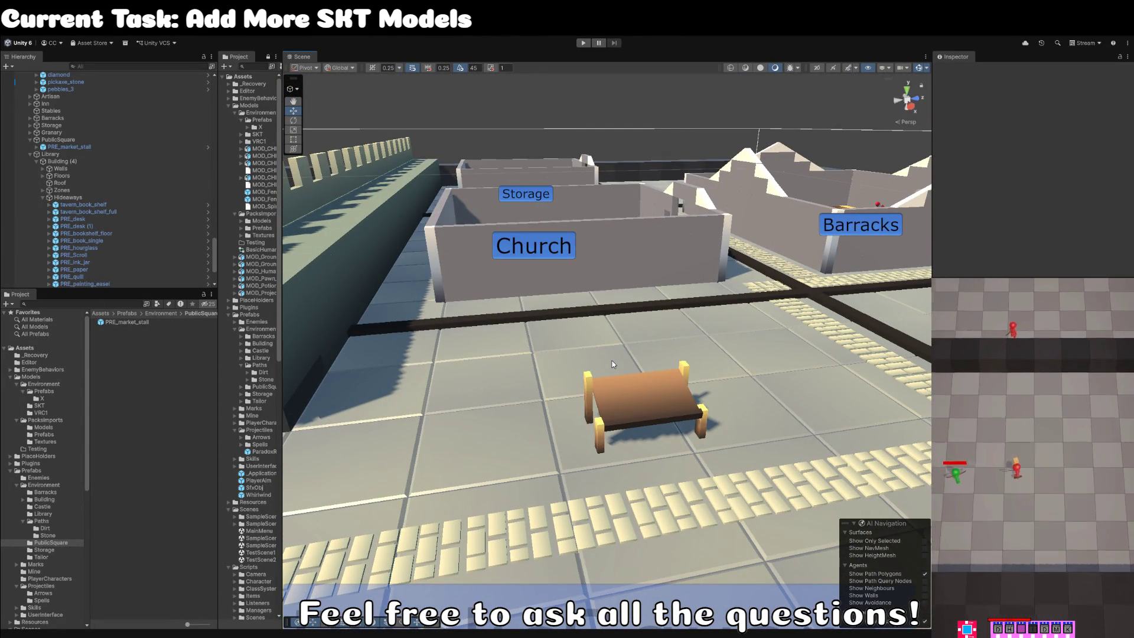
key("Up")
key("Right")
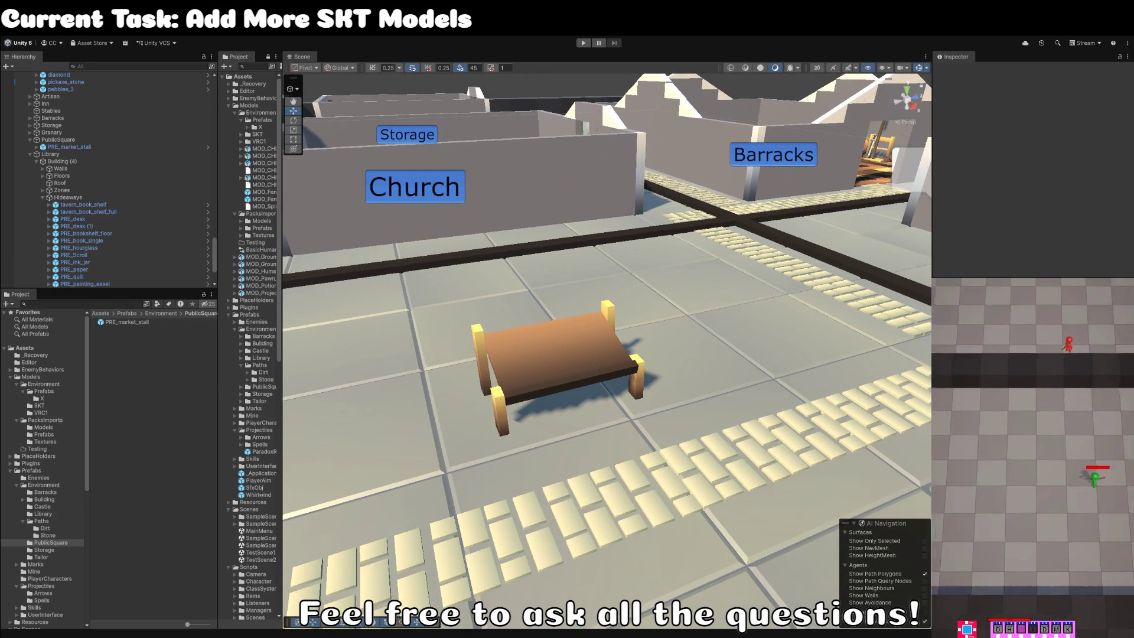
left_click(542, 379)
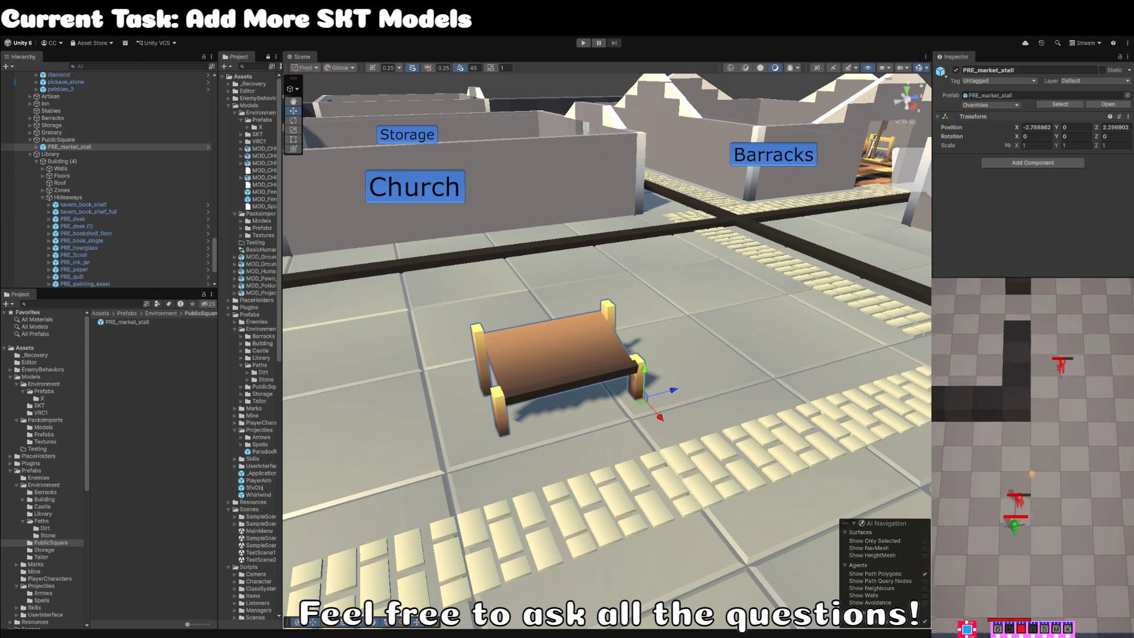
key("alt+Tab")
Select the textured cube, view it from the front, and browse the recent files list.
left_click(572, 335)
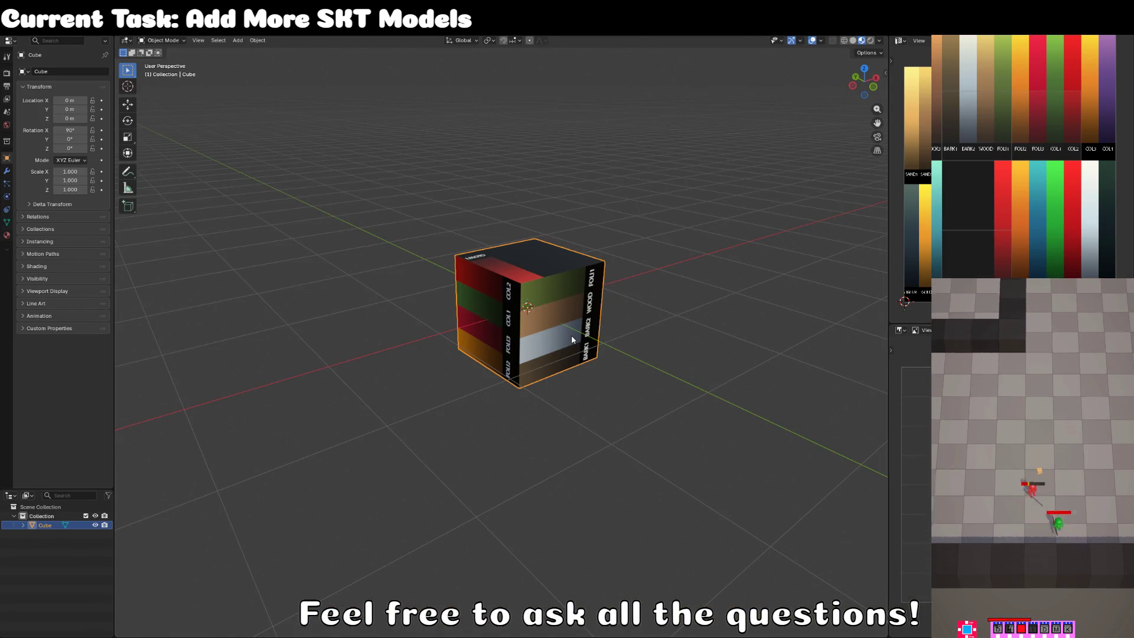
key("KP_1")
key("Tab")
scroll(562, 380, "up", 4)
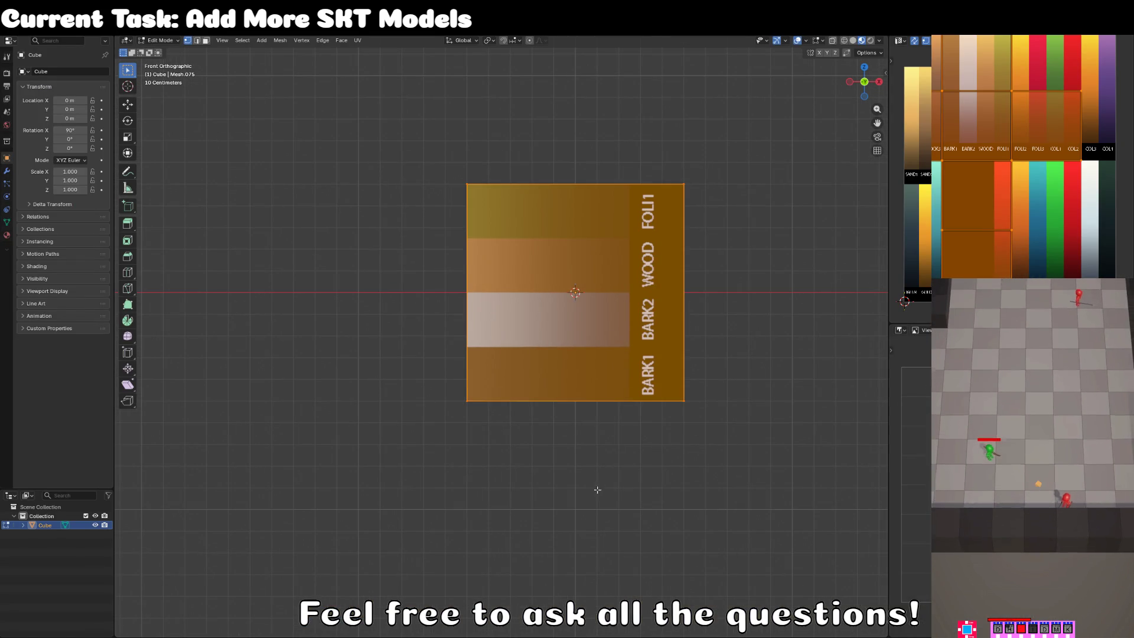
key("Tab")
scroll(532, 437, "down", 5)
scroll(501, 420, "up", 4)
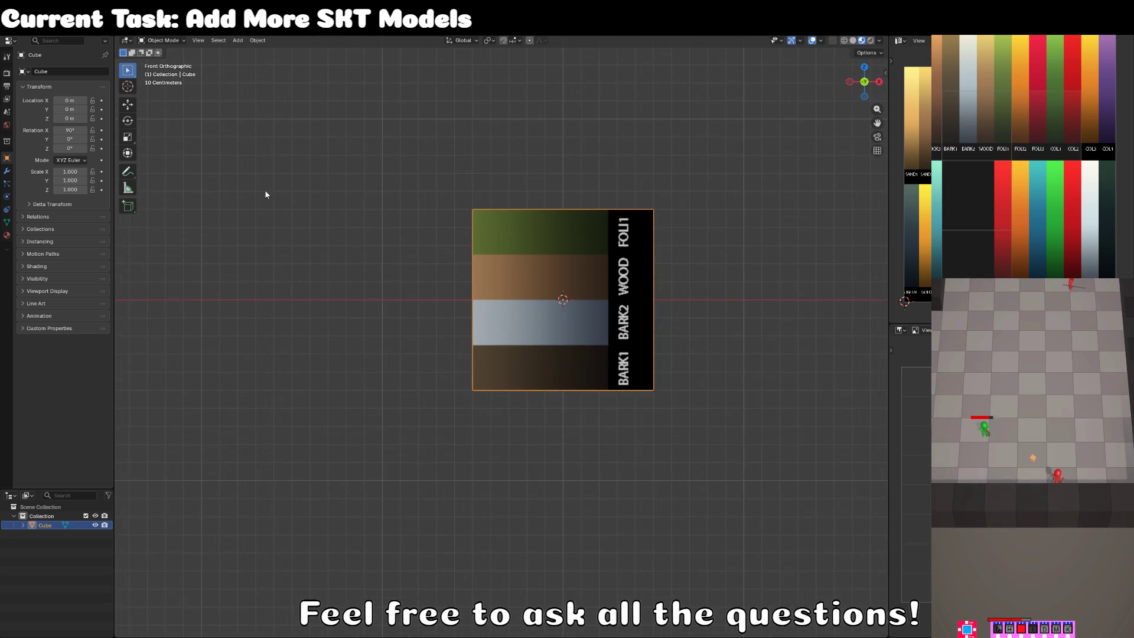
key("F4")
mouse_move(59, 58)
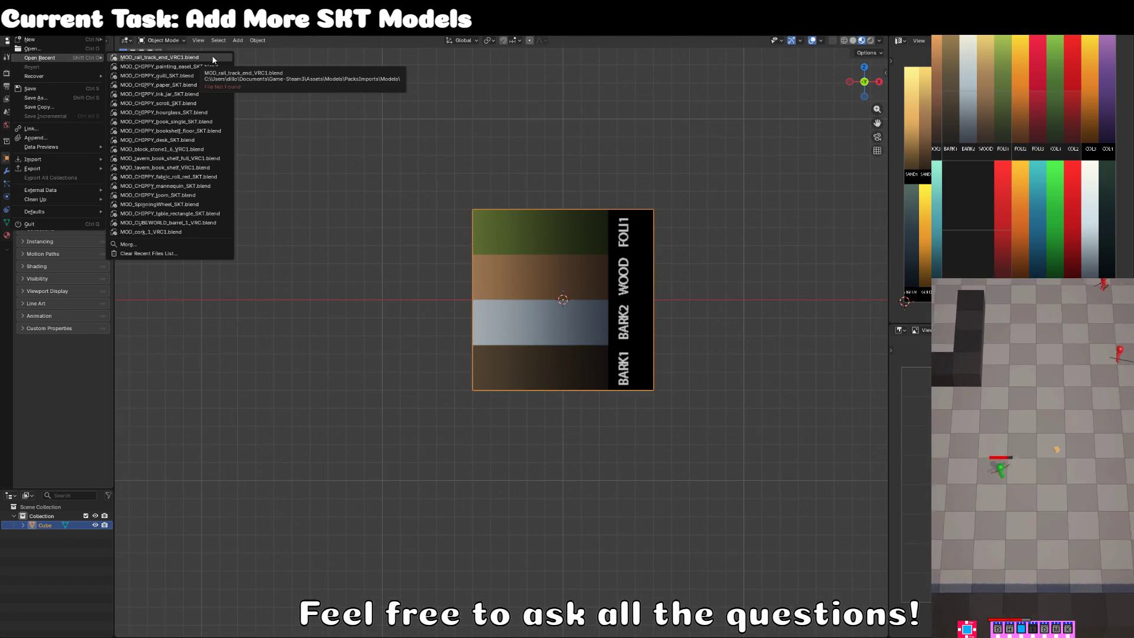
scroll(377, 171, "down", 5)
scroll(615, 269, "up", 1)
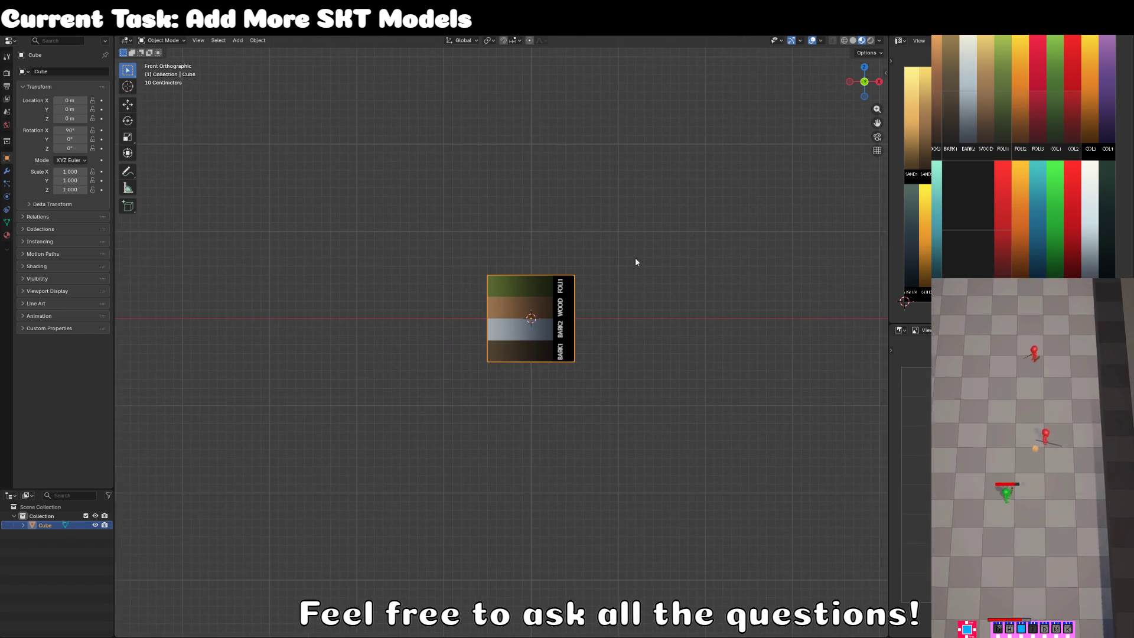
Flatten the cube along Z into a thin bar in Edit Mode.
left_click(654, 409)
key("Tab")
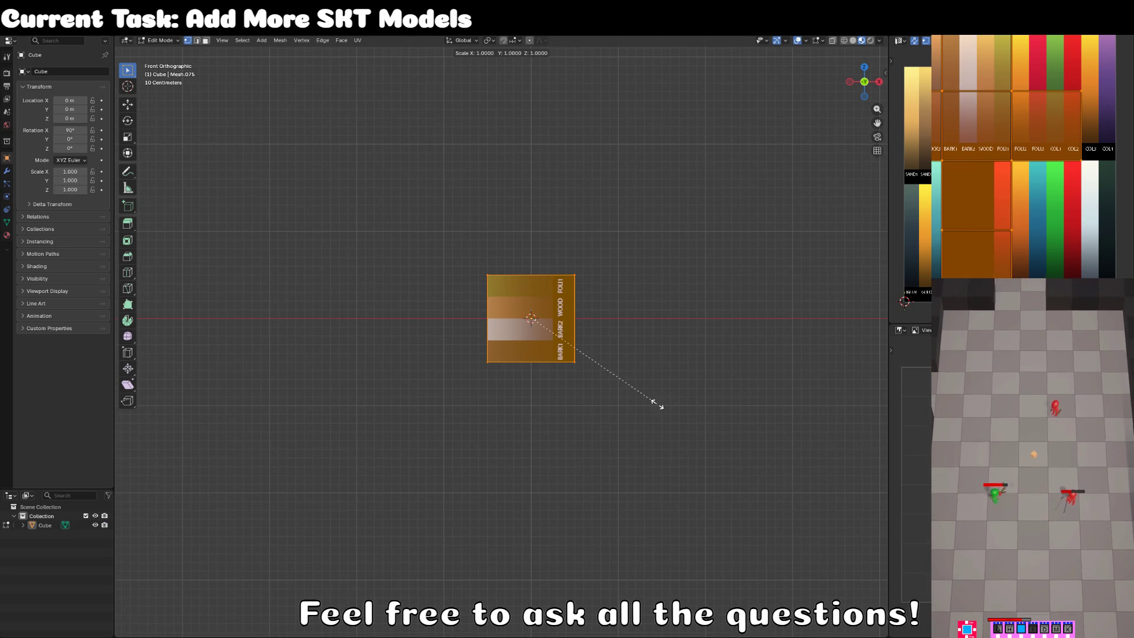
key("KP_1")
scroll(529, 468, "up", 3)
key("s")
key("z")
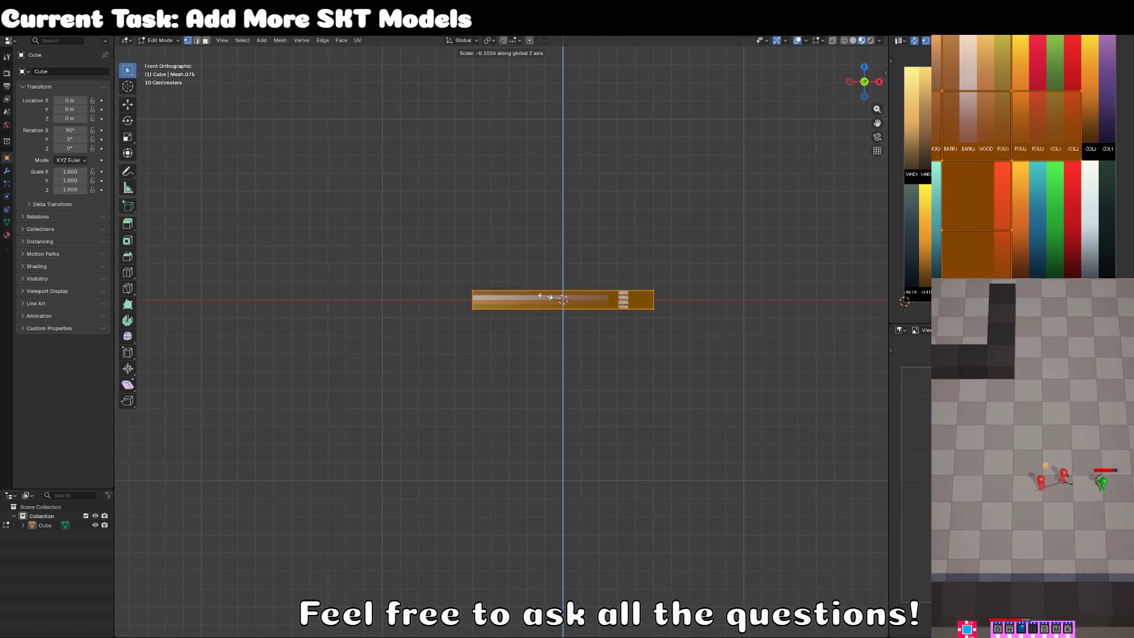
left_click(567, 314)
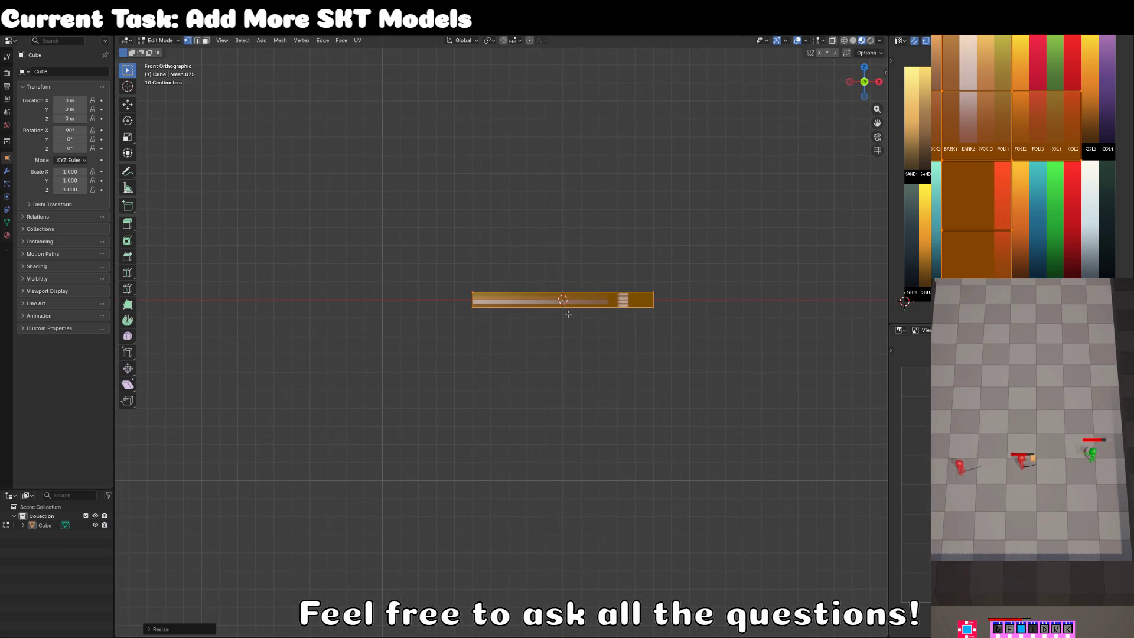
Stretch the slab along Y in Top view and move it onto the X axis.
key("KP_7")
scroll(567, 313, "up", 3)
key("s")
key("y")
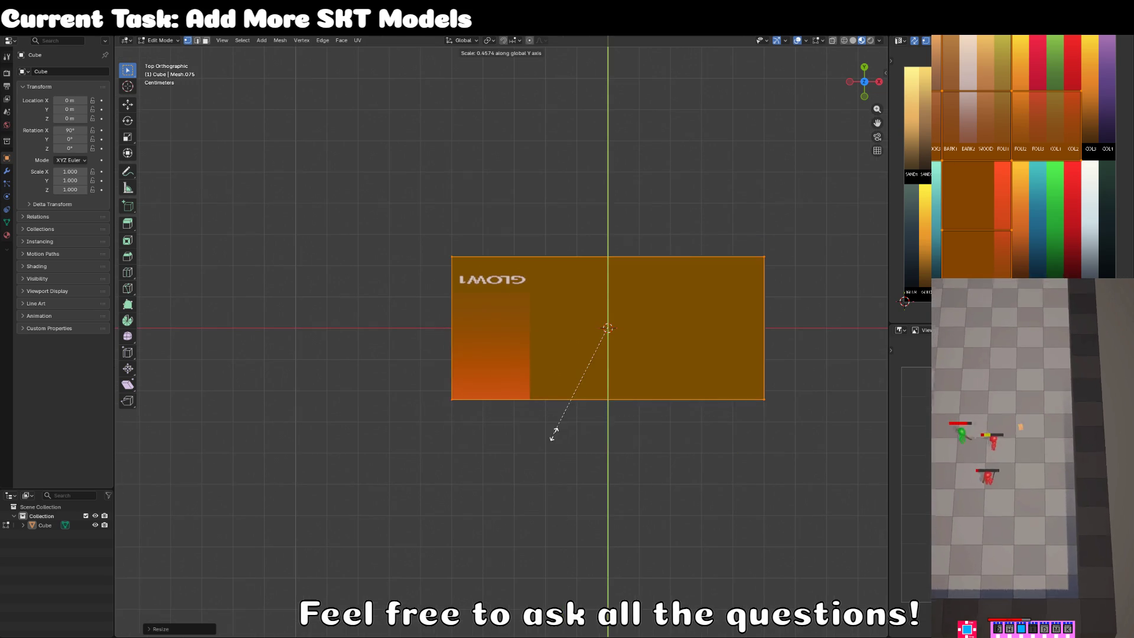
key("g")
left_click(561, 371)
Move the slab's corner onto the world origin and switch to wireframe shading.
key("g")
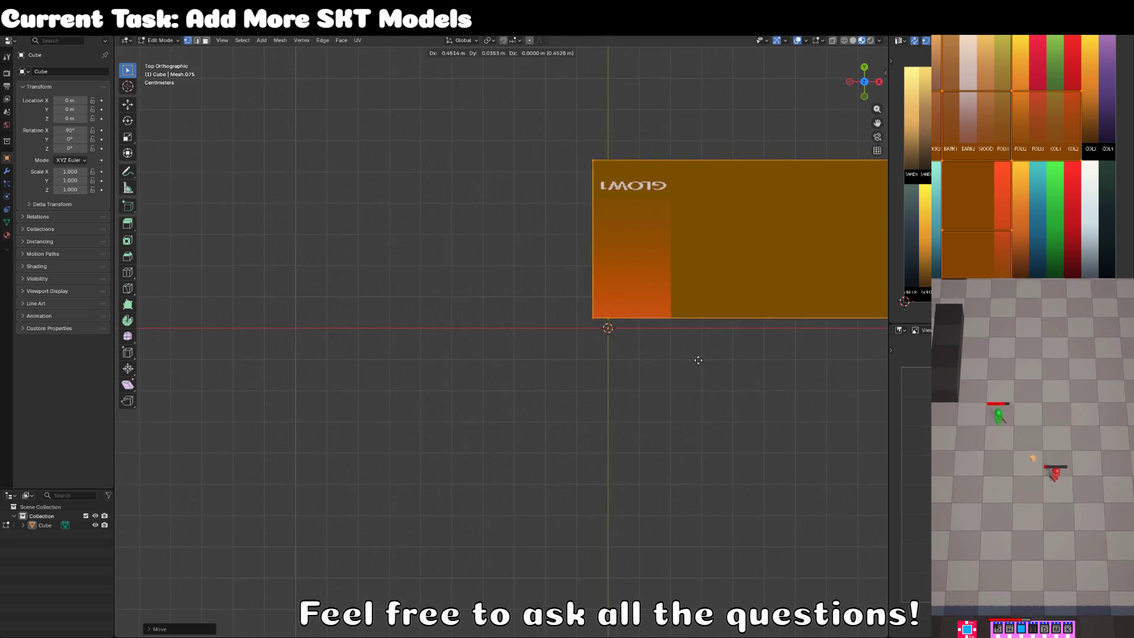
right_click(718, 370)
scroll(717, 372, "right", 4)
key("g")
left_click(568, 372)
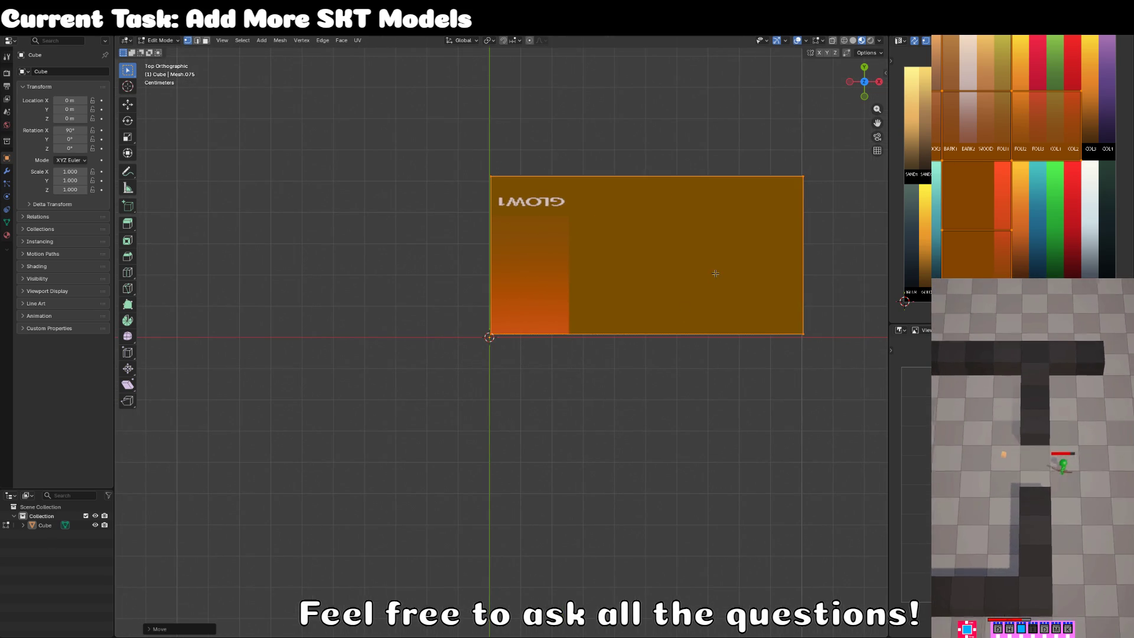
key("alt+a")
key("z")
left_click(661, 289)
In wireframe, move the slab's top-edge vertices down along Y to shorten it.
key("c")
left_click_drag(507, 182, 781, 172)
key("Escape")
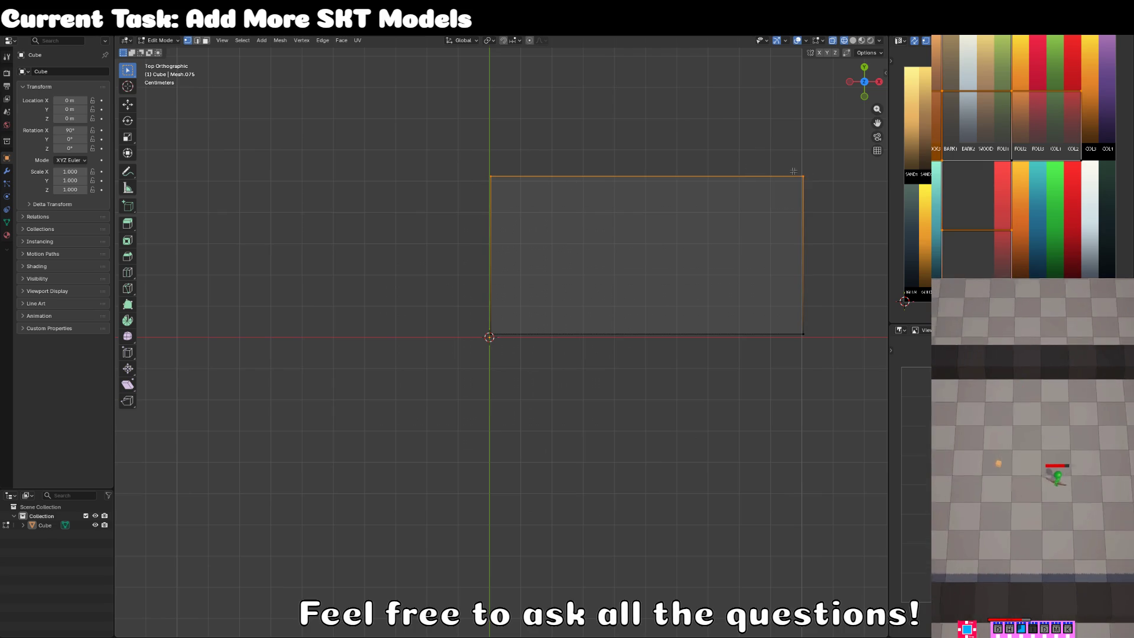
key("g")
key("y")
left_click(800, 251)
Move the slab's right-edge vertices inward along X.
key("alt+a")
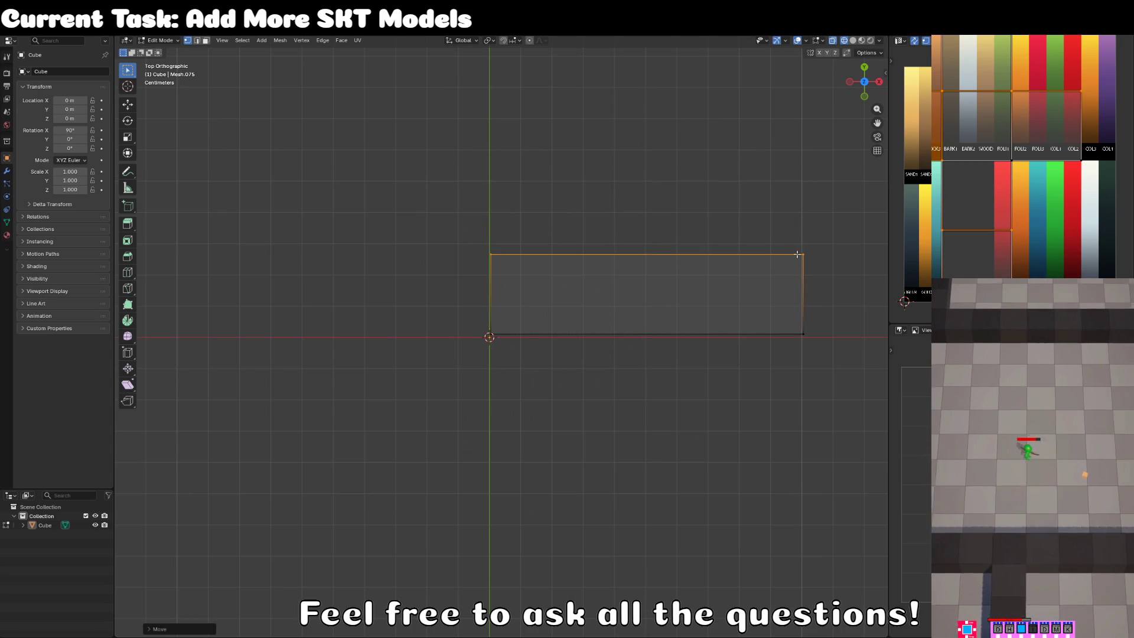
key("c")
left_click(806, 244)
left_click_drag(805, 244, 823, 349)
key("Escape")
key("g")
key("x")
left_click(660, 360)
Back in solid shading, select the whole mesh and halve its height along Z.
key("shift+z")
mouse_move(698, 367)
left_mouse_down()
mouse_move(597, 274)
mouse_move(580, 331)
left_mouse_up()
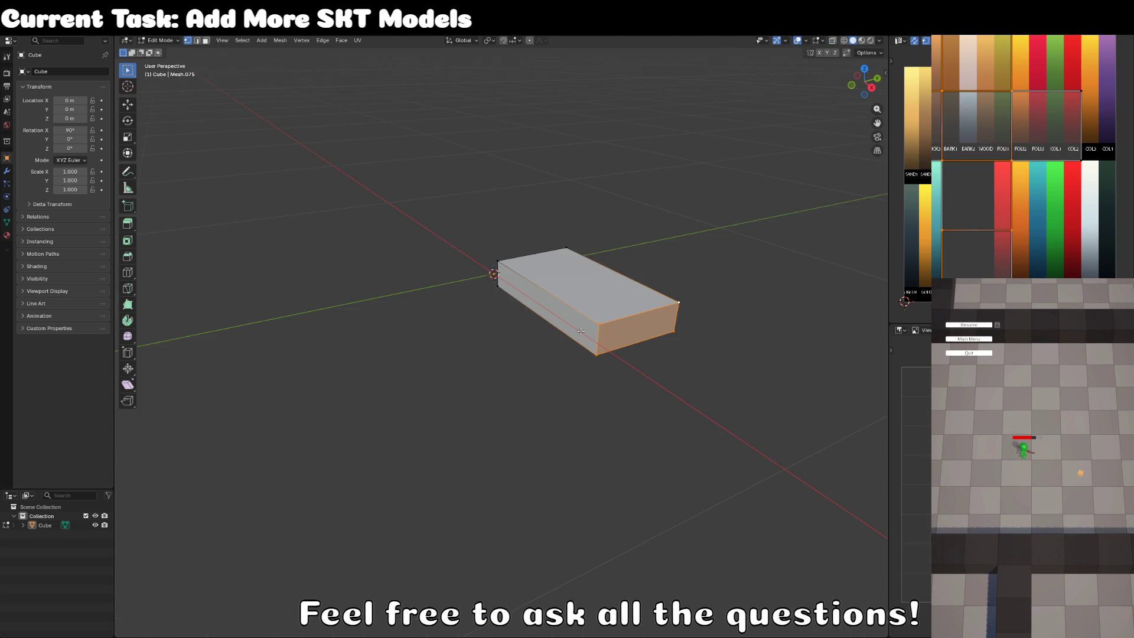
key("KP_1")
key("a")
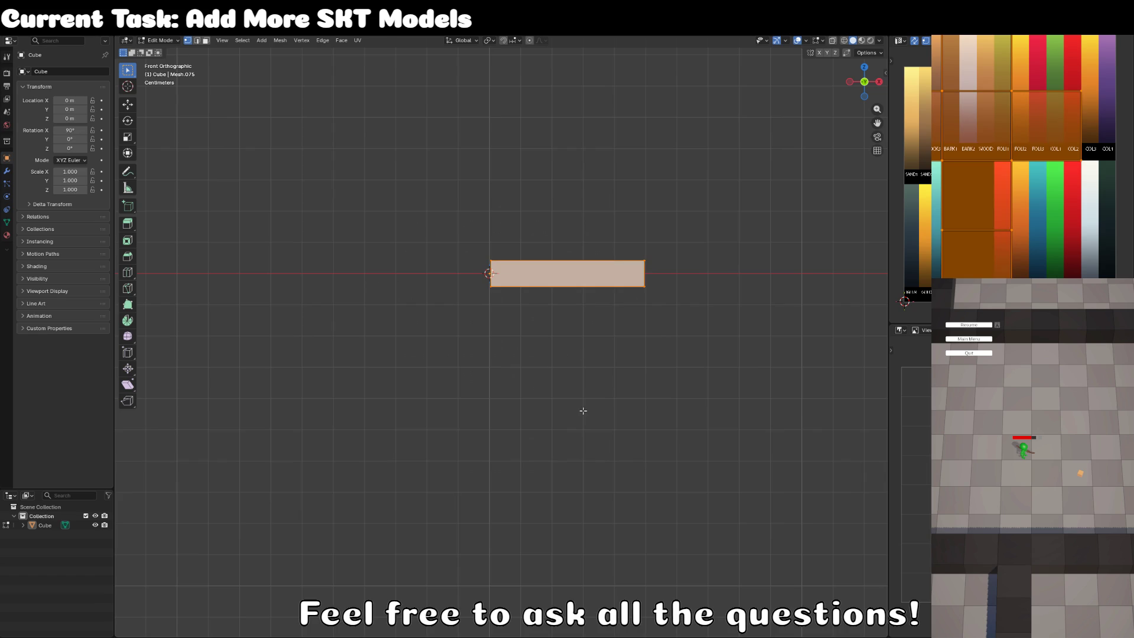
left_click_drag(583, 408, 576, 366)
key("KP_1")
scroll(573, 390, "up", 4)
key("s")
key("z")
left_click(553, 300)
Rest the box's bottom on the red axis, then scale it thinner on Z and adjust its position.
key("g")
key("z")
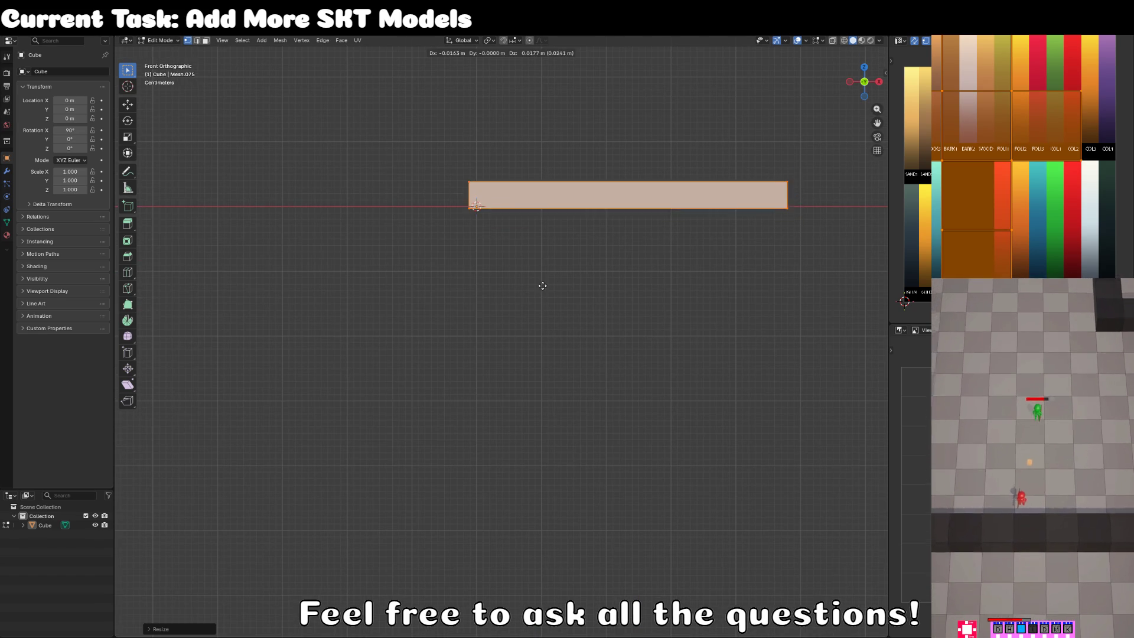
left_click(552, 283)
key("s")
key("z")
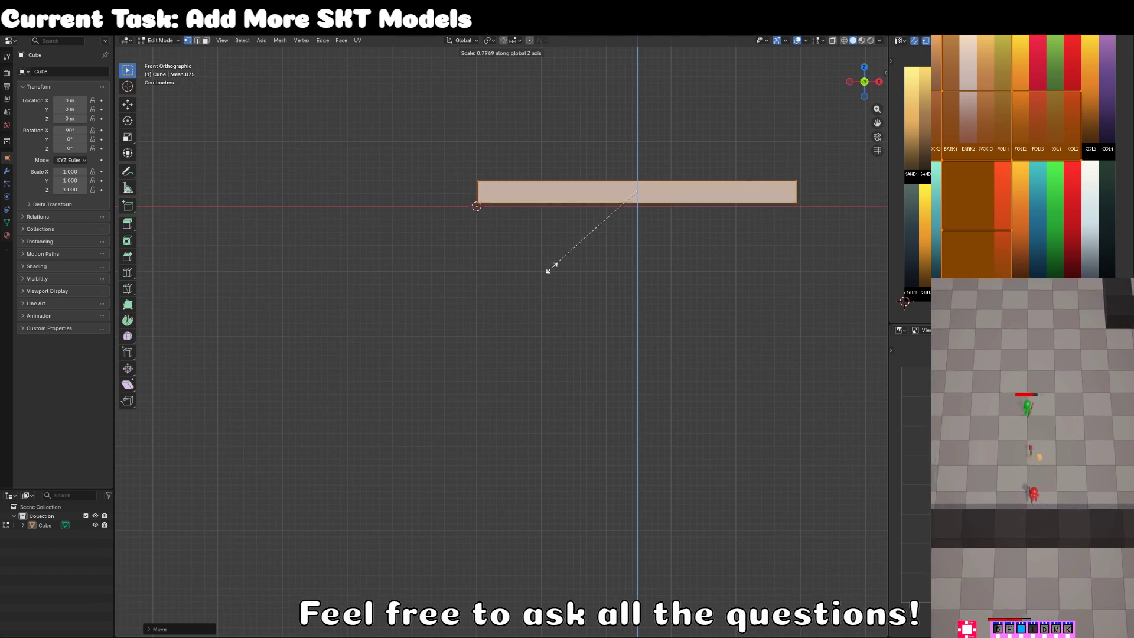
left_click(553, 237)
key("g")
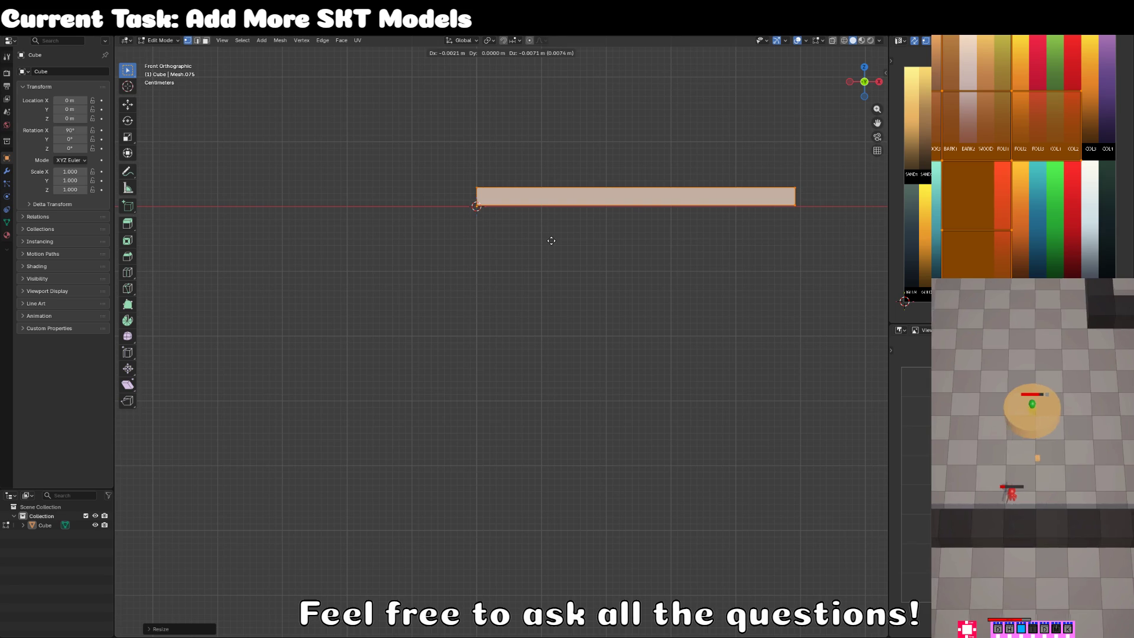
left_click(548, 240)
Add 2 loop cuts and spread them toward the box's edges along Y and X.
left_click_drag(394, 374, 455, 410)
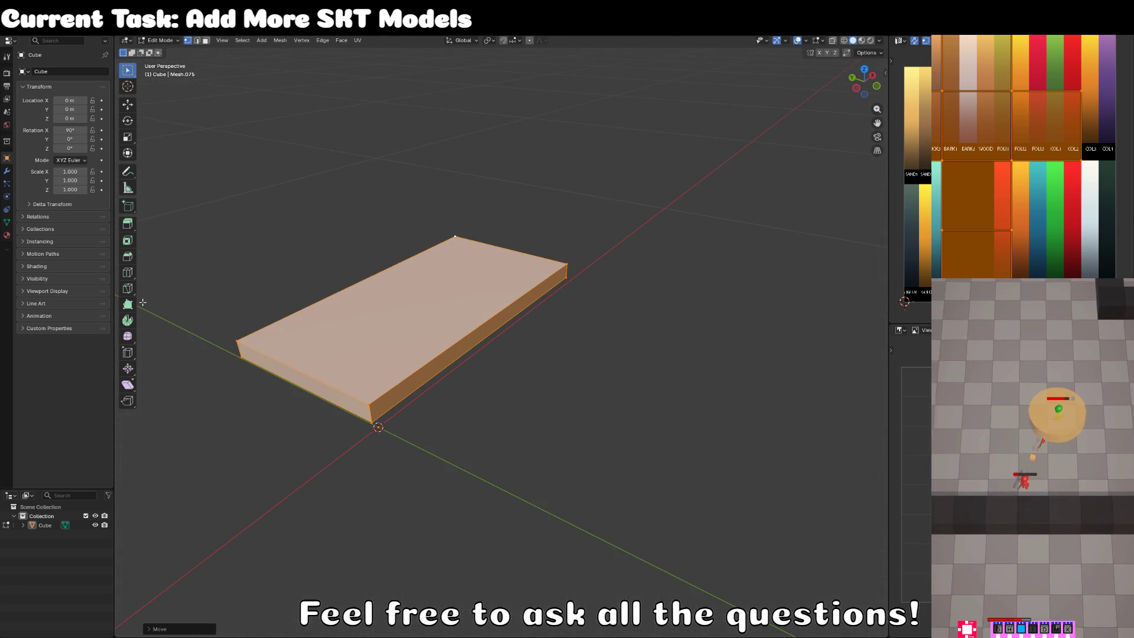
left_click(128, 272)
mouse_move(413, 324)
left_mouse_down()
mouse_move(468, 336)
mouse_move(524, 423)
left_mouse_up()
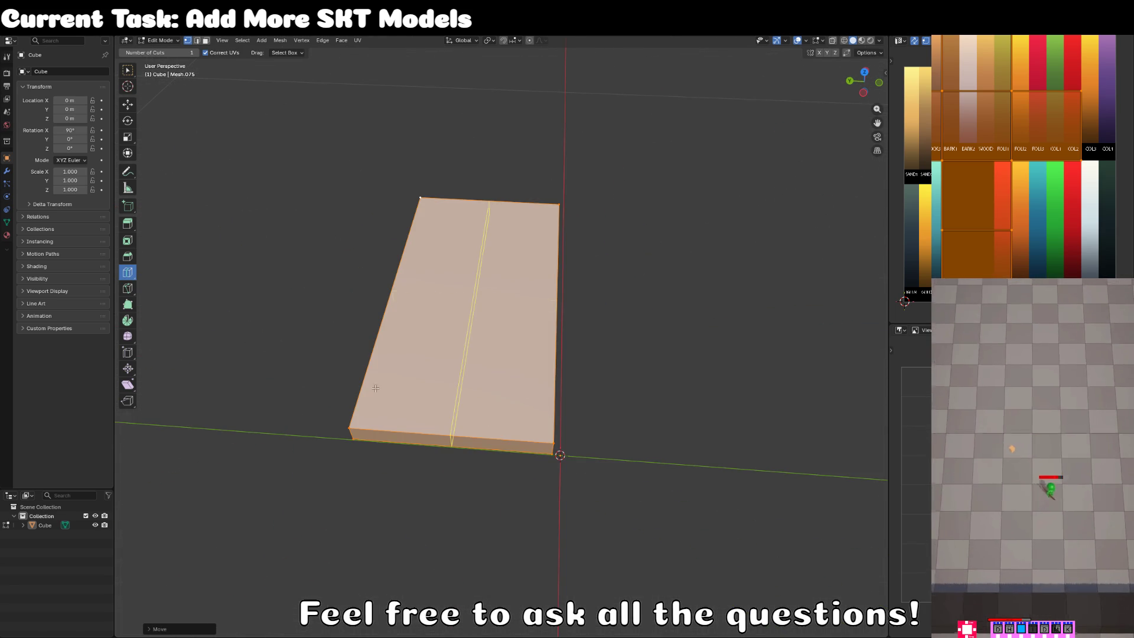
left_click(192, 53)
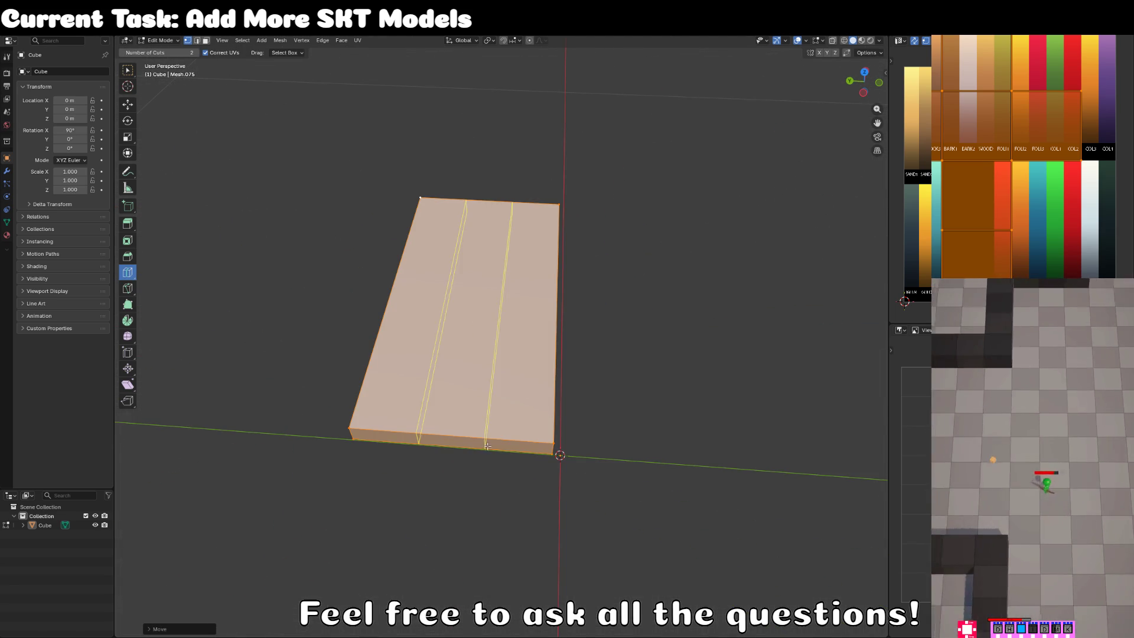
left_click(490, 447)
key("s")
key("y")
left_click(772, 400)
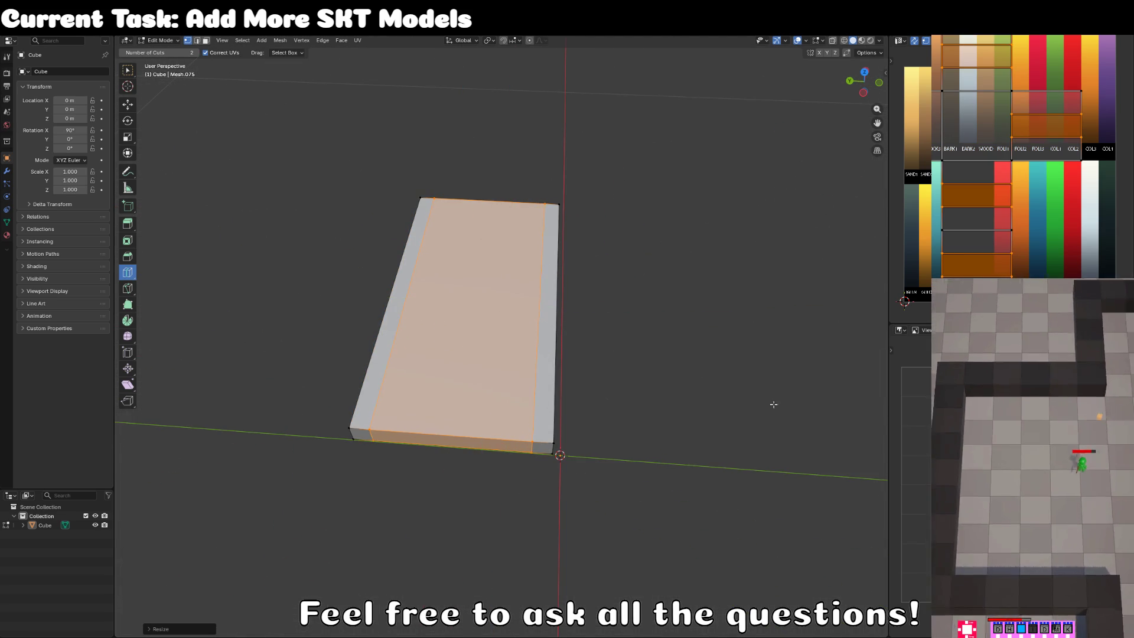
left_click_drag(772, 400, 572, 408)
key("s")
key("x")
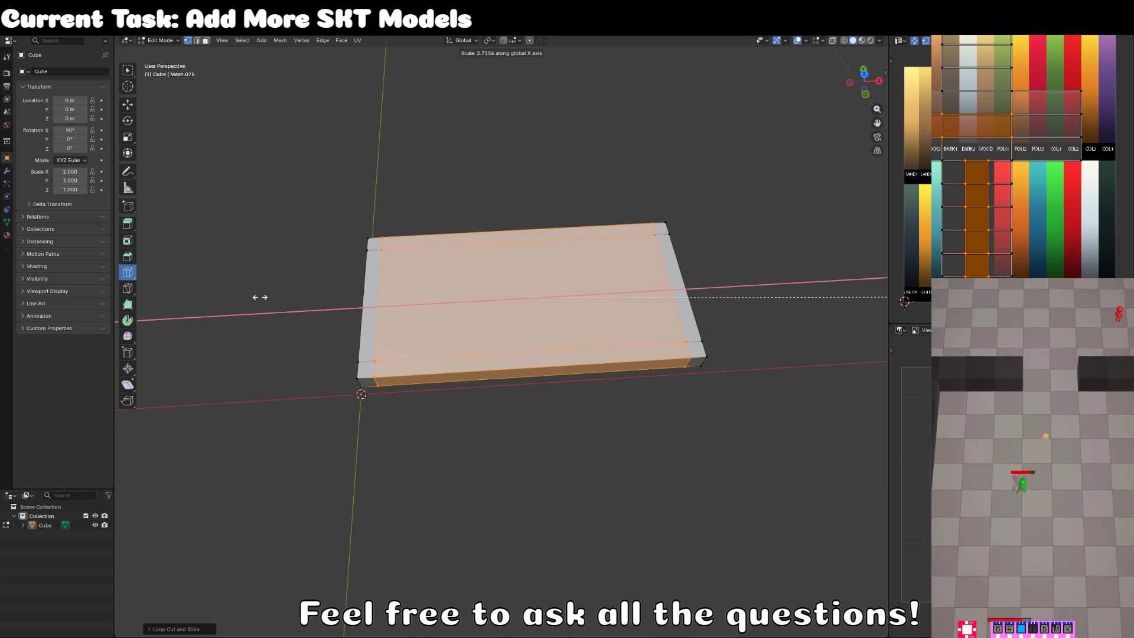
left_click(258, 296)
In face select mode, select all the rim faces around the box's border.
left_click(128, 71)
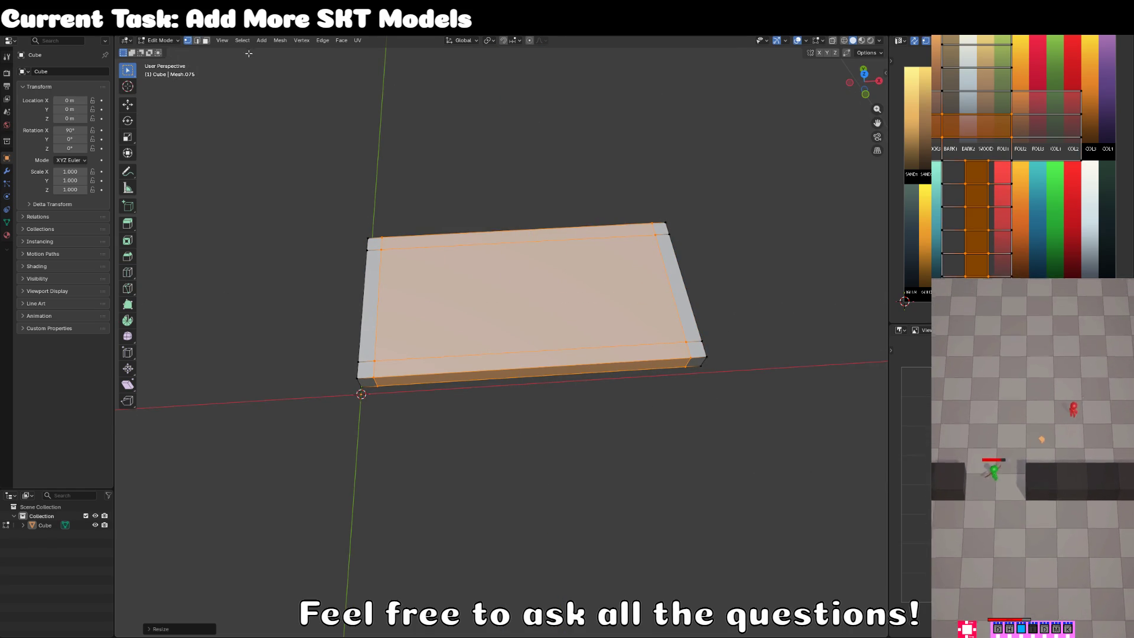
left_click(205, 41)
left_click(368, 247)
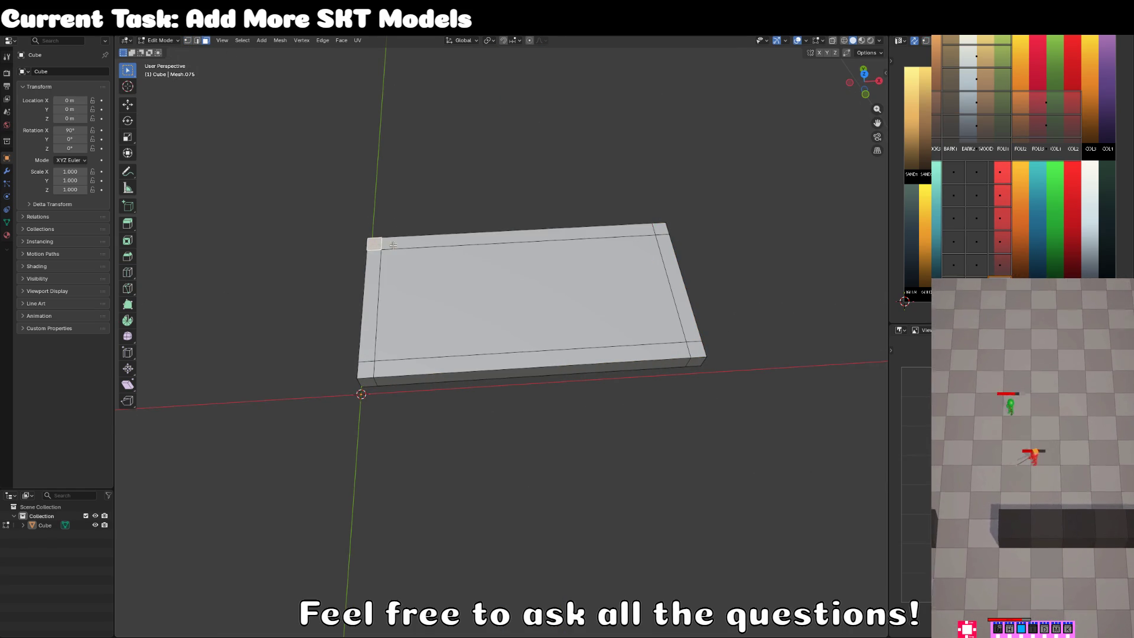
left_click(379, 245, "shift")
left_click(374, 292, "shift")
left_click(366, 370, "shift")
left_click(471, 358, "shift")
left_click(694, 328, "shift")
left_click(695, 352, "shift")
left_click(660, 230, "shift")
Extrude the rim faces upward to form the box's walls.
scroll(614, 393, "down", 5)
mouse_move(614, 393)
left_mouse_down()
mouse_move(625, 319)
mouse_move(613, 355)
mouse_move(597, 337)
mouse_move(619, 345)
left_mouse_up()
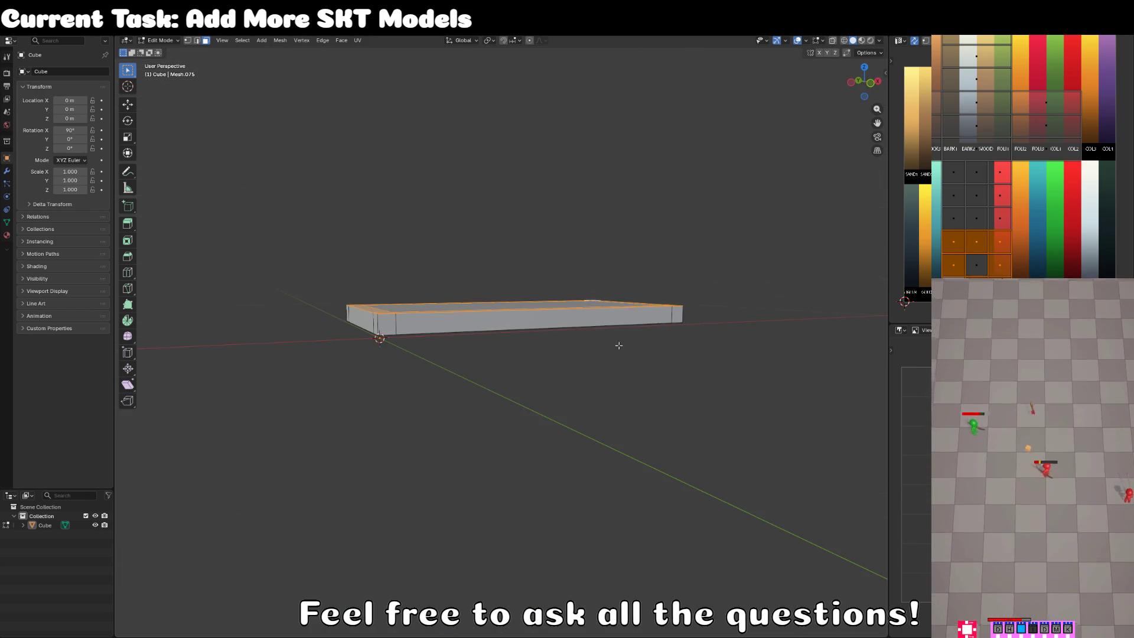
key("e")
left_click(626, 264)
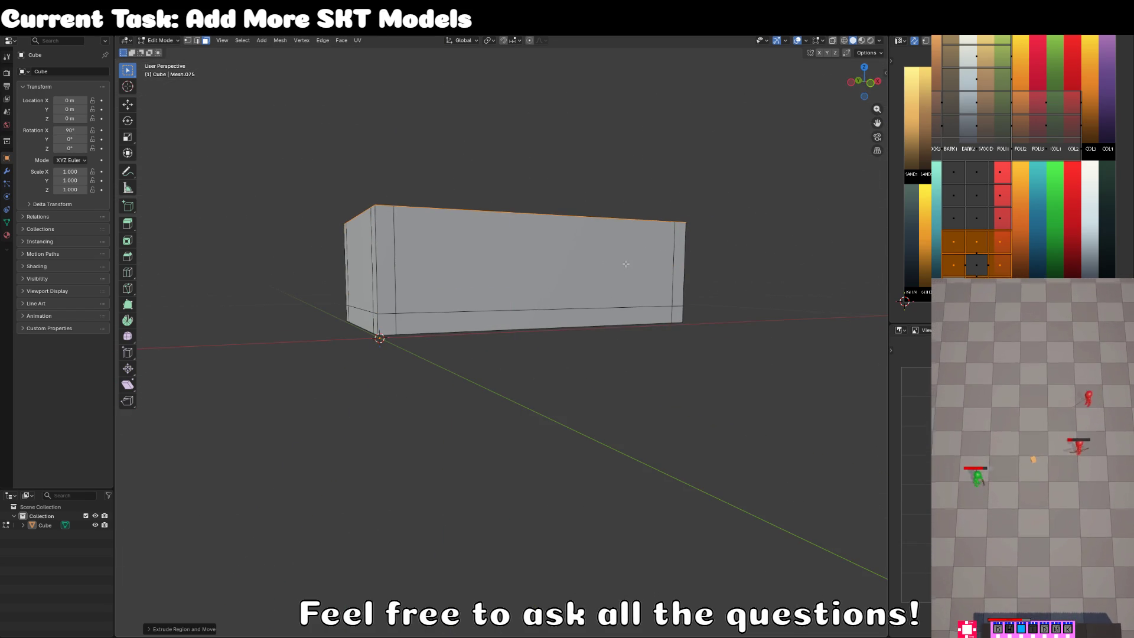
UV-project the box from view onto a golden-brown palette swatch, then return to Object Mode.
key("a")
key("u")
key("Up")
key("Up")
key("Up")
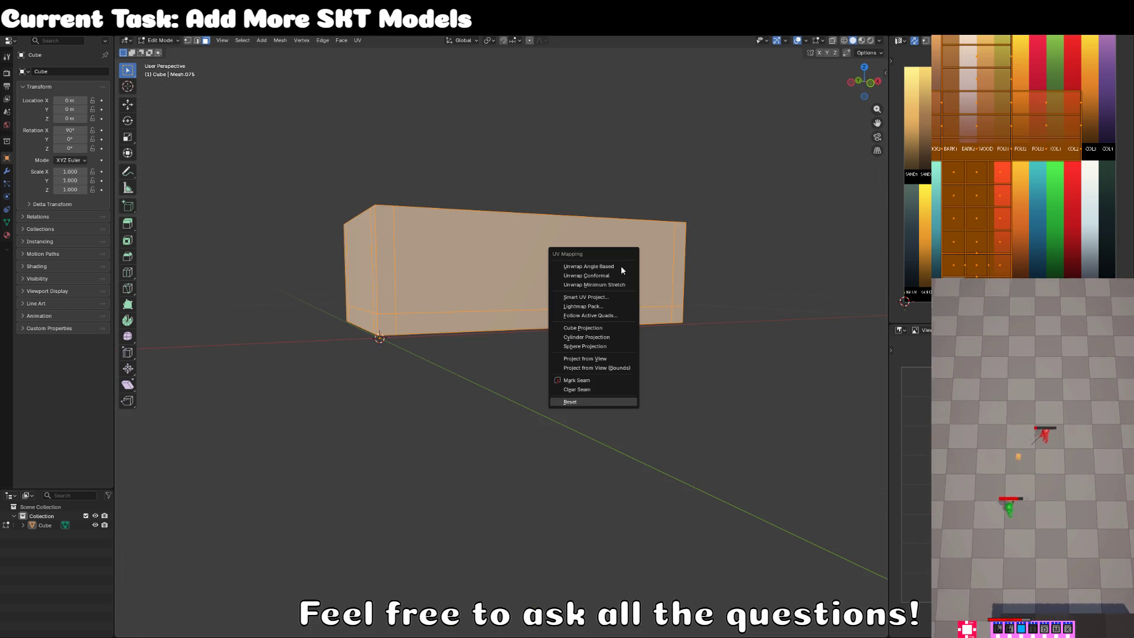
key("Return")
mouse_move(1052, 157)
left_mouse_down()
mouse_move(949, 185)
mouse_move(941, 172)
mouse_move(913, 178)
left_mouse_up()
key("s")
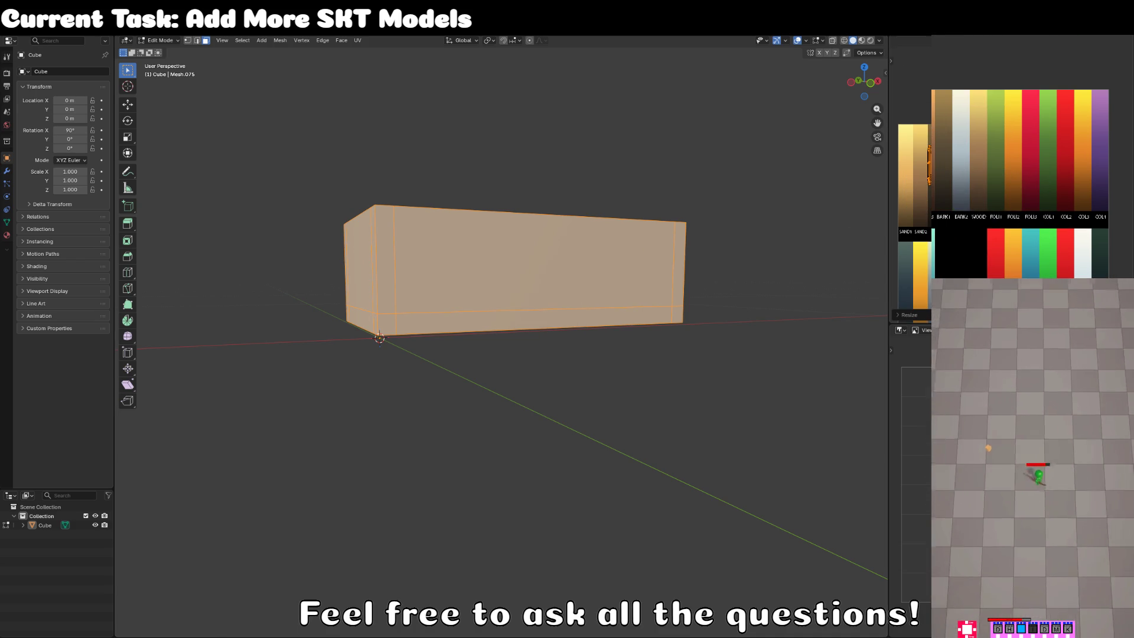
left_click_drag(931, 177, 929, 223)
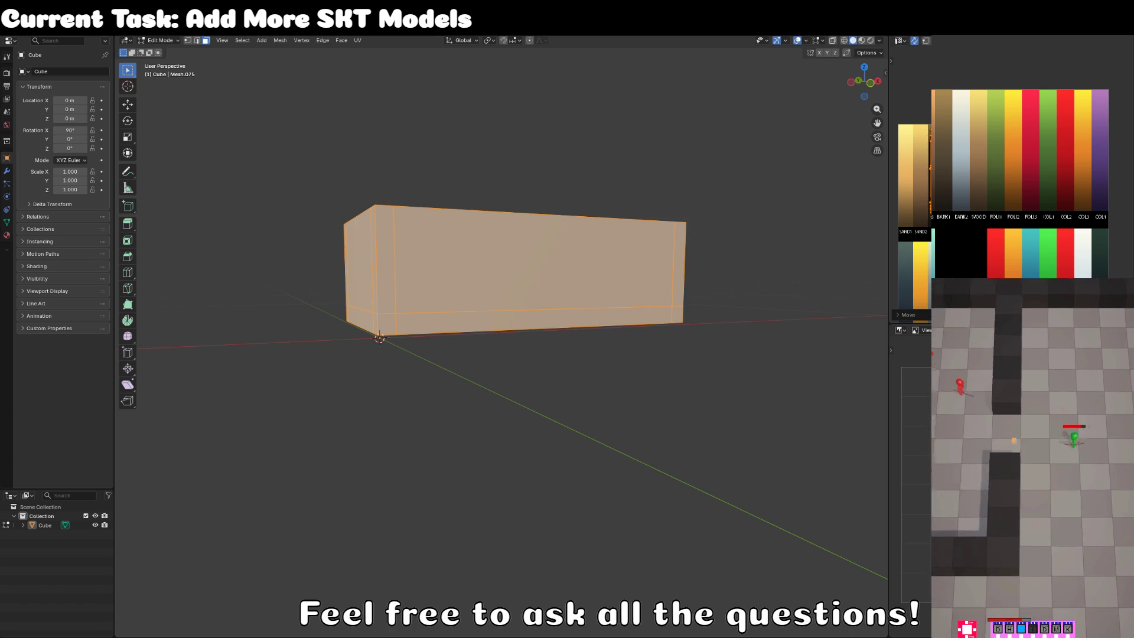
key("Tab")
left_click(667, 349)
mouse_move(668, 352)
left_mouse_down()
mouse_move(486, 405)
mouse_move(627, 350)
left_mouse_up()
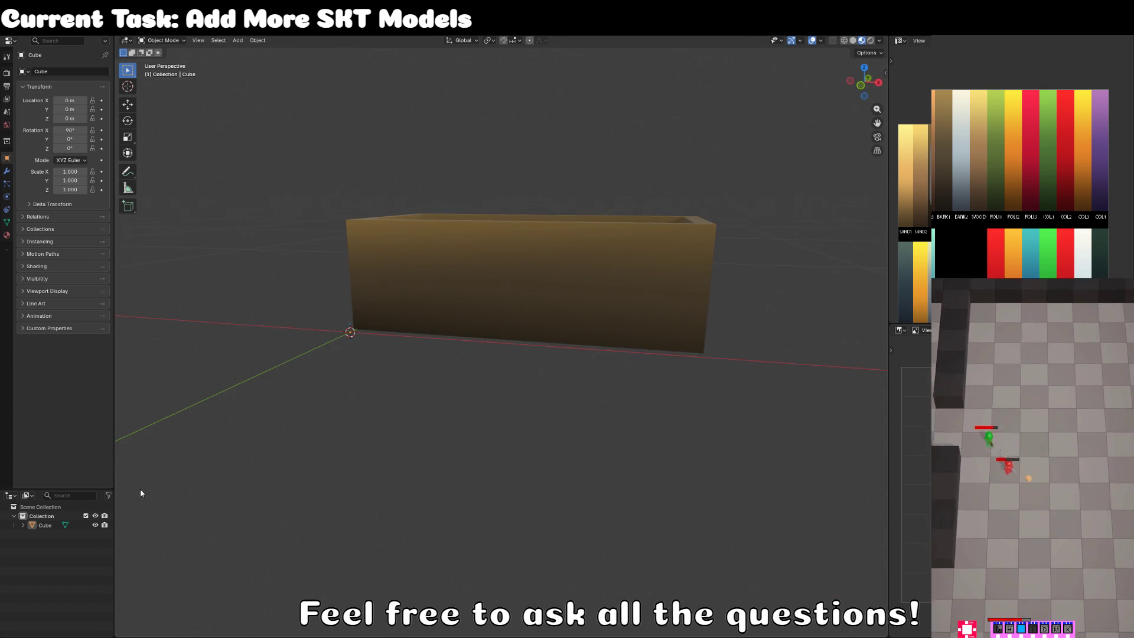
Rename the Cube object to MOD_CHIPPY_box_market_SKT, deselect it, and switch back to Unity.
double_click(45, 525)
type("MOD_")
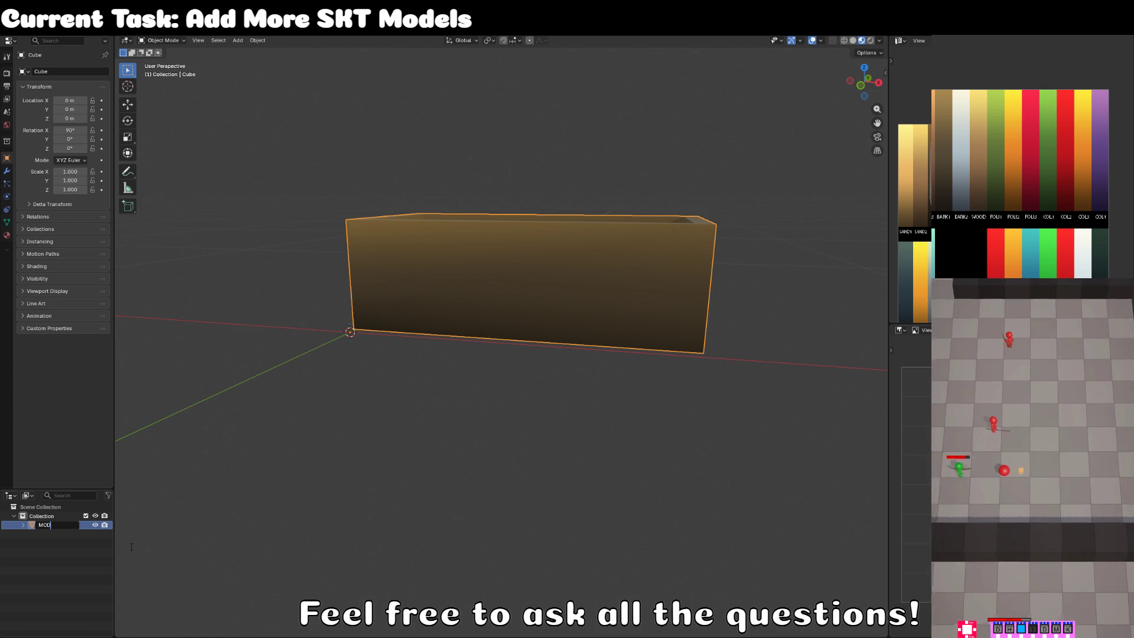
type("CHIPPY_")
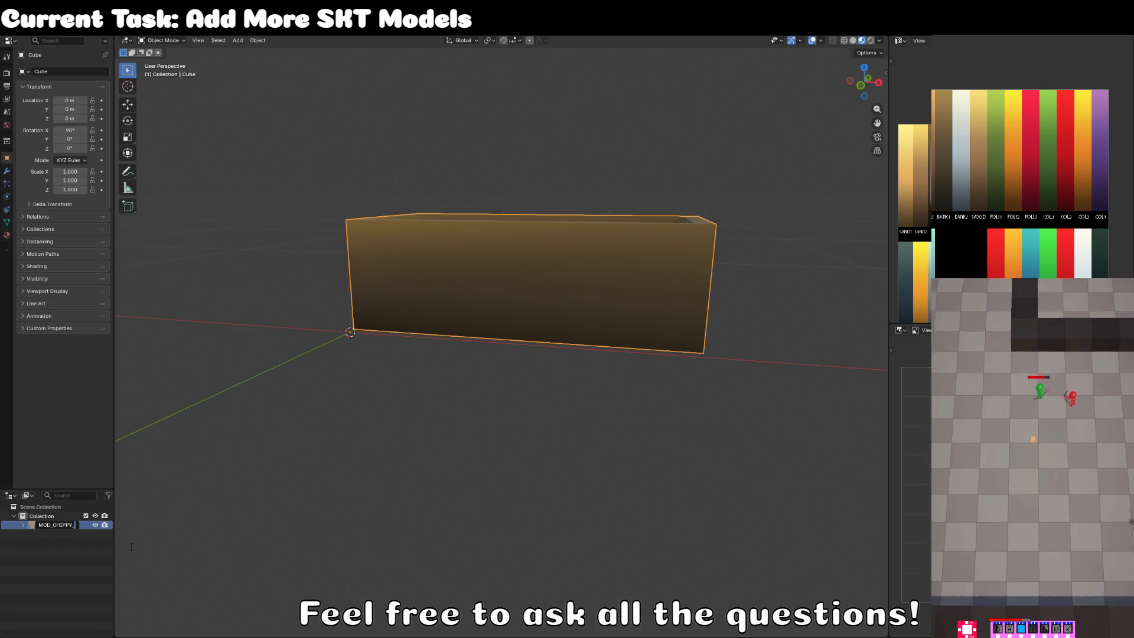
type("mark")
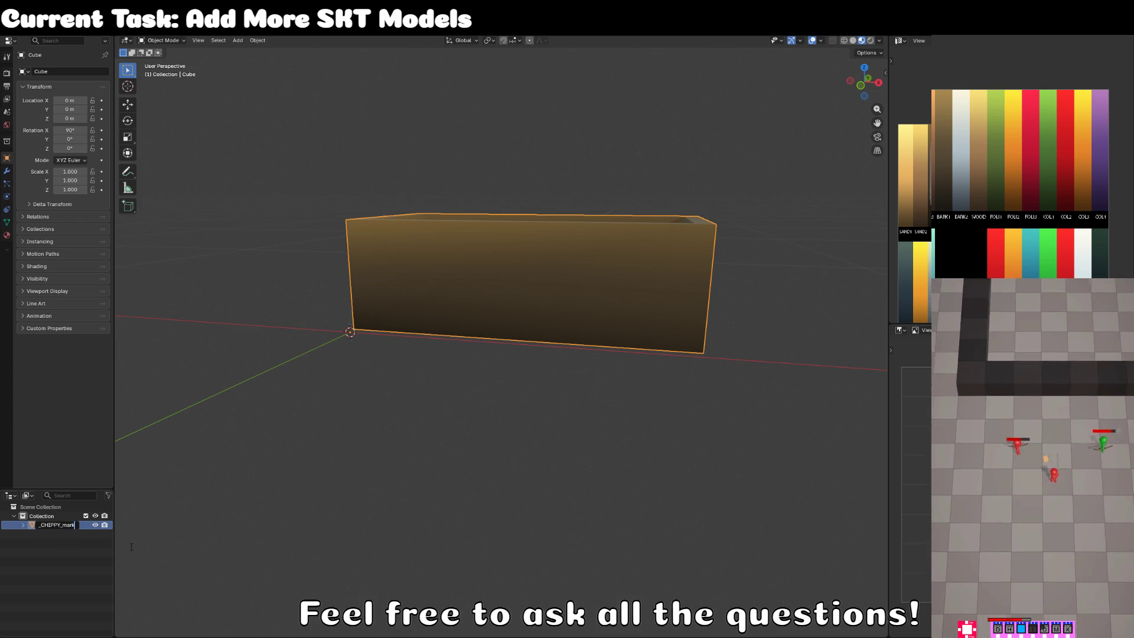
key("BackSpace")
type("box_market")
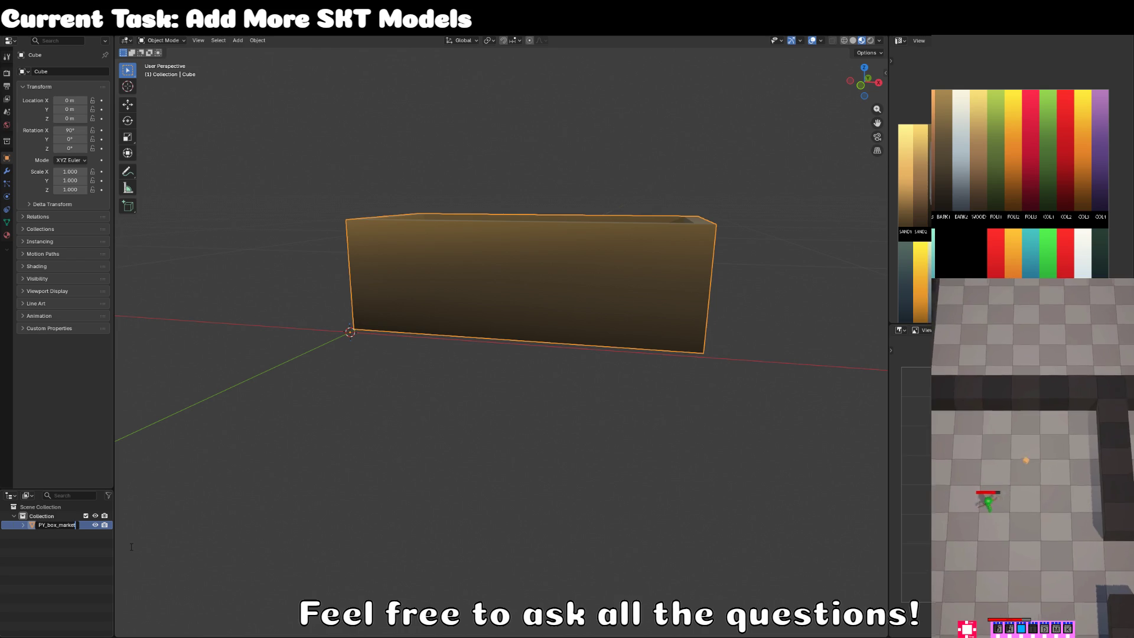
type("_SKT")
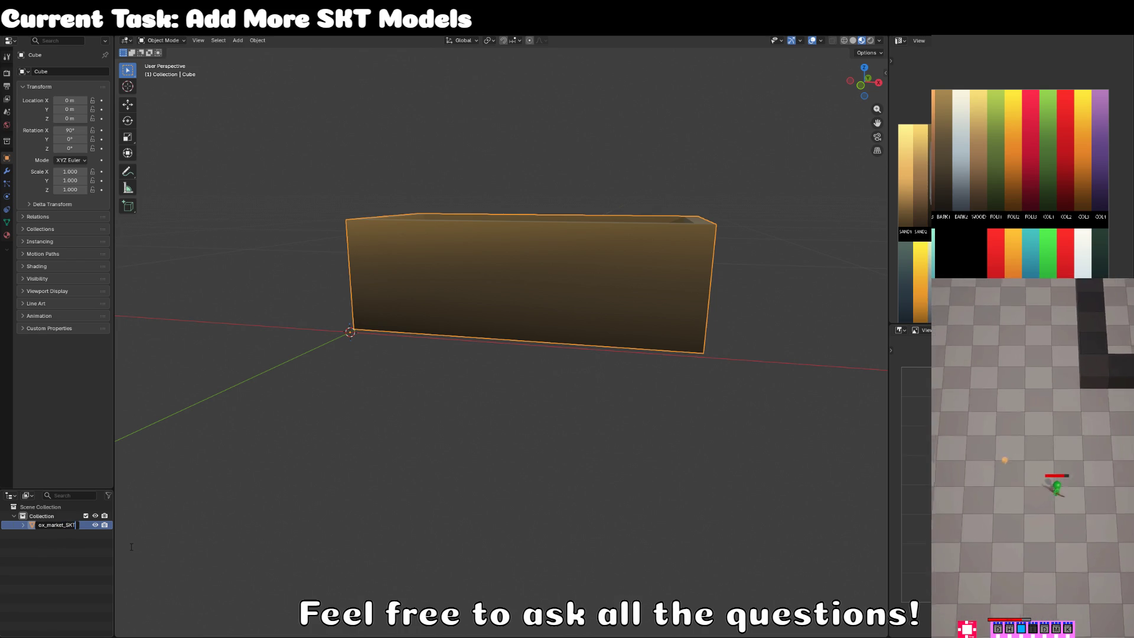
key("Return")
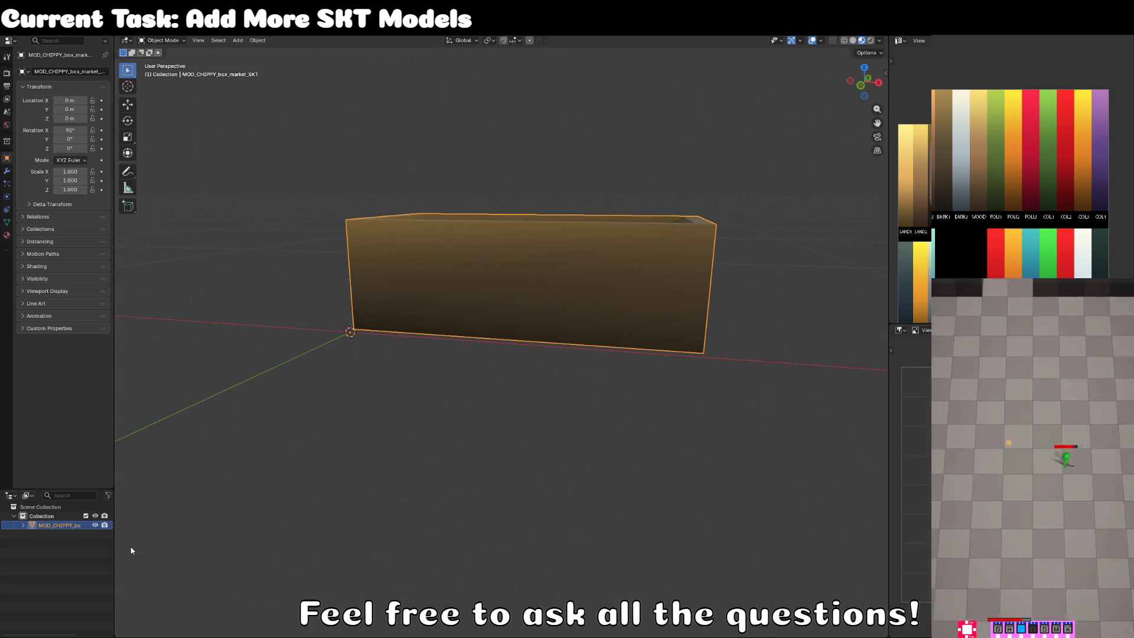
left_click(237, 470)
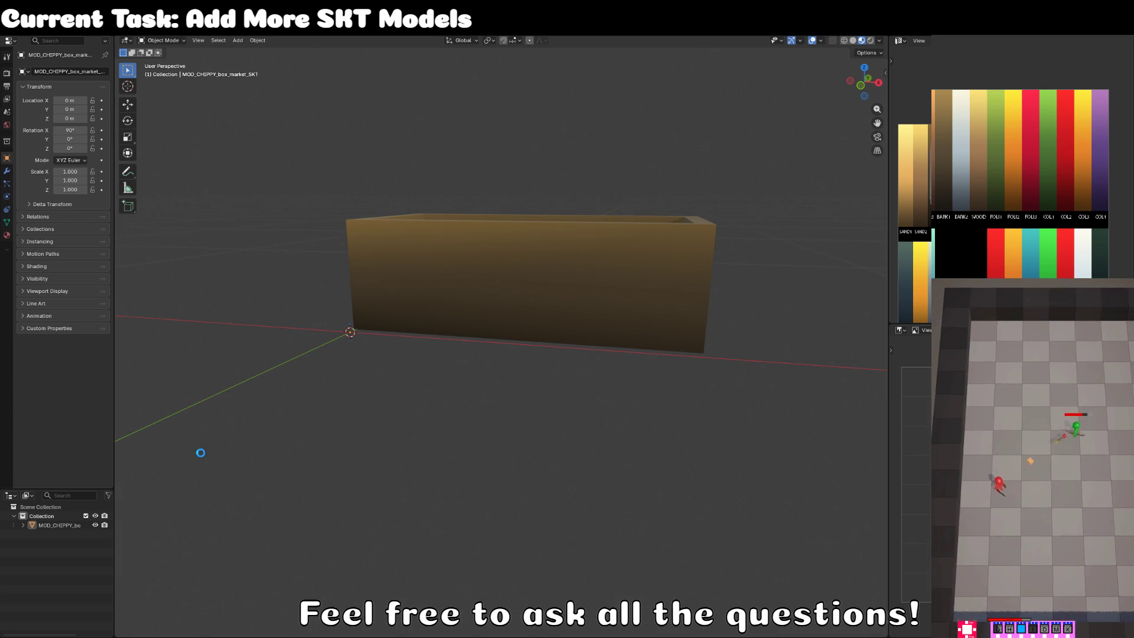
key("alt+Tab")
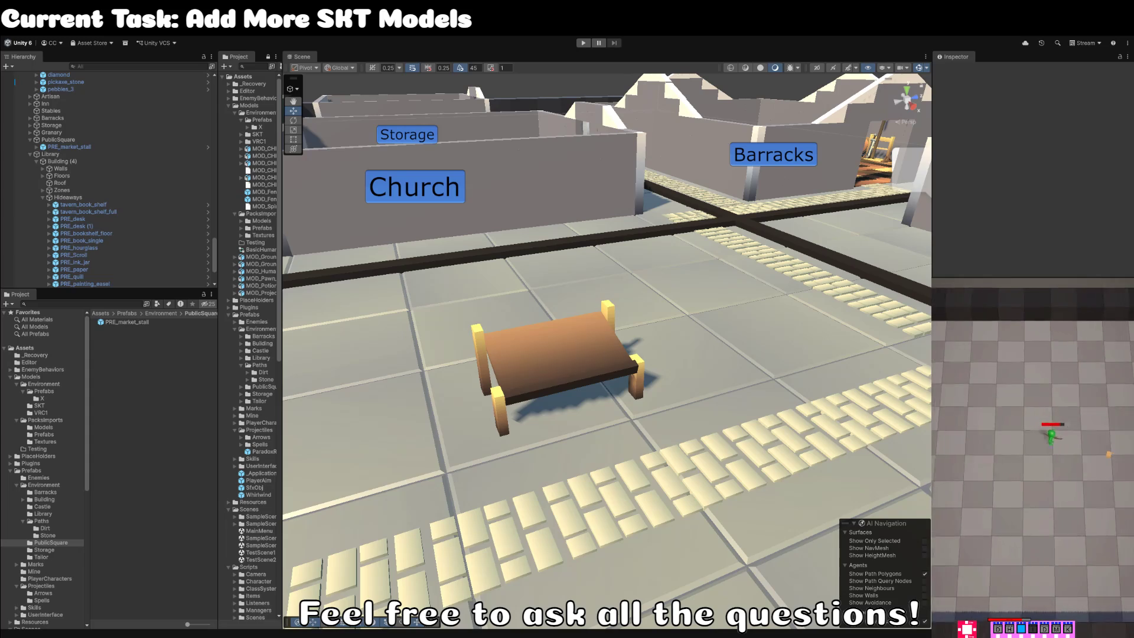
Place the MOD_CHIPPY_box_market_SKT model on the floor by the market table, under a new empty parent.
left_click(76, 304)
type("MOD_CHIPPY_box_market_SKT")
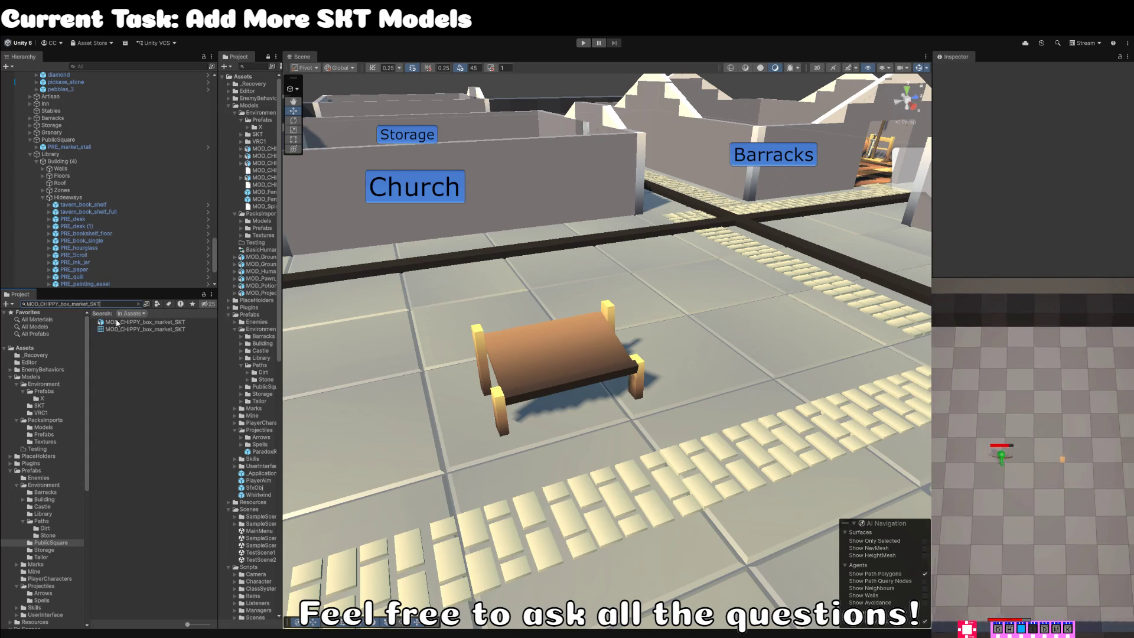
mouse_move(144, 331)
left_mouse_down()
mouse_move(611, 452)
mouse_move(518, 452)
left_mouse_up()
key("w")
mouse_move(724, 289)
left_mouse_down()
mouse_move(717, 348)
mouse_move(803, 325)
mouse_move(817, 332)
mouse_move(750, 323)
mouse_move(670, 292)
mouse_move(644, 307)
left_mouse_up()
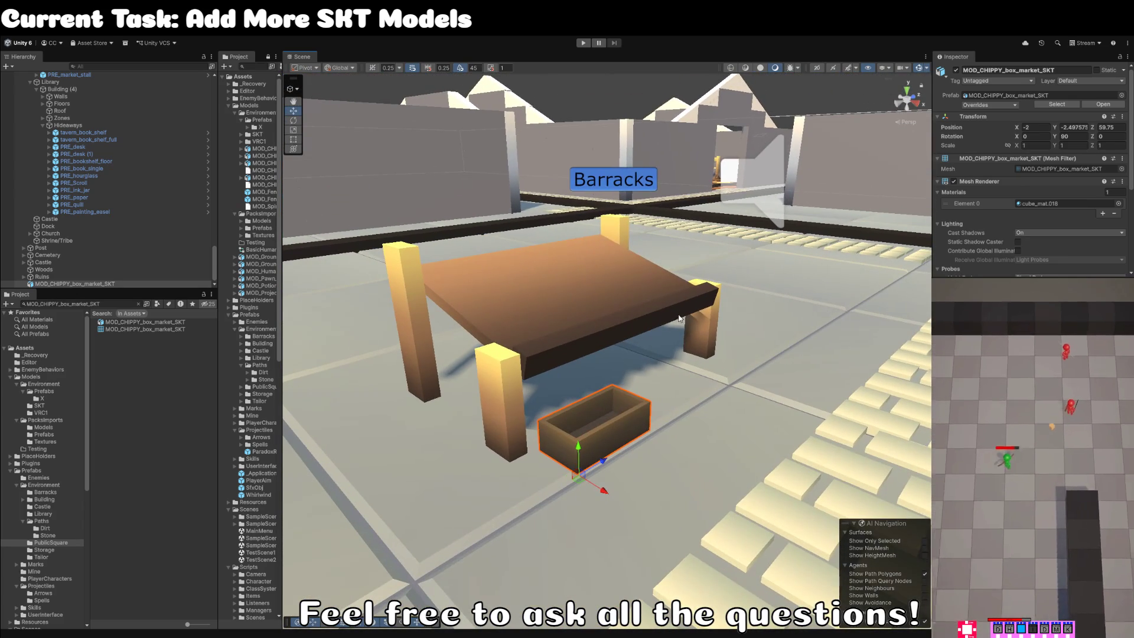
left_click(77, 283)
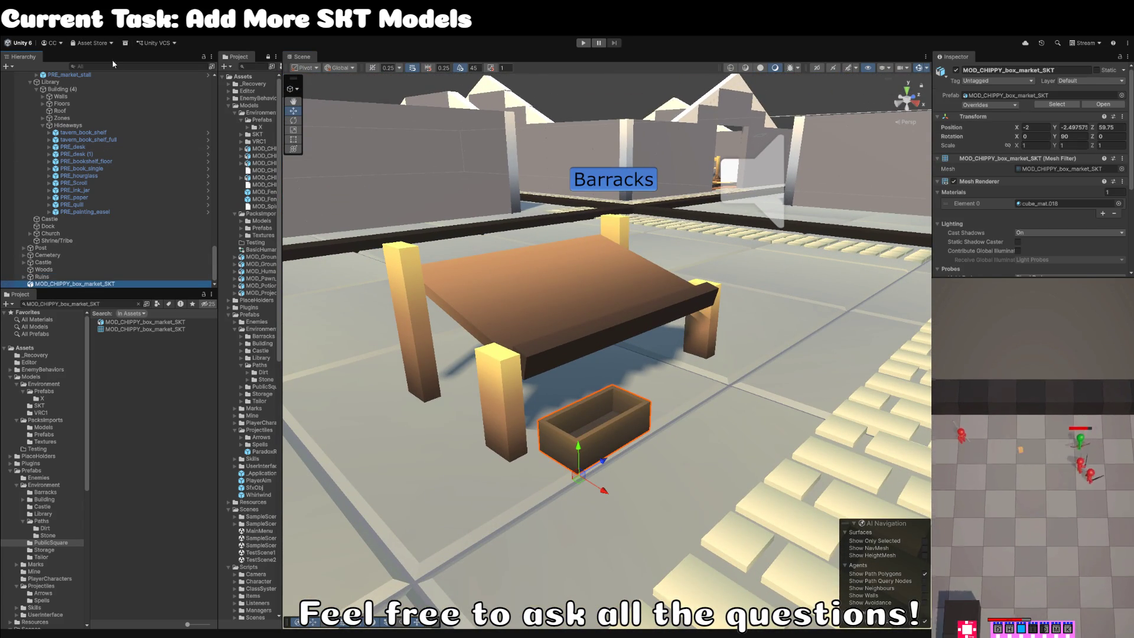
key("ctrl+shift+g")
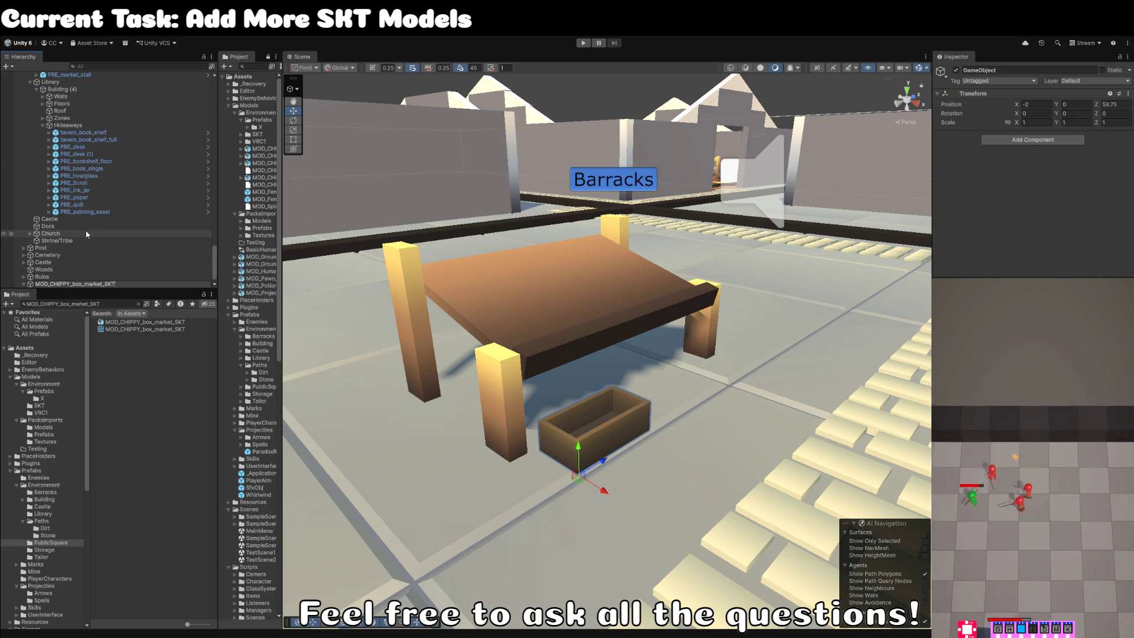
Rename the box's empty parent to PRE_box_market.
type("MOD_CHIPPY_box_market_SKT")
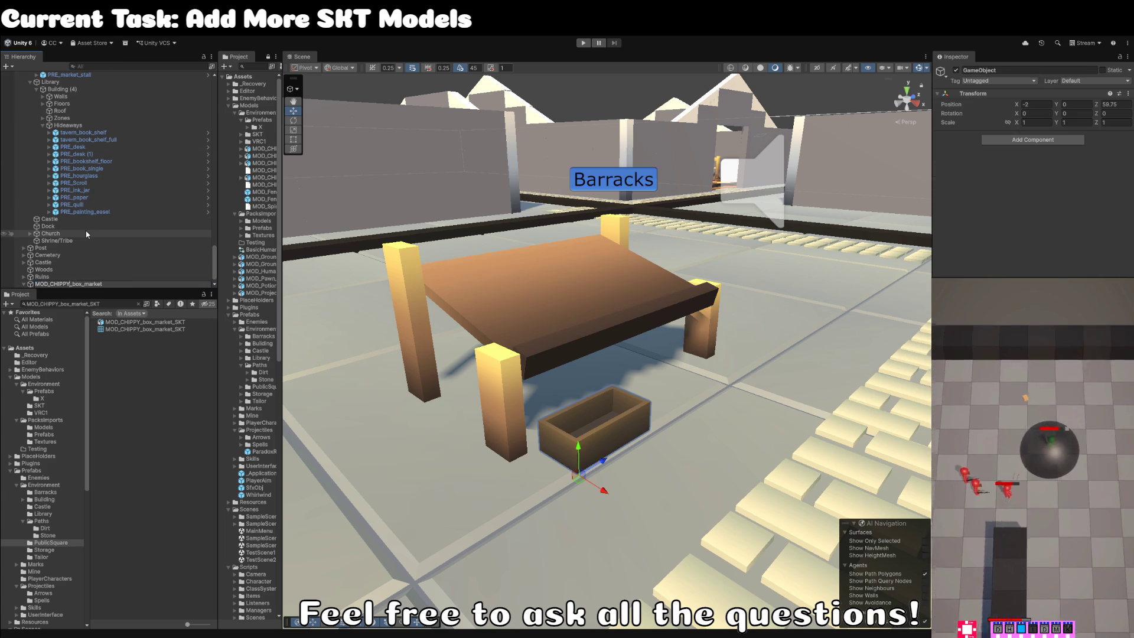
key("Home")
key("shift+Right")
key("shift+Right")
key("shift+Right")
key("BackSpace")
type("PRE")
key("Return")
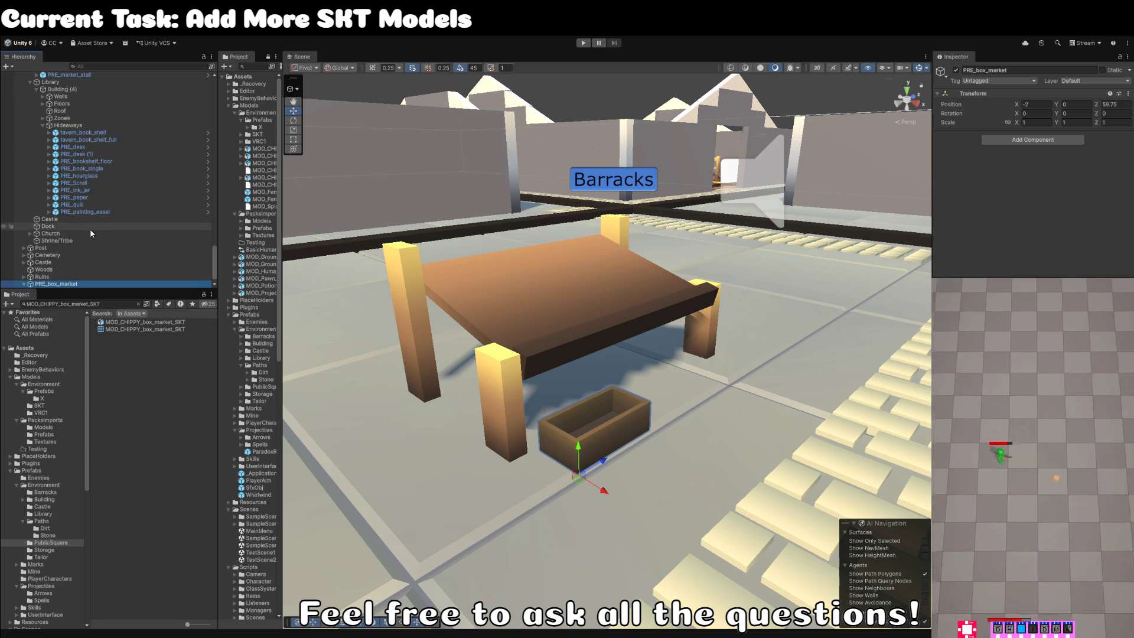
Check the box's material, then save PRE_box_market as a prefab in the PublicSquare folder.
left_click(100, 284)
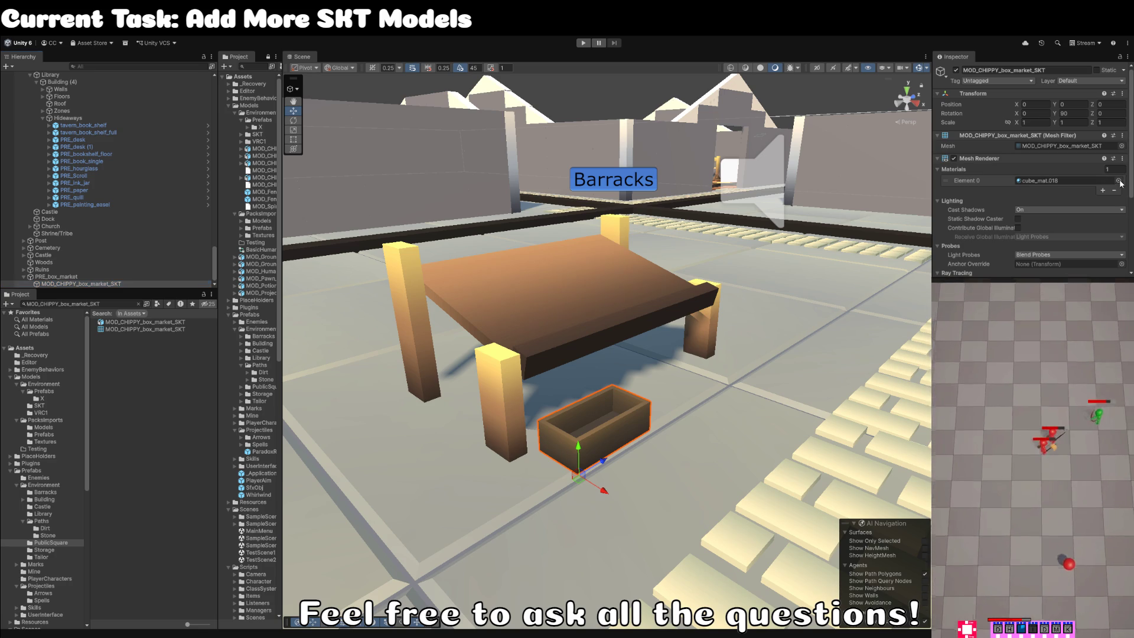
left_click(1119, 181)
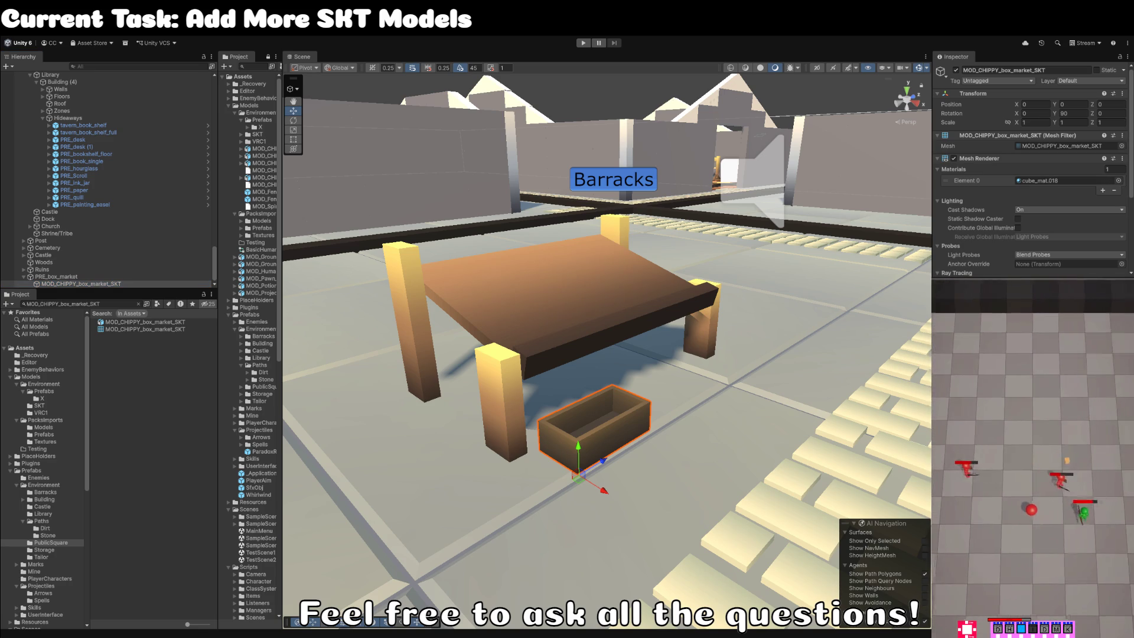
left_click(42, 269)
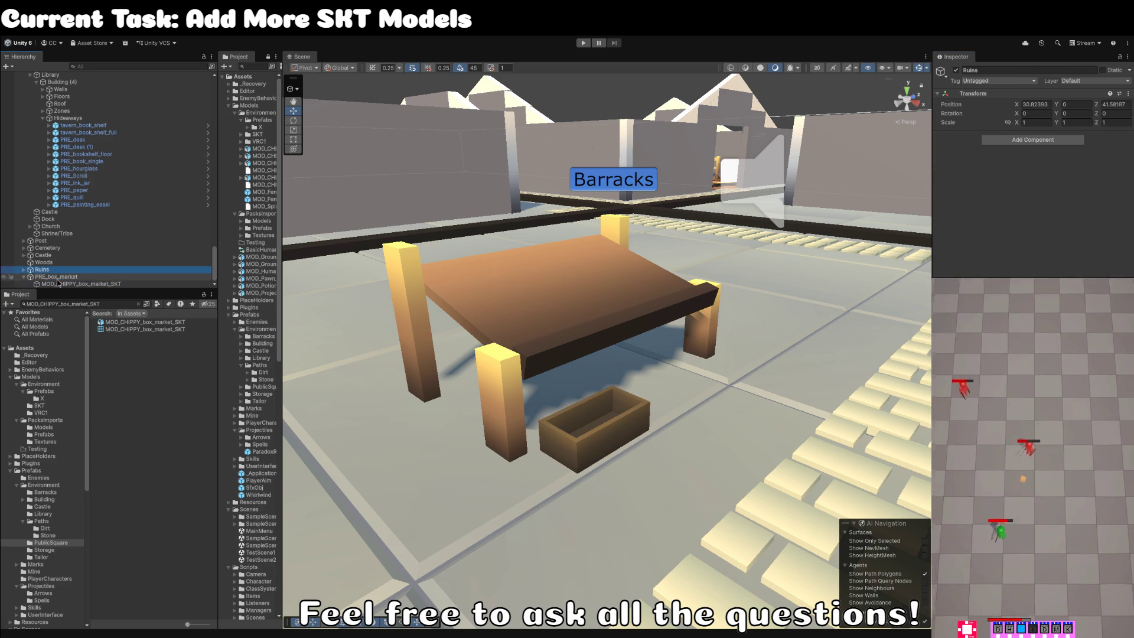
left_click(68, 277)
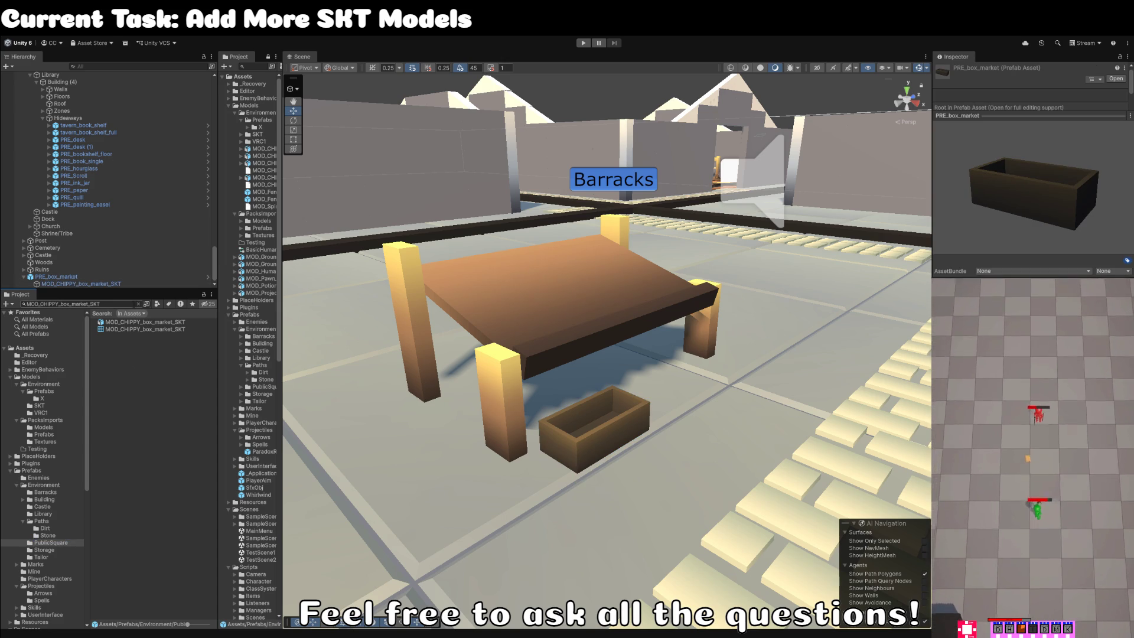
left_click(138, 304)
left_click(56, 276)
mouse_move(511, 373)
left_mouse_down()
mouse_move(621, 401)
mouse_move(590, 414)
mouse_move(626, 449)
left_mouse_up()
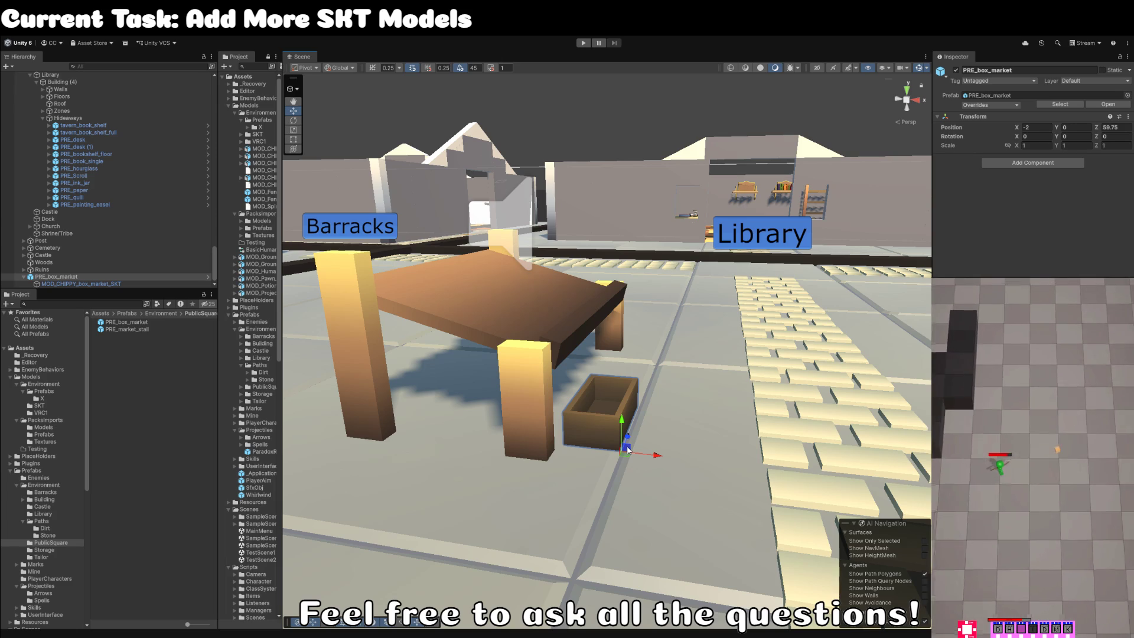
Lift PRE_box_market up onto the market stall tabletop.
left_click(157, 284)
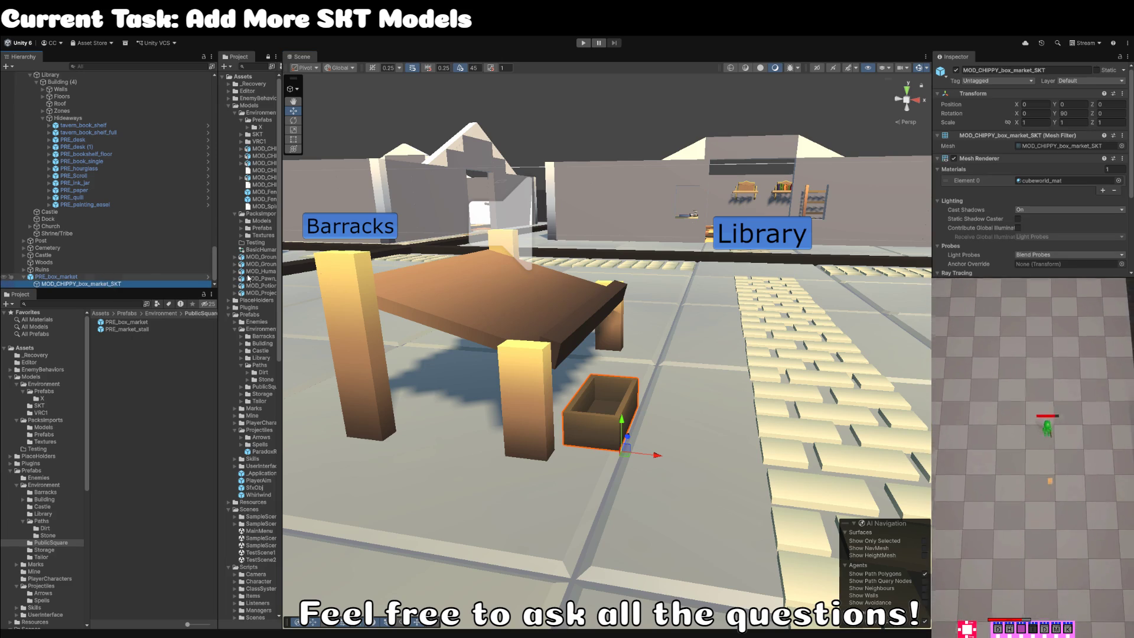
left_click(76, 276)
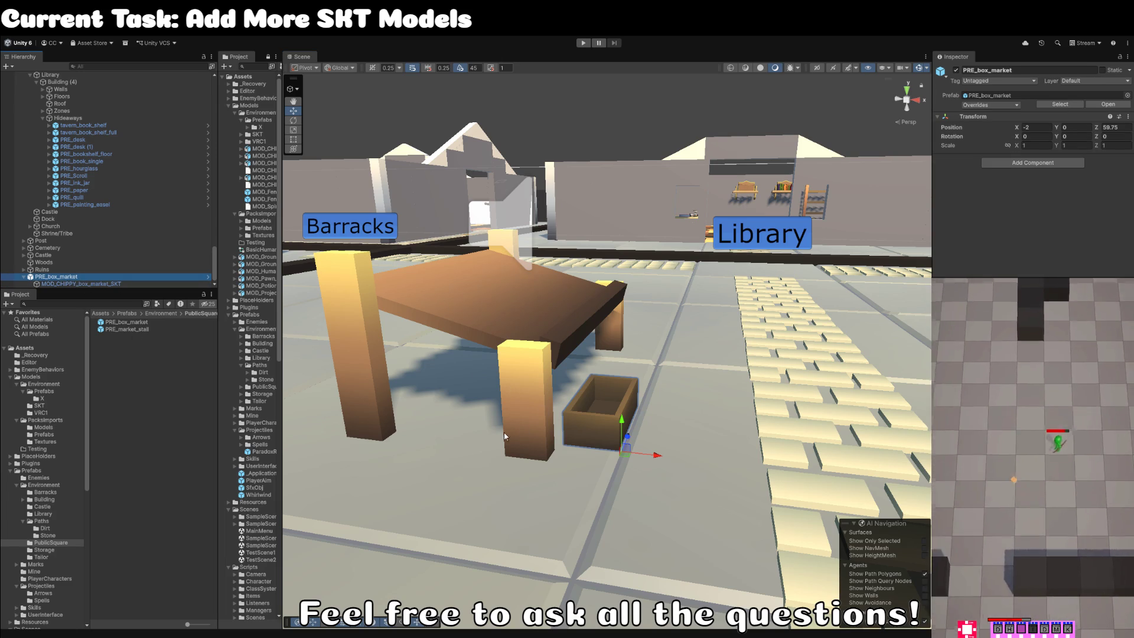
mouse_move(633, 448)
left_mouse_down()
mouse_move(589, 345)
mouse_move(525, 339)
left_mouse_up()
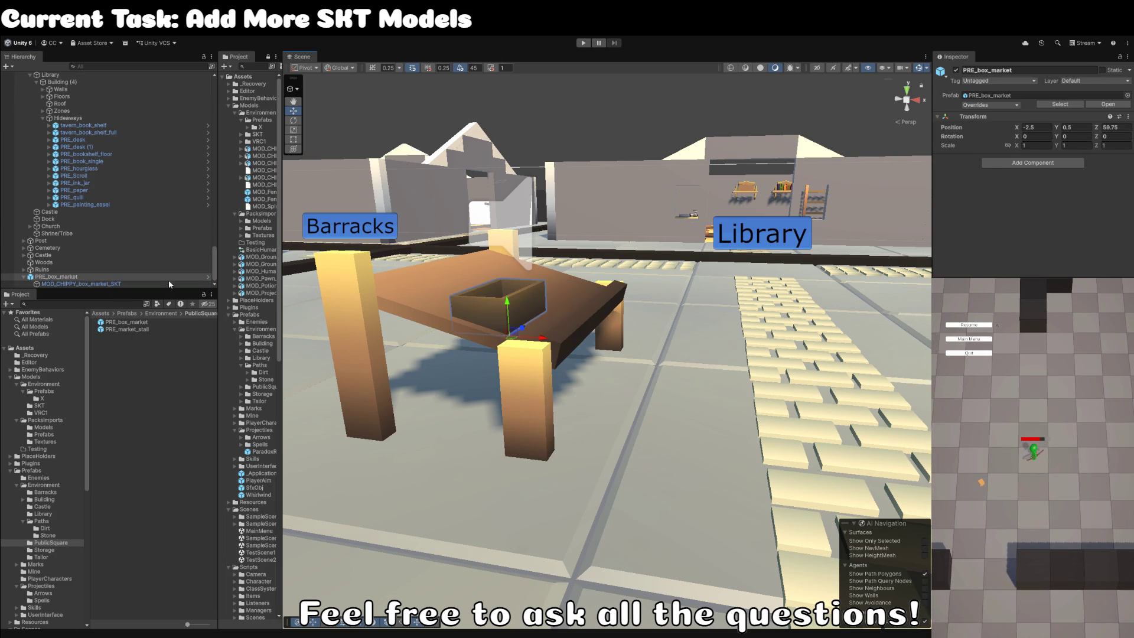
Make PRE_box_market the first child of the PublicSquare group in the Hierarchy.
mouse_move(65, 277)
left_mouse_down()
mouse_move(66, 97)
mouse_move(57, 289)
left_mouse_up()
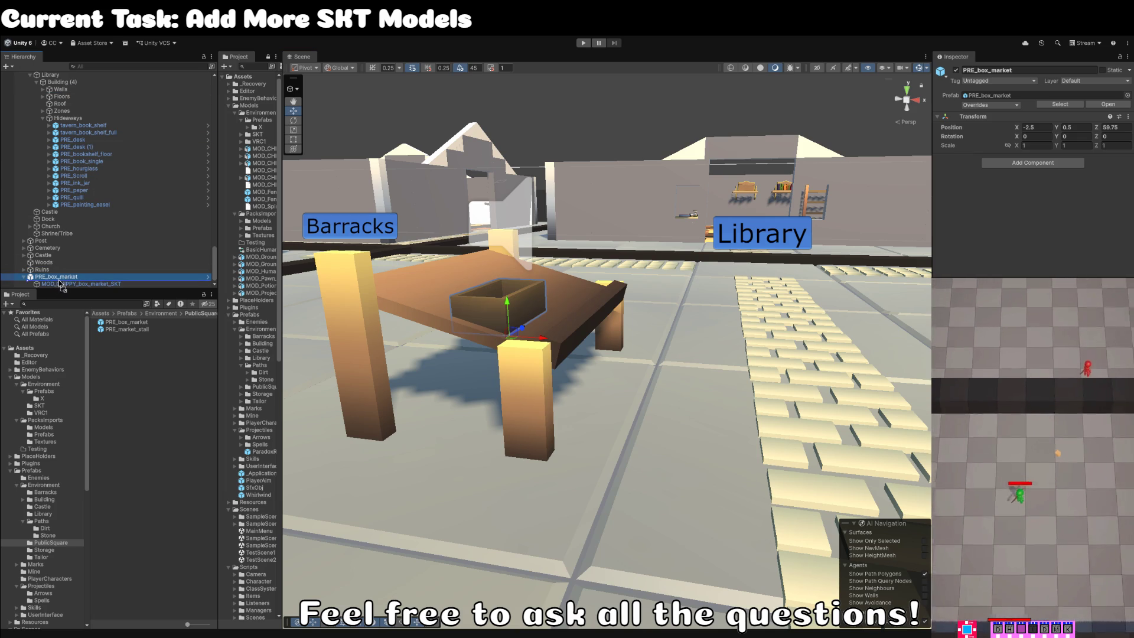
scroll(62, 249, "up", 5)
left_click(34, 215)
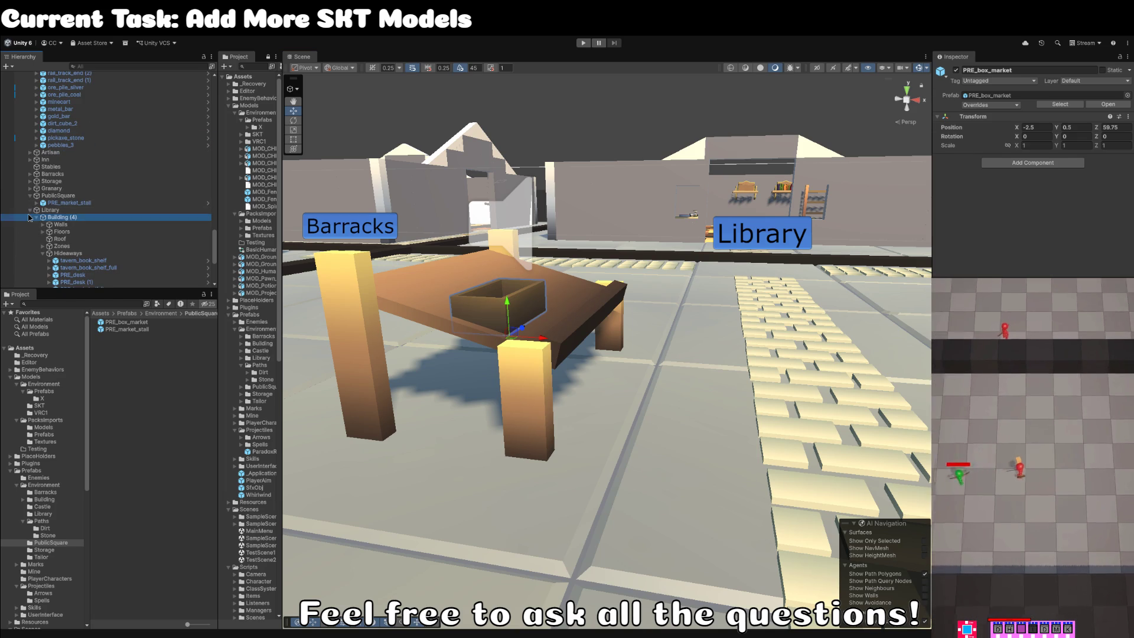
left_click(35, 211)
left_click(31, 211)
left_click(51, 278)
left_click_drag(51, 278, 71, 195)
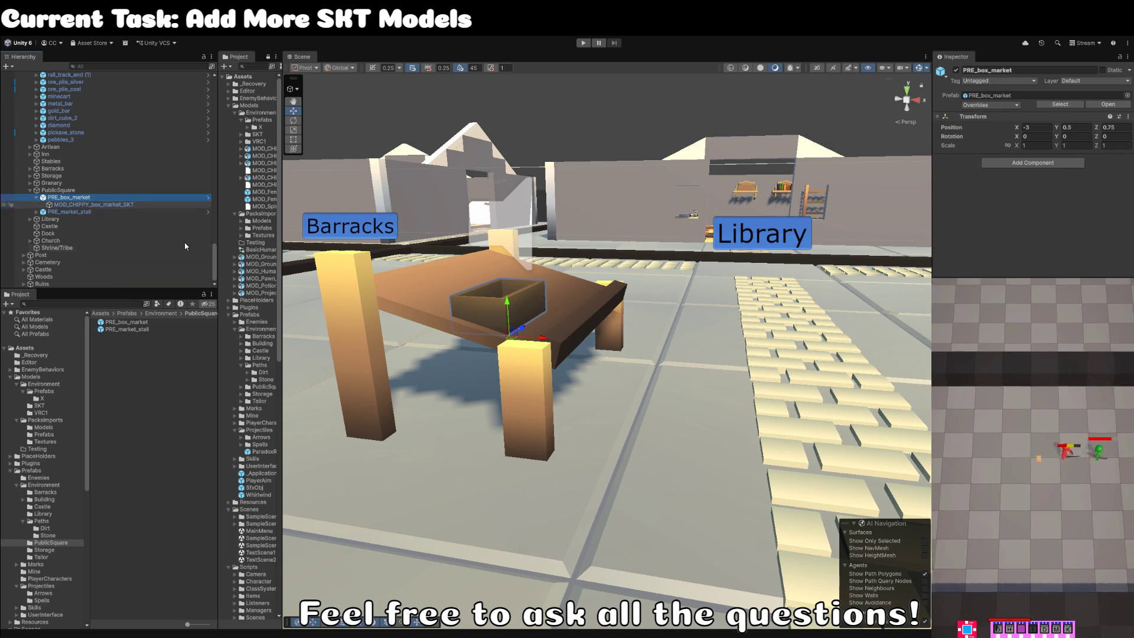
scroll(629, 344, "up", 5)
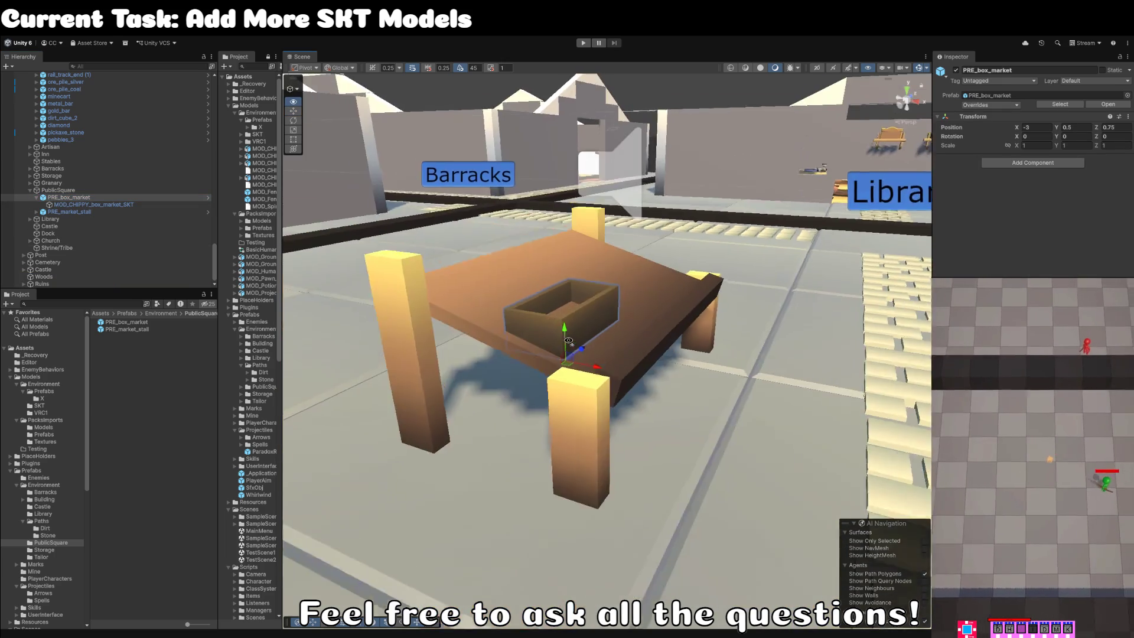
Tilt PRE_box_market to about -15.7° on Z.
key("e")
mouse_move(546, 356)
left_mouse_down()
mouse_move(580, 384)
mouse_move(570, 350)
mouse_move(603, 407)
mouse_move(706, 260)
mouse_move(565, 384)
mouse_move(508, 414)
left_mouse_up()
key("w")
left_click(431, 452)
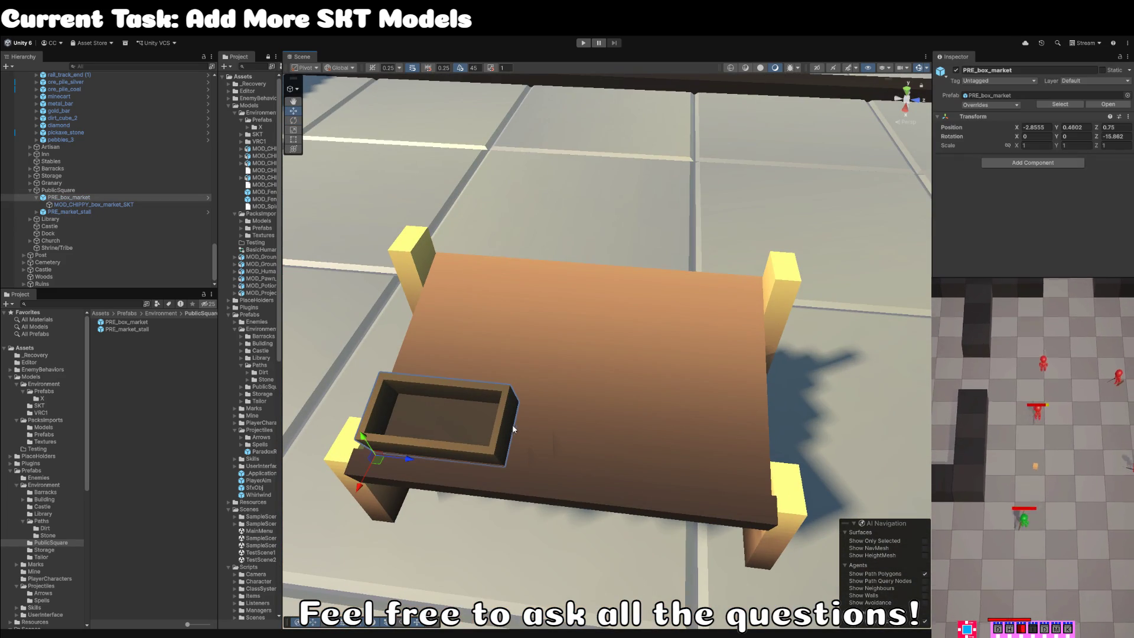
Duplicate the box and slide the copy along Z to the table's other side.
key("ctrl+d")
mouse_move(409, 461)
left_mouse_down()
mouse_move(618, 476)
mouse_move(681, 505)
mouse_move(750, 500)
left_mouse_up()
key("e")
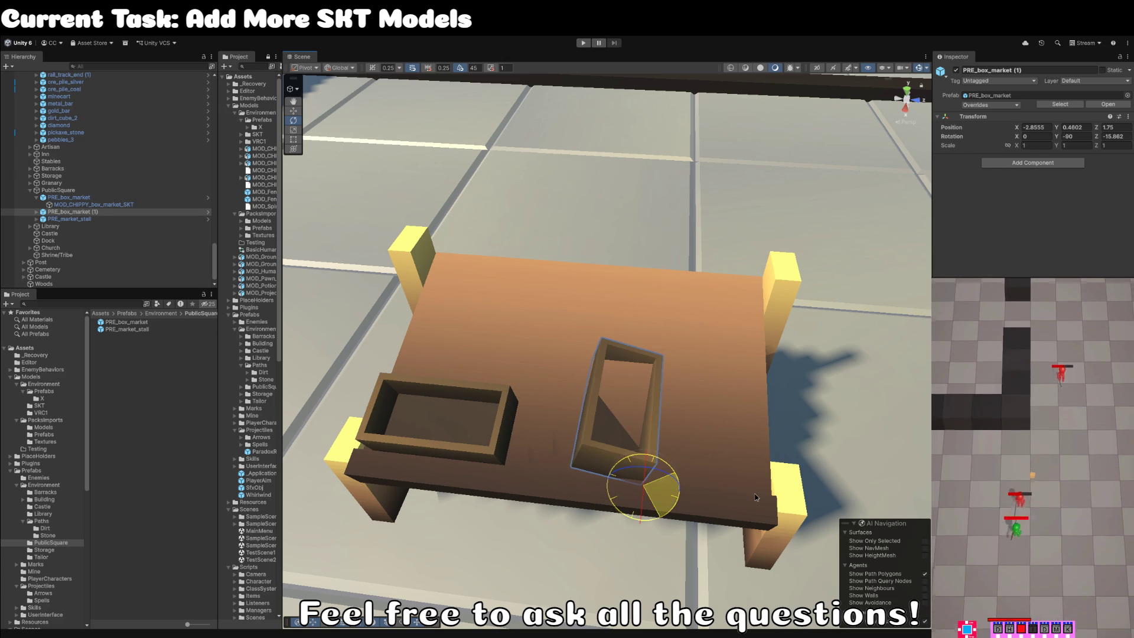
key("ctrl+z")
Using local handles, turn the copy 90° on Y so it lies lengthwise.
left_click_drag(732, 537, 724, 381)
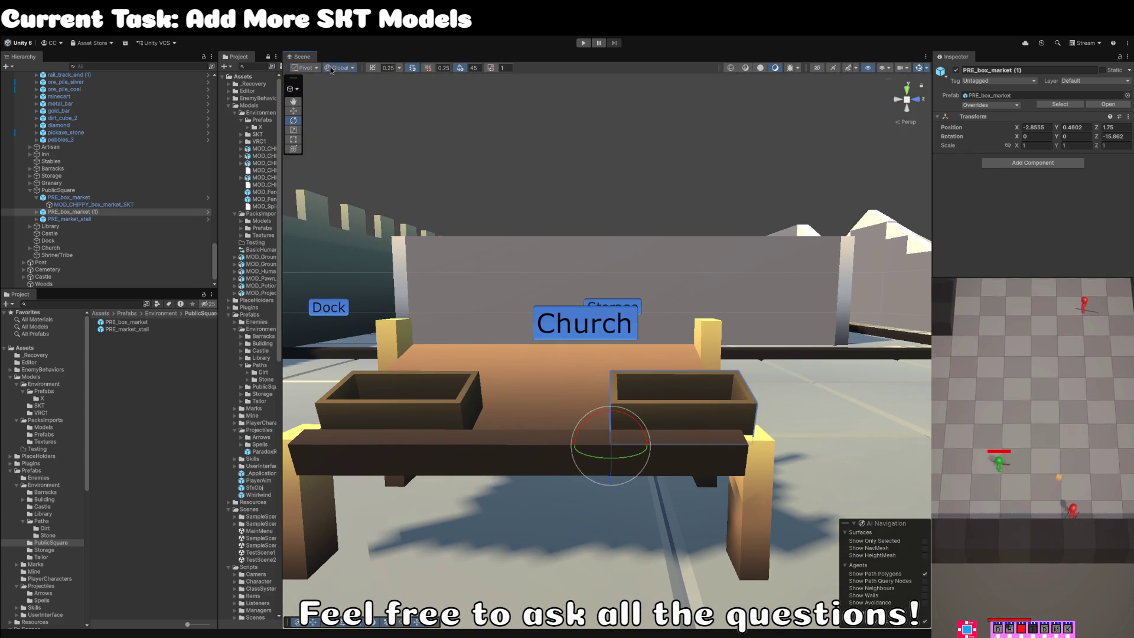
key("x")
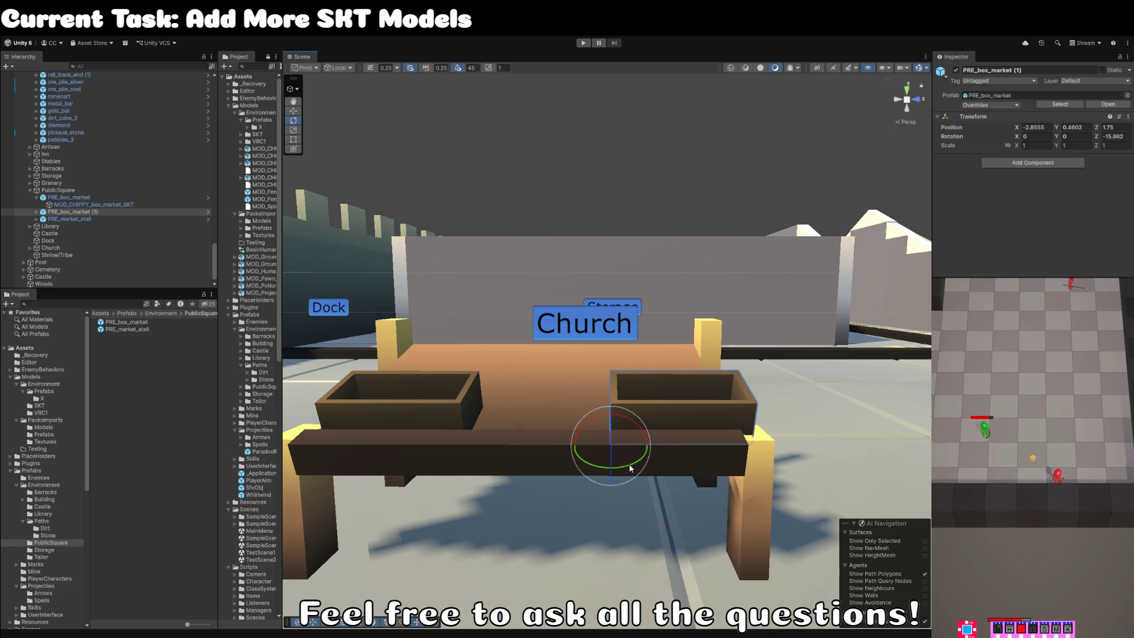
left_click_drag(582, 457, 701, 455)
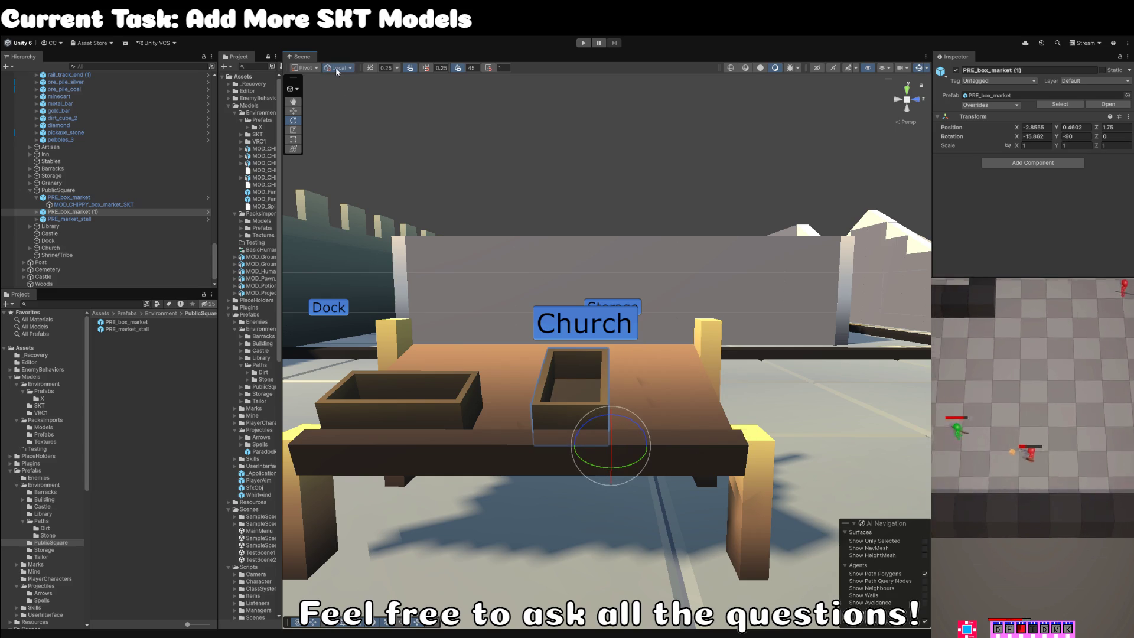
key("x")
left_click(527, 210)
scroll(535, 161, "down", 10)
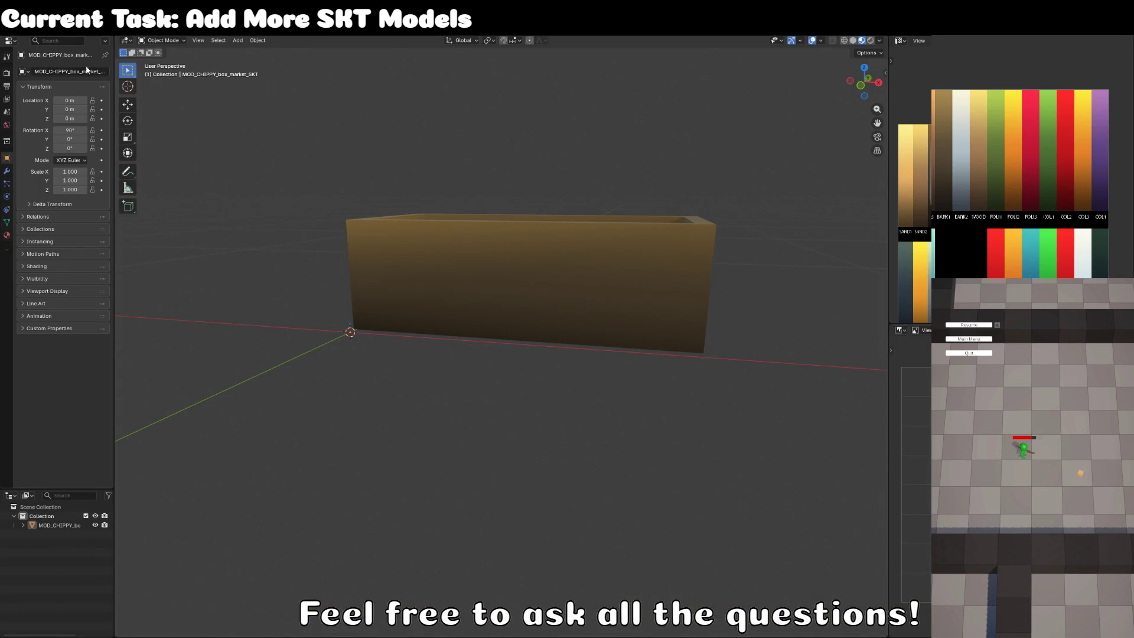
Start a new General Blender file.
left_click(29, 37)
mouse_move(59, 40)
left_click(136, 48)
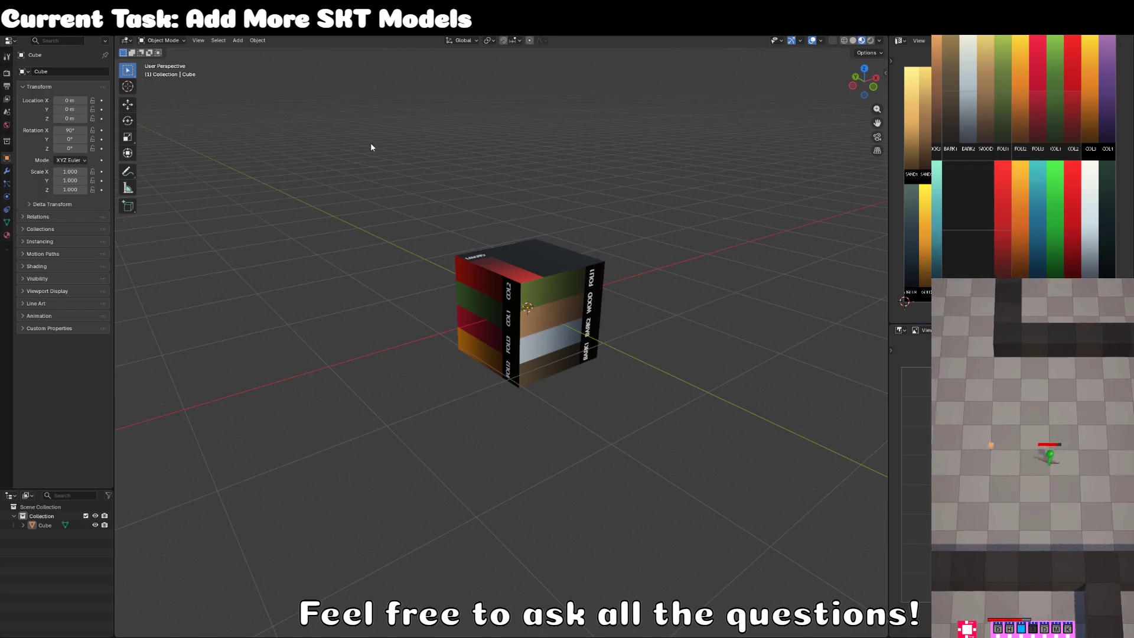
In Edit Mode, squeeze the default cube along X and shrink it to a small square bar.
left_click(560, 263)
key("KP_1")
key("Tab")
key("s")
key("x")
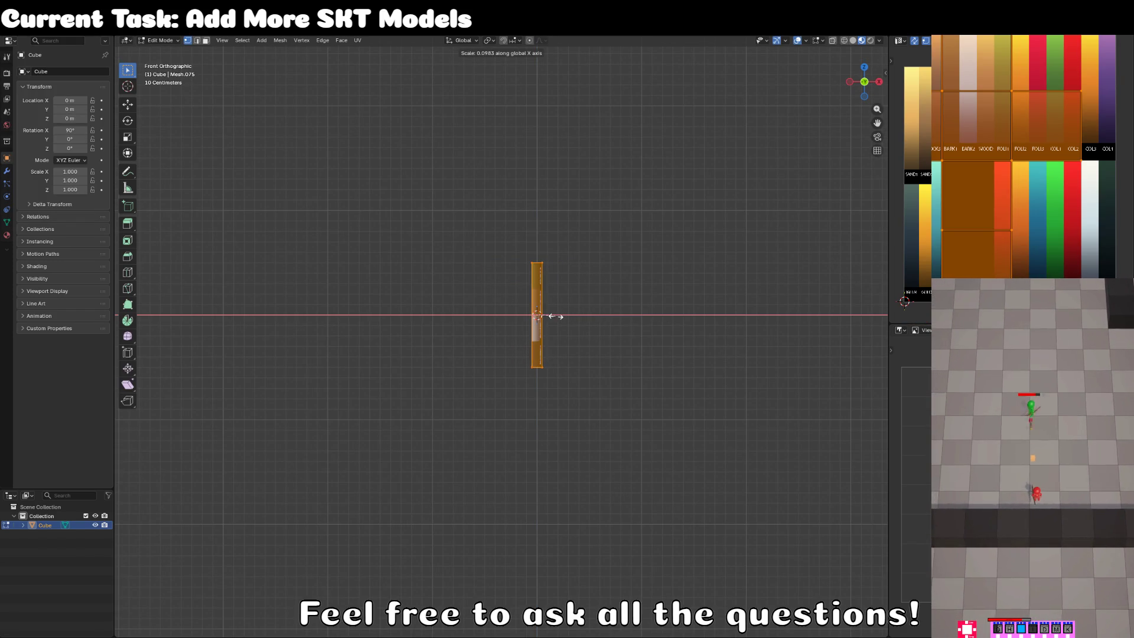
left_click(557, 316)
key("KP_7")
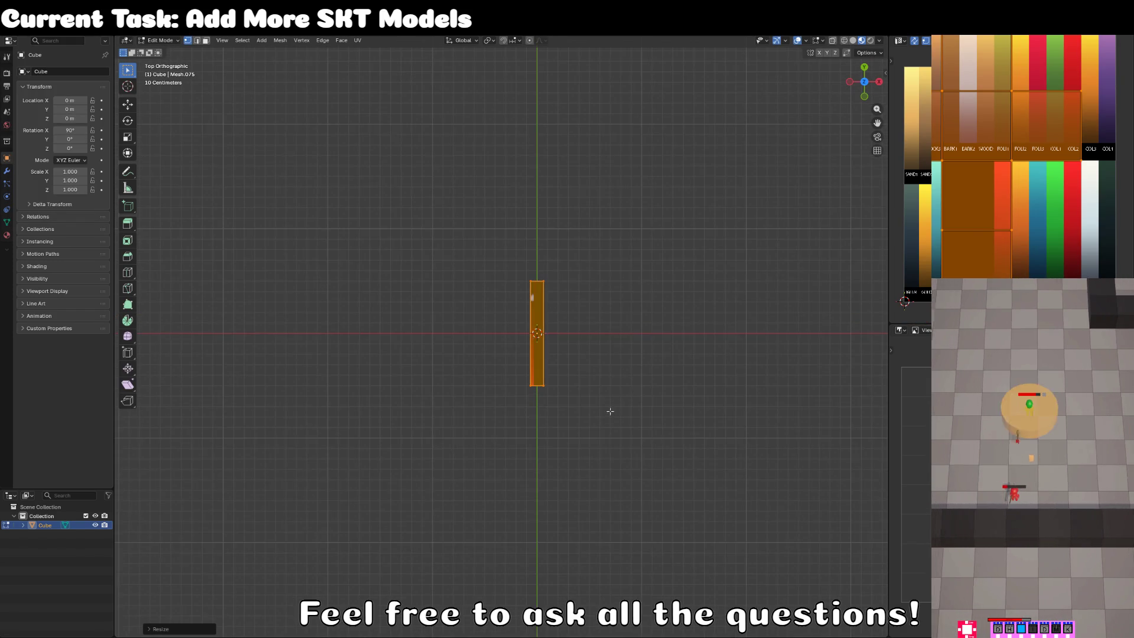
scroll(618, 397, "up", 3)
key("s")
left_click(547, 355)
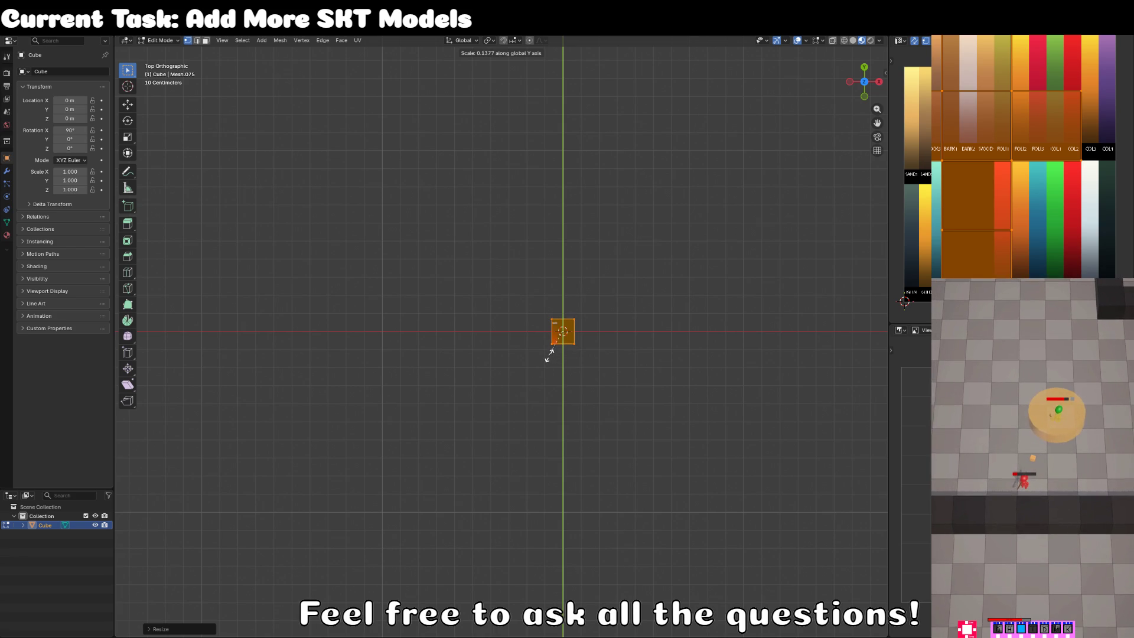
Extrude the square straight up along Z into a tall bar.
scroll(550, 355, "down", 2)
key("KP_1")
scroll(546, 354, "up", 2)
key("e")
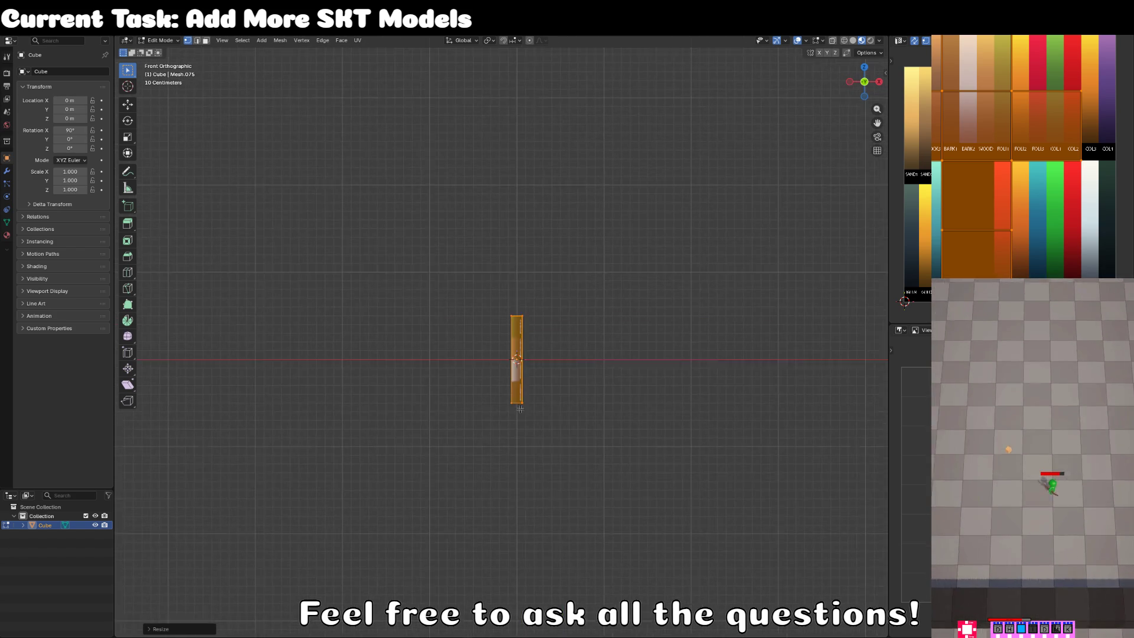
key("z")
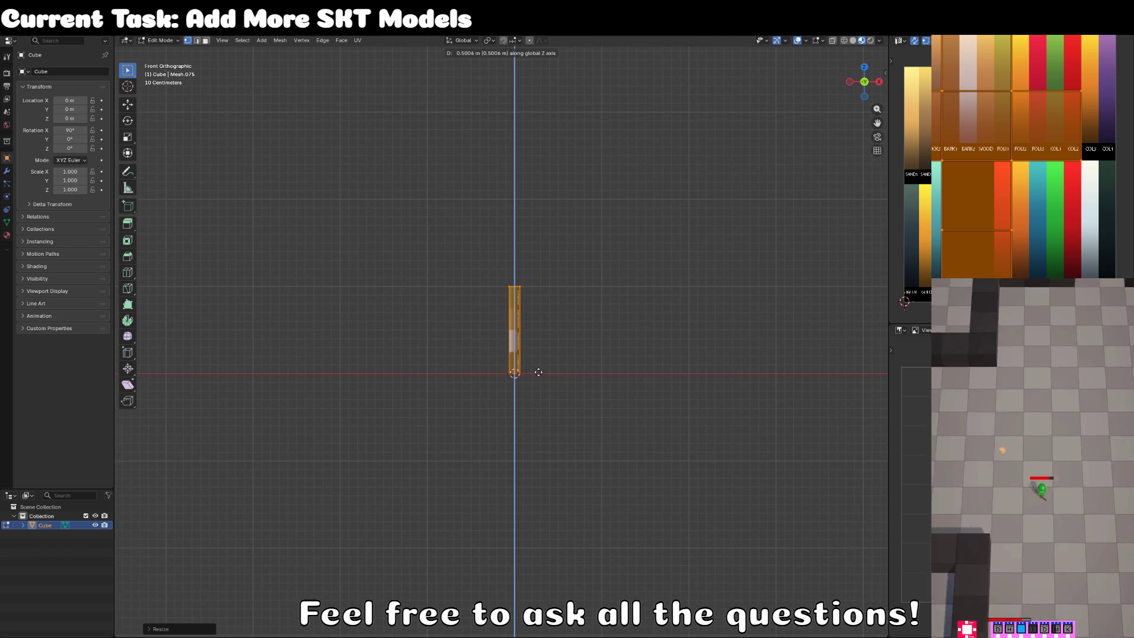
left_click(538, 372)
scroll(538, 372, "up", 2)
scroll(591, 384, "up", 2)
Move the bar left of centre along X and duplicate a copy to its right.
key("g")
key("z")
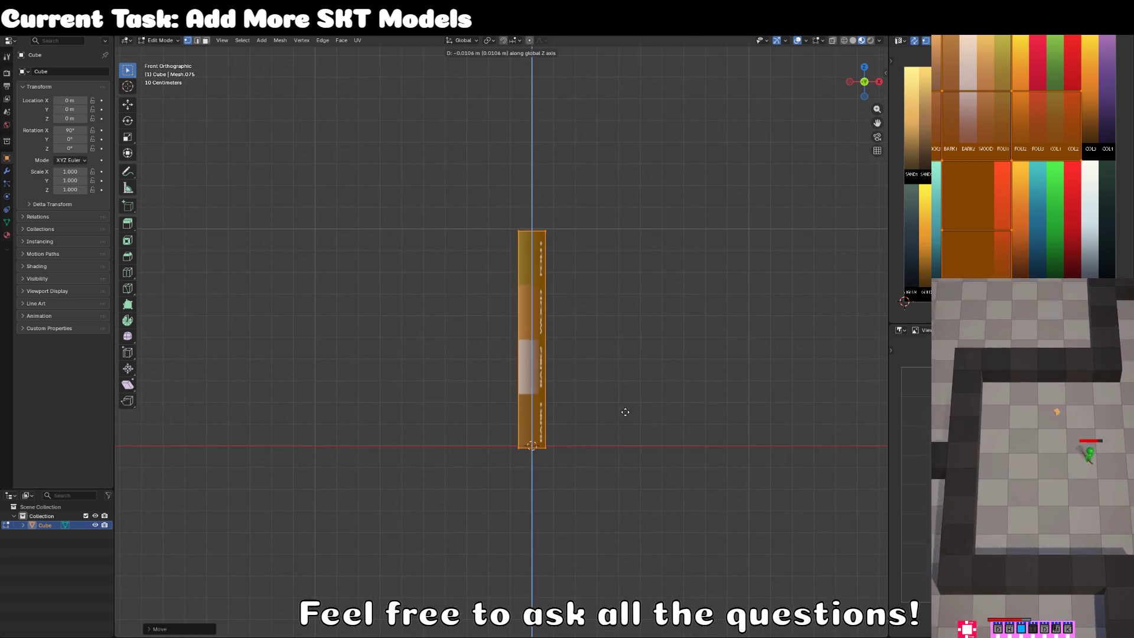
key("z")
key("x")
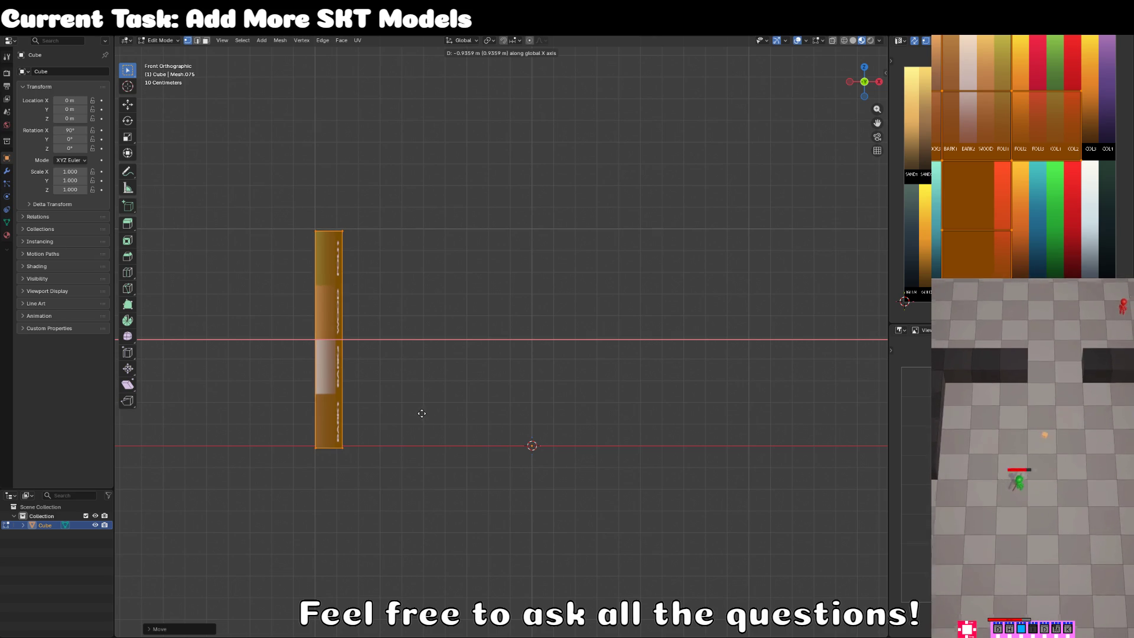
left_click(420, 413)
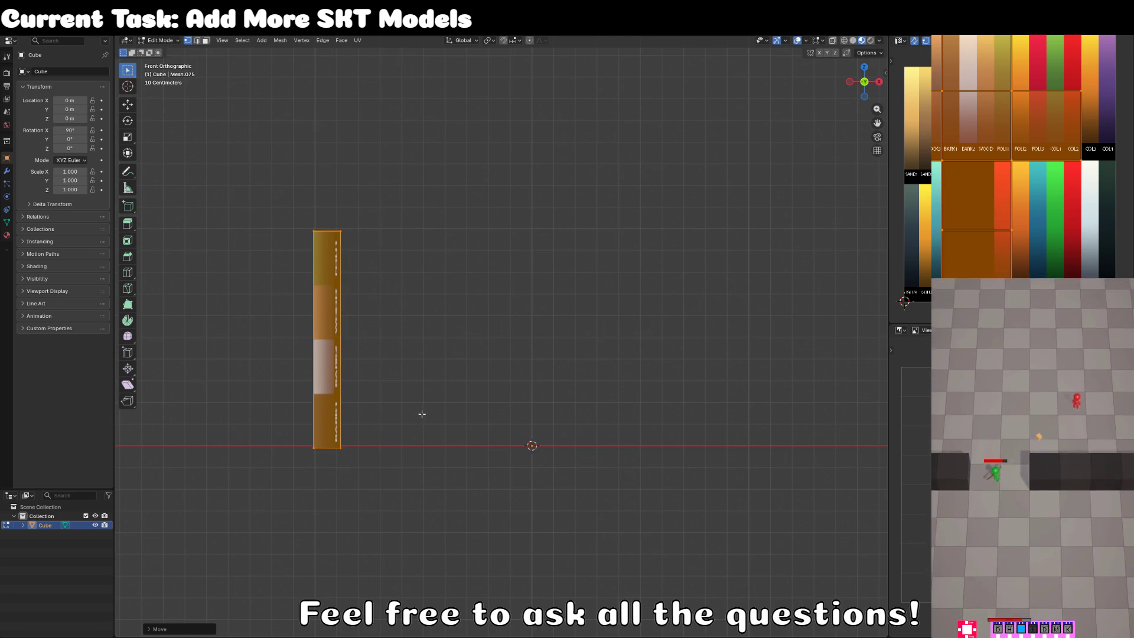
scroll(420, 414, "down", 4)
scroll(420, 414, "up", 1)
key("g")
key("x")
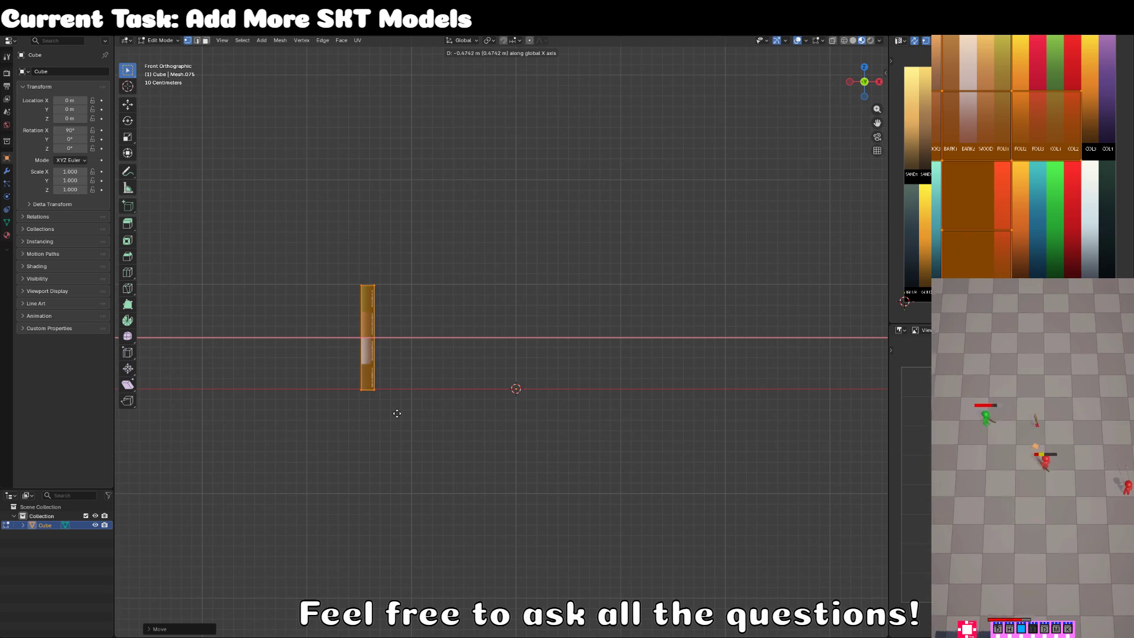
left_click(396, 413)
key("shift+d")
key("x")
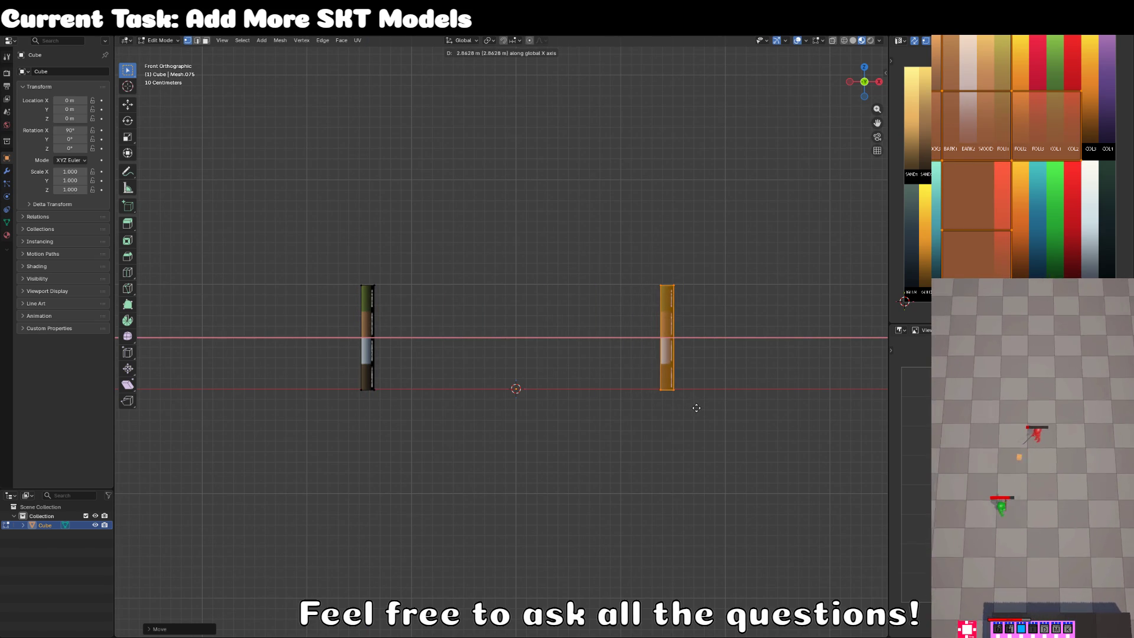
left_click(692, 407)
In wireframe view, select the tops of both bars and raise them along Z.
left_click(481, 339)
key("z")
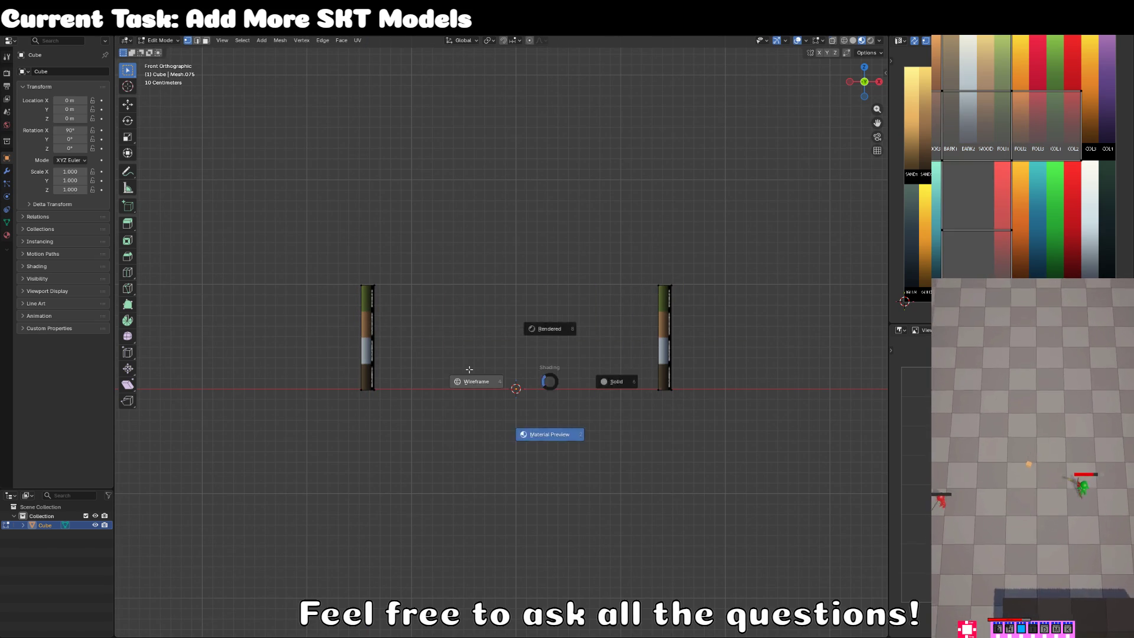
left_click(476, 330)
key("c")
left_click_drag(385, 278, 739, 264)
right_click(735, 264)
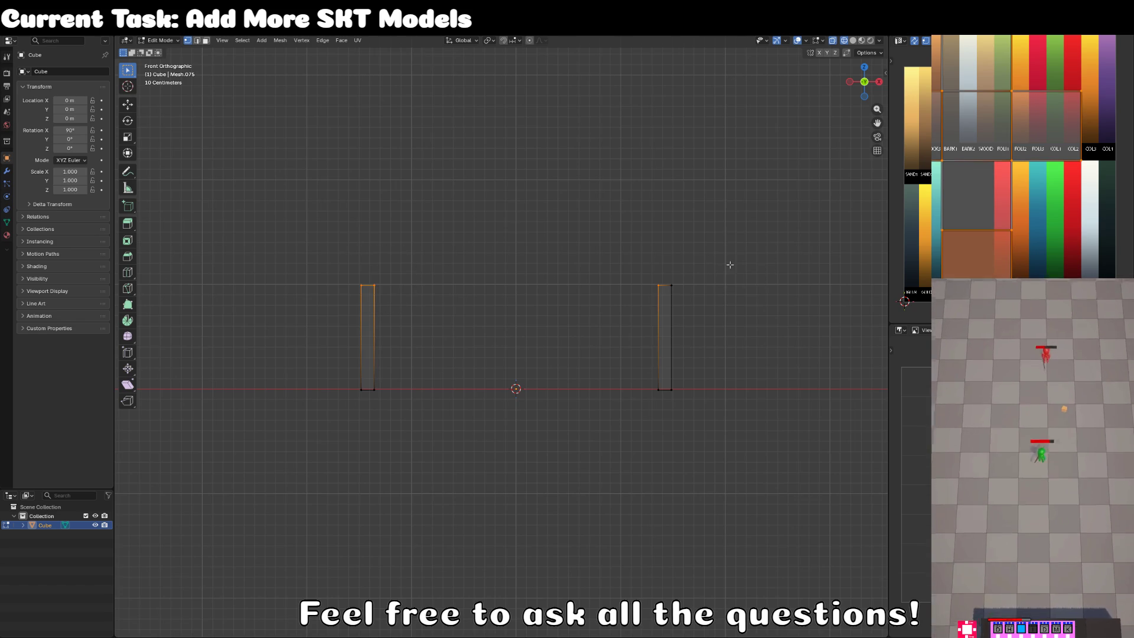
key("c")
right_click(562, 329)
key("g")
key("z")
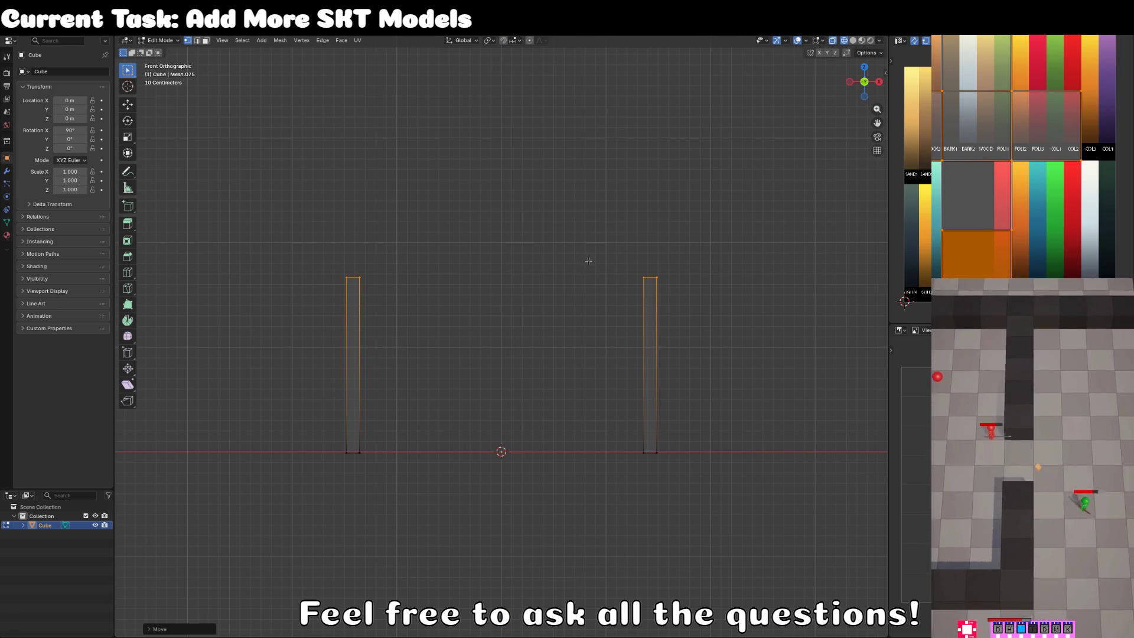
left_click(589, 260)
Reposition the left and right posts along X to adjust their spacing.
key("alt+a")
key("c")
left_click_drag(370, 271, 354, 473)
key("Escape")
key("g")
key("x")
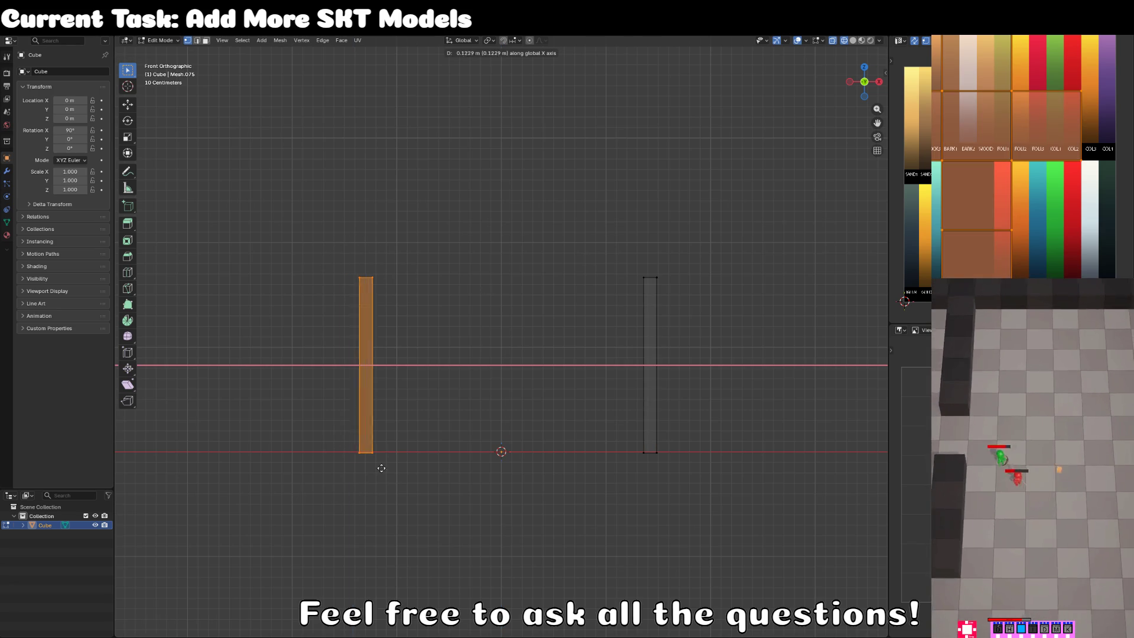
left_click(407, 466)
key("alt+a")
key("c")
left_click_drag(656, 262, 653, 446)
key("Escape")
key("g")
key("x")
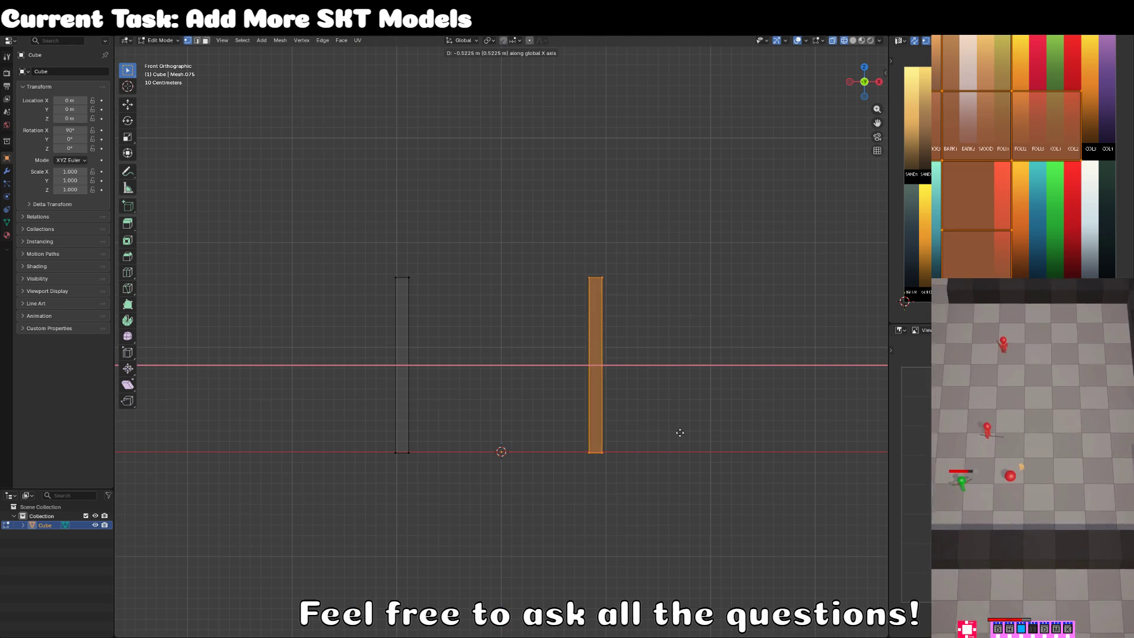
left_click(685, 433)
In material preview, duplicate the left post and widen the copy along X.
left_click(393, 274)
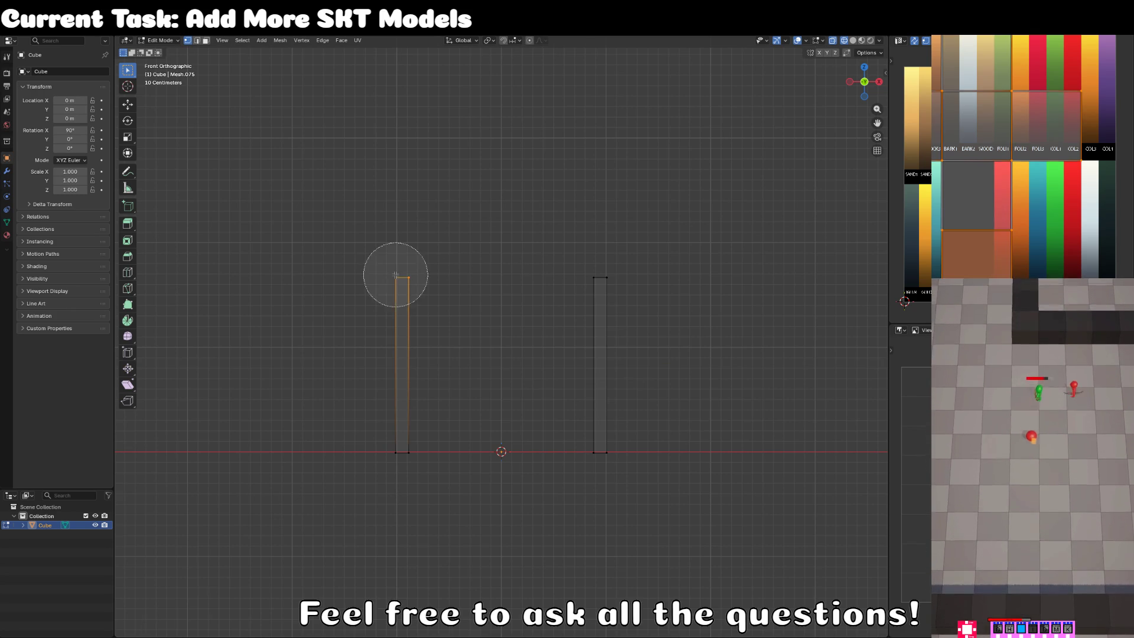
key("ctrl+l")
key("z")
left_click(405, 324)
mouse_move(405, 325)
left_mouse_down()
mouse_move(446, 342)
mouse_move(595, 308)
left_mouse_up()
key("shift+d")
key("Escape")
key("s")
key("x")
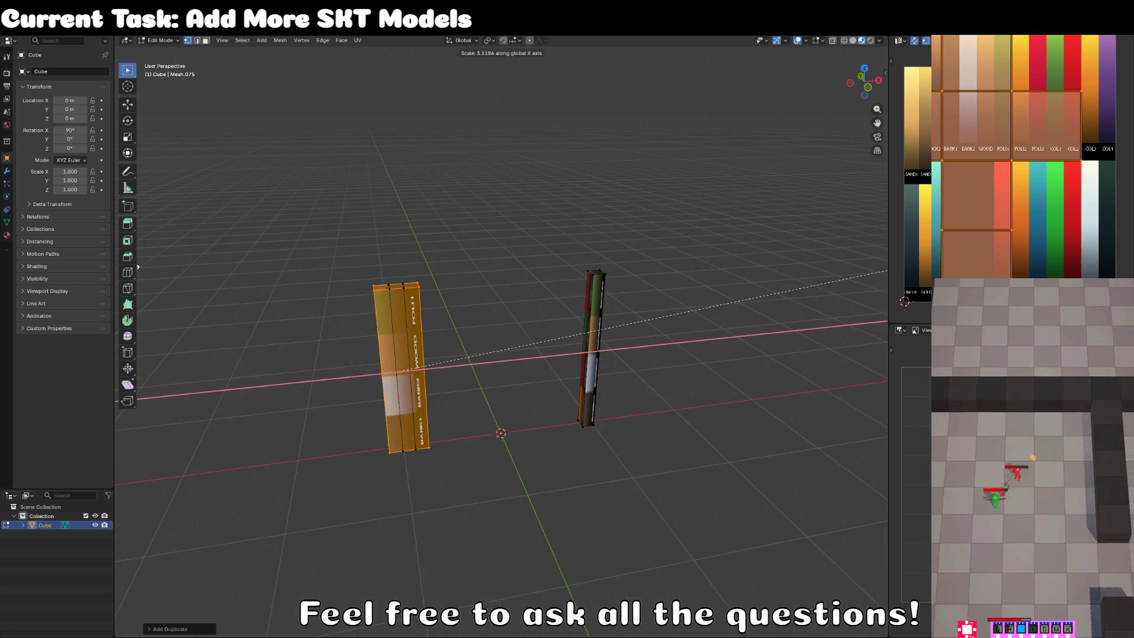
left_click(886, 272)
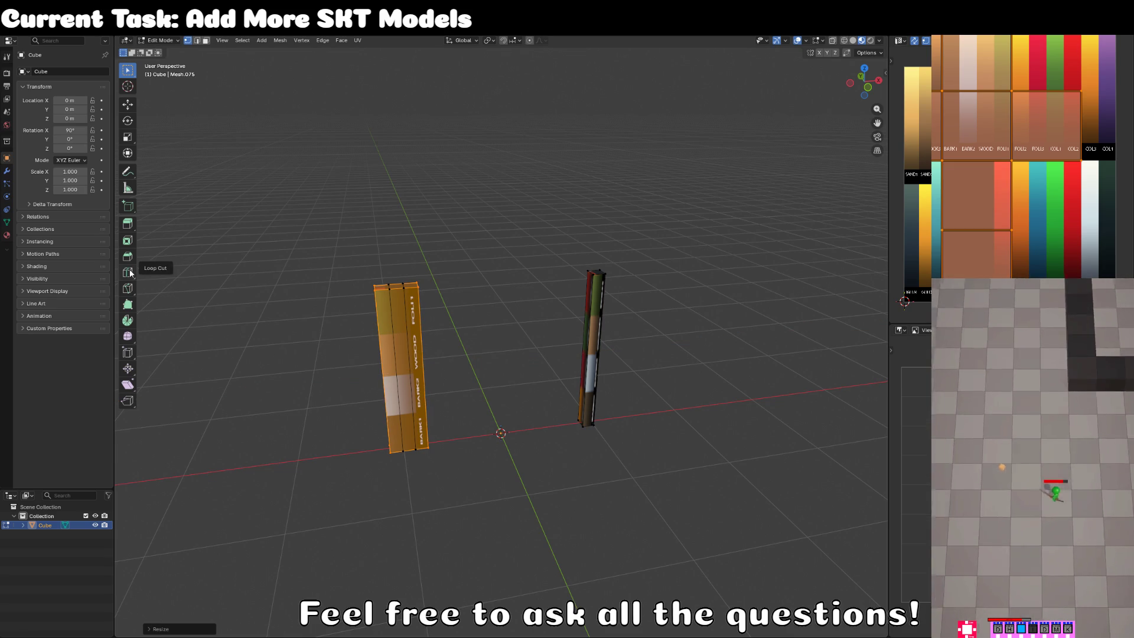
Flatten the copy along Z, raise it onto the post tops, and stretch it rightward.
key("KP_1")
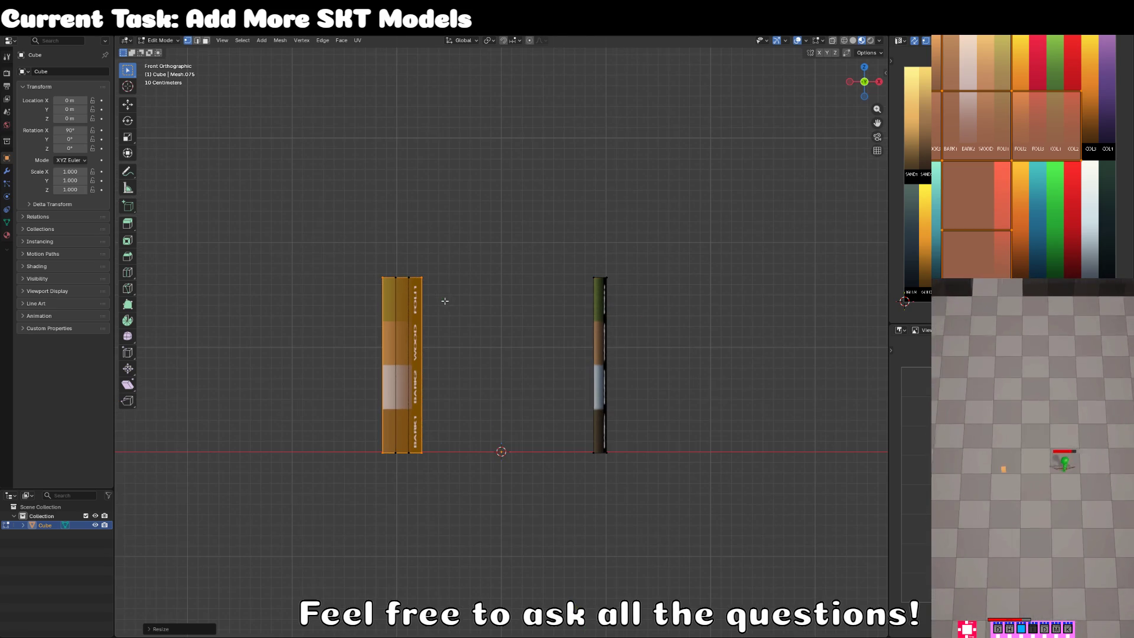
key("s")
key("z")
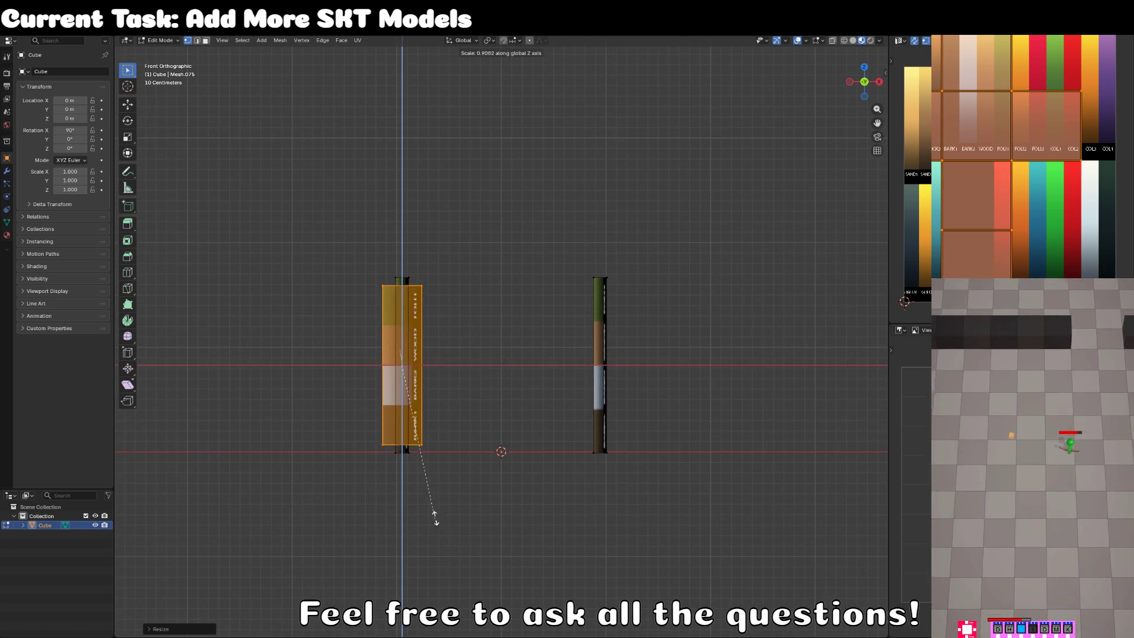
left_click(409, 393)
key("g")
key("z")
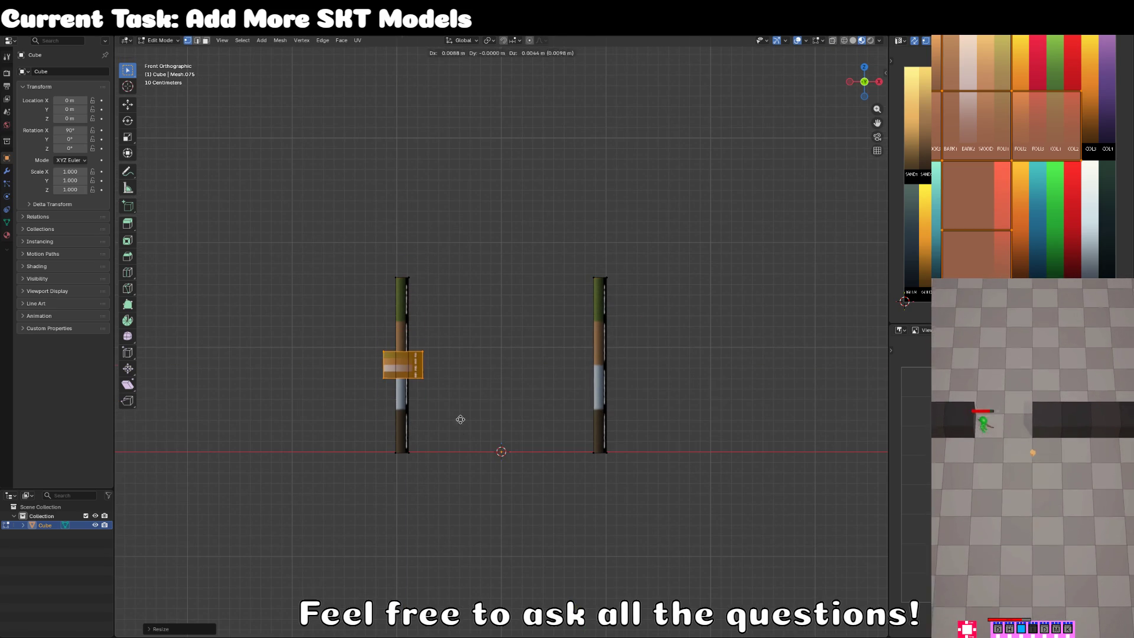
left_click(460, 335)
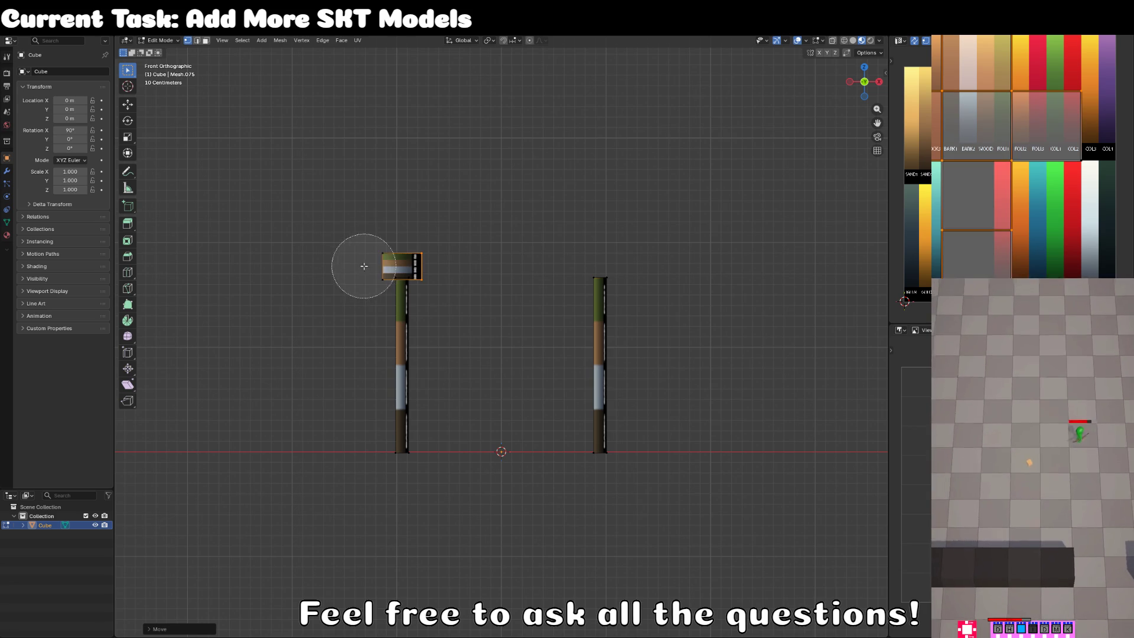
key("g")
key("x")
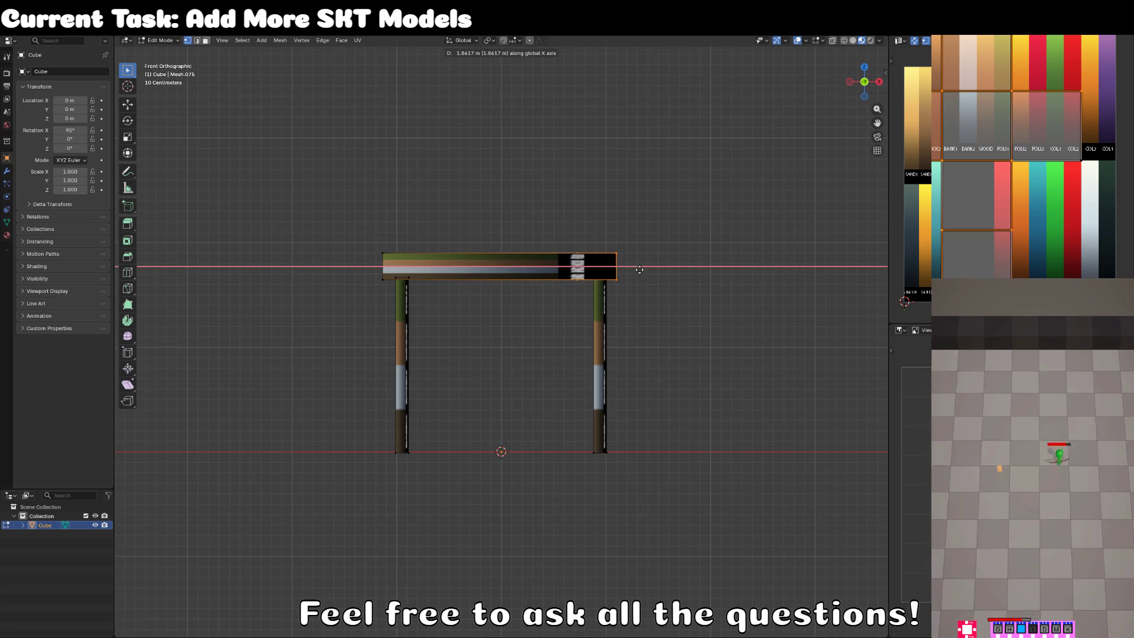
left_click(642, 269)
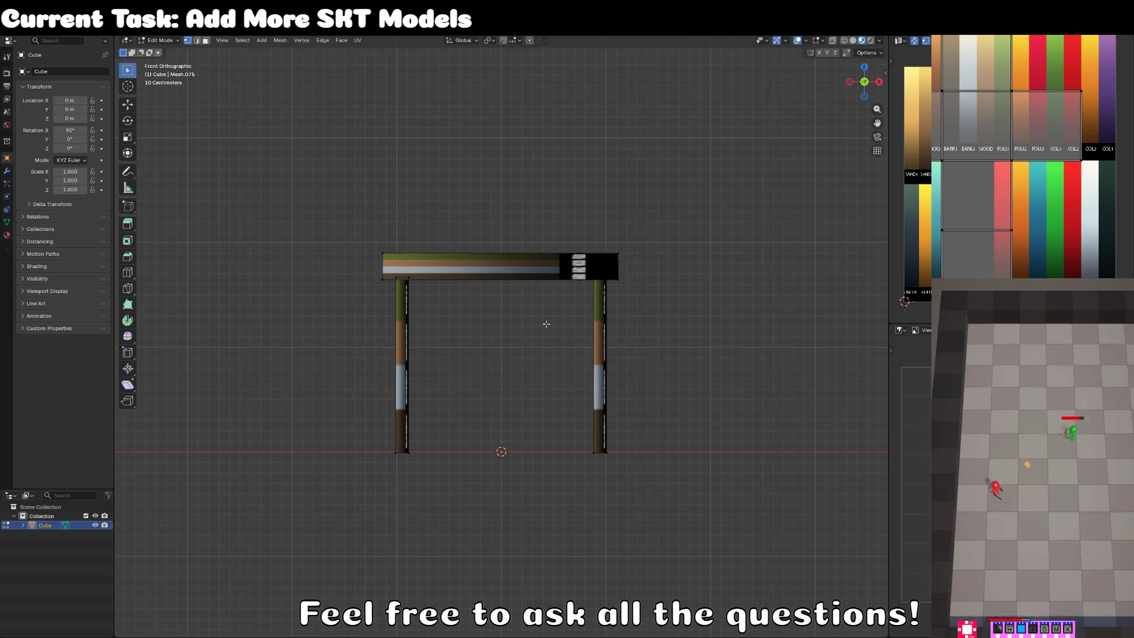
With Vertex snapping on, snap the beam's end onto the right post.
mouse_move(534, 304)
left_mouse_down()
mouse_move(520, 280)
mouse_move(530, 310)
left_mouse_up()
mouse_move(484, 279)
left_mouse_down()
mouse_move(449, 274)
mouse_move(467, 281)
left_mouse_up()
left_click(512, 41)
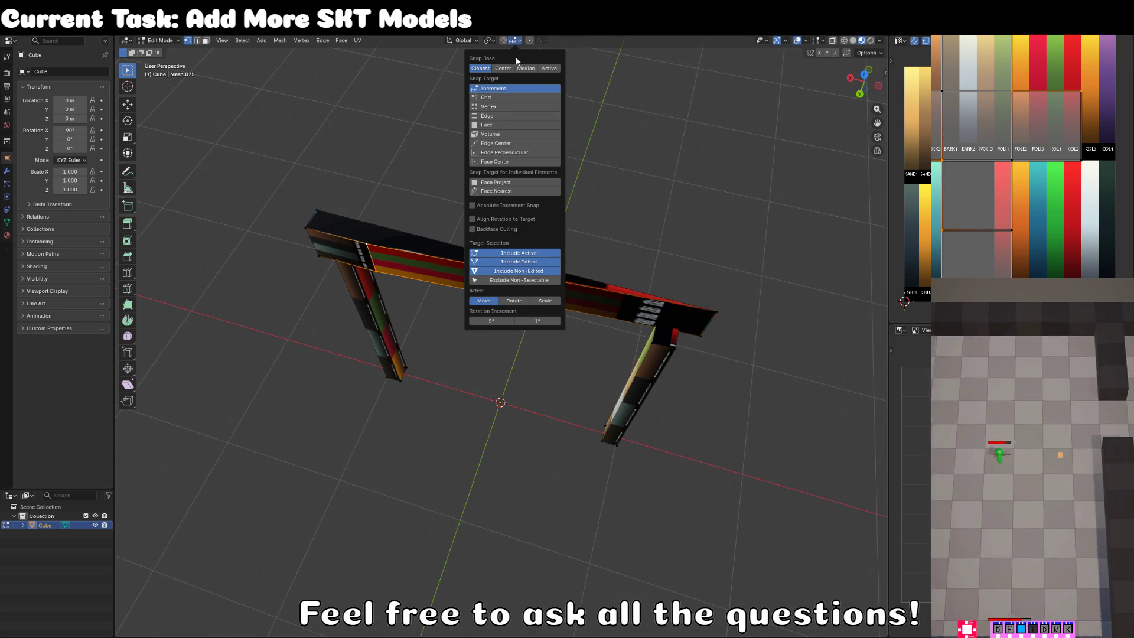
left_click(489, 106)
key("g")
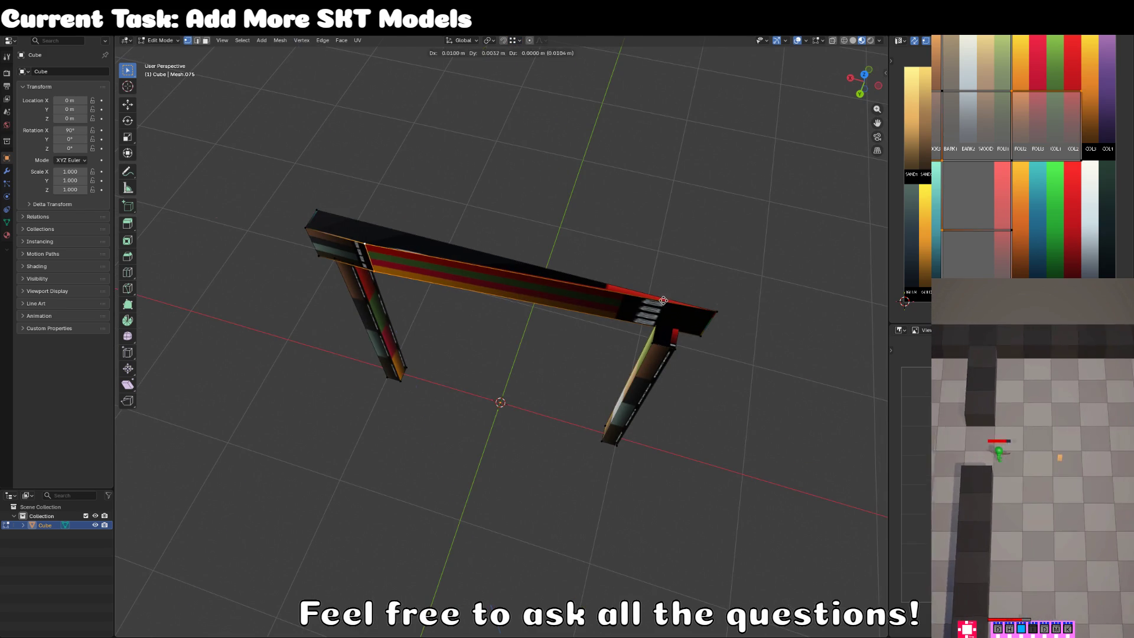
key("x")
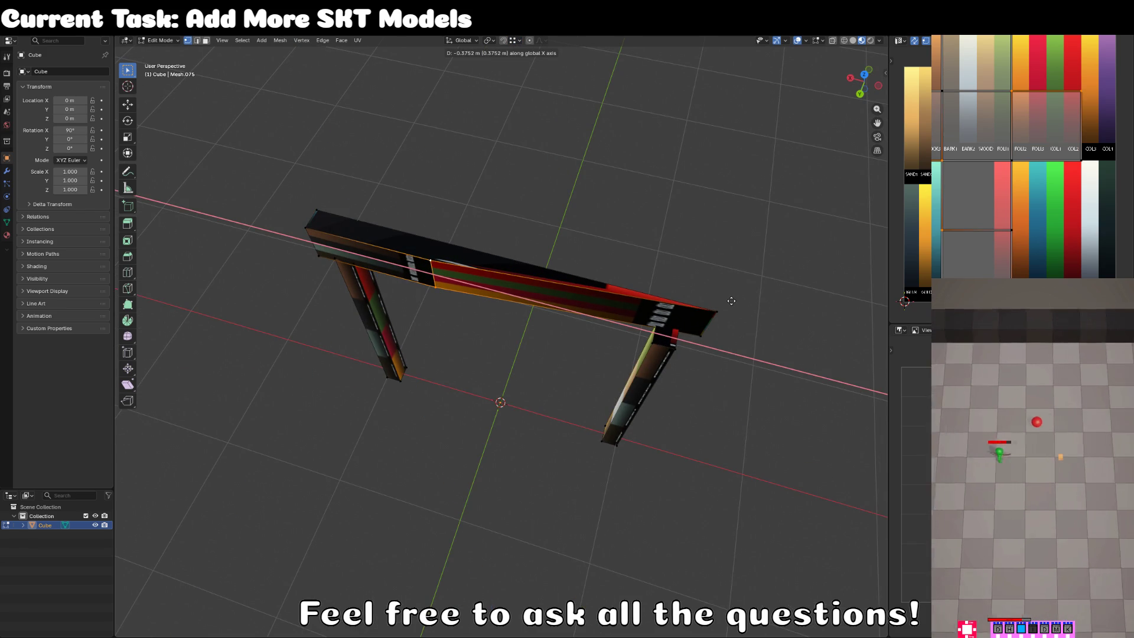
left_click(696, 329)
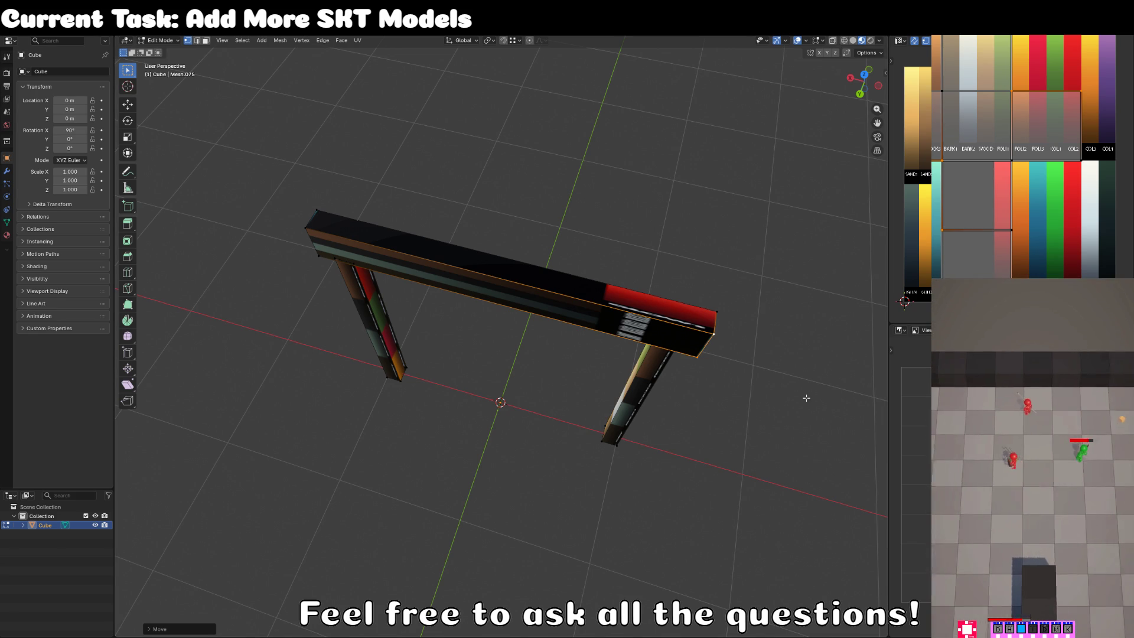
left_click_drag(889, 376, 928, 369)
mouse_move(775, 373)
left_mouse_down()
mouse_move(581, 304)
mouse_move(494, 217)
mouse_move(483, 252)
left_mouse_up()
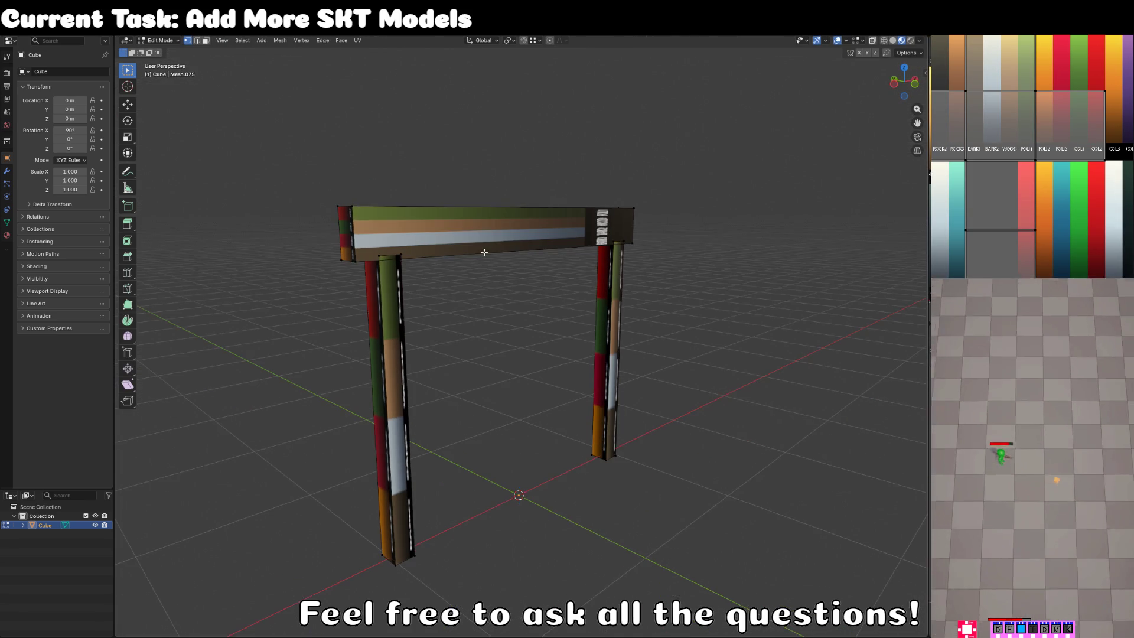
Select the top beam and scale it deeper along Y in side view.
key("z")
key("z")
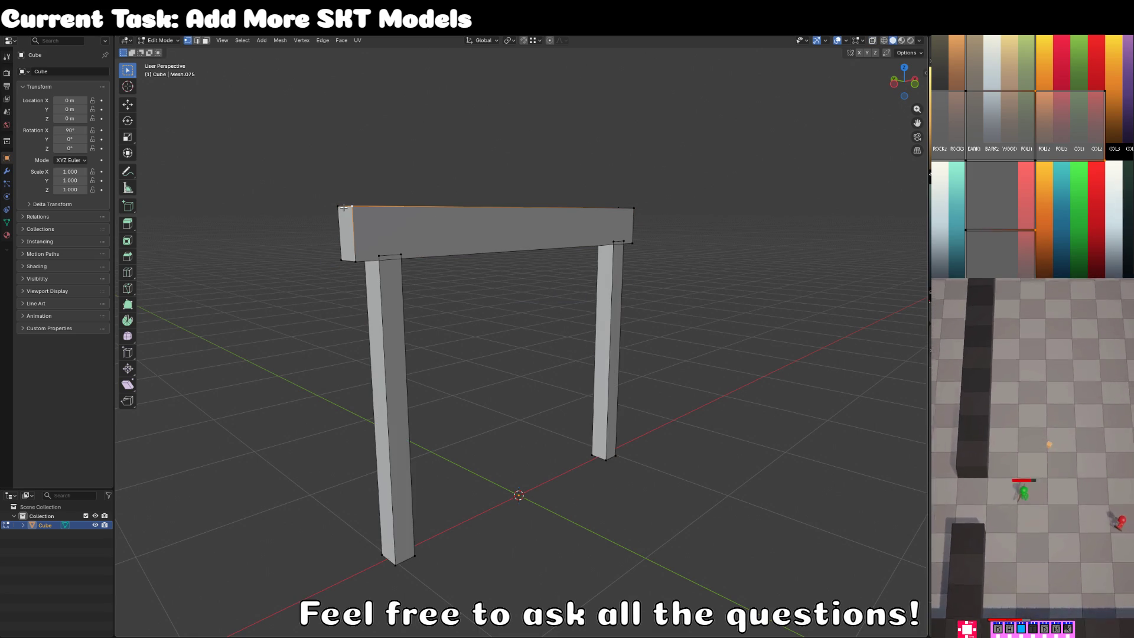
key("ctrl+l")
key("KP_1")
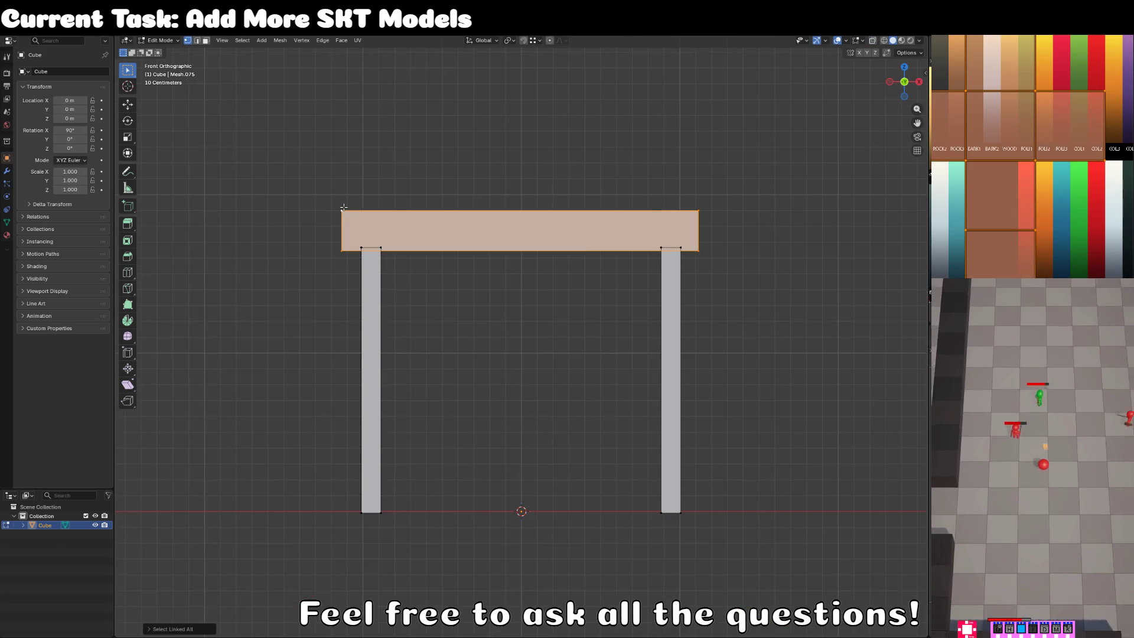
key("KP_3")
scroll(604, 263, "up", 2)
key("s")
key("y")
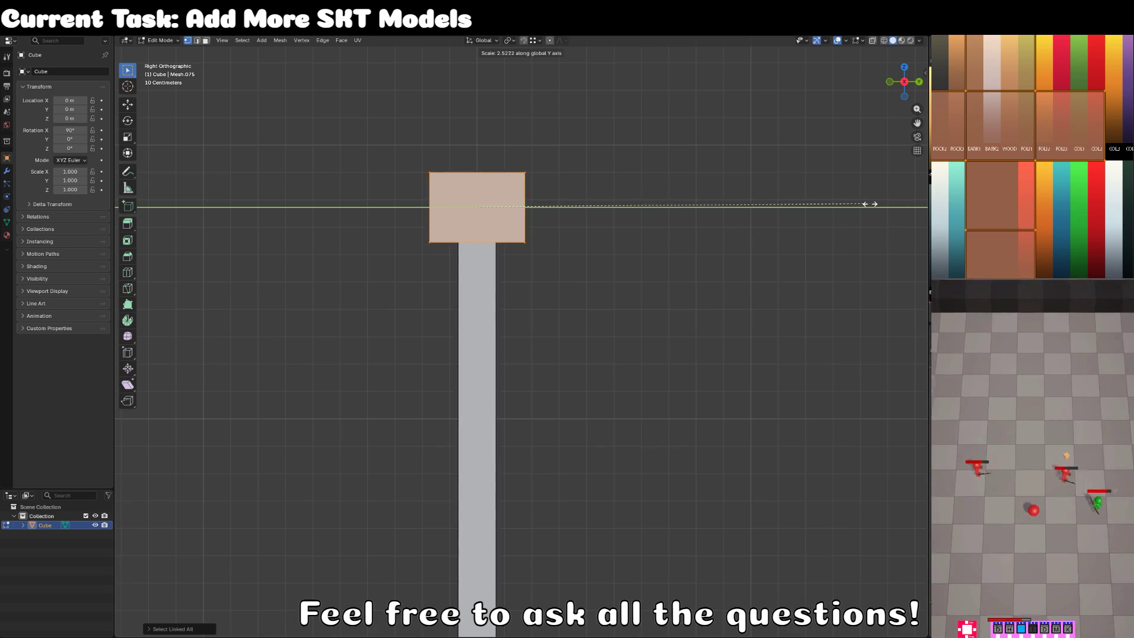
left_click(526, 207)
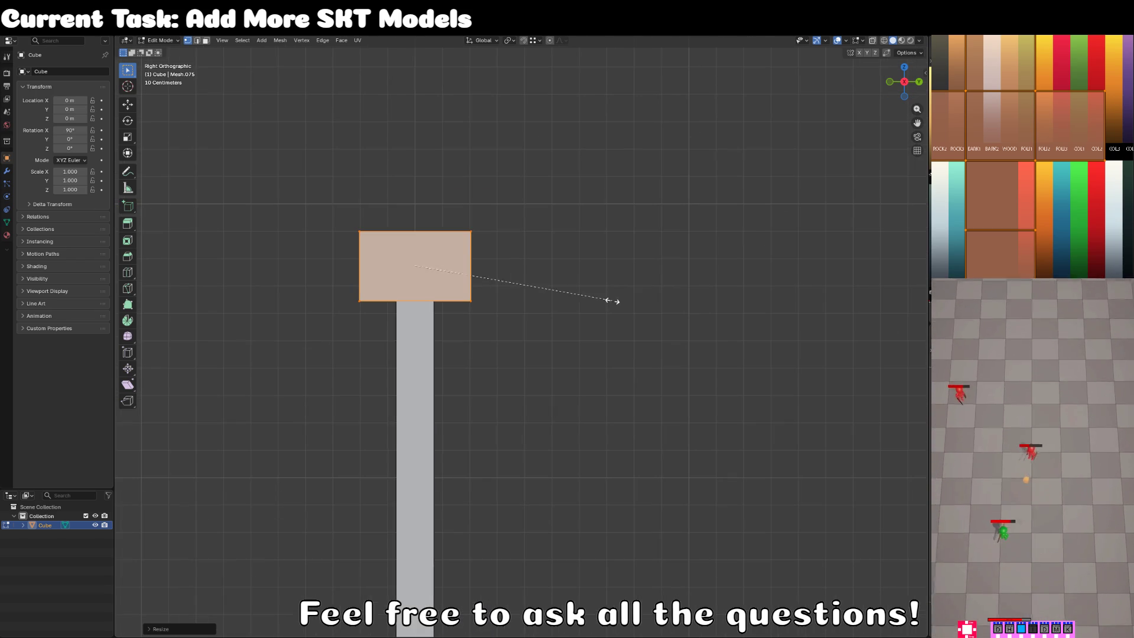
key("s")
key("y")
left_click(702, 291)
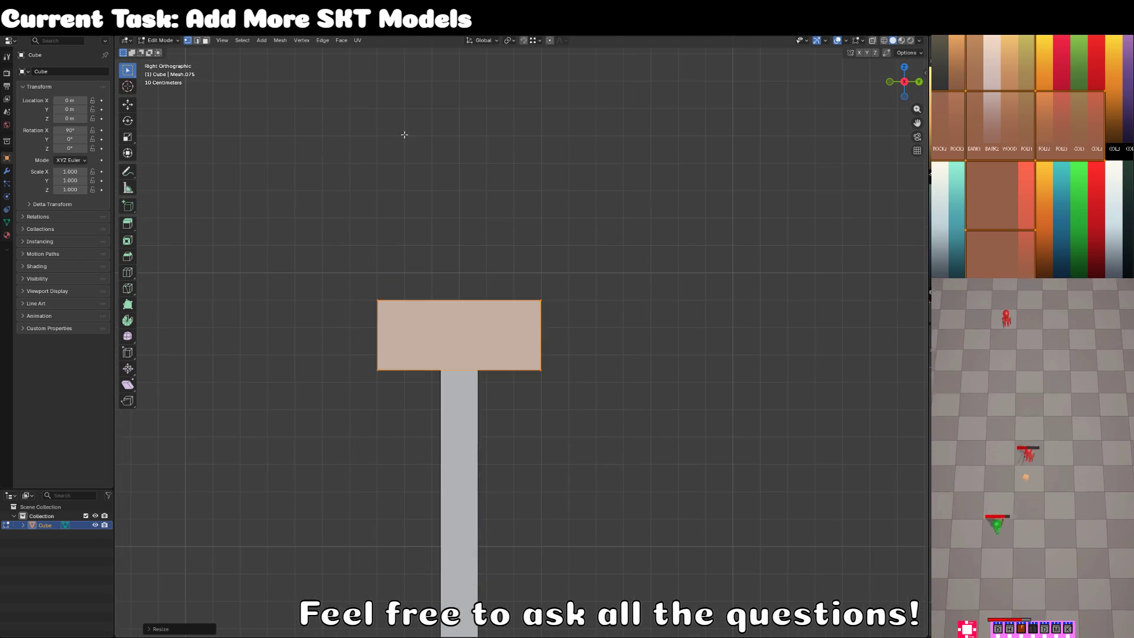
With see-through on, scale the beam's top edge along Y into a peaked roof.
key("alt+a")
key("alt+z")
key("c")
left_click_drag(354, 256, 592, 277)
key("Escape")
key("s")
key("y")
left_click(470, 288)
key("z")
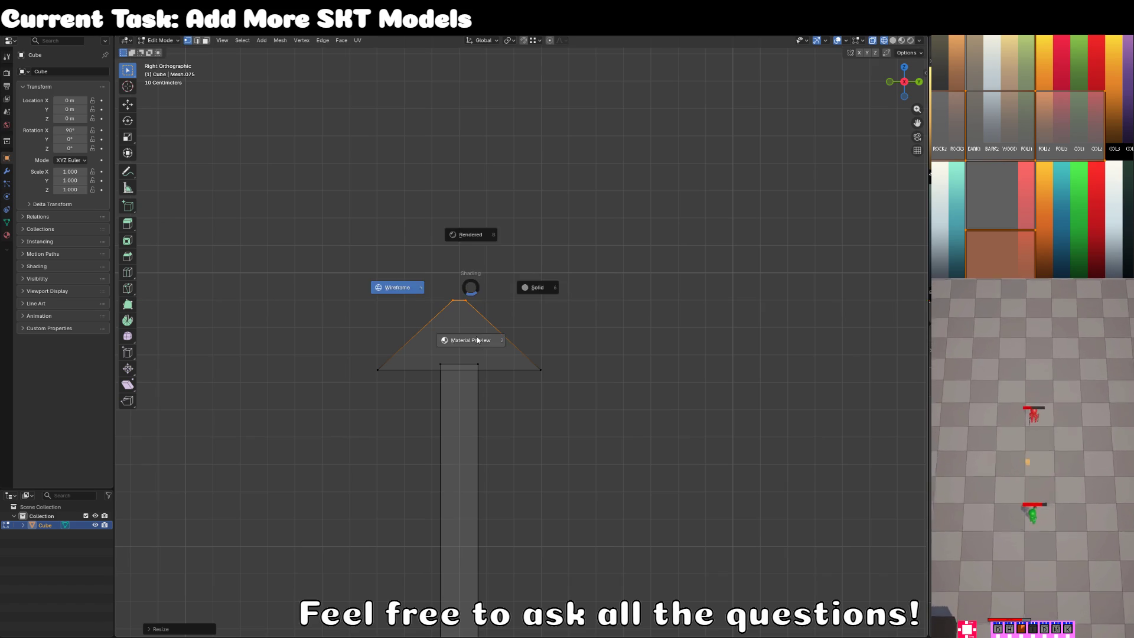
left_click(475, 317)
scroll(475, 317, "down", 3)
mouse_move(510, 419)
left_mouse_down()
mouse_move(489, 446)
mouse_move(546, 406)
left_mouse_up()
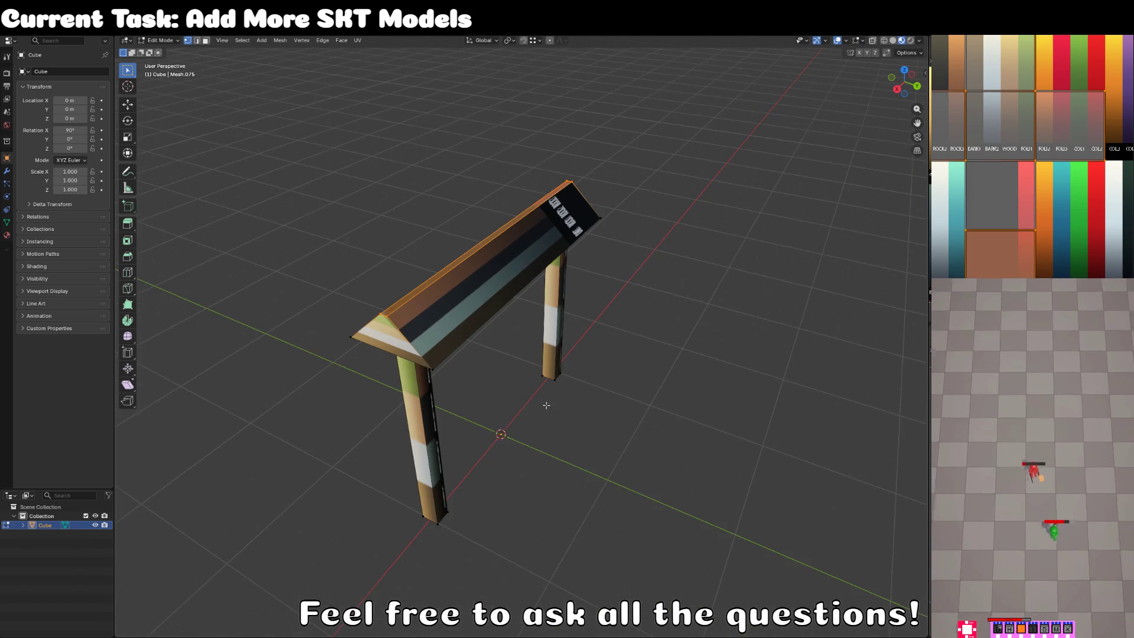
In face select mode, pick the roof's top face and duplicate it.
left_click(206, 40)
left_click(474, 253)
key("a")
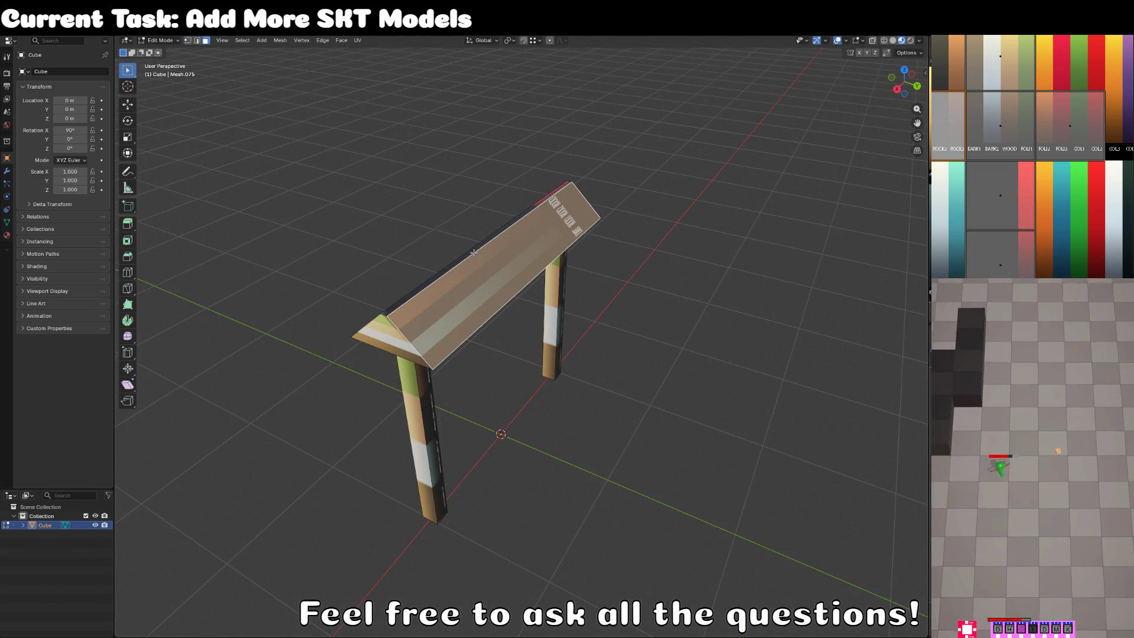
left_click(474, 250)
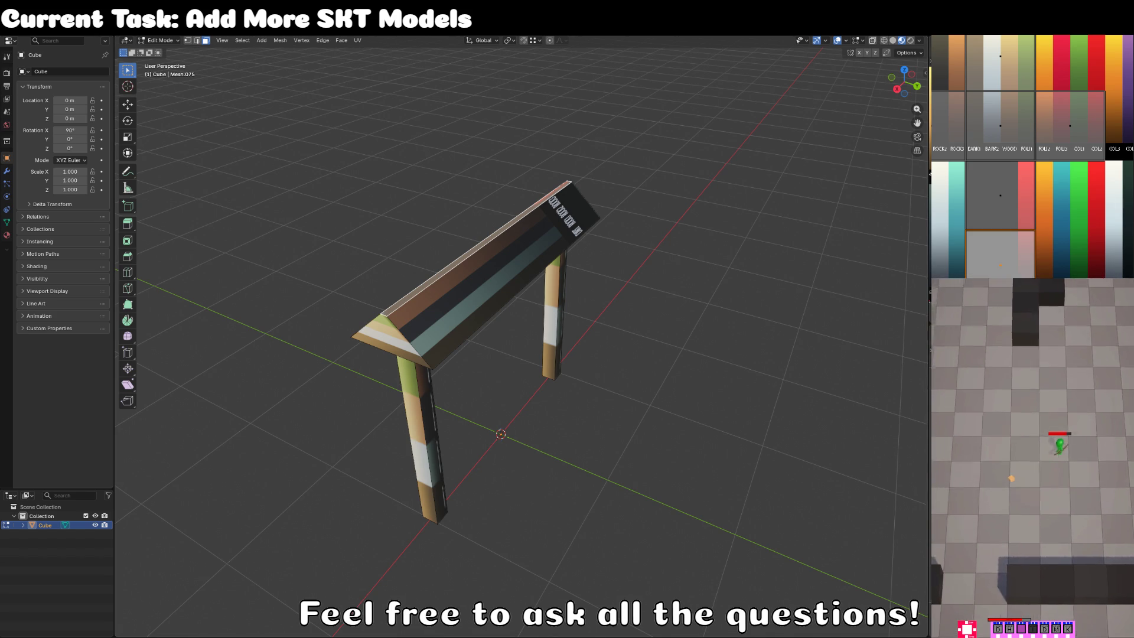
key("shift+d")
Lower the duplicated face between the posts and extrude it into a board.
key("z")
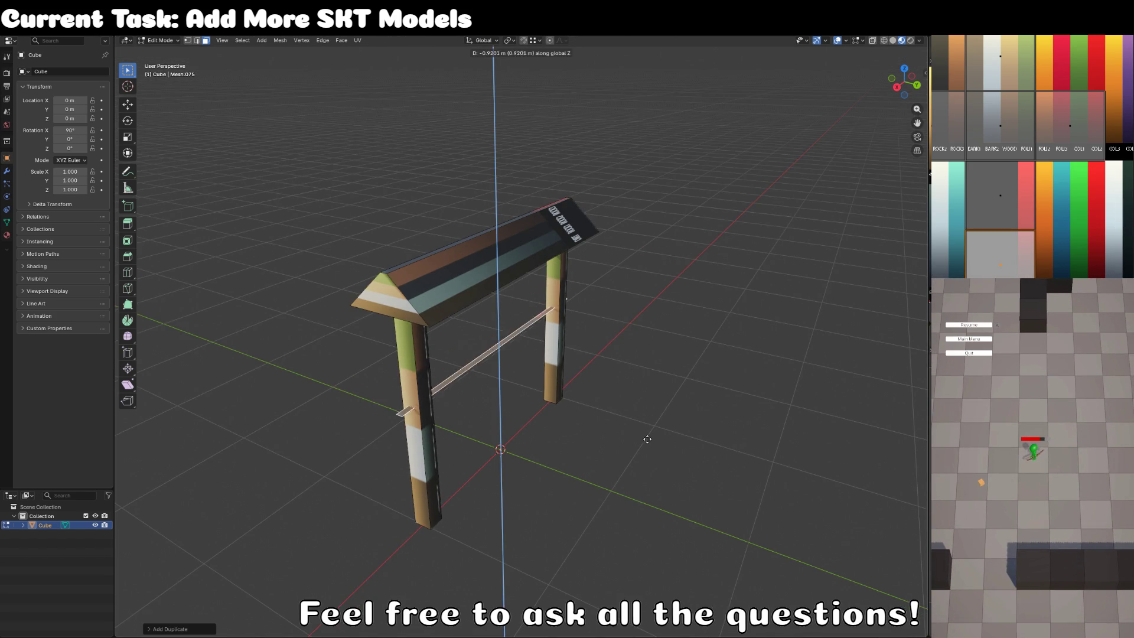
left_click(650, 469)
key("g")
key("z")
key("z")
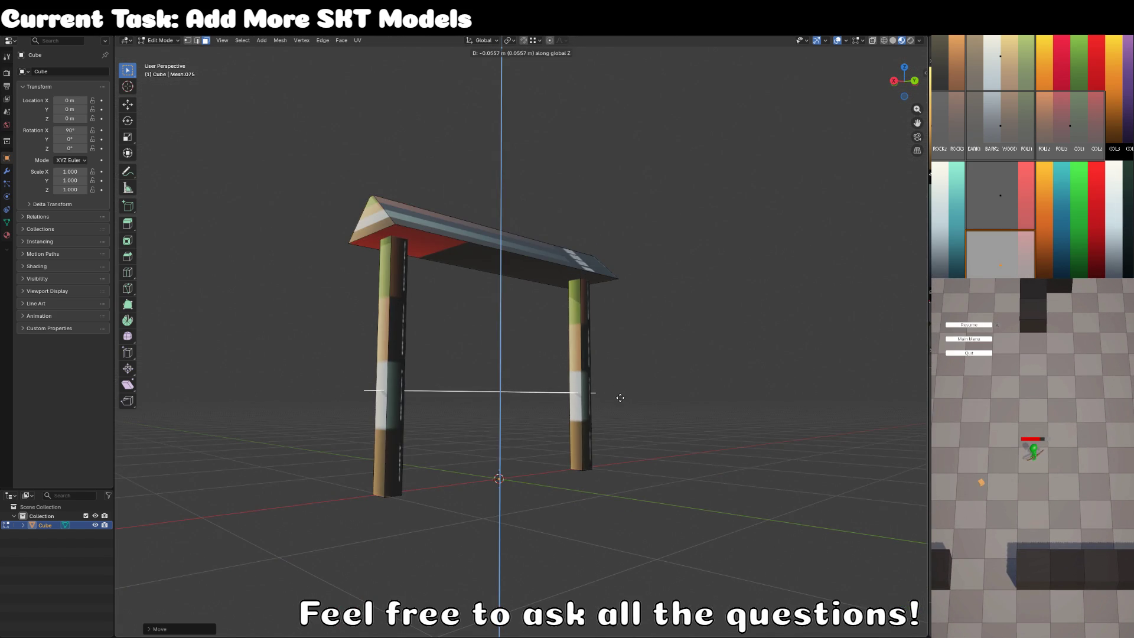
left_click(651, 279)
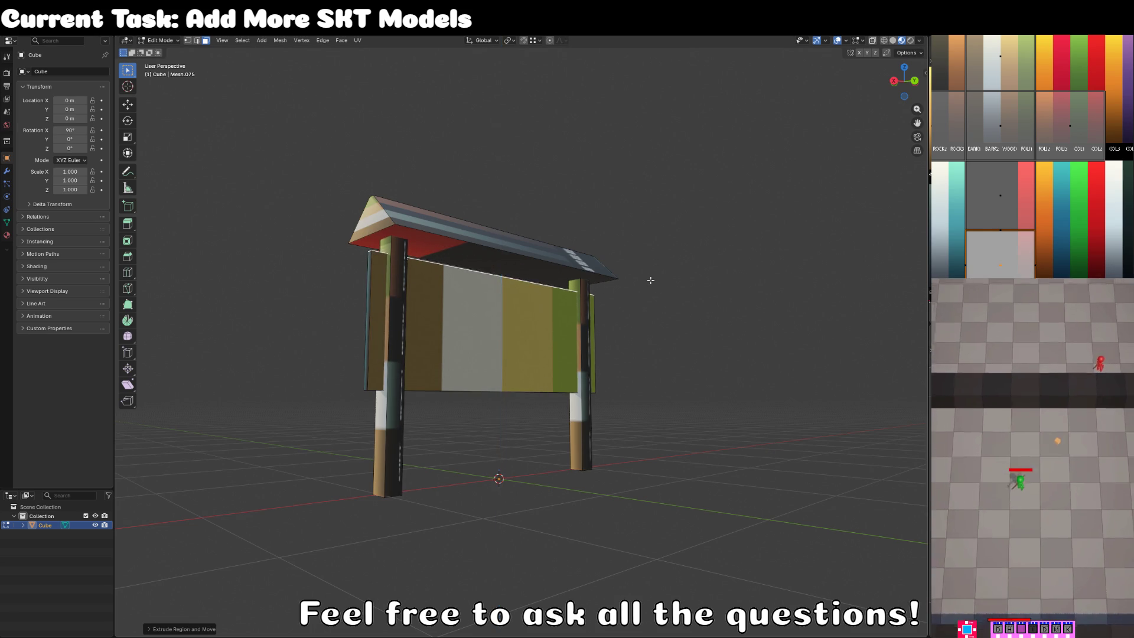
mouse_move(611, 311)
left_mouse_down()
mouse_move(447, 343)
mouse_move(470, 333)
mouse_move(605, 376)
mouse_move(803, 319)
left_mouse_up()
Select a side face of the board and narrow it slightly along X.
left_click(595, 372)
key("s")
key("x")
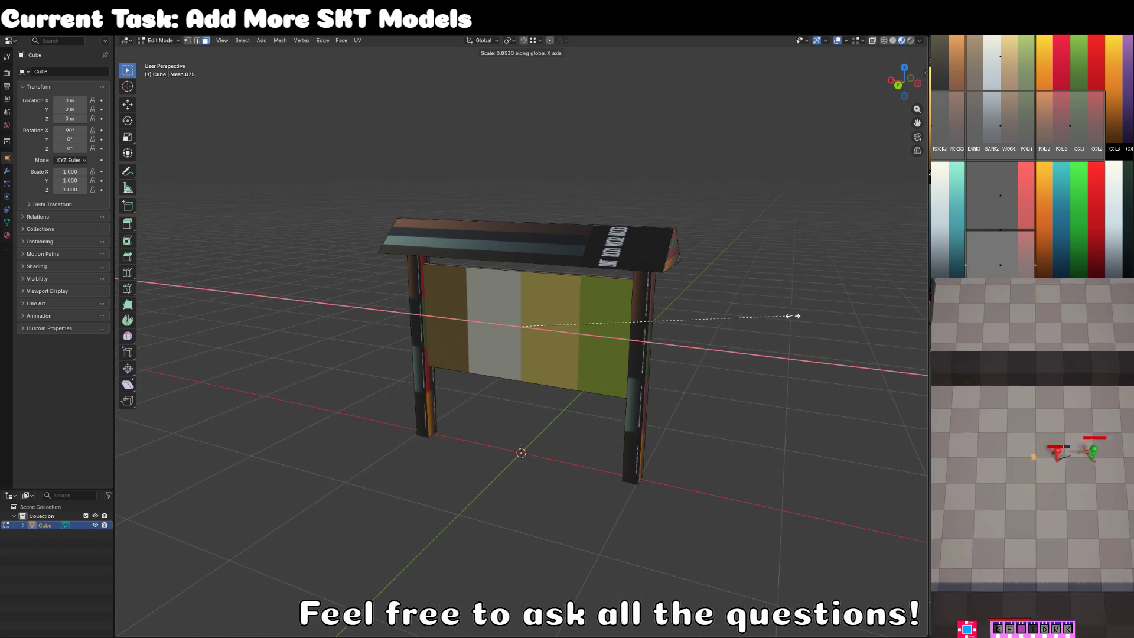
left_click(759, 321)
right_click(738, 322)
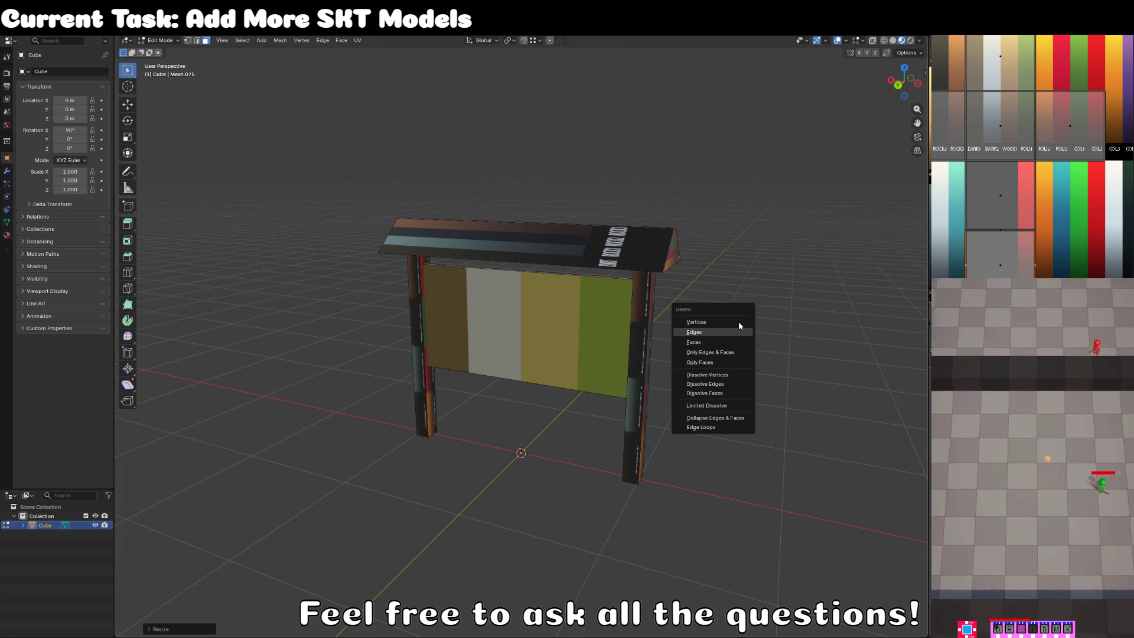
key("Escape")
Project the whole sign's UVs from view and shrink them onto the brown palette colour.
key("a")
key("u")
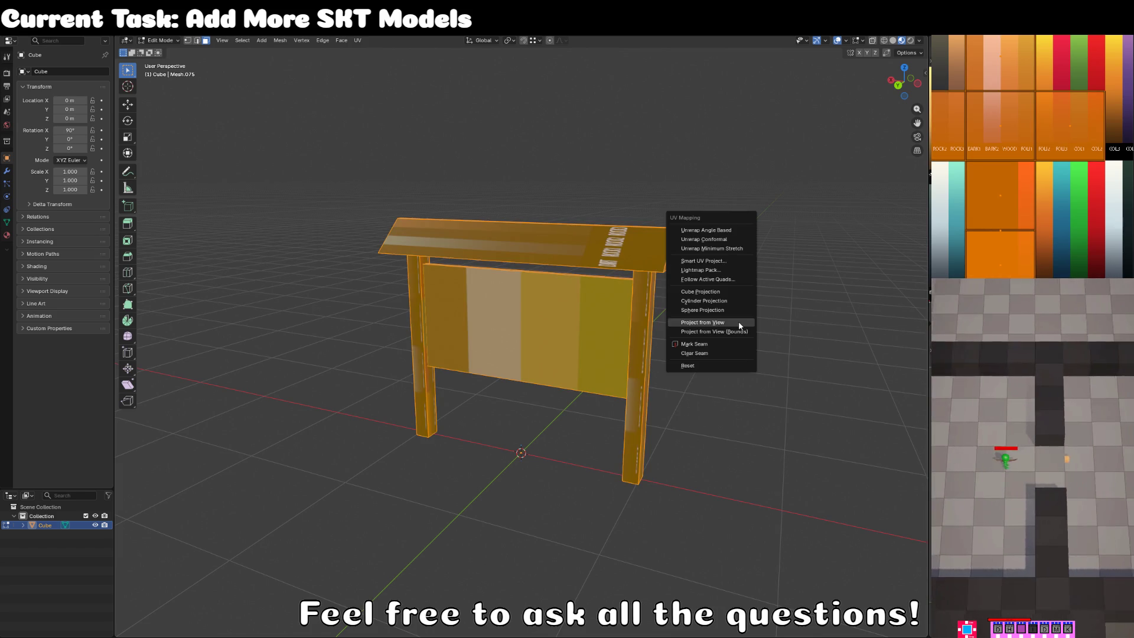
left_click(738, 321)
key("s")
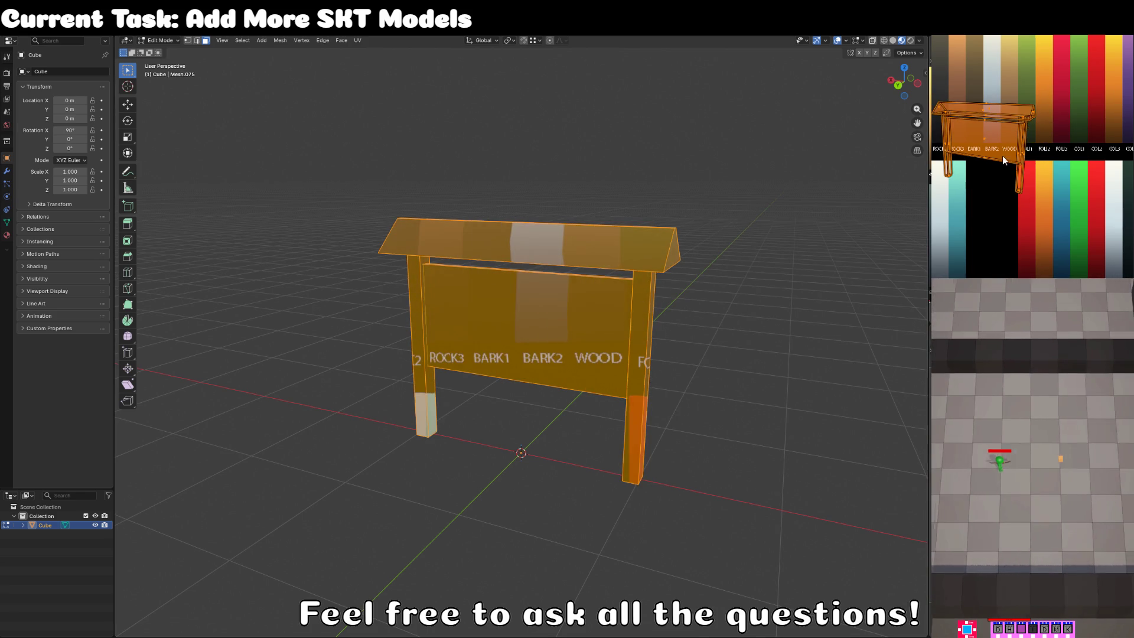
key("g")
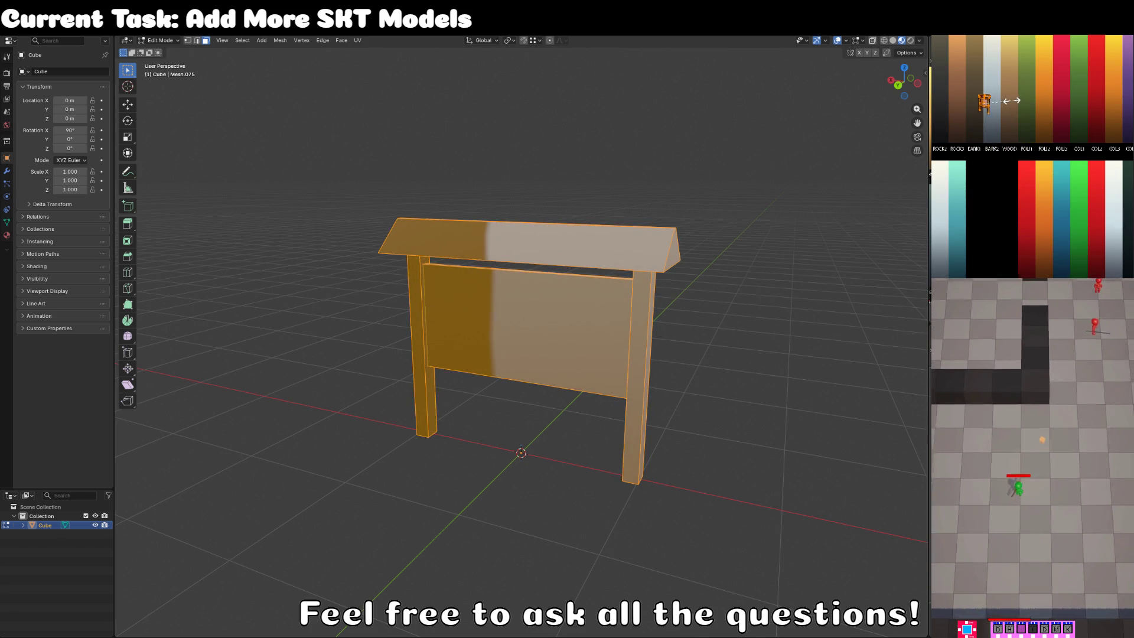
left_click(1000, 59)
Move and stretch both posts' UV island onto the tan wood colour.
left_click(537, 317)
left_click(418, 326)
left_click(636, 316, "shift")
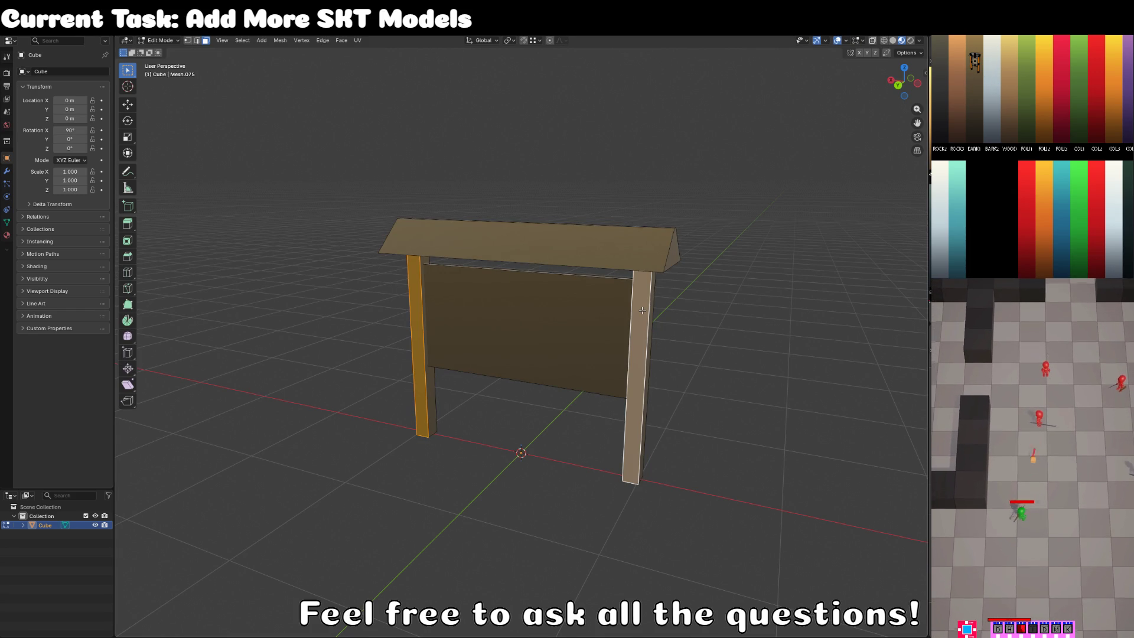
key("ctrl+l")
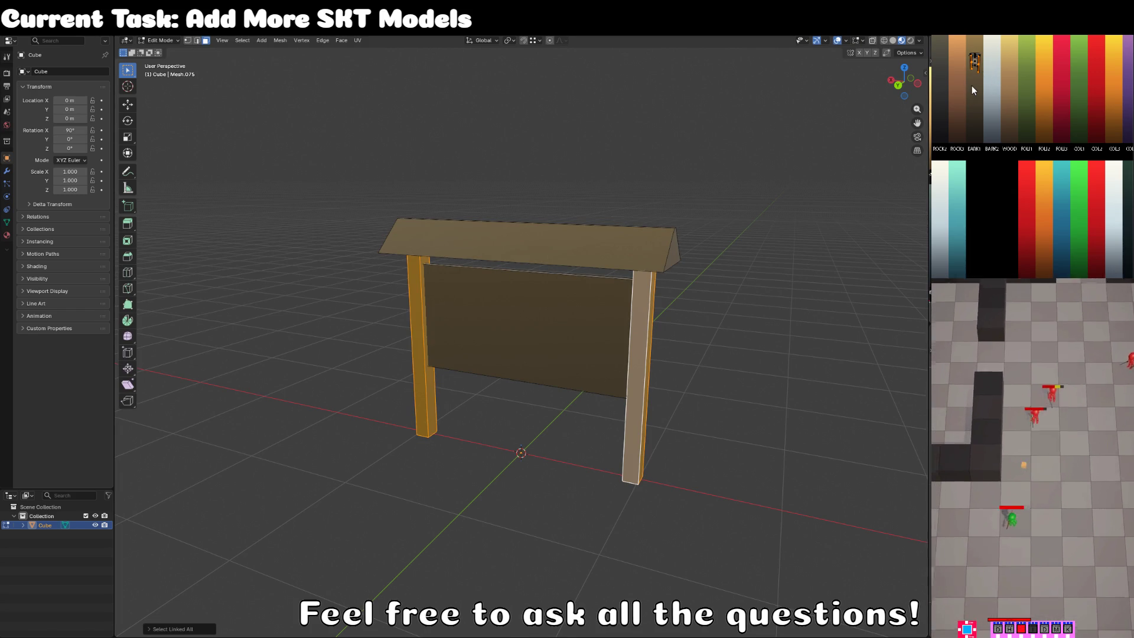
key("g")
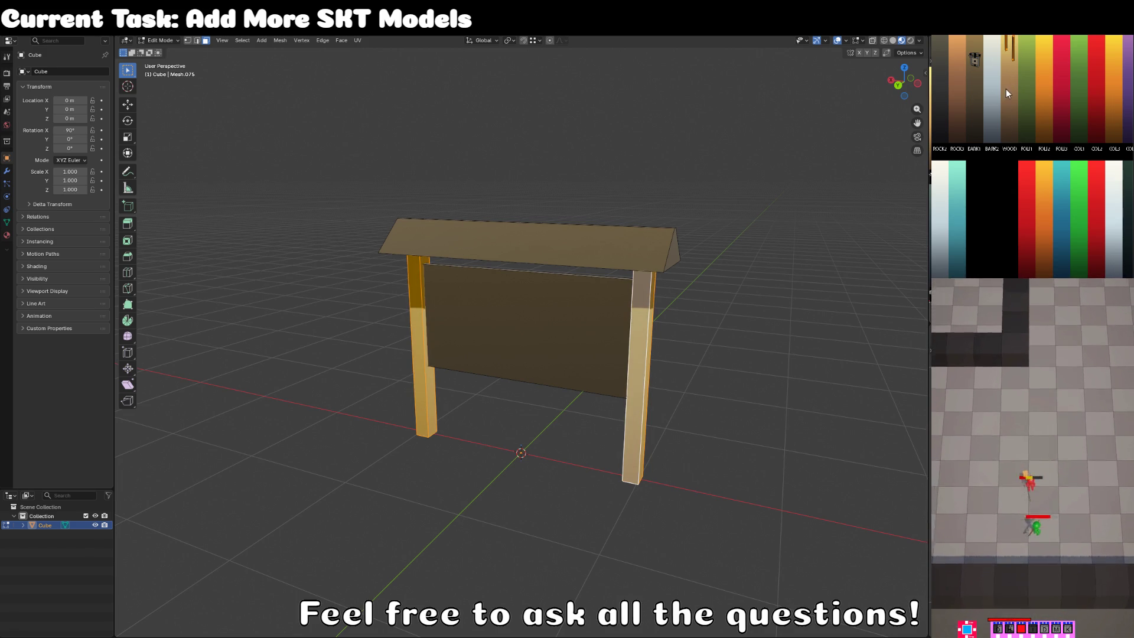
left_click(1007, 101)
key("s")
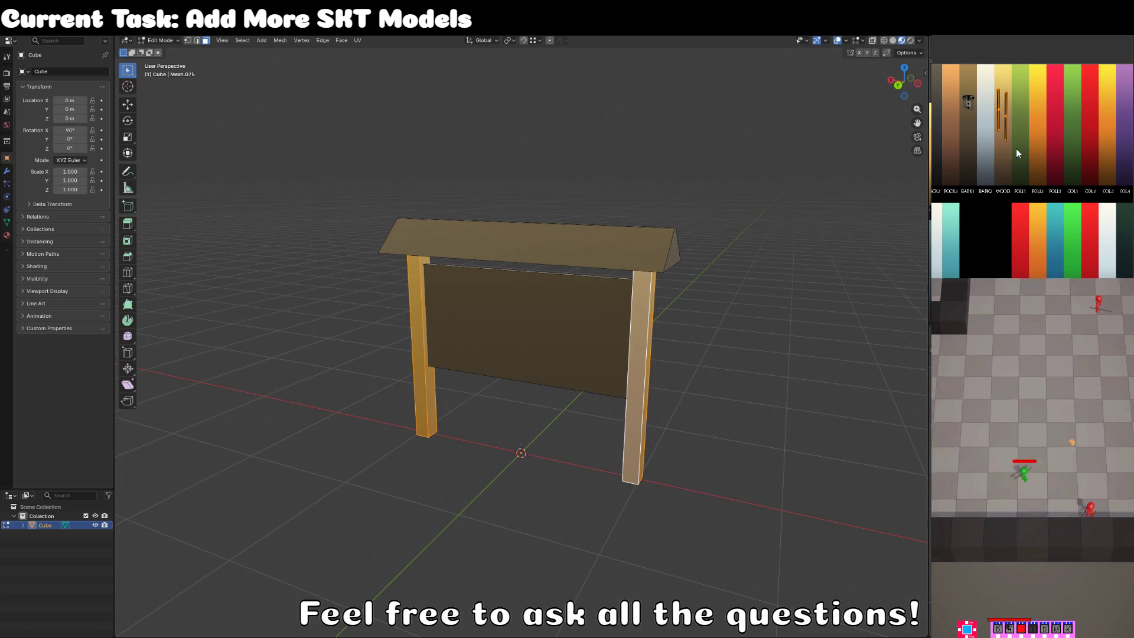
left_click(1004, 171)
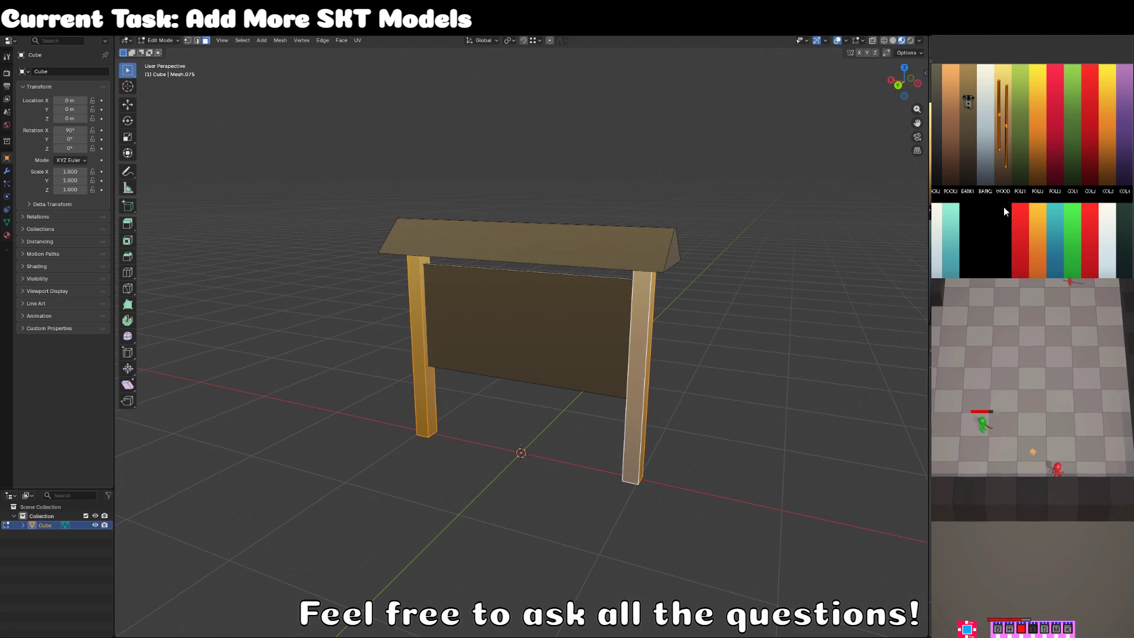
Place the roof's UV island on the dark palette colour and return to Object Mode.
key("Tab")
mouse_move(692, 248)
left_mouse_down()
mouse_move(707, 266)
mouse_move(650, 251)
left_mouse_up()
key("Tab")
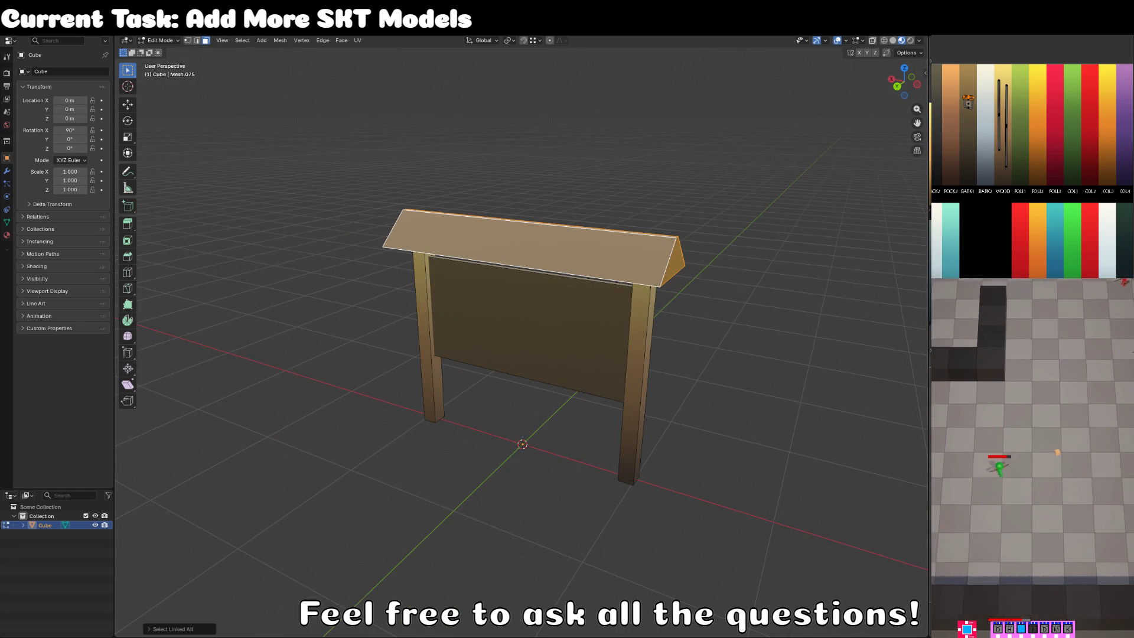
key("a")
key("ctrl+z")
key("g")
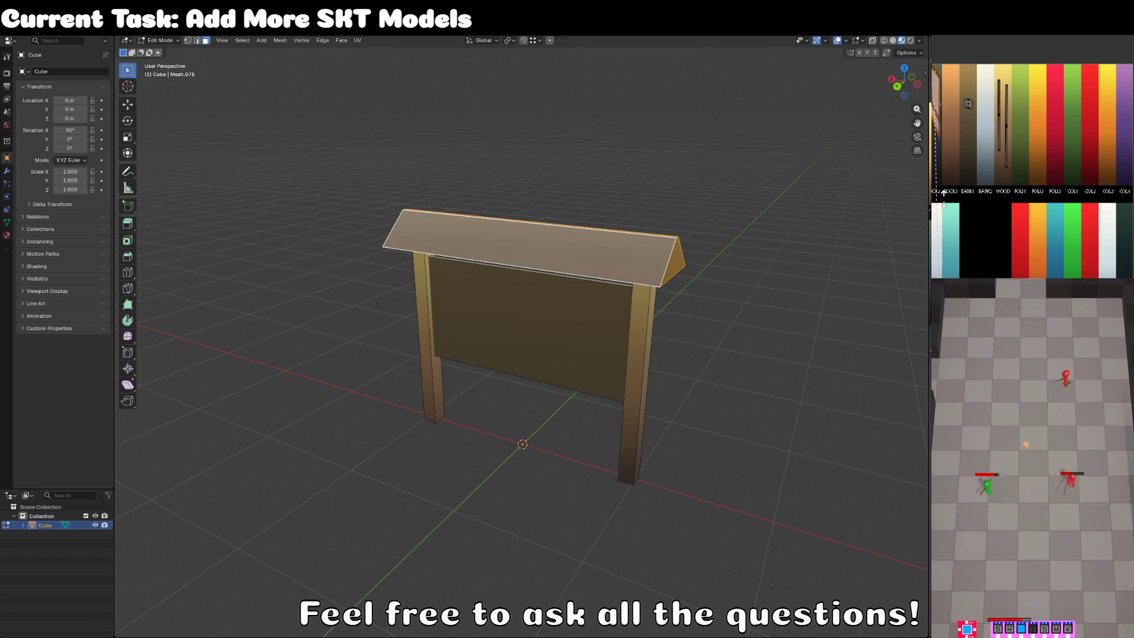
left_click(947, 227)
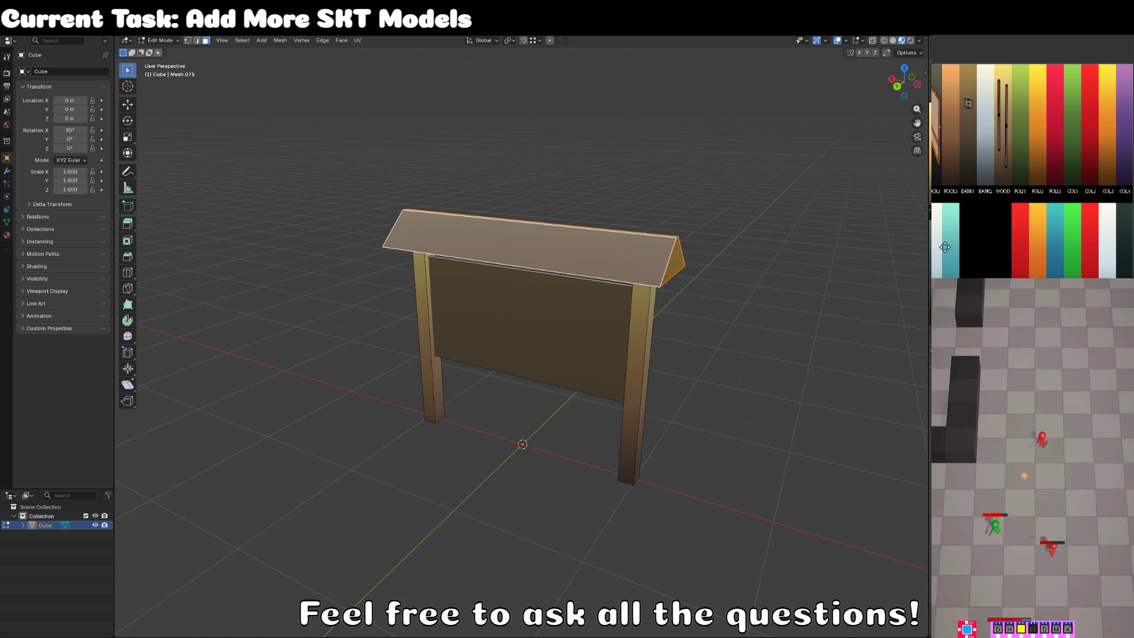
key("g")
left_click(947, 127)
key("Tab")
scroll(514, 254, "down", 4)
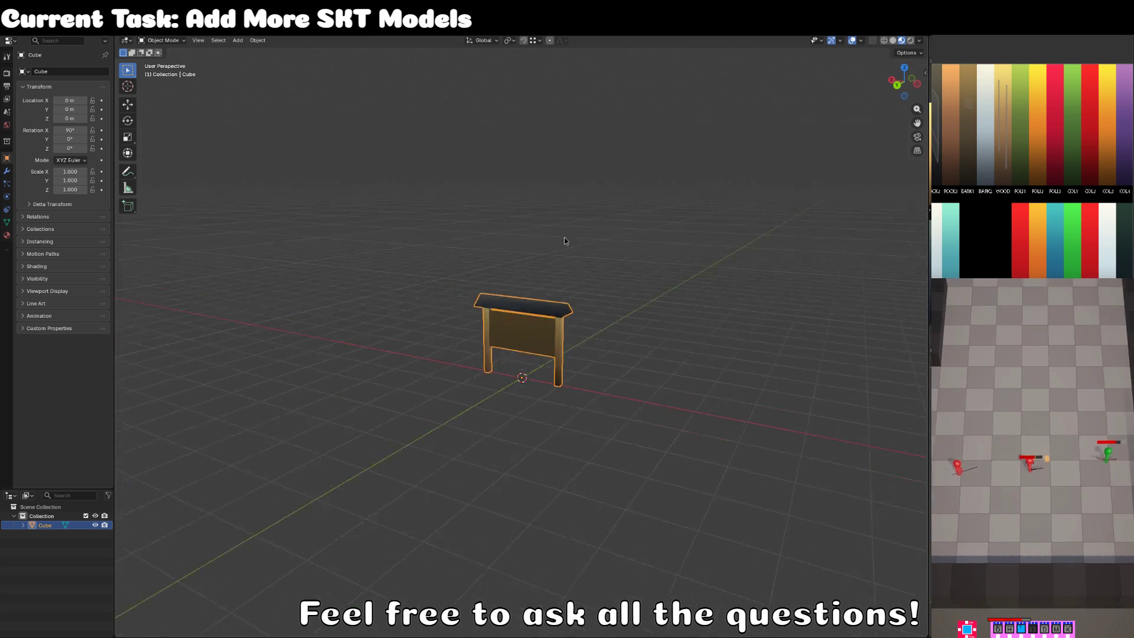
Rename the Cube object in the Outliner to MOD_CHIPPY_notice_board_SKT, then switch to Unity.
mouse_move(514, 254)
left_mouse_down()
mouse_move(600, 223)
mouse_move(604, 261)
left_mouse_up()
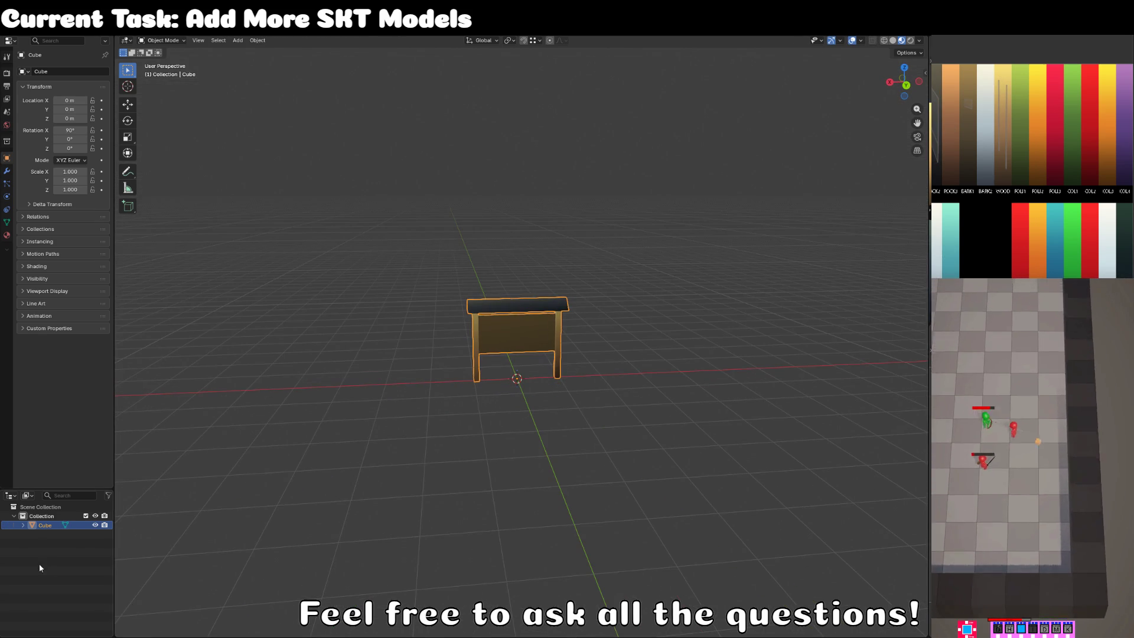
double_click(47, 526)
type("mod")
key("BackSpace")
key("BackSpace")
key("BackSpace")
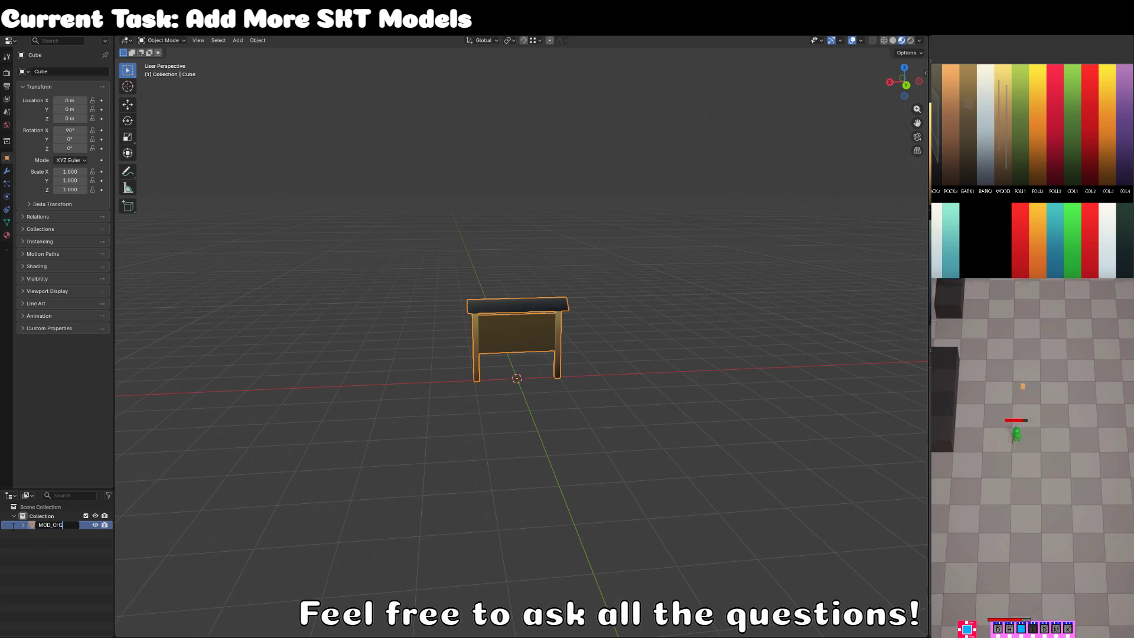
type("CHIPPY_")
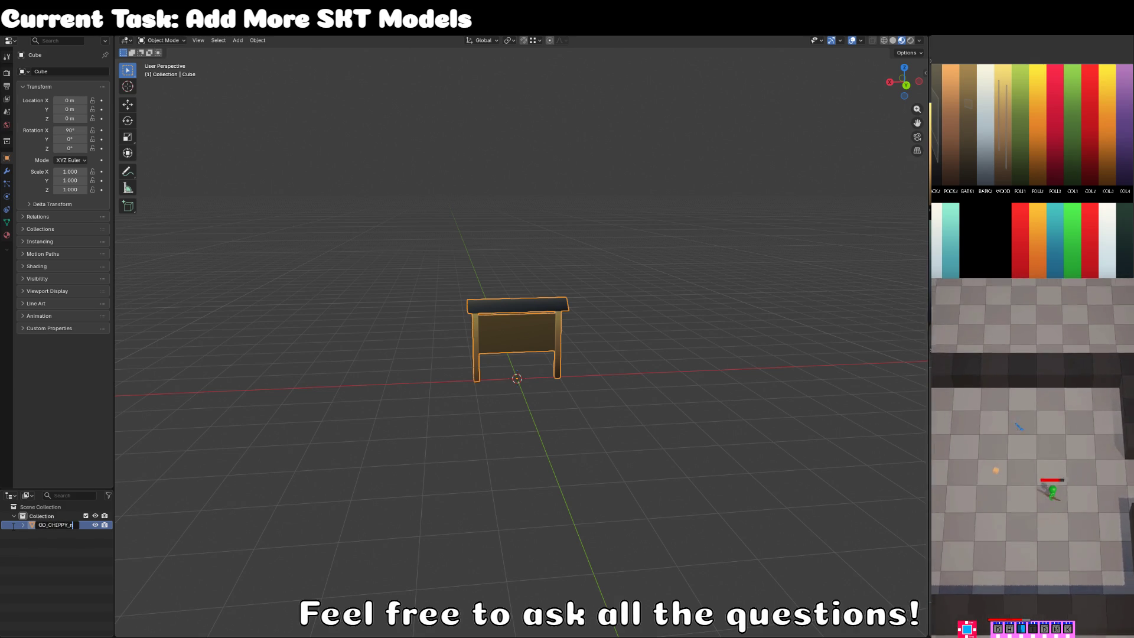
type("notic")
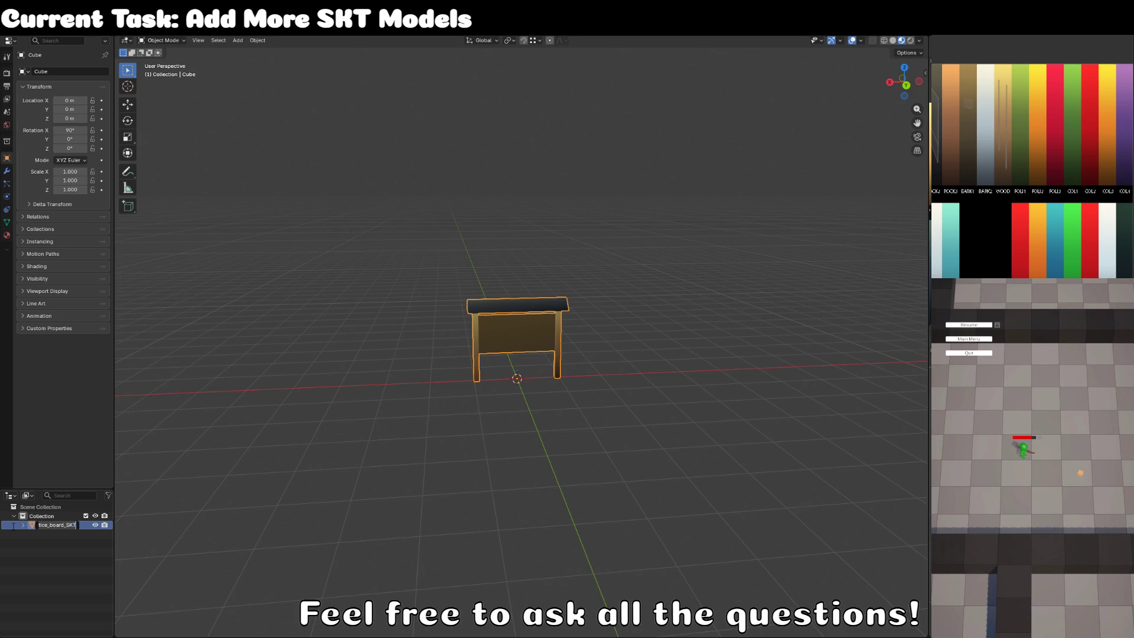
key("Return")
scroll(341, 395, "up", 6)
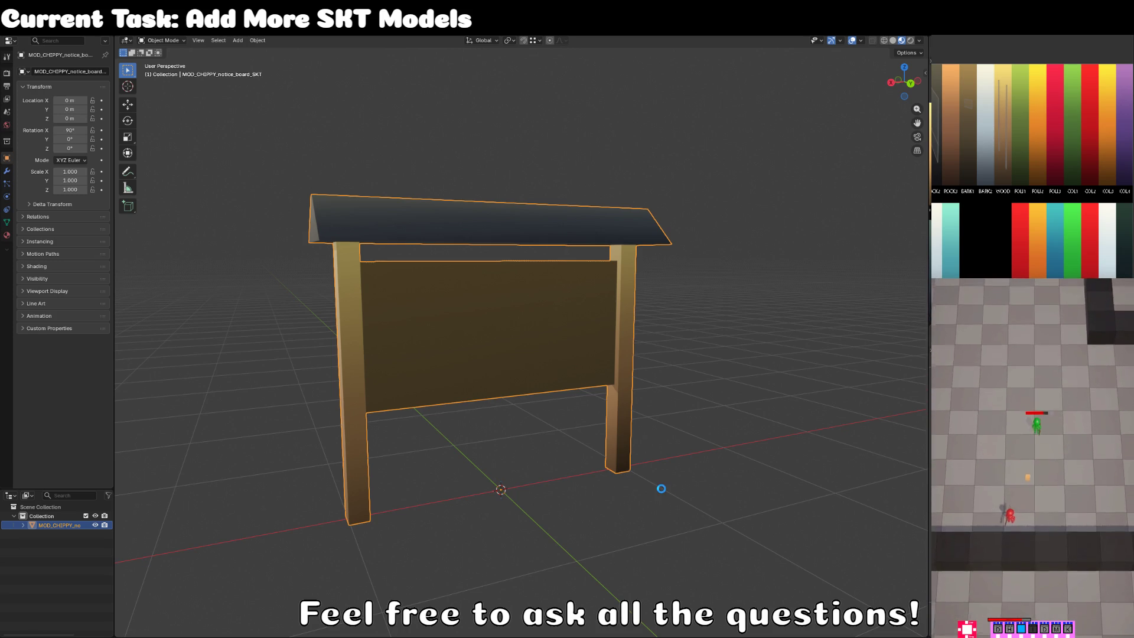
key("alt+Tab")
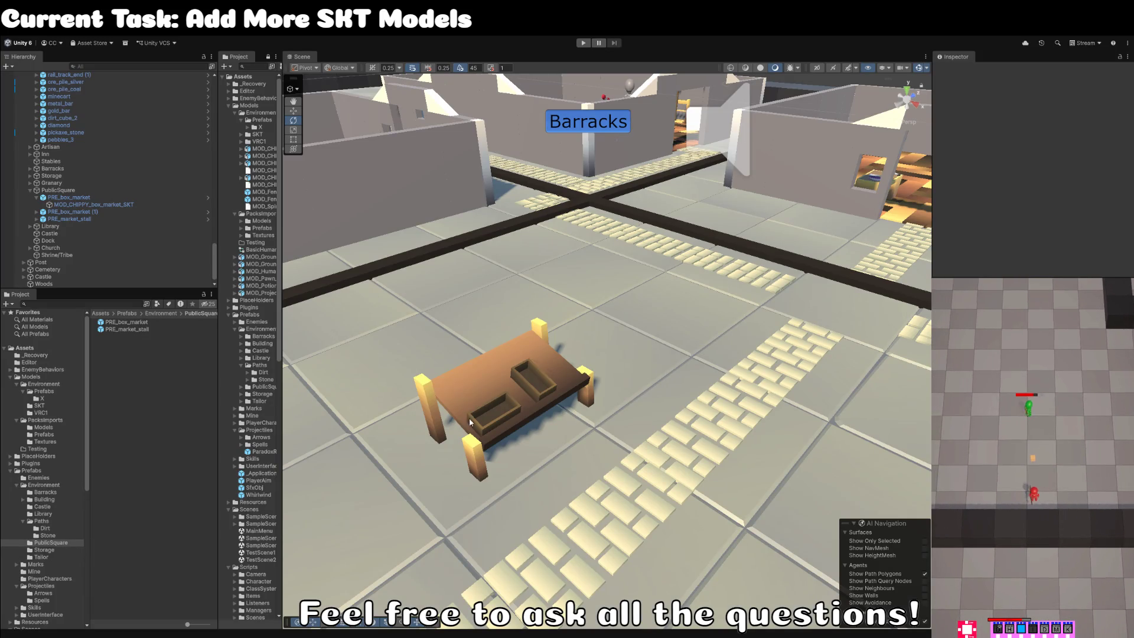
Find MOD_CHIPPY_notice_board_SKT in the Project and place it beside the market table.
type("MOD_CHIPPY_notice_board_SKT")
mouse_move(136, 324)
left_mouse_down()
mouse_move(520, 407)
mouse_move(709, 378)
mouse_move(846, 192)
mouse_move(849, 223)
left_mouse_up()
mouse_move(707, 214)
left_mouse_down()
mouse_move(647, 217)
mouse_move(682, 206)
mouse_move(513, 324)
mouse_move(618, 408)
mouse_move(568, 377)
mouse_move(511, 371)
left_mouse_up()
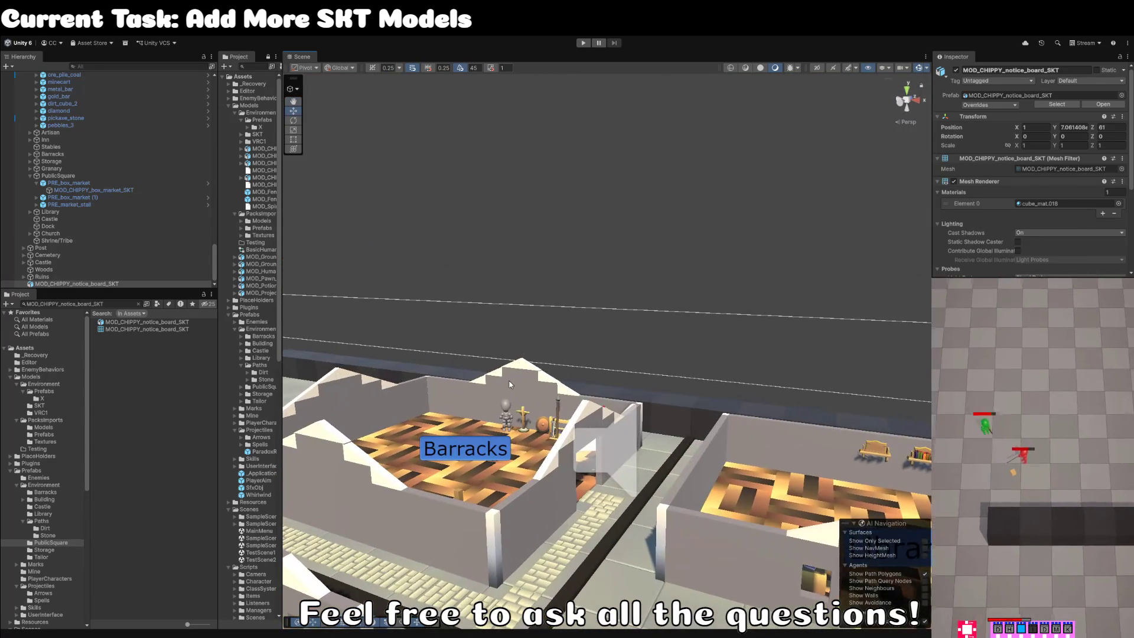
Duplicate the human figure with Ctrl+D and frame it.
left_click(508, 410)
mouse_move(508, 410)
left_mouse_down()
mouse_move(502, 291)
mouse_move(653, 493)
mouse_move(660, 468)
mouse_move(615, 374)
mouse_move(639, 393)
left_mouse_up()
key("ctrl+d")
key("f")
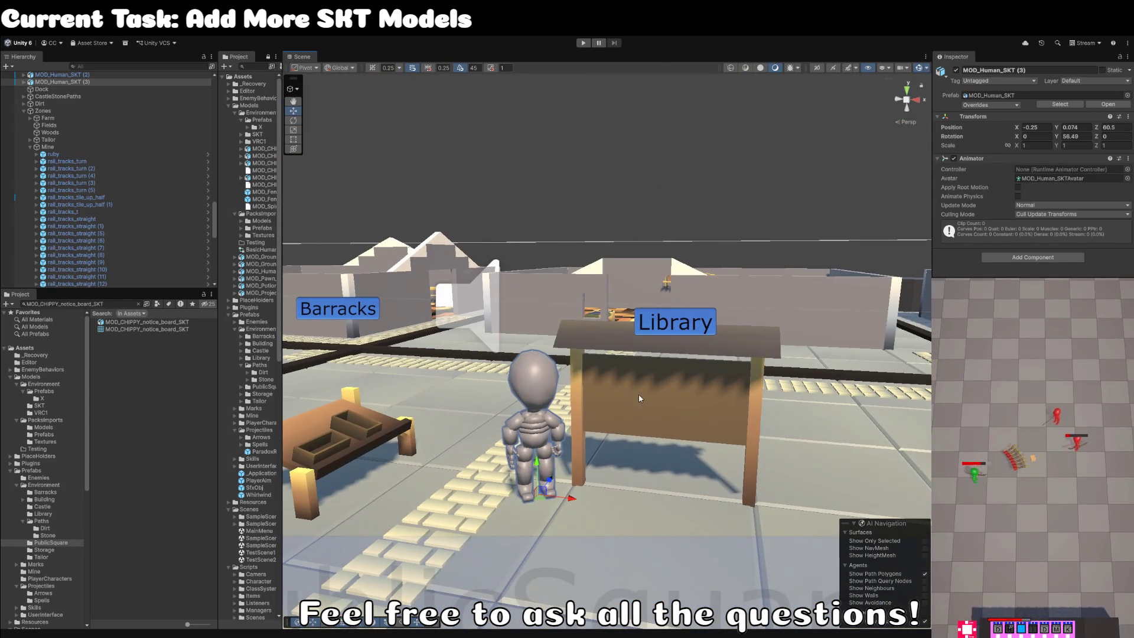
Frame the notice board in the PublicSquare, then create a new empty GameObject.
left_click(676, 441)
left_click_drag(676, 441, 612, 531, "alt")
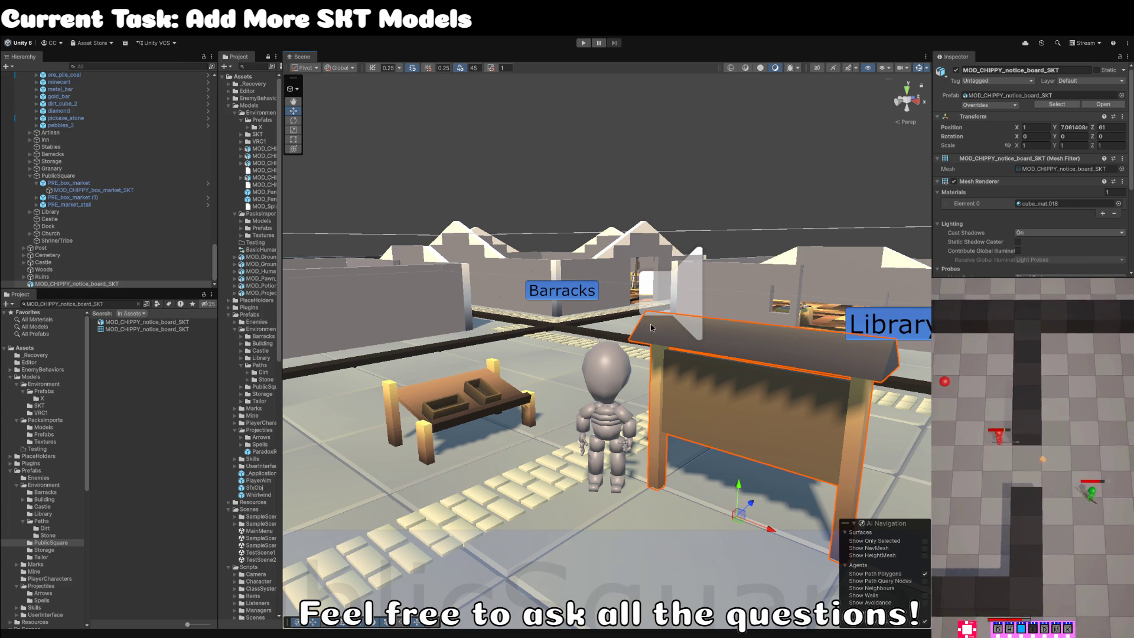
left_click(603, 176)
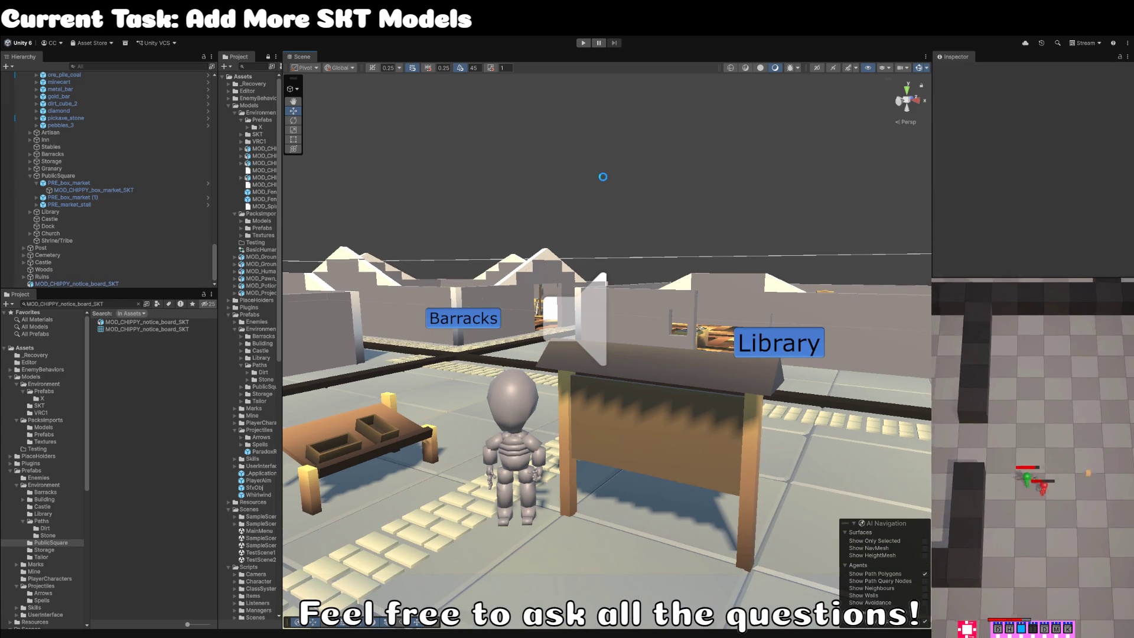
mouse_move(603, 179)
left_mouse_down()
mouse_move(779, 178)
mouse_move(579, 289)
left_mouse_up()
left_click(580, 288)
key("f")
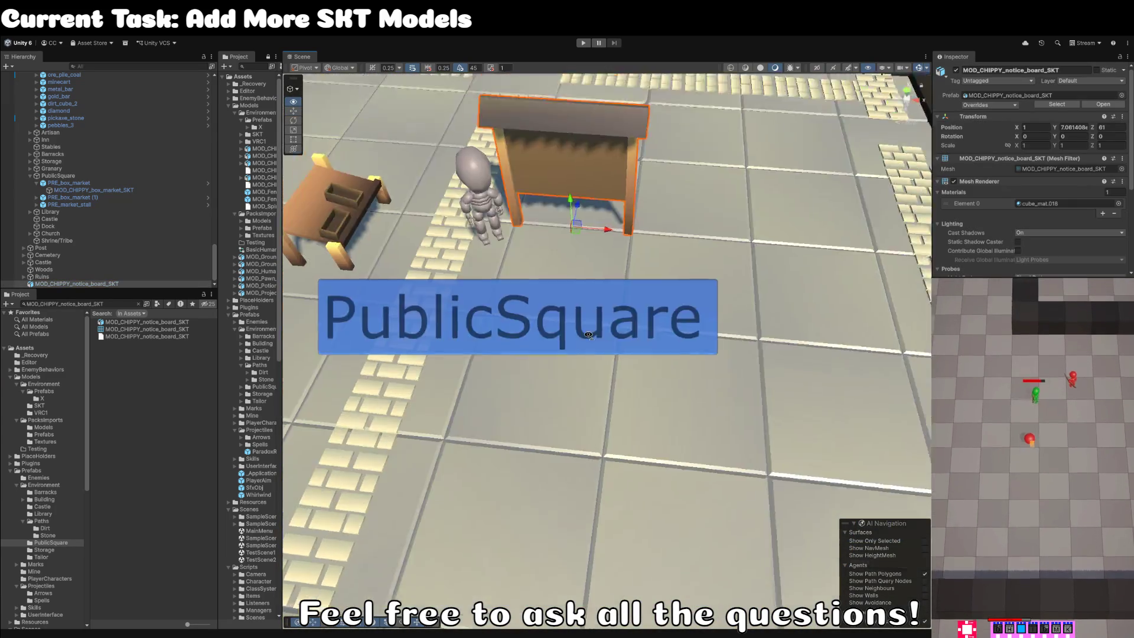
scroll(597, 218, "down", 5)
left_click_drag(585, 236, 222, 338)
left_click(93, 285)
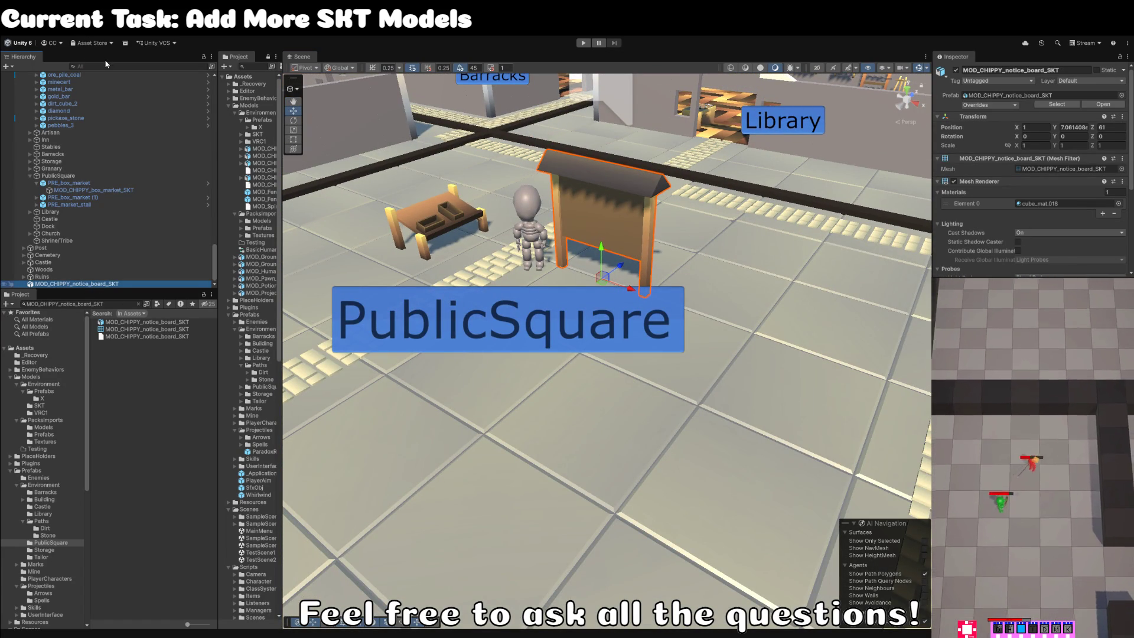
key("ctrl+shift+n")
Name the new object PRE_notice_board.
type("MOD_CHIPPY_notice_board_SKT")
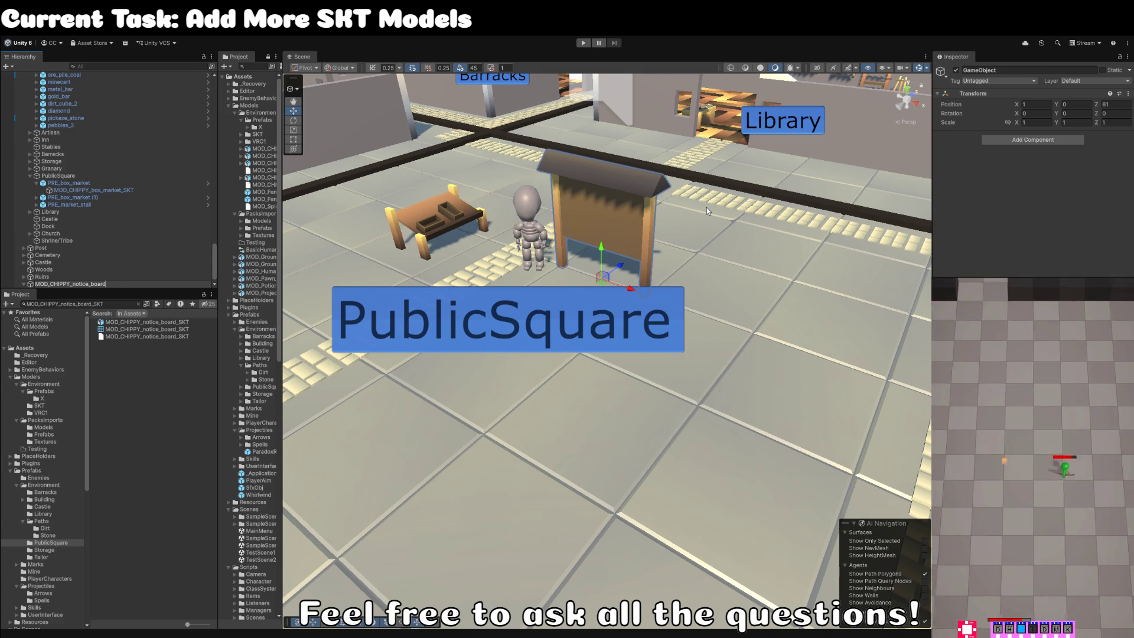
key("Home")
key("shift+ctrl+Right")
type("PRE")
key("Return")
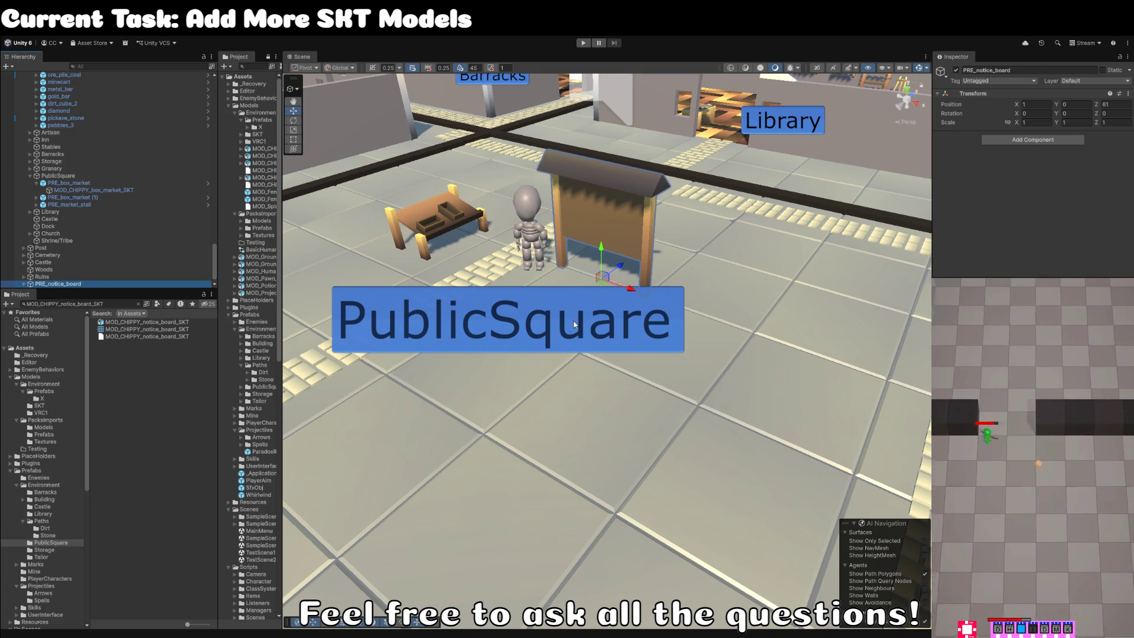
left_click_drag(61, 288, 64, 286)
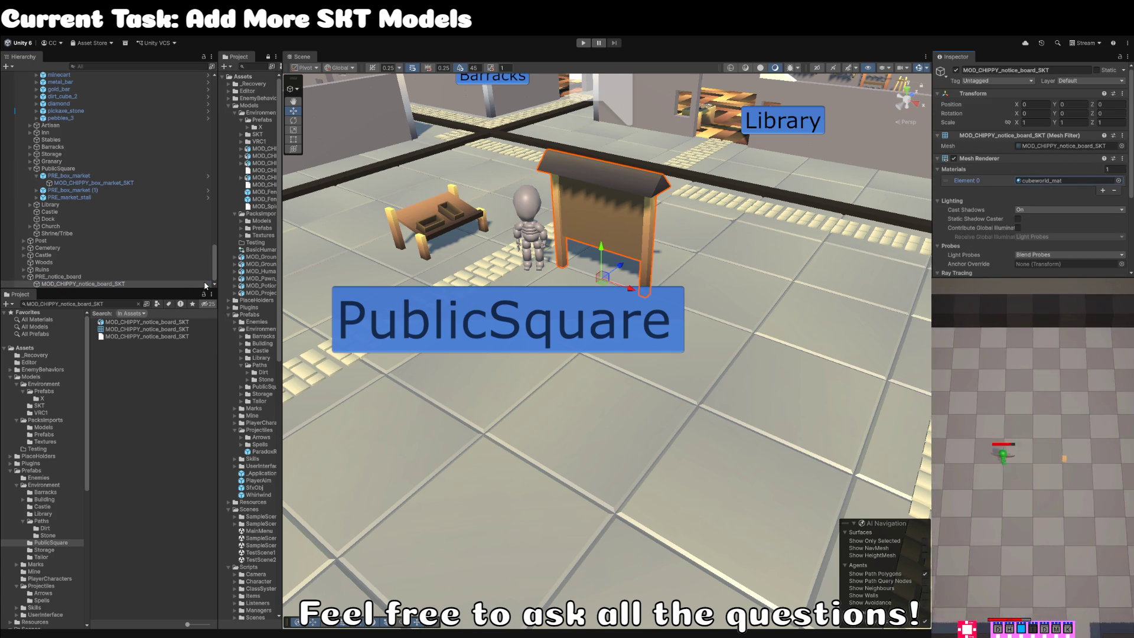
Rename the notice board's mesh child to Artwork.
left_click(75, 285)
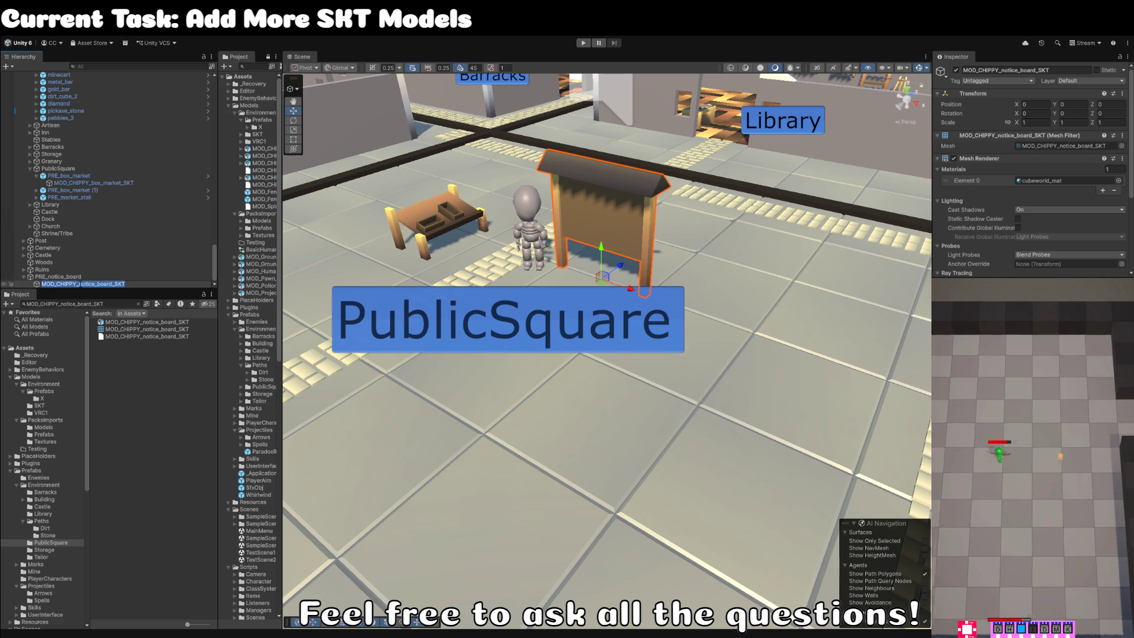
key("shift+Right")
key("shift+Right")
key("shift+Right")
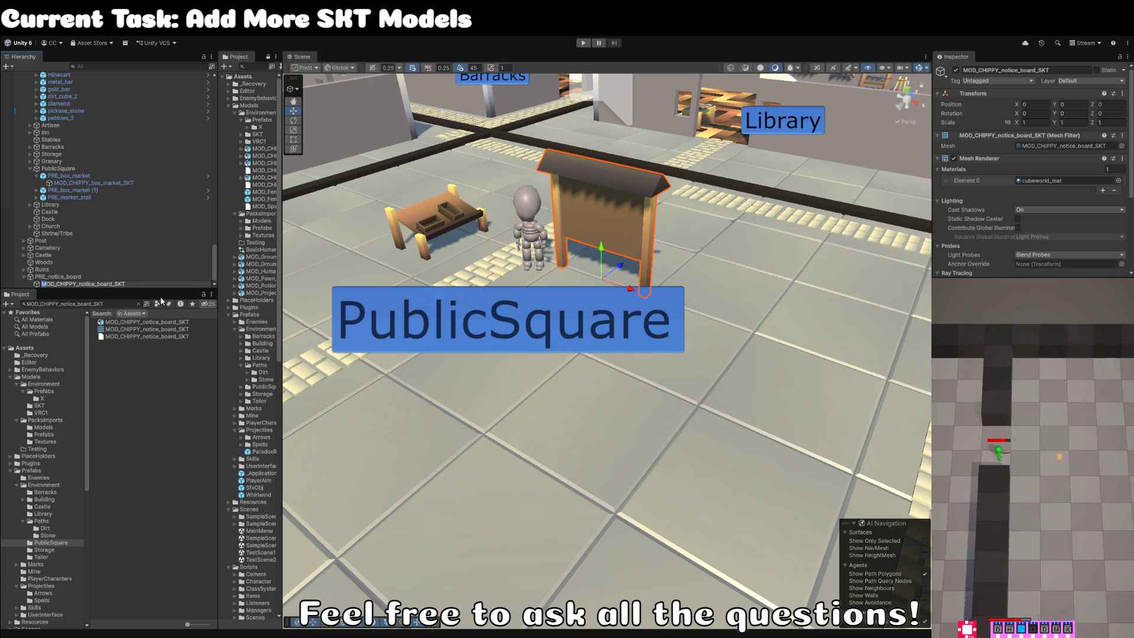
key("shift+End")
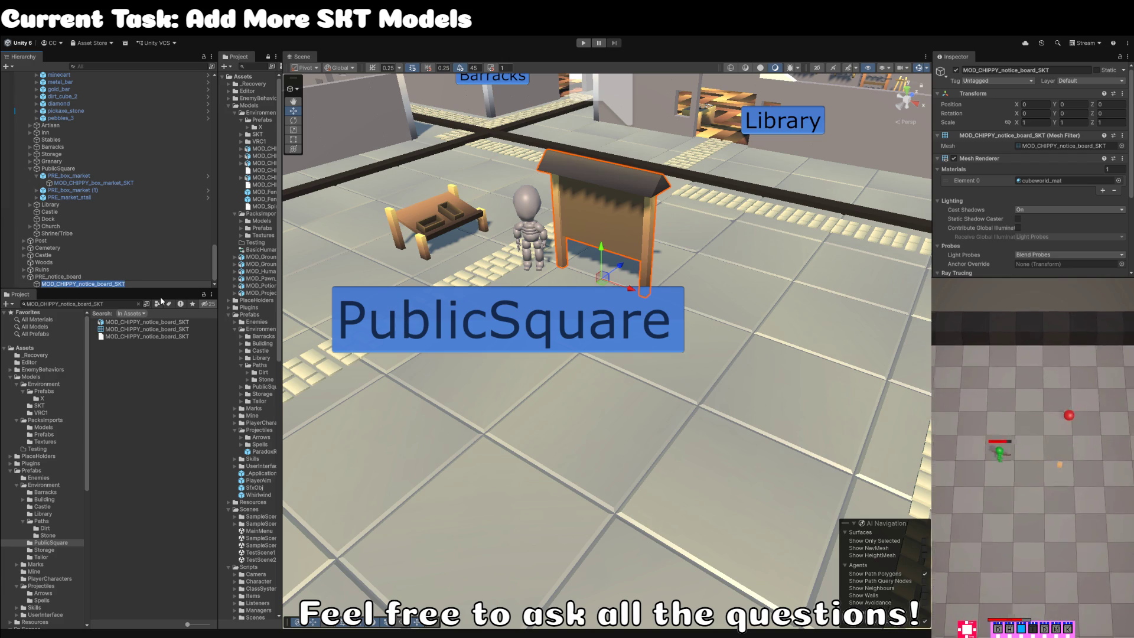
type("Artwork")
key("Return")
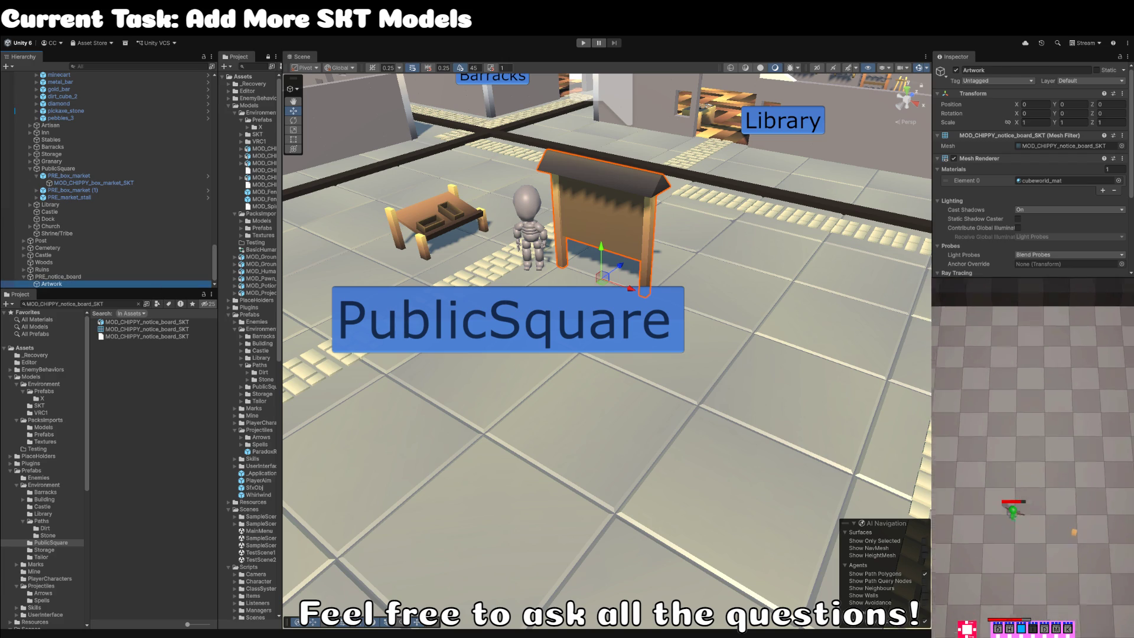
Save PRE_notice_board as a prefab asset and nest it under PublicSquare.
mouse_move(51, 284)
left_mouse_down()
mouse_move(213, 478)
mouse_move(59, 544)
left_mouse_up()
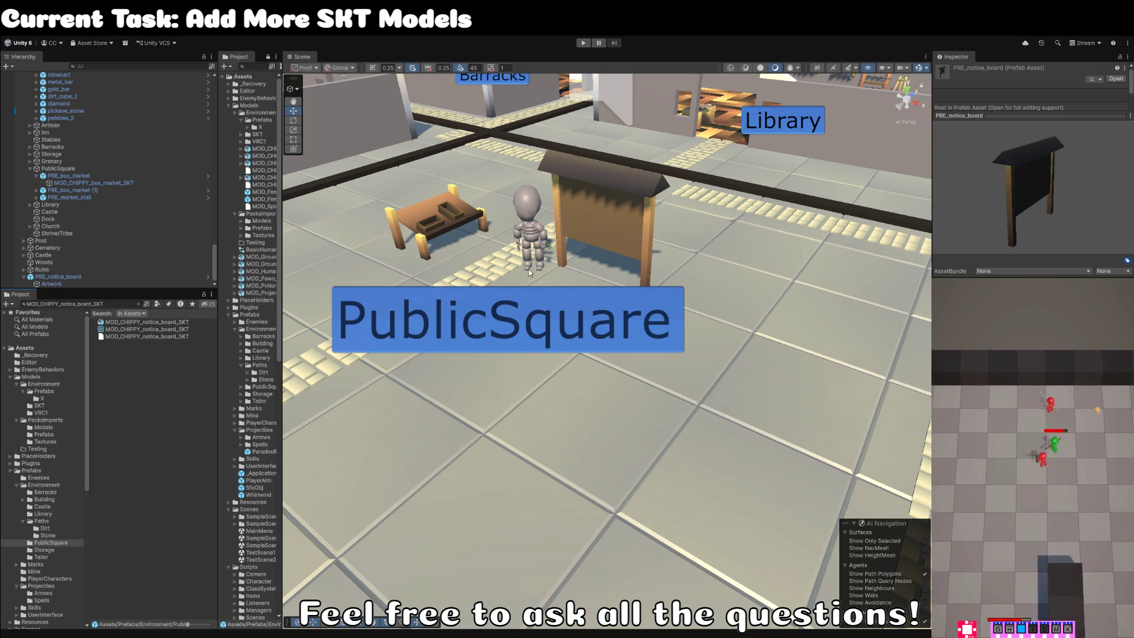
left_click(59, 278)
left_click_drag(59, 280, 58, 169)
Clear the asset search to show PublicSquare prefabs and clear the selection.
mouse_move(531, 230)
left_mouse_down()
mouse_move(583, 229)
mouse_move(549, 292)
left_mouse_up()
left_click(136, 404)
left_click(138, 304)
Move the human figure beside the market table in the square.
mouse_move(567, 331)
left_mouse_down("alt")
mouse_move(602, 358)
mouse_move(579, 390)
mouse_move(525, 412)
mouse_move(415, 403)
mouse_move(435, 399)
left_mouse_up("alt")
left_click(576, 393)
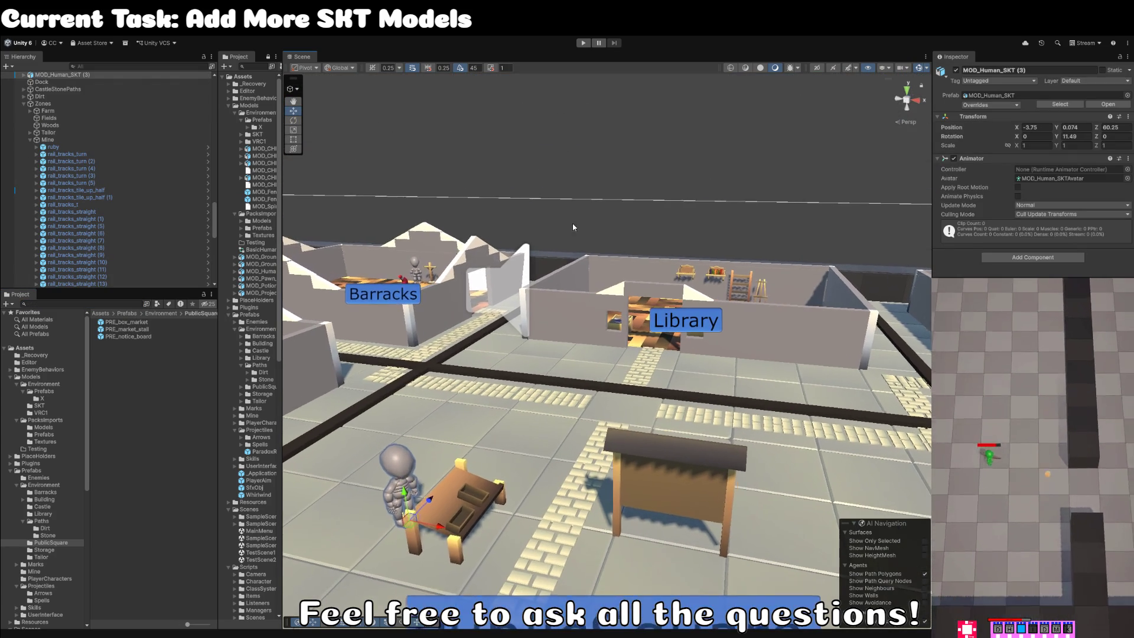
left_click(570, 225)
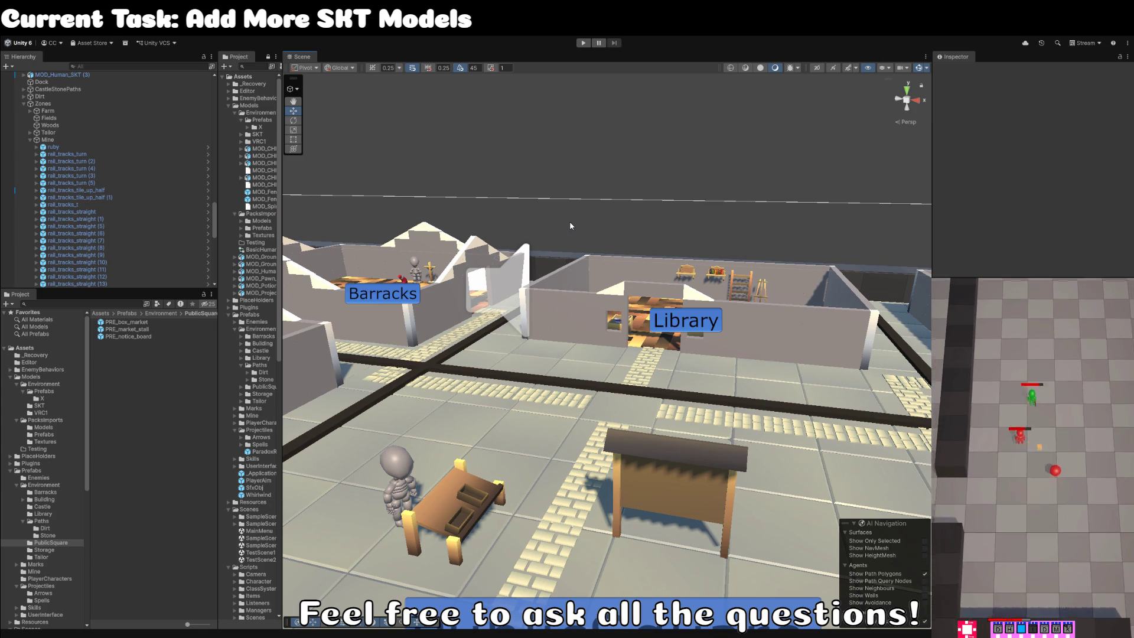
key("Down")
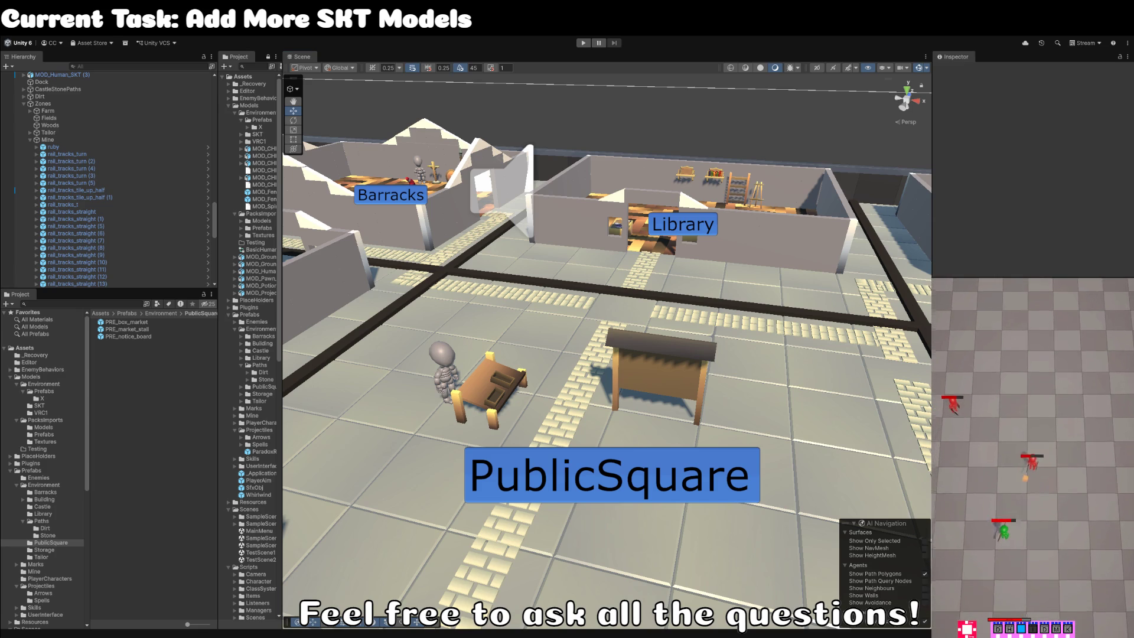
left_click_drag(626, 375, 547, 349)
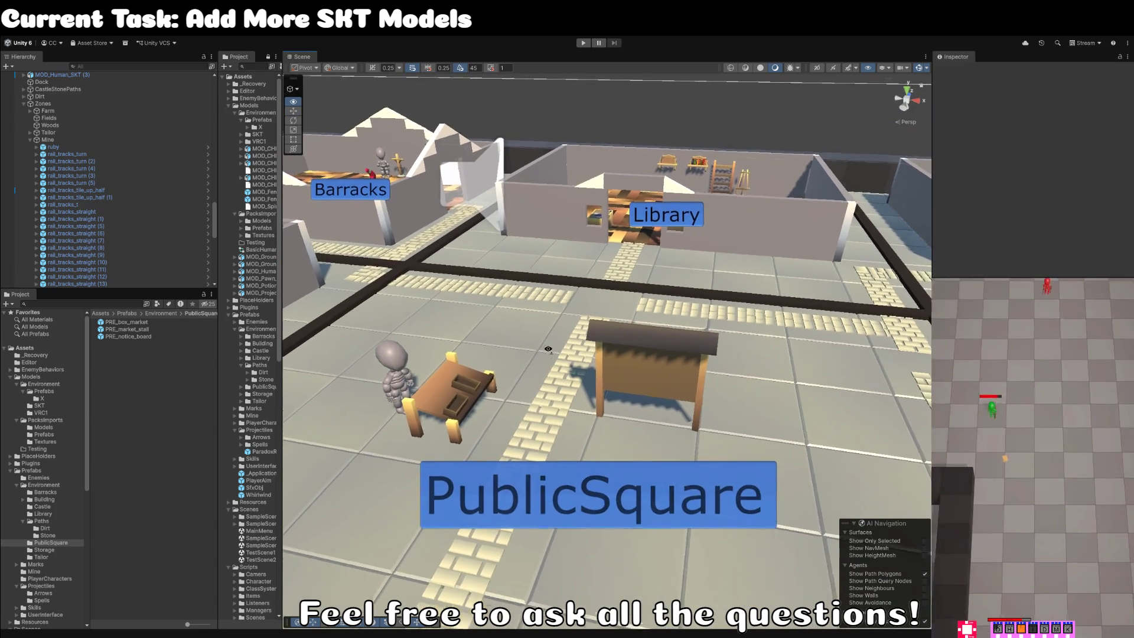
key("Up")
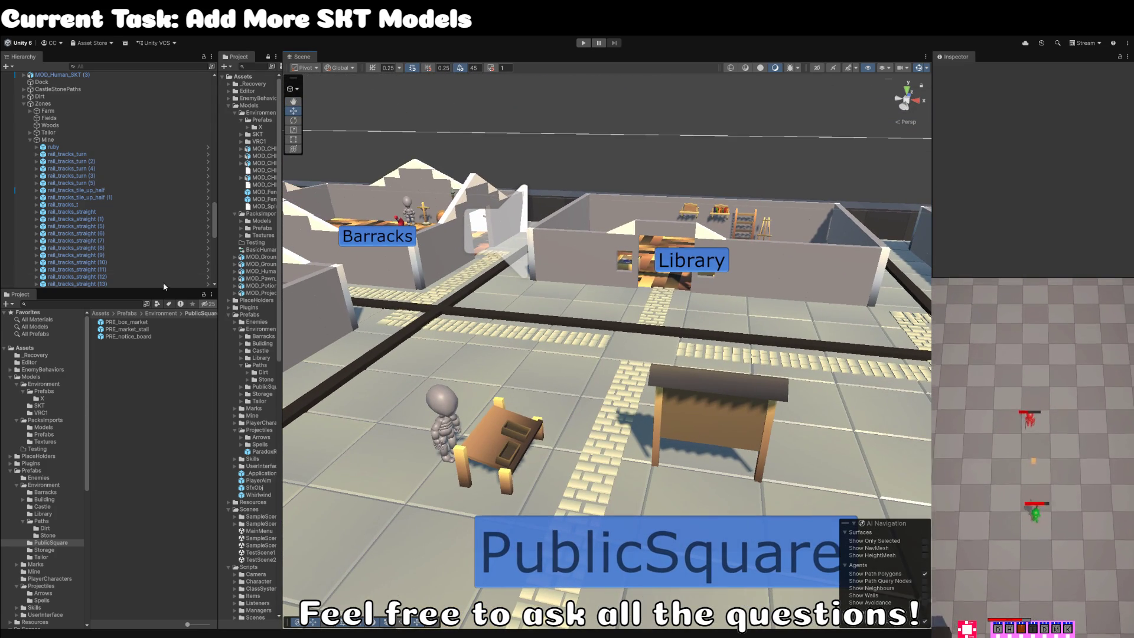
scroll(119, 232, "down", 5)
left_click(428, 389)
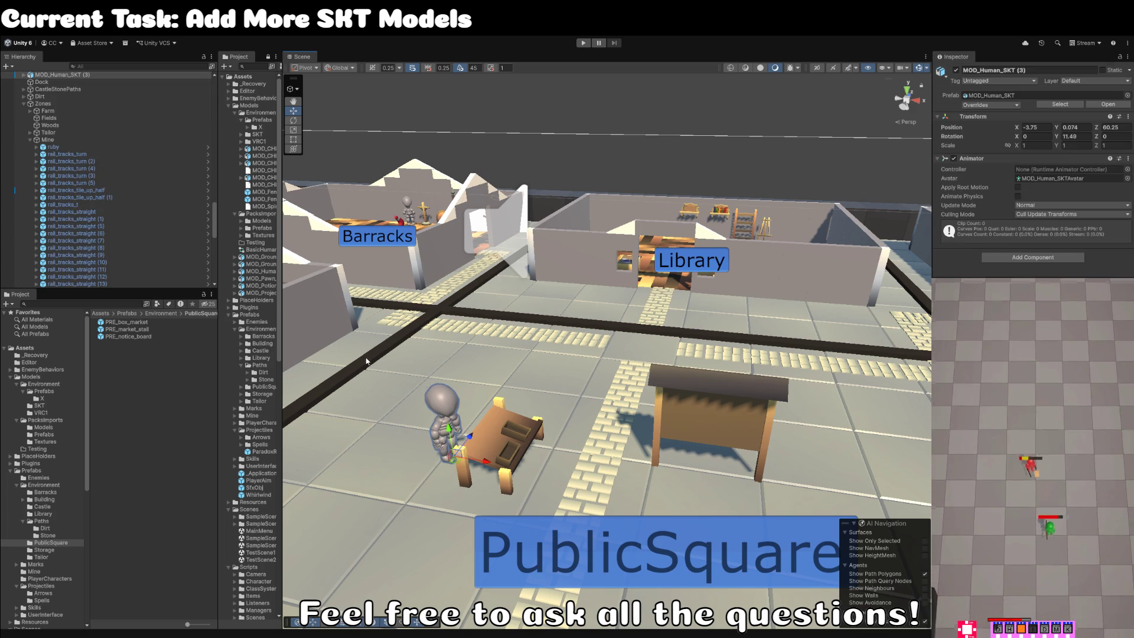
scroll(88, 118, "up", 5)
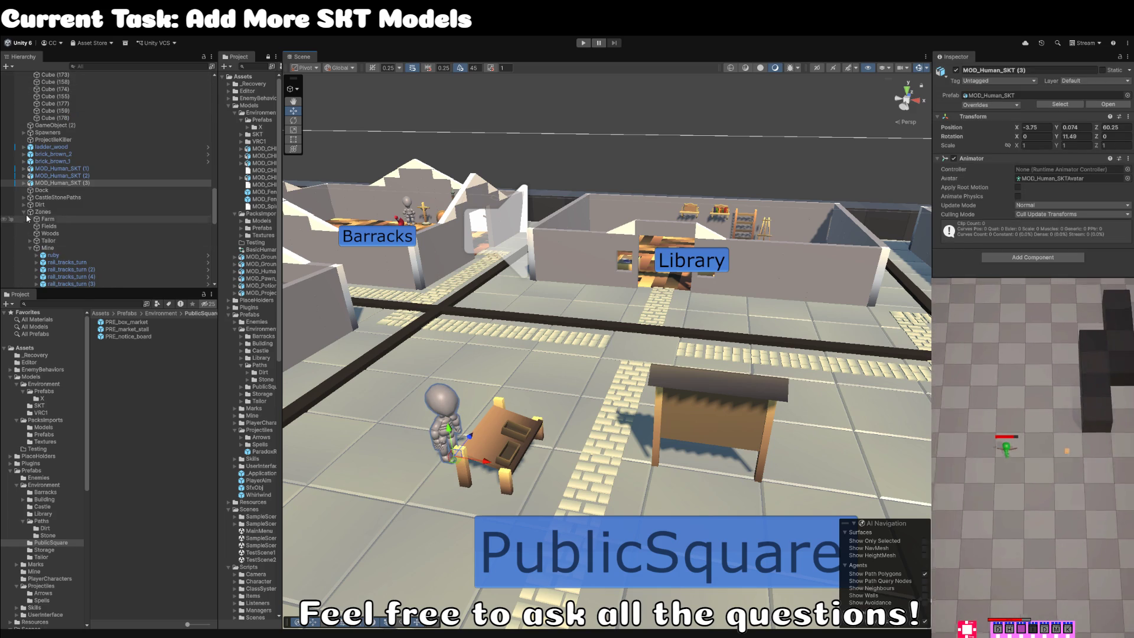
Duplicate MOD_Human_SKT (3) and place the copy inside the Church.
left_click(41, 211)
left_click(25, 212)
left_click(59, 218)
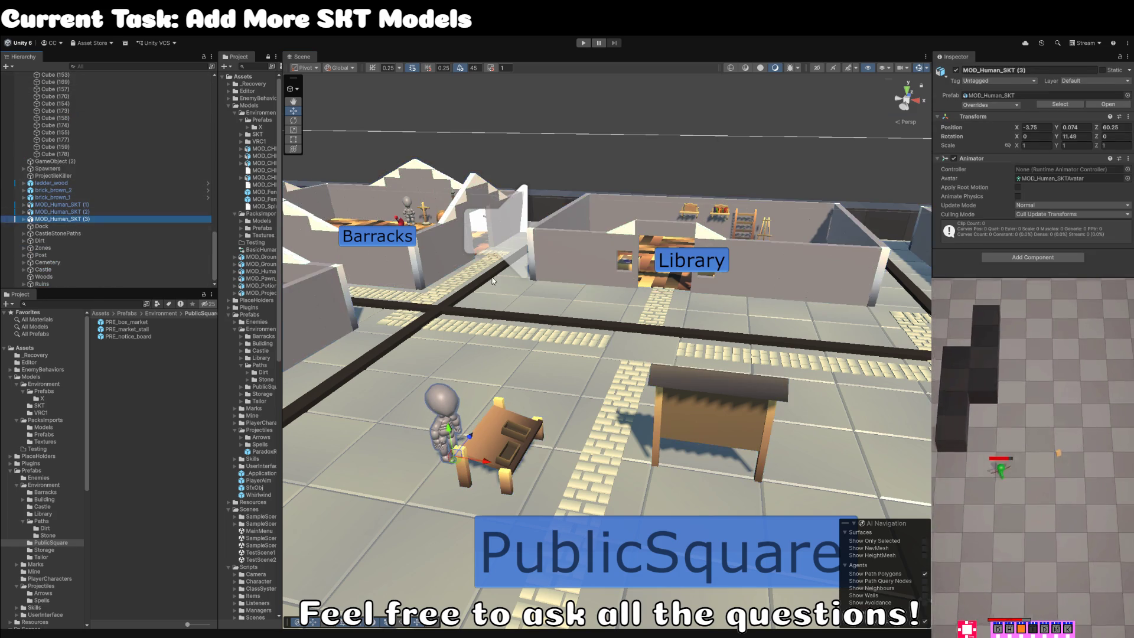
key("f")
scroll(495, 331, "down", 5)
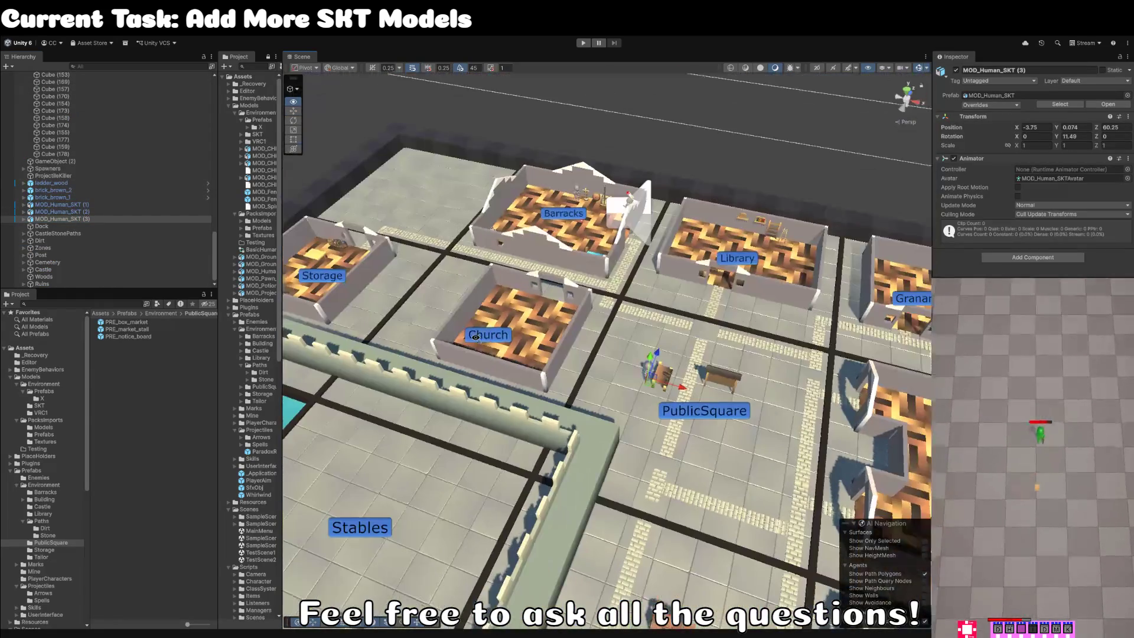
key("w")
key("ctrl+d")
mouse_move(657, 390)
left_mouse_down()
mouse_move(520, 328)
mouse_move(537, 324)
mouse_move(529, 333)
mouse_move(392, 281)
mouse_move(319, 270)
mouse_move(736, 251)
mouse_move(597, 265)
left_mouse_up()
Place more figure copies in the Storage, Granary and Tailor zones.
key("ctrl+d")
key("ctrl+d")
key("ctrl+d")
mouse_move(461, 255)
left_mouse_down()
mouse_move(645, 251)
mouse_move(652, 393)
mouse_move(604, 369)
left_mouse_up()
key("ctrl+d")
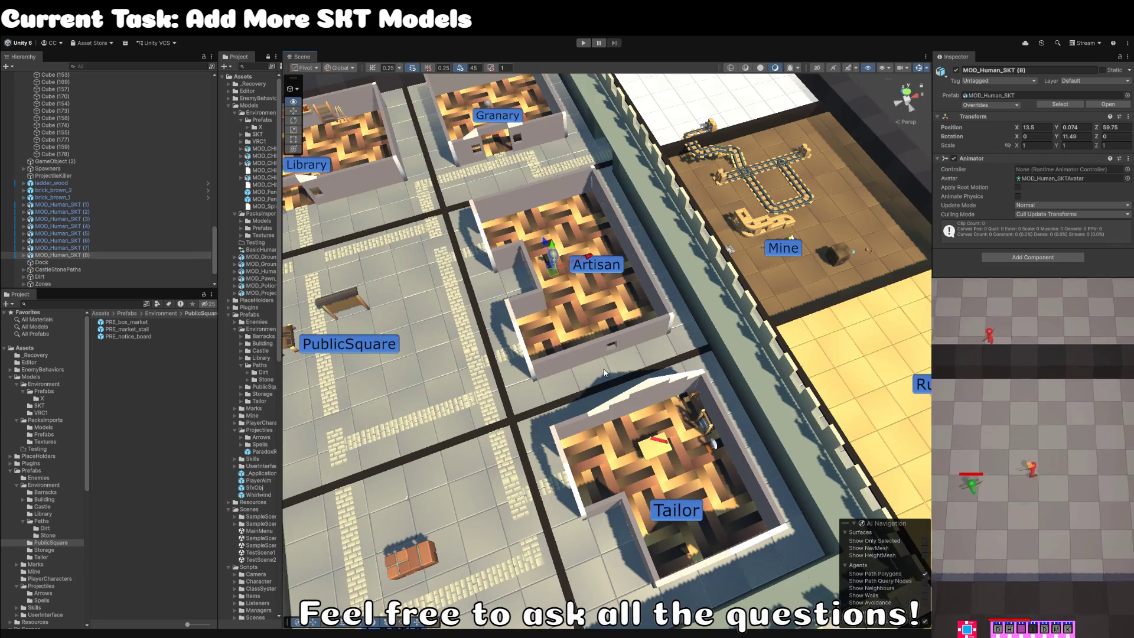
key("ctrl+d")
mouse_move(556, 277)
left_mouse_down()
mouse_move(644, 473)
mouse_move(665, 473)
mouse_move(496, 297)
mouse_move(611, 367)
mouse_move(623, 361)
mouse_move(556, 467)
mouse_move(812, 467)
mouse_move(870, 366)
mouse_move(868, 330)
mouse_move(841, 243)
mouse_move(811, 246)
mouse_move(800, 220)
left_mouse_up()
Add further figure copies in the Dock and Fields, then deselect.
key("ctrl+d")
key("ctrl+d")
key("ctrl+d")
key("ctrl+d")
key("ctrl+d")
key("ctrl+d")
key("ctrl+d")
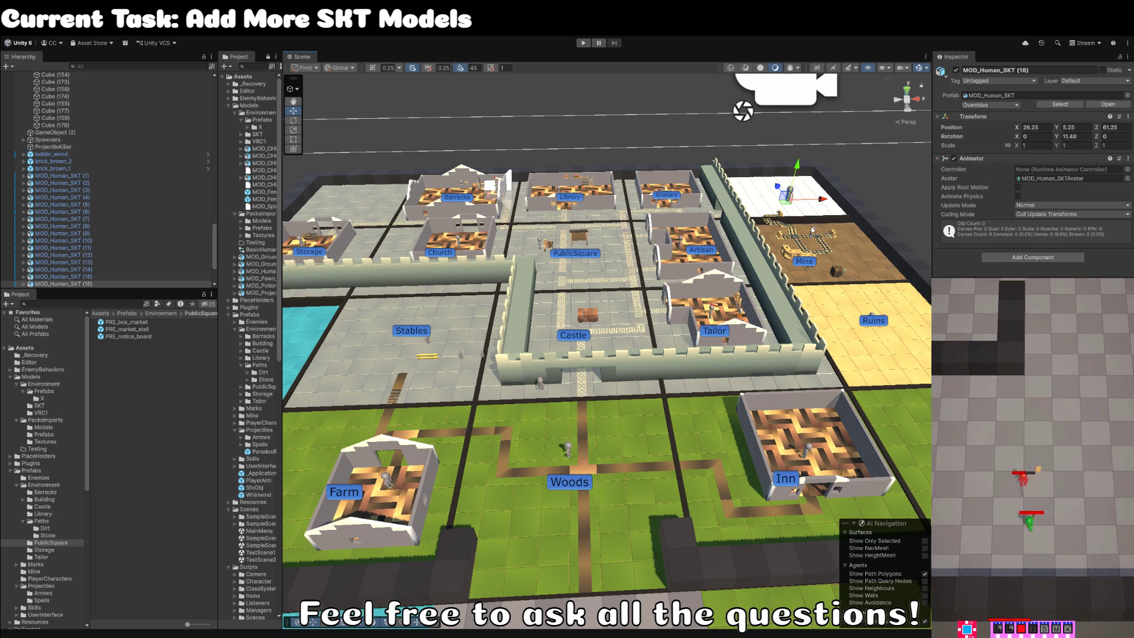
scroll(800, 220, "down", 5)
key("ctrl+d")
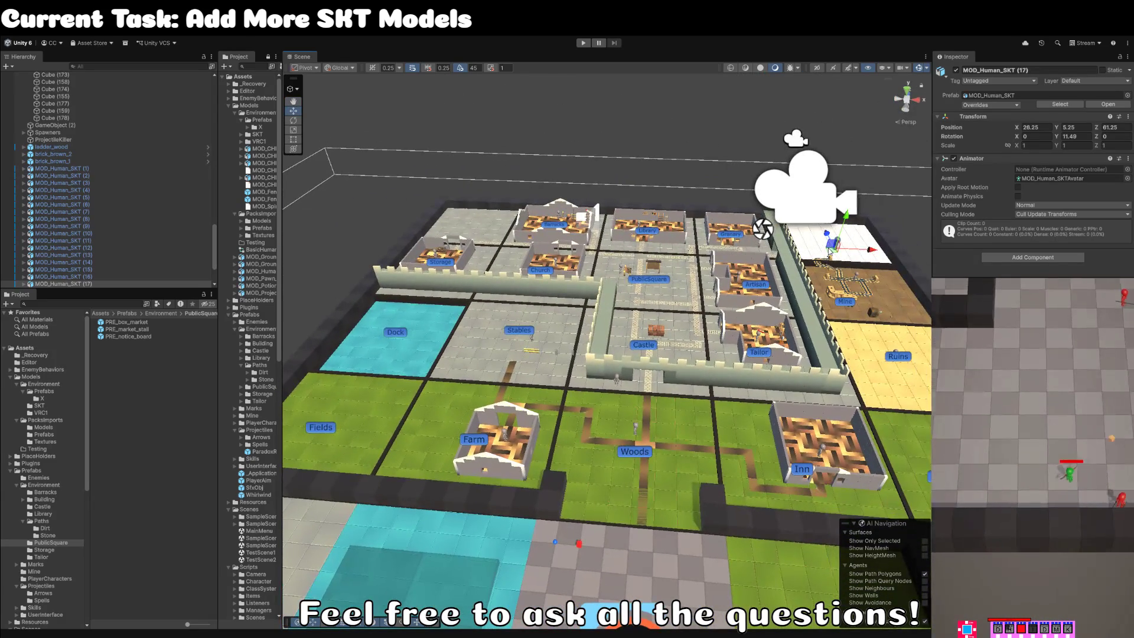
mouse_move(831, 248)
left_mouse_down()
mouse_move(440, 331)
mouse_move(366, 419)
left_mouse_up()
key("ctrl+d")
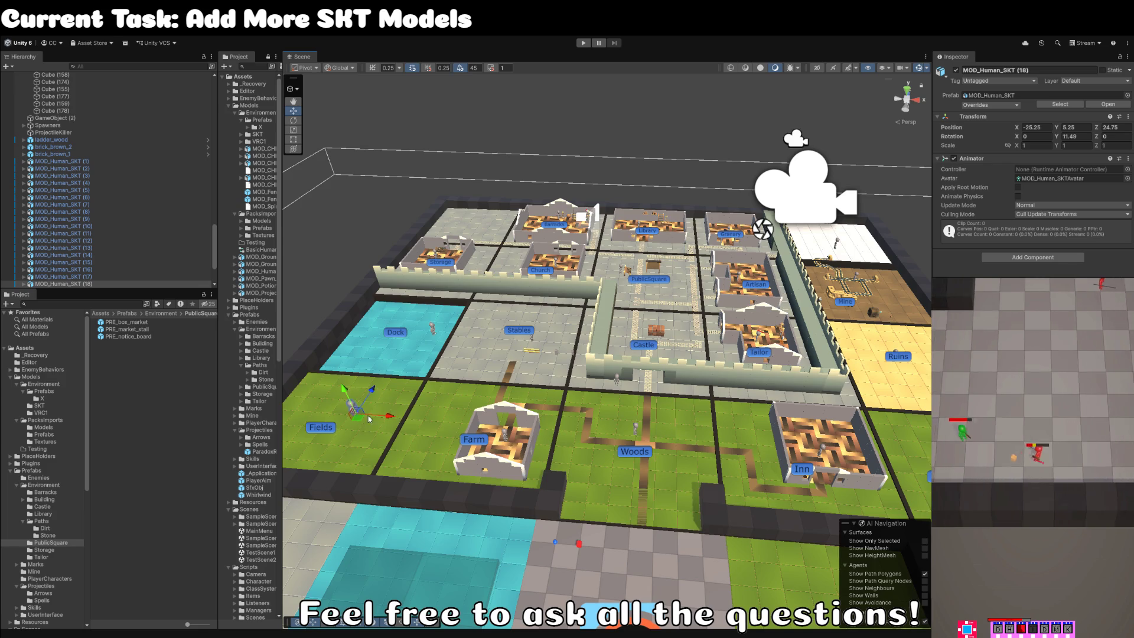
scroll(365, 419, "down", 3)
left_click(549, 177)
scroll(549, 258, "up", 3)
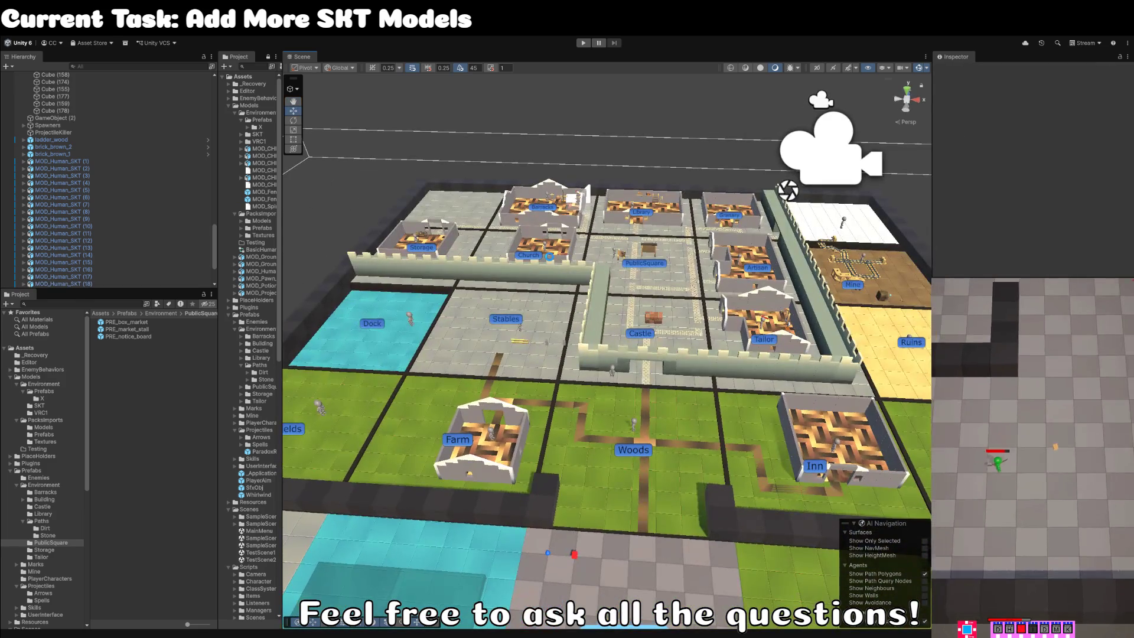
scroll(550, 257, "up", 10)
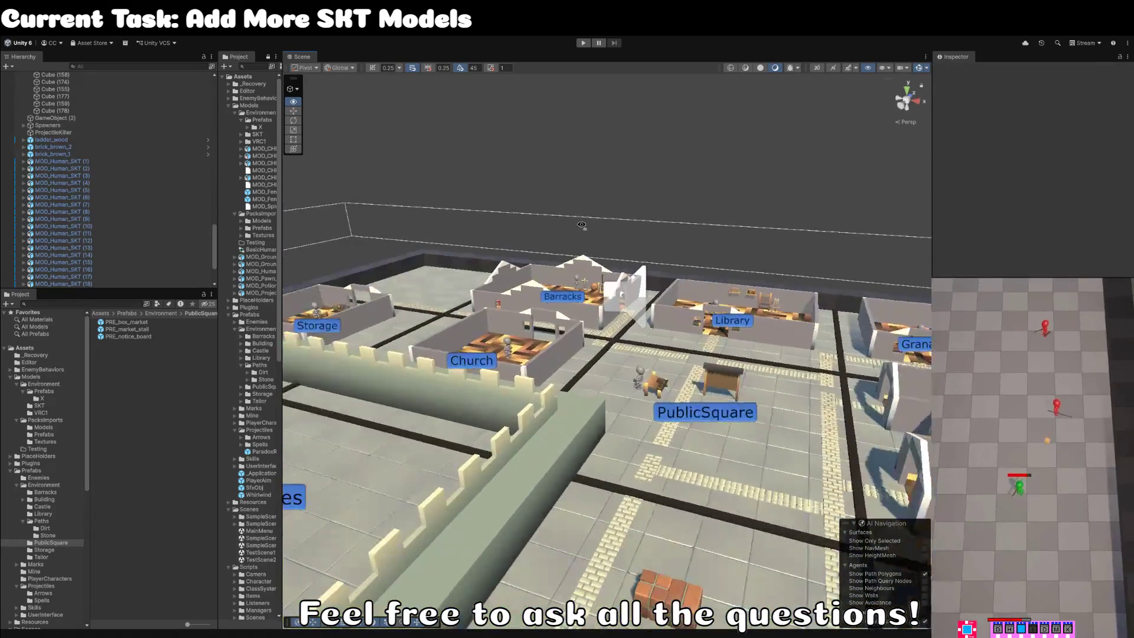
scroll(580, 228, "up", 10)
scroll(580, 274, "up", 1)
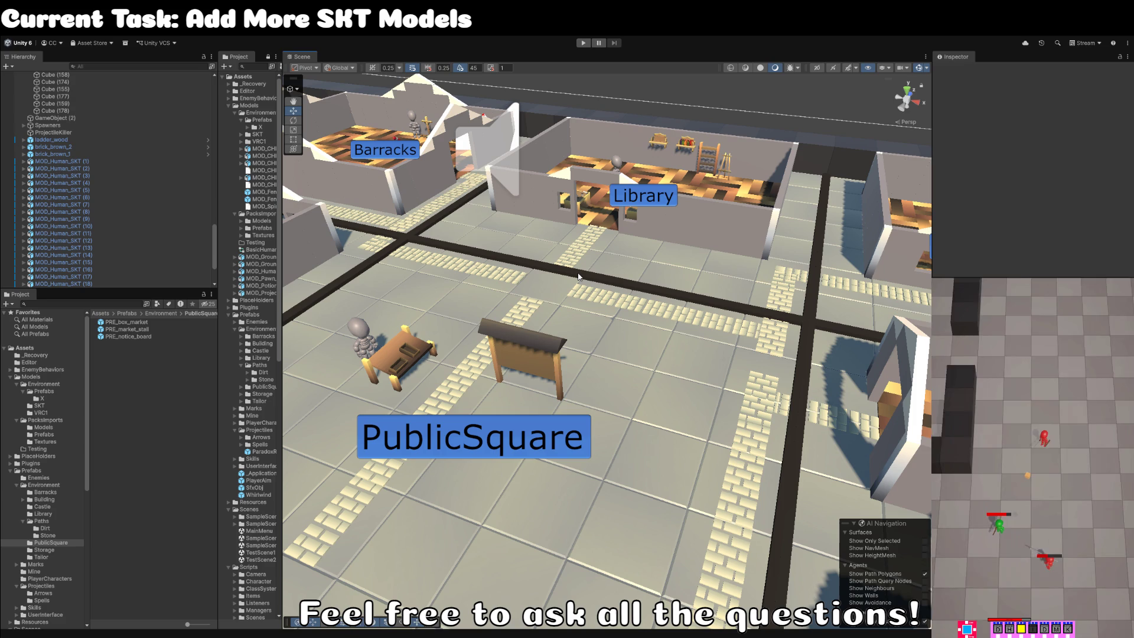
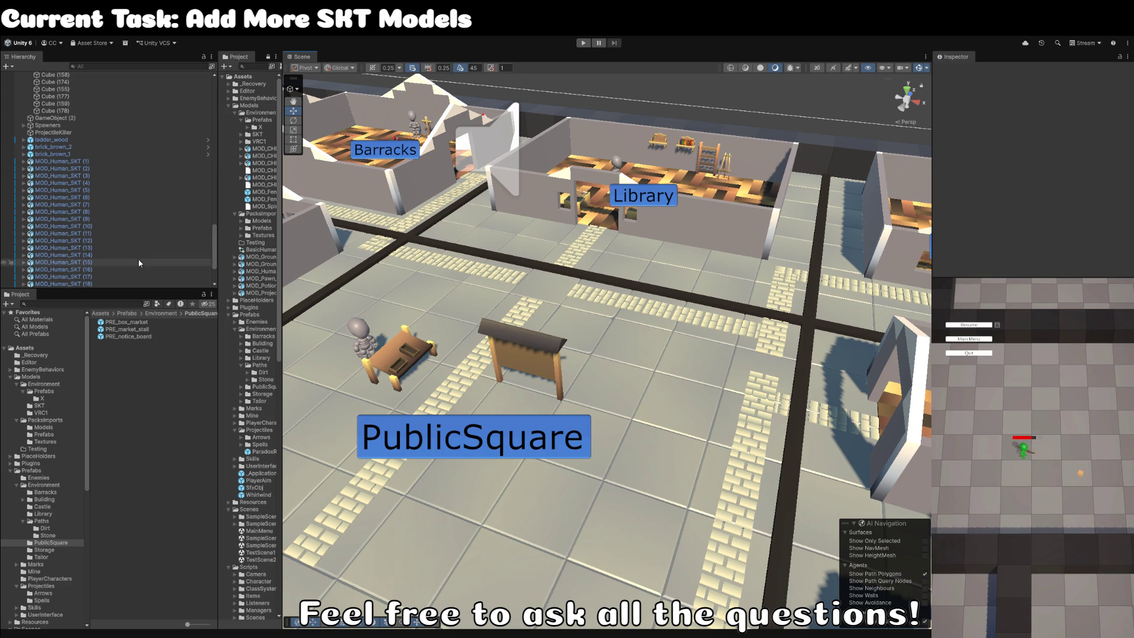
Select the skeleton character standing beside the market stall.
scroll(137, 264, "down", 3)
scroll(505, 369, "down", 5)
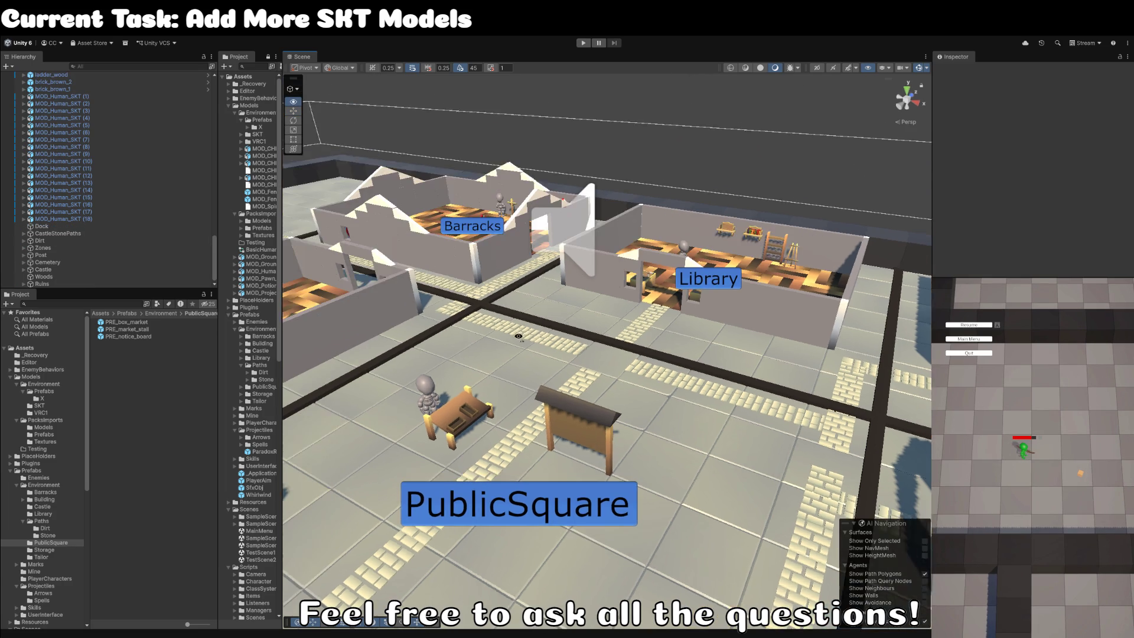
scroll(439, 357, "up", 2)
left_click(449, 366)
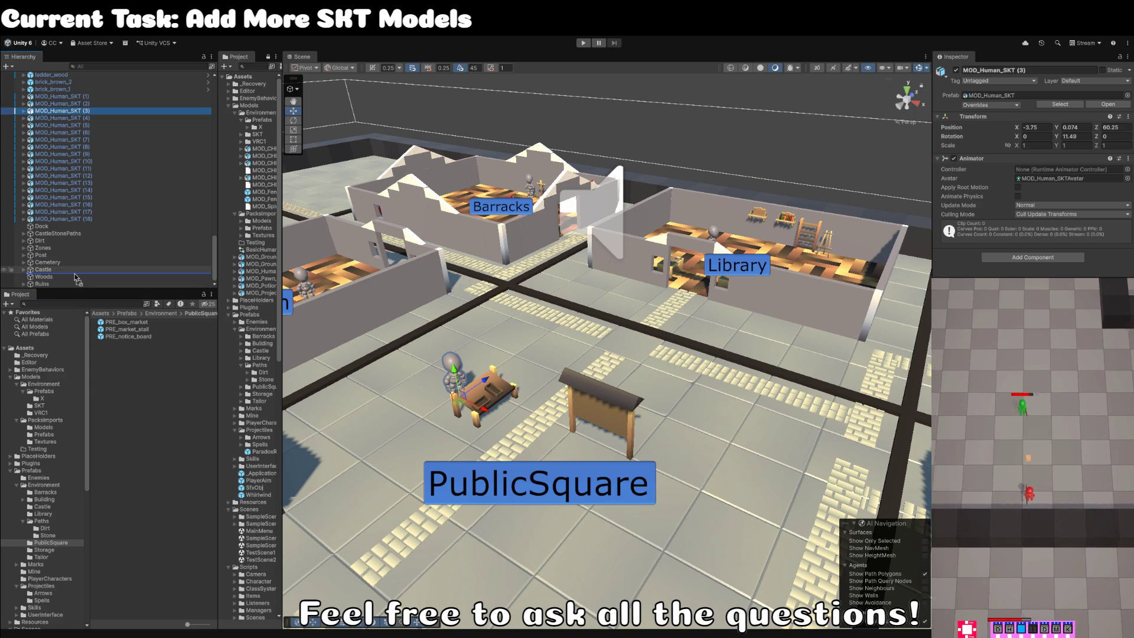
scroll(80, 273, "up", 15)
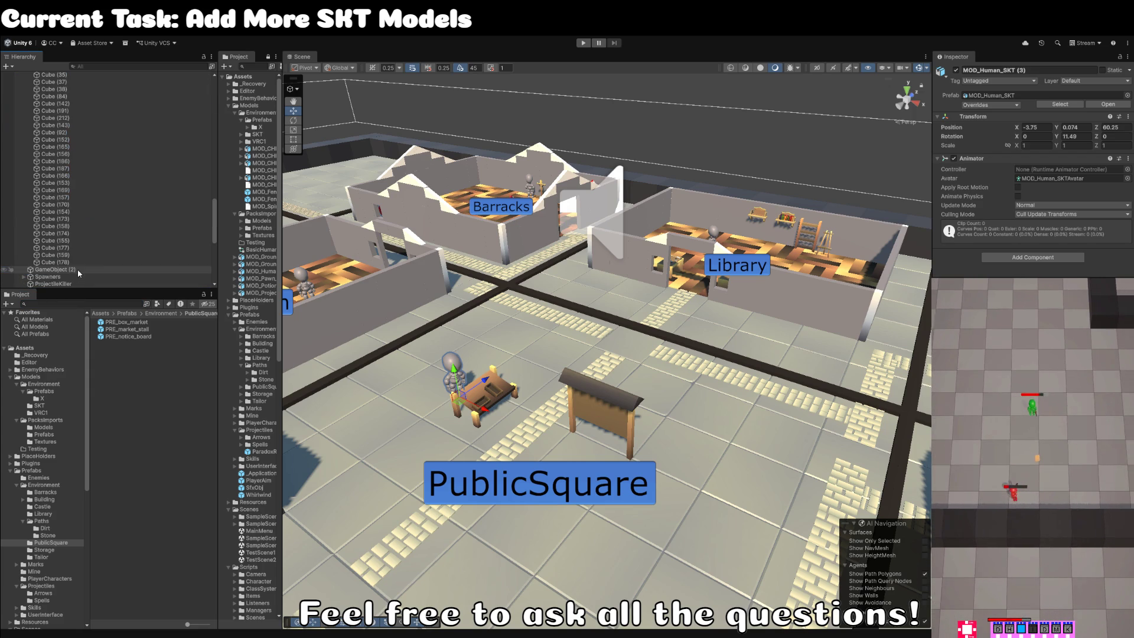
scroll(83, 267, "up", 5)
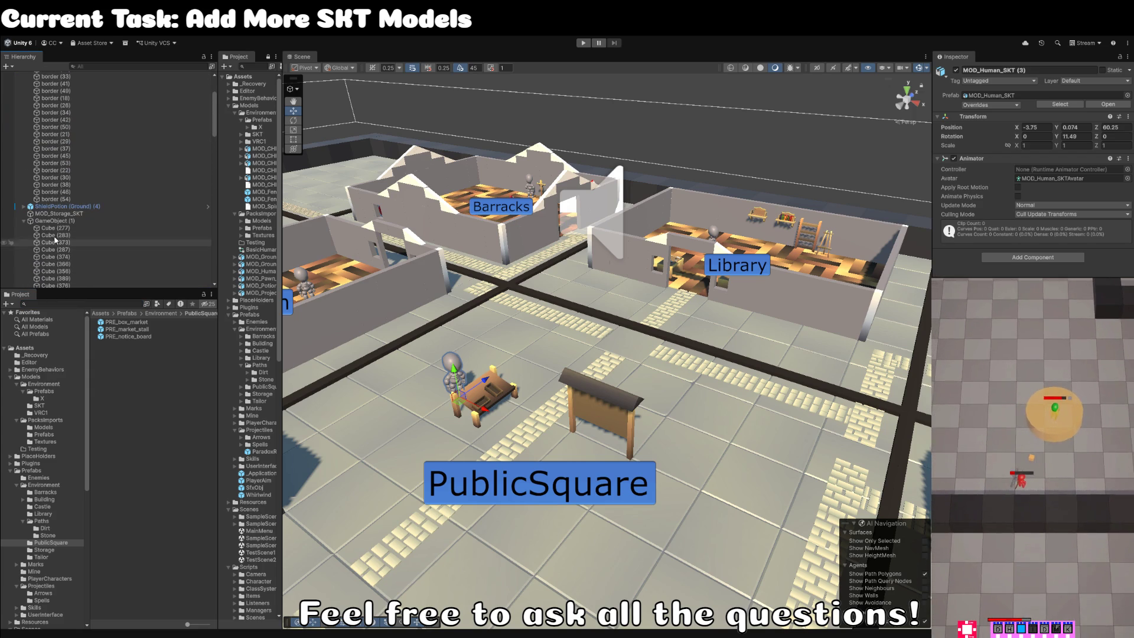
Collapse the GameObject (1), Ruins and Mine groups in the Hierarchy and select PublicSquare.
left_click(24, 221)
scroll(35, 177, "down", 10)
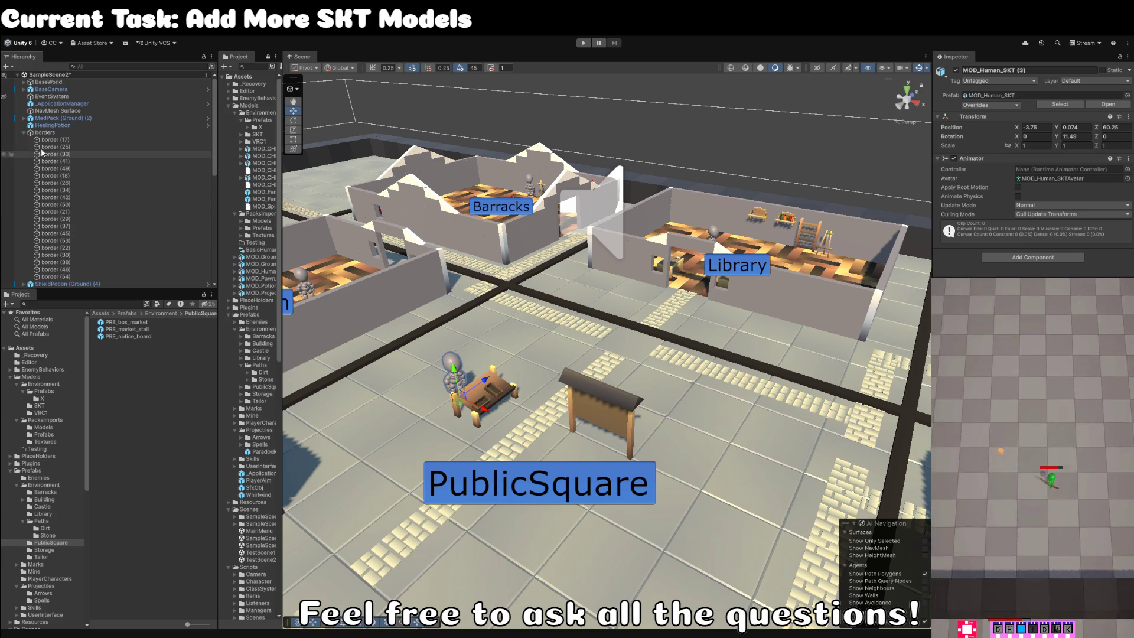
scroll(36, 150, "up", 1)
scroll(37, 150, "down", 3)
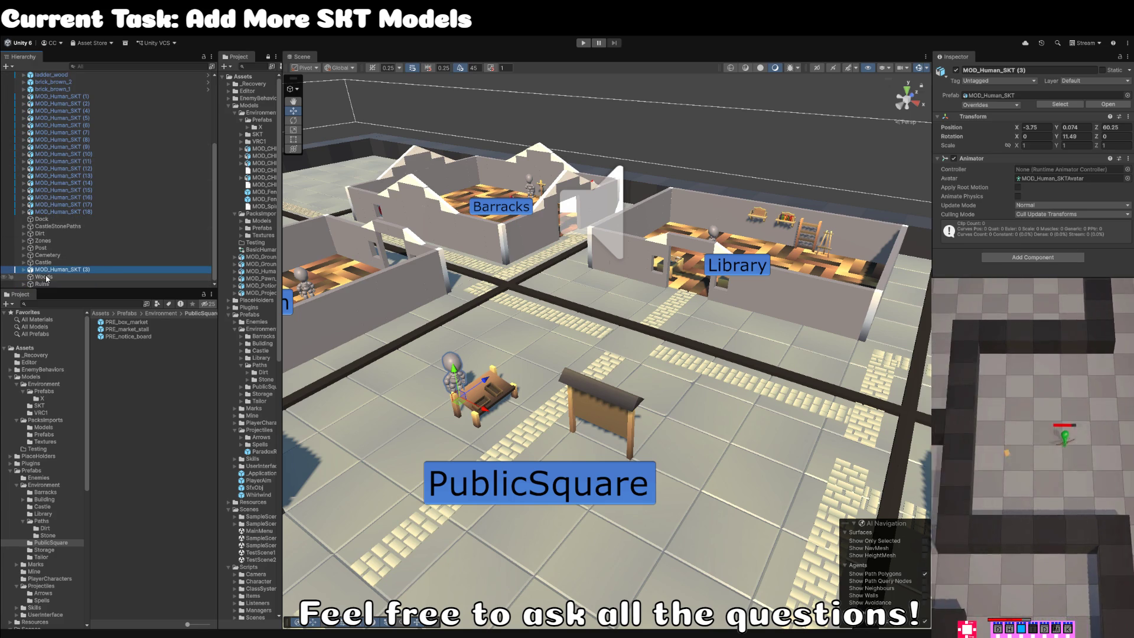
scroll(57, 246, "up", 4)
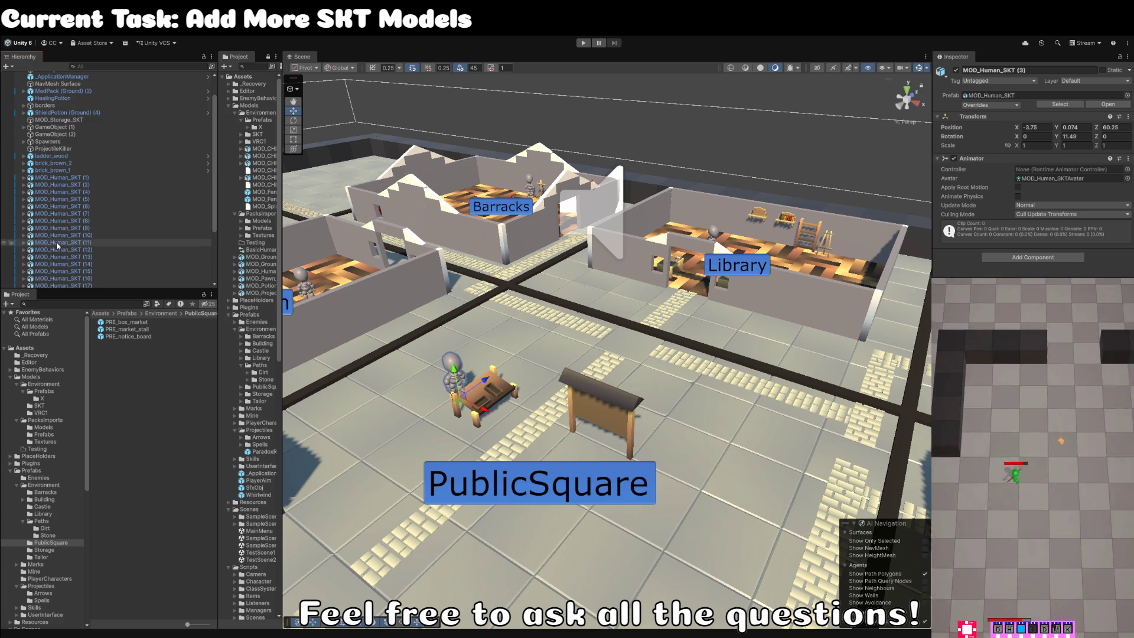
scroll(57, 242, "down", 5)
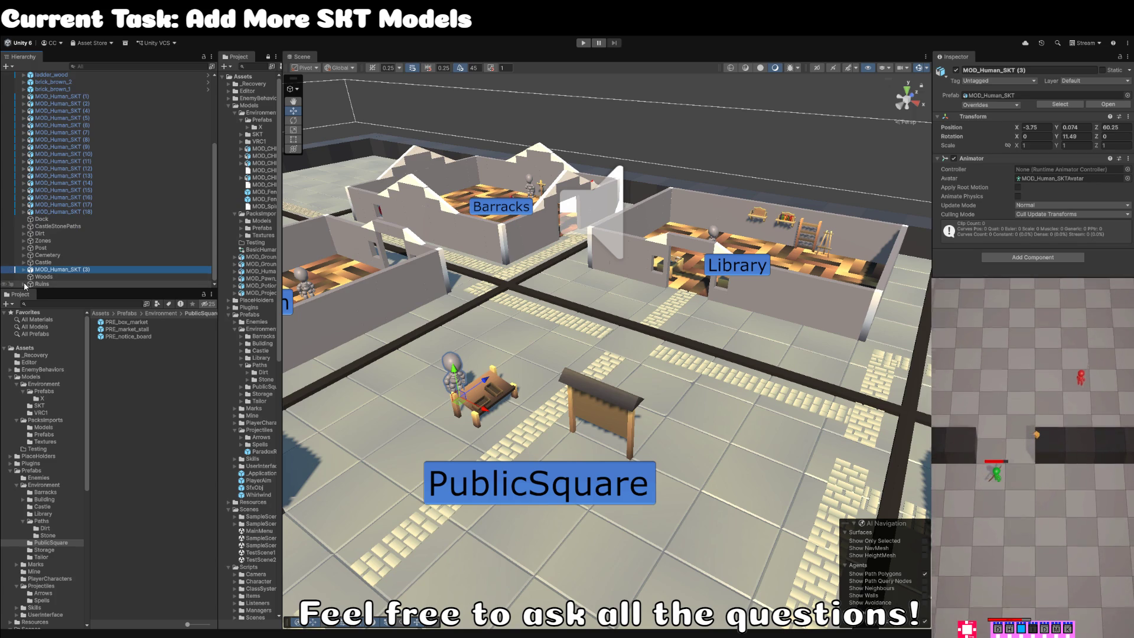
left_click(24, 277)
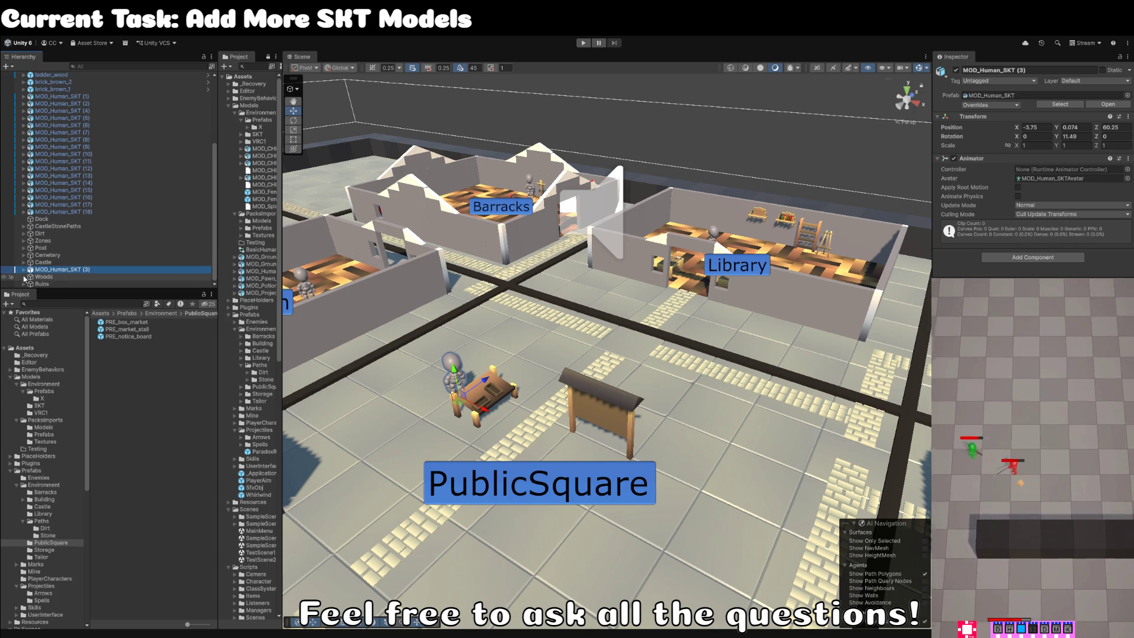
left_click(528, 481)
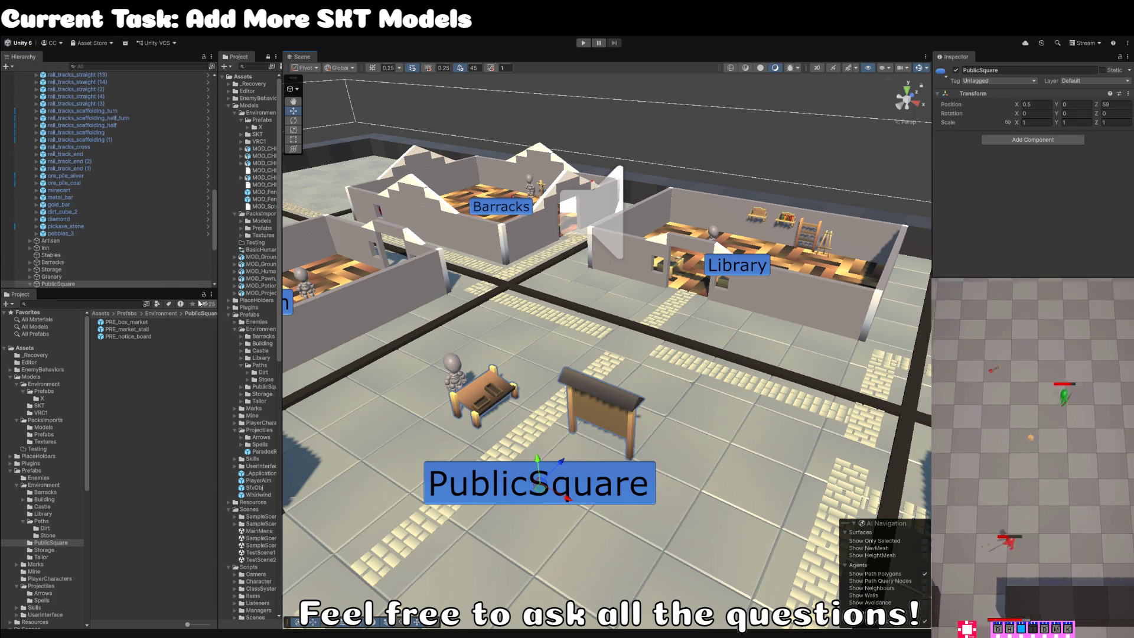
scroll(112, 245, "up", 8)
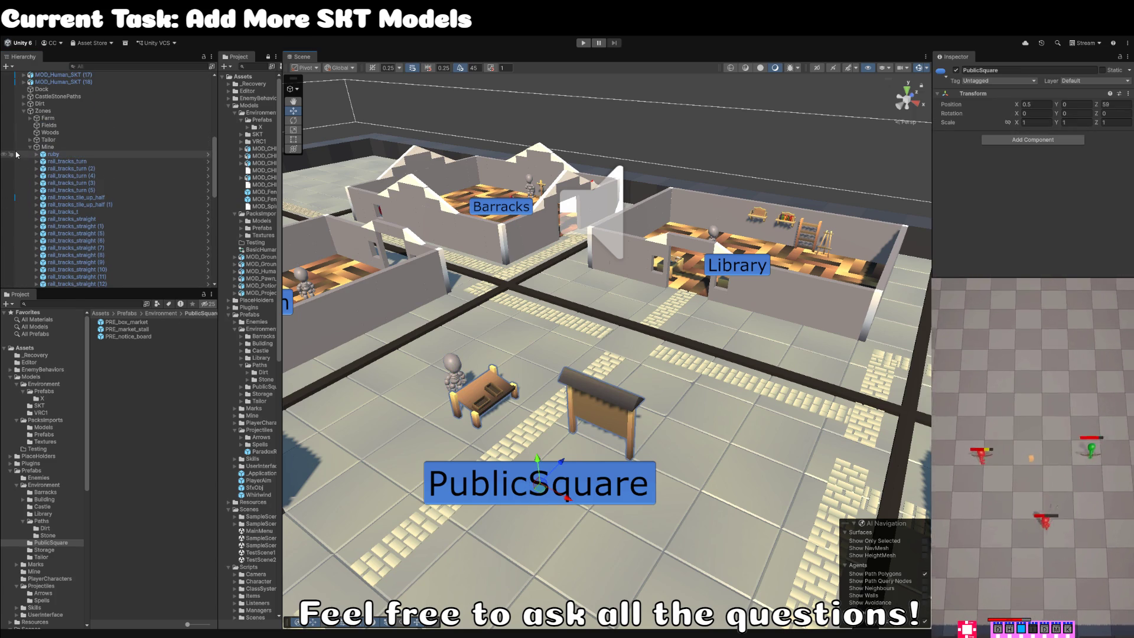
left_click(31, 147)
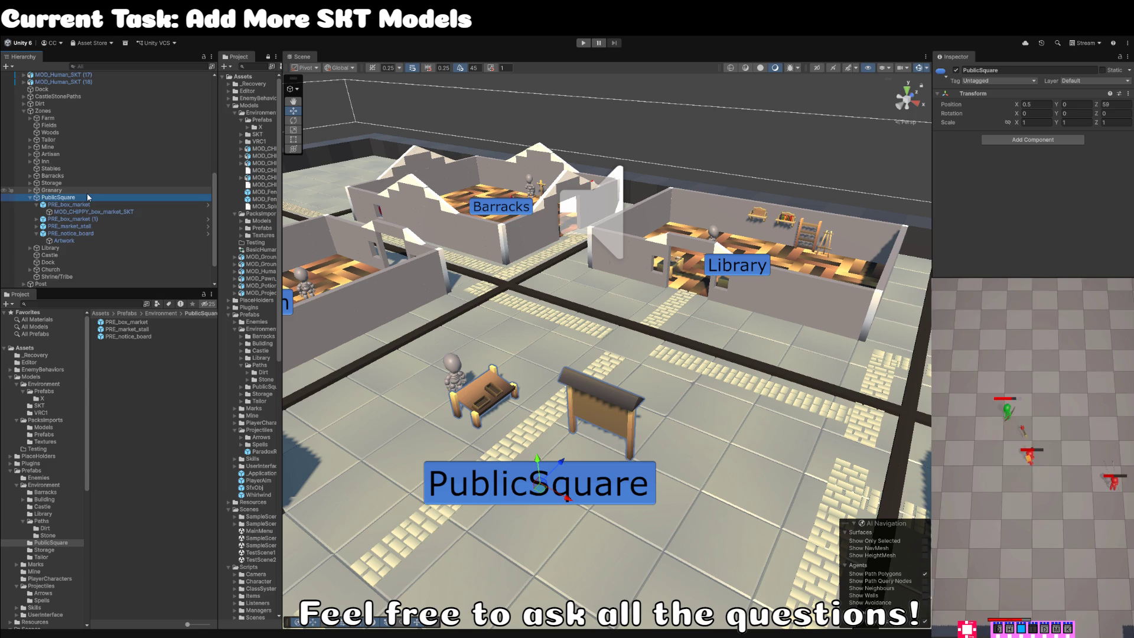
scroll(87, 197, "down", 3)
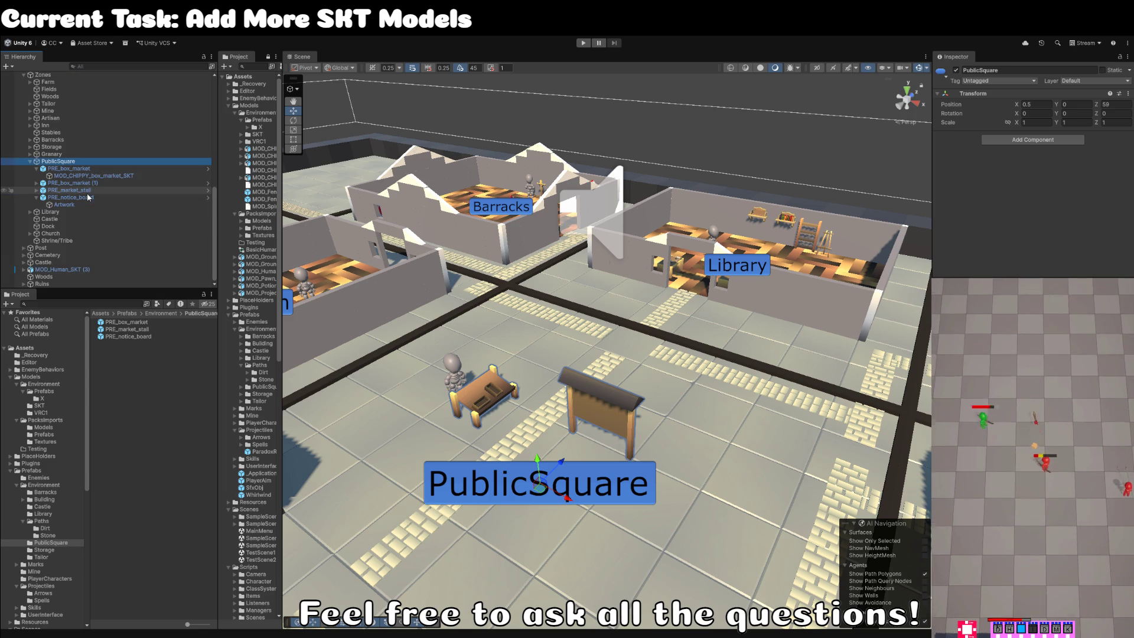
Parent MOD_Human_SKT (3) under PublicSquare, clear the selection, and switch to Blender.
left_click(62, 270)
left_click_drag(63, 274, 56, 161)
scroll(527, 375, "down", 2)
left_click_drag(527, 374, 505, 261)
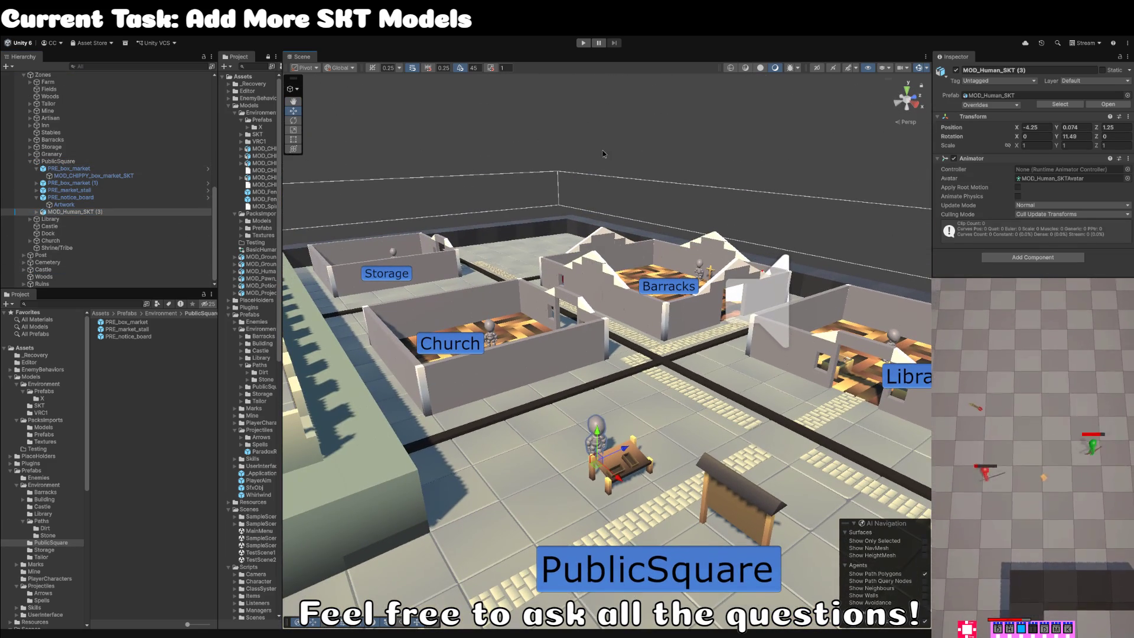
left_click(603, 154)
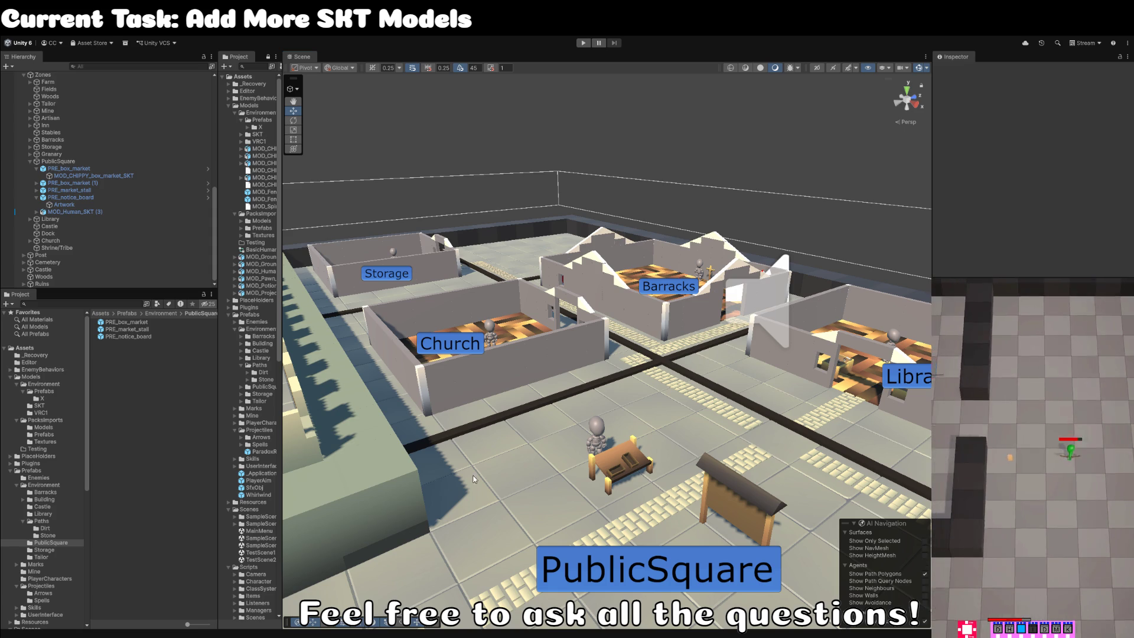
key("w")
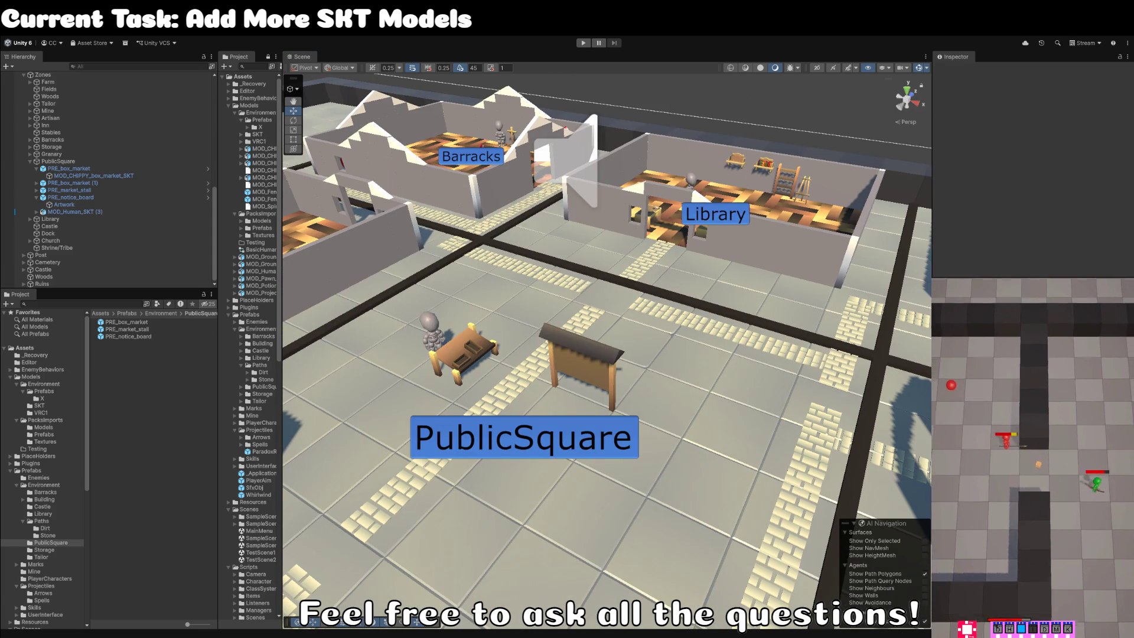
key("alt+Tab")
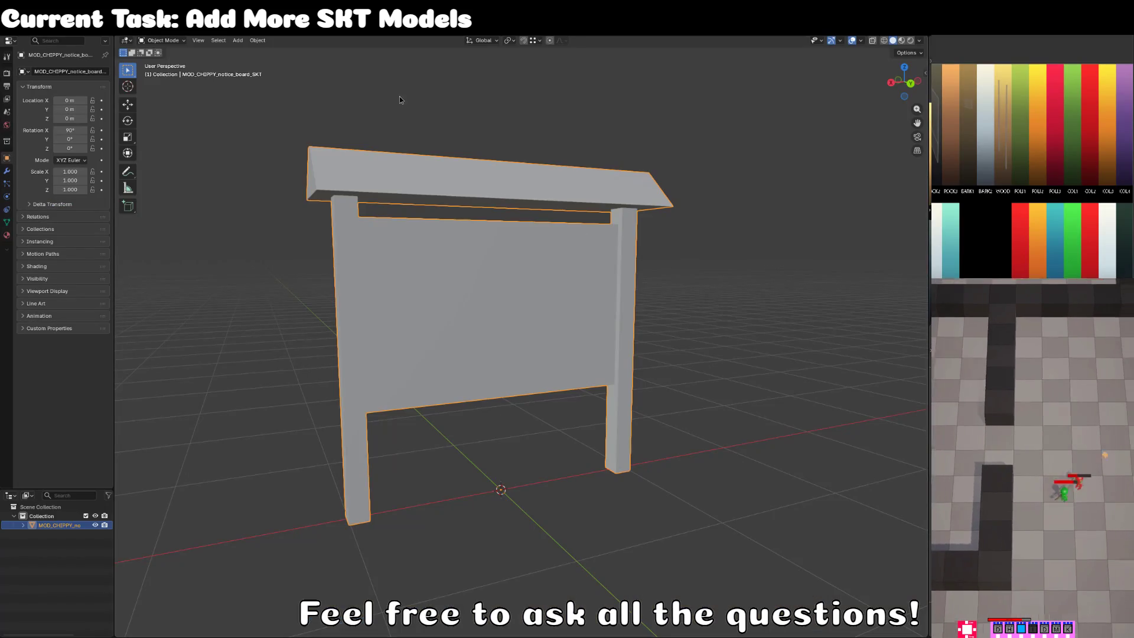
Start a new General file, discarding the notice board's unsaved changes.
left_click(239, 134)
left_click(23, 37)
mouse_move(89, 45)
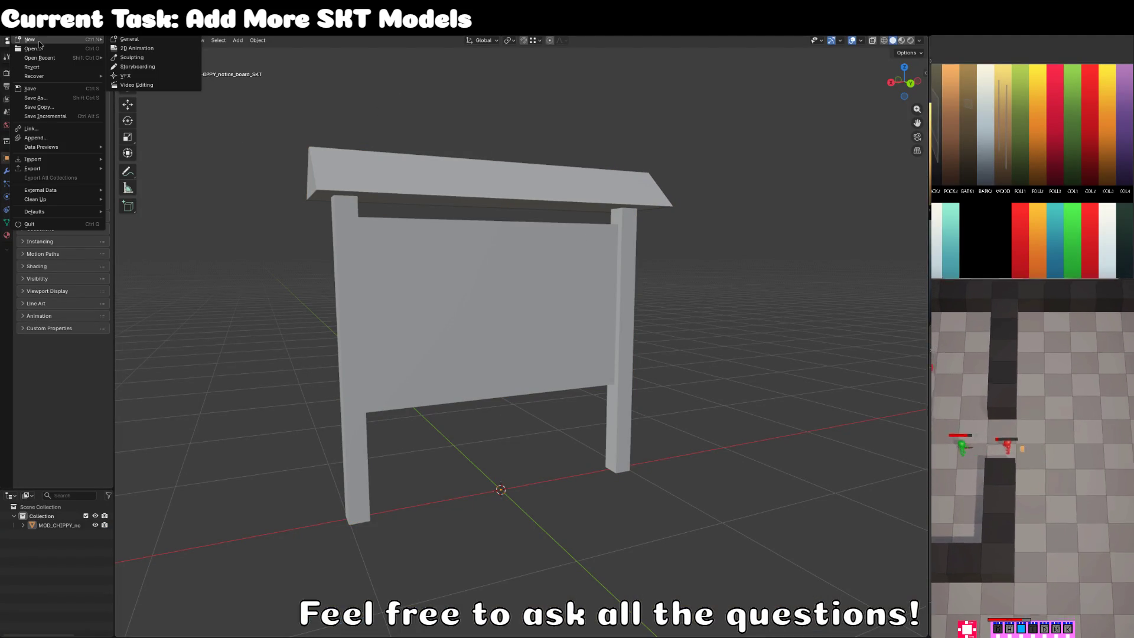
left_click(144, 45)
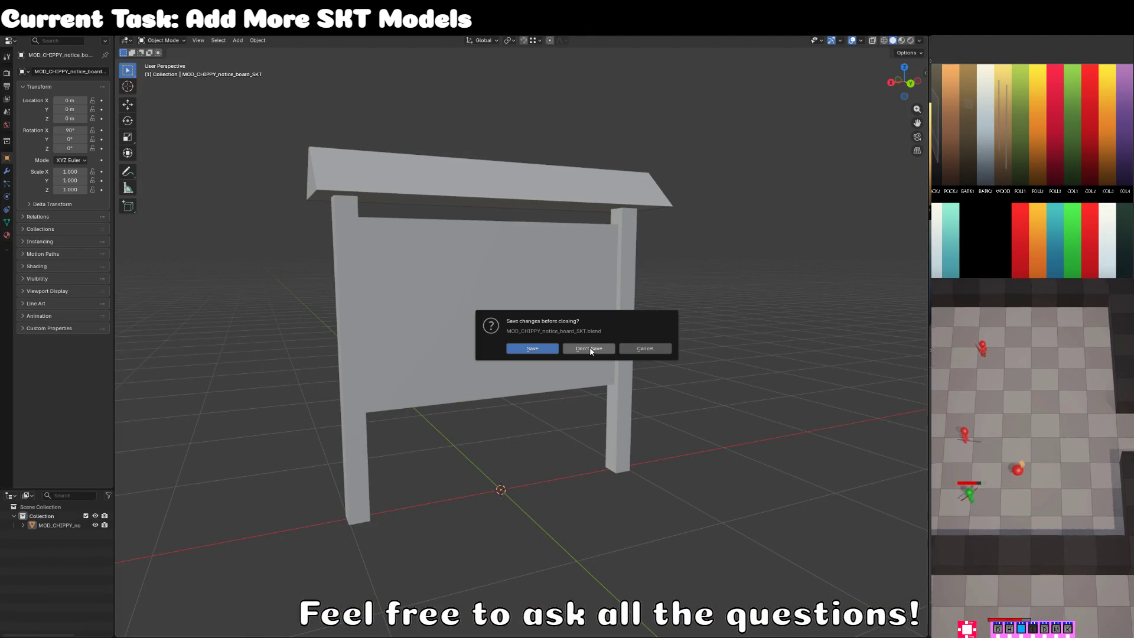
left_click(590, 349)
In front-view edit mode, flatten the cube along Z and rest it on the ground line.
key("KP_1")
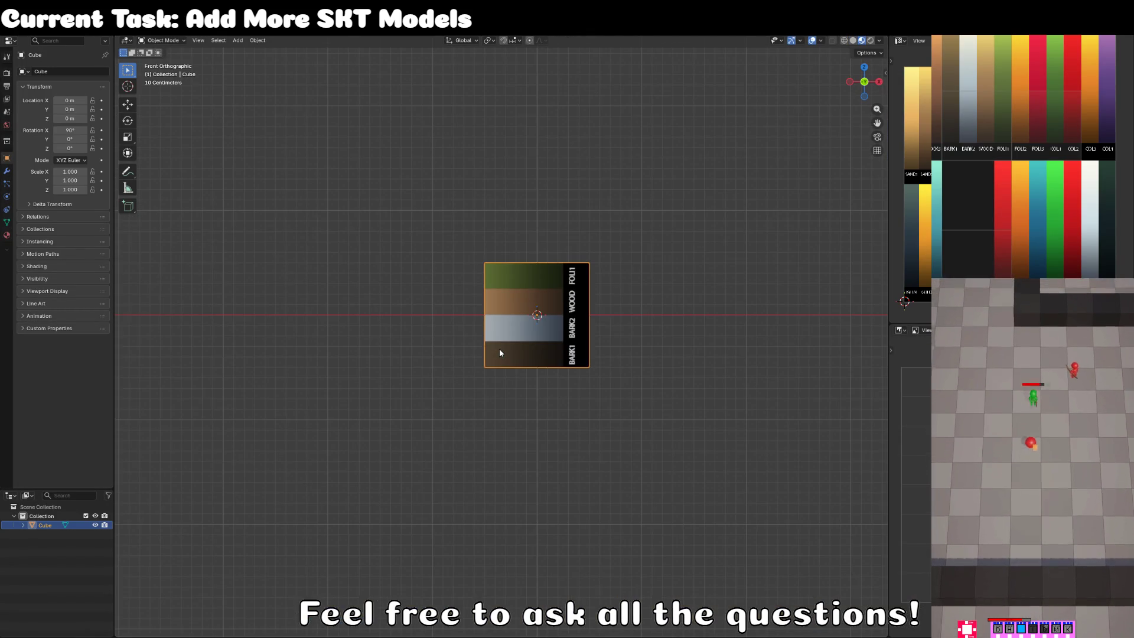
key("Tab")
key("s")
key("z")
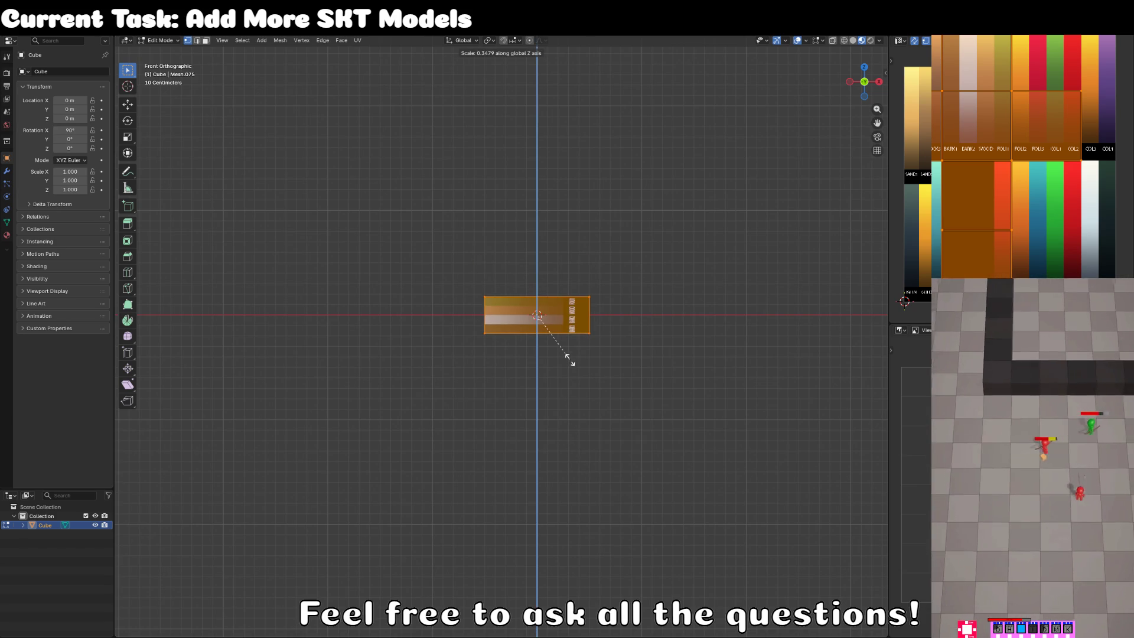
left_click(569, 358)
scroll(582, 384, "up", 3)
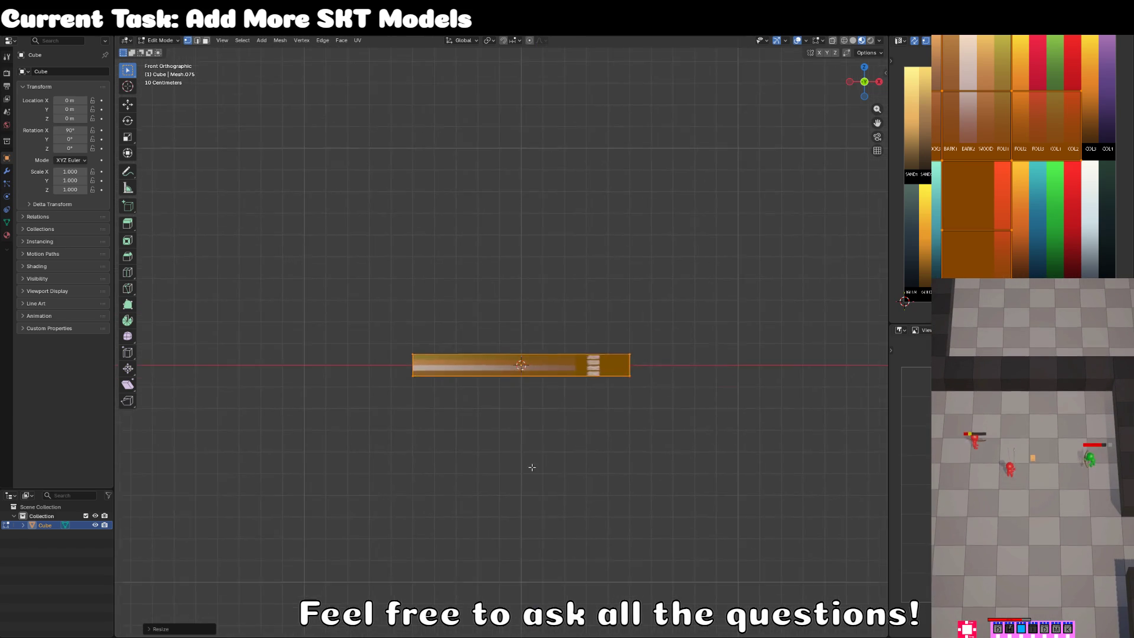
scroll(532, 467, "up", 3)
key("g")
key("z")
left_click(534, 444)
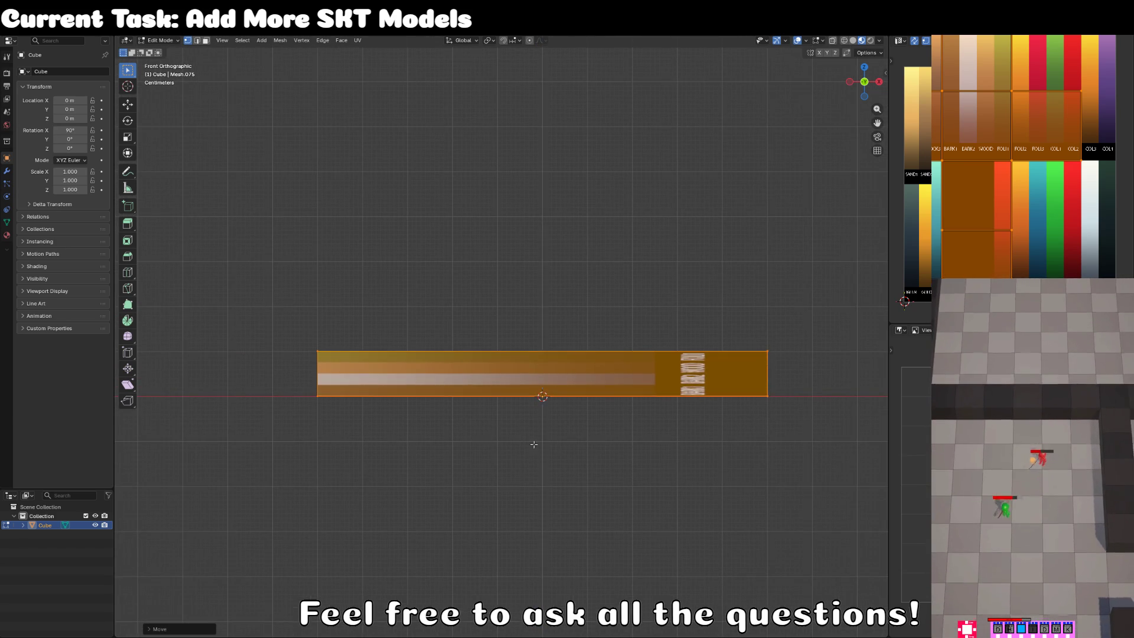
scroll(534, 445, "down", 3)
Narrow the slab along X into a thin plank.
key("s")
key("x")
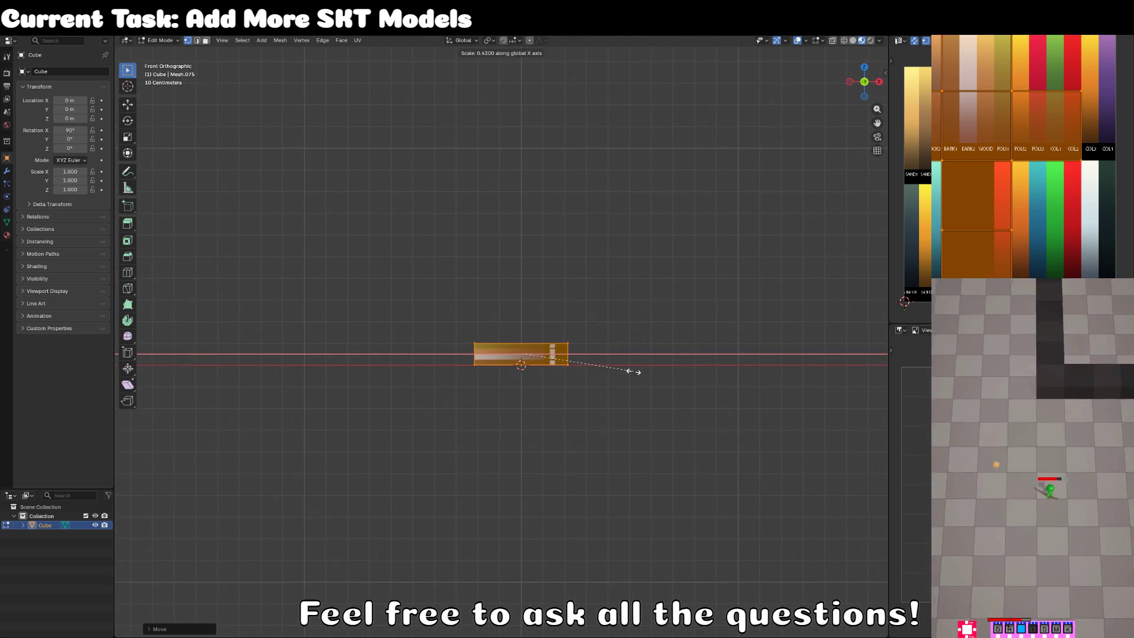
left_click(633, 371)
scroll(502, 392, "up", 2)
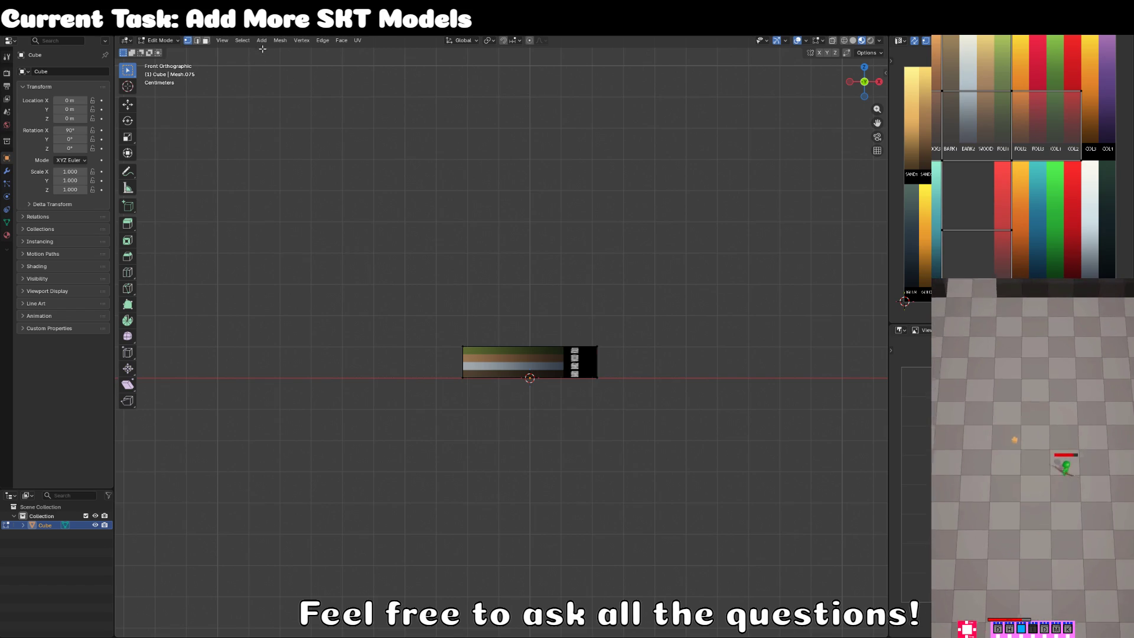
left_click(261, 40)
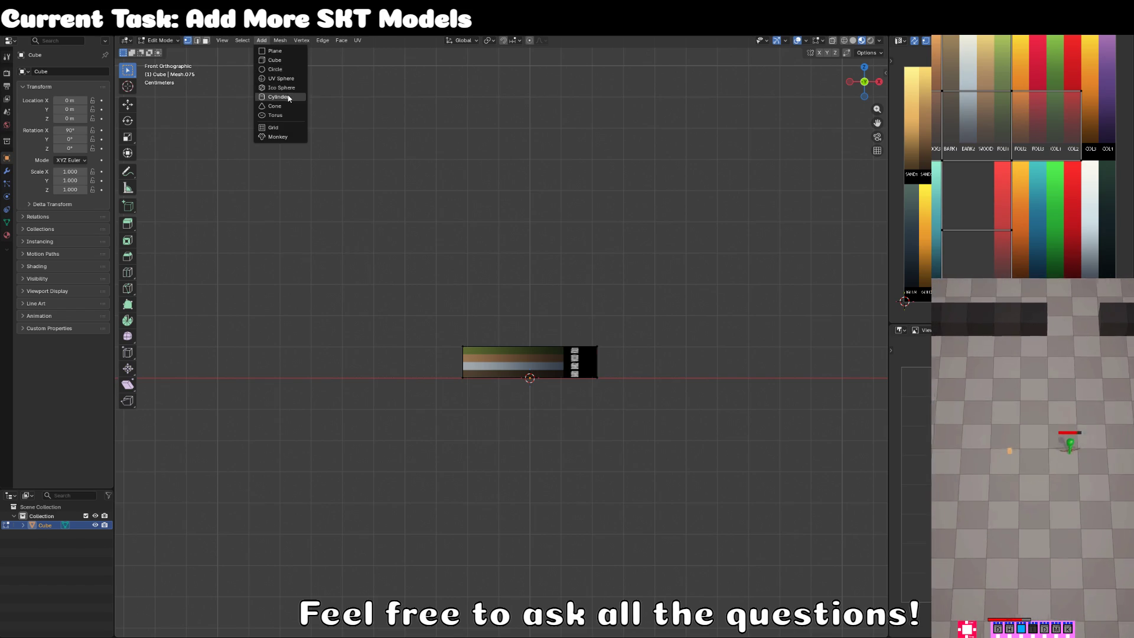
Add a 10-vertex cylinder and scale it down.
left_click(278, 97)
key("KP_Decimal")
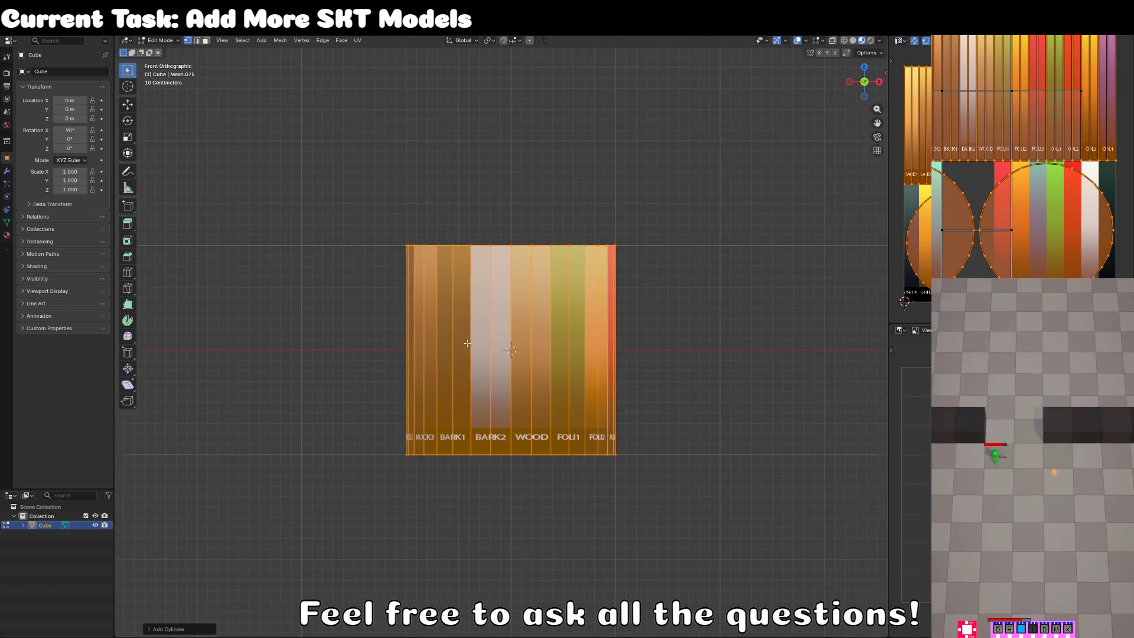
left_click(162, 630)
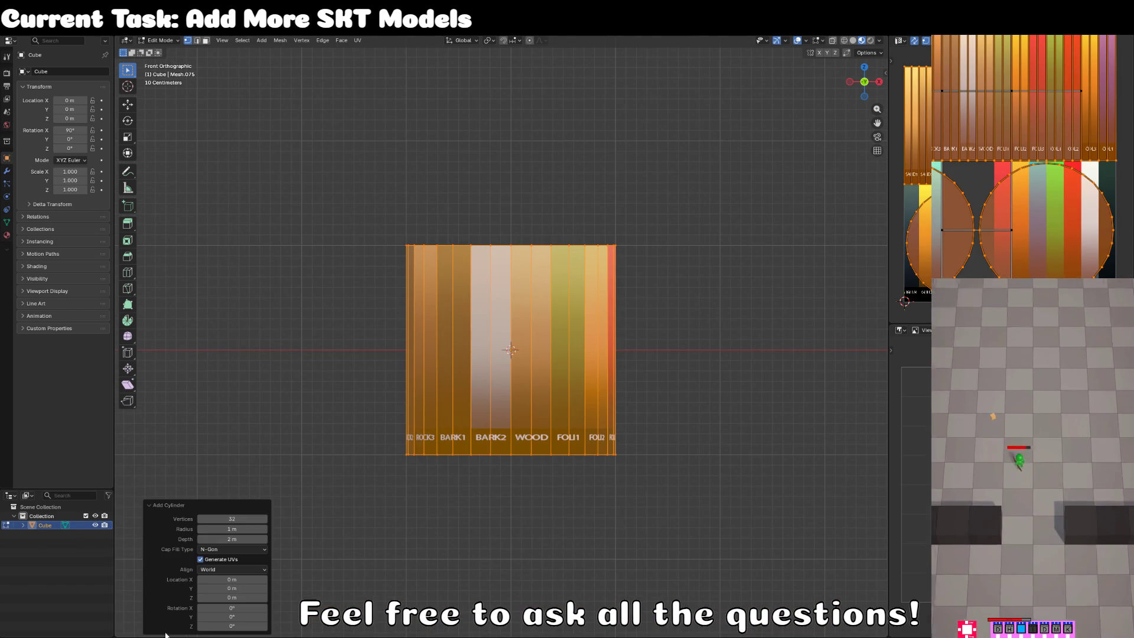
left_click(234, 519)
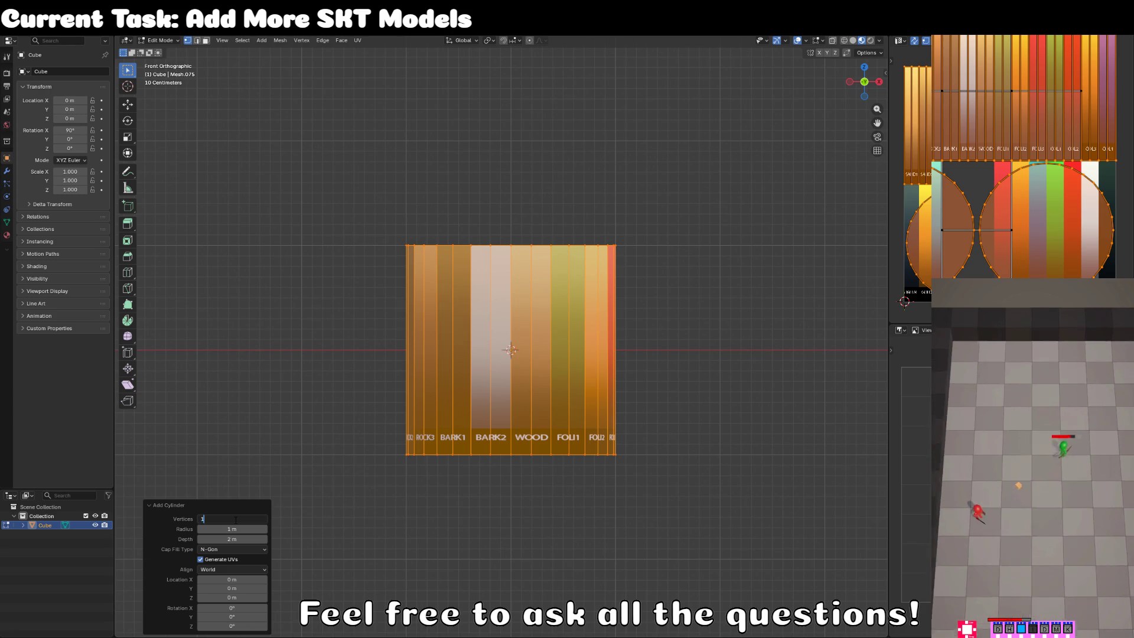
type("10")
key("Return")
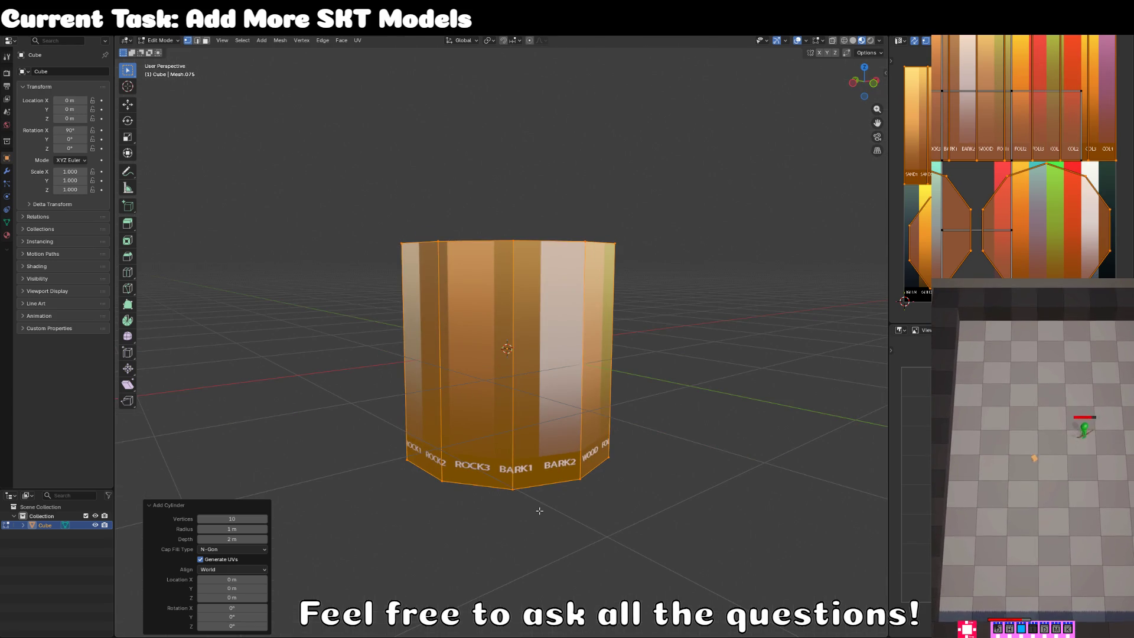
key("s")
left_click(517, 386)
Rotate the cylinder 90° onto its side in front view and lift it along Z.
key("KP_1")
type("r90")
key("Return")
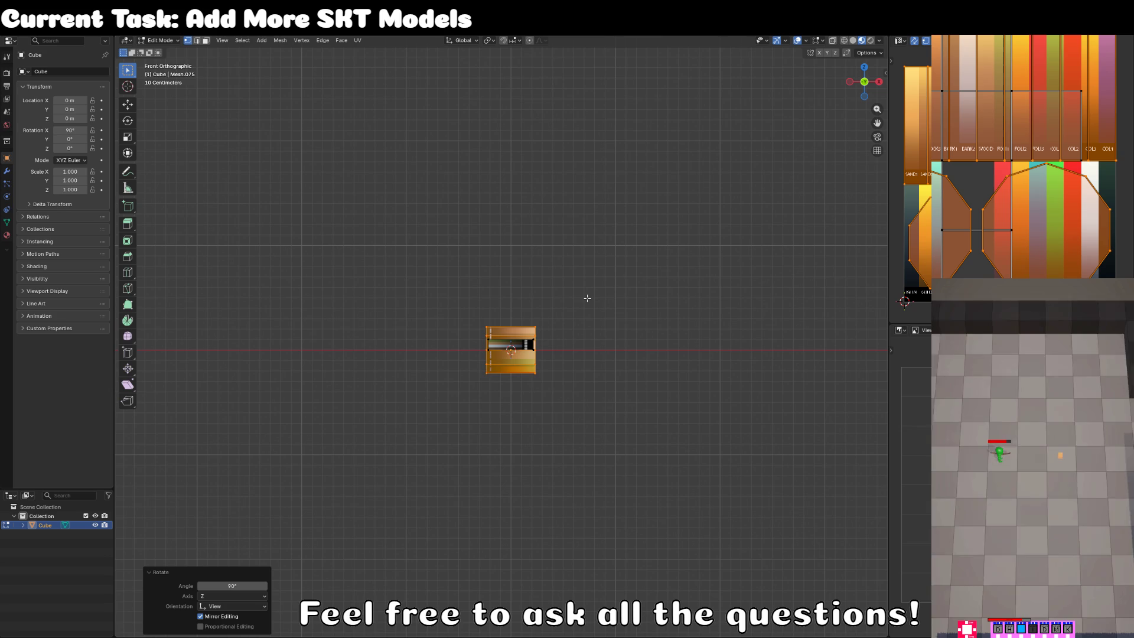
key("g")
key("z")
left_click(567, 349)
Shrink the cylinder and narrow it to 0.753 along X.
scroll(626, 315, "up", 5)
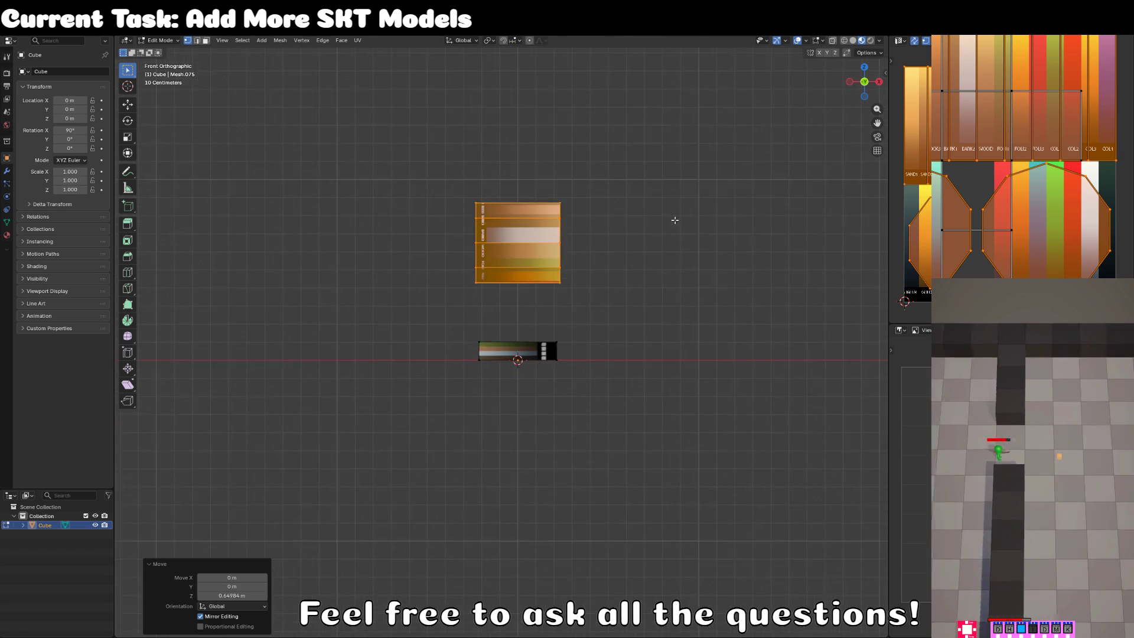
scroll(626, 314, "up", 1)
key("s")
left_click(556, 296)
key("s")
key("x")
left_click(554, 322)
Switch to face select and pick the cylinder's end cap face.
left_click_drag(481, 323, 274, 47)
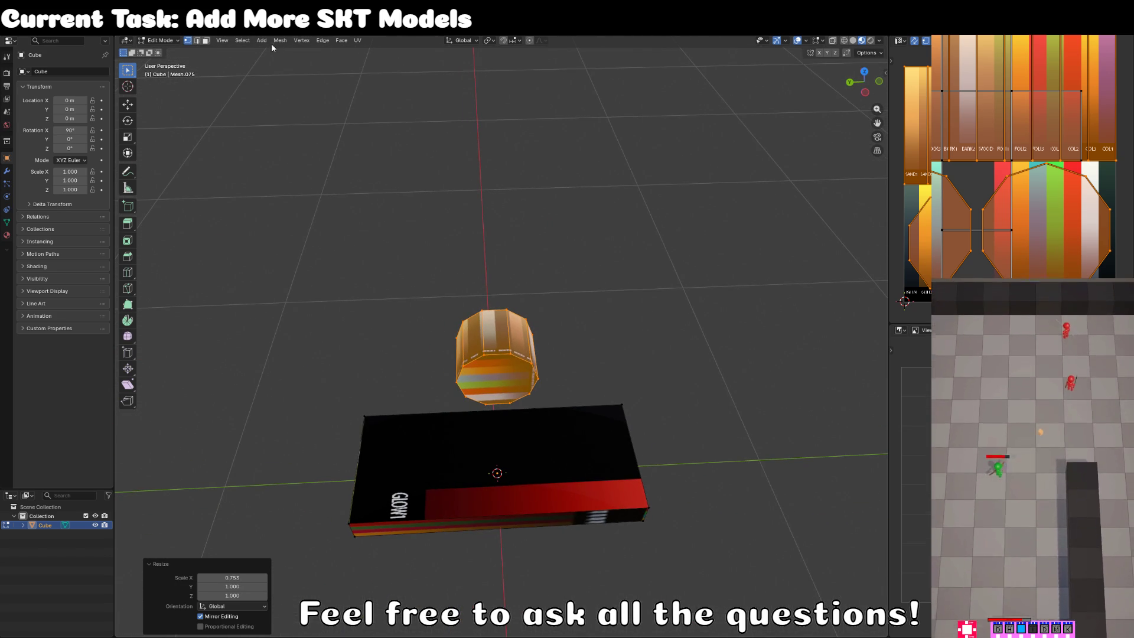
left_click(205, 41)
left_click_drag(531, 354, 607, 320)
left_click(517, 305)
Delete the cylinder's end cap faces.
key("x")
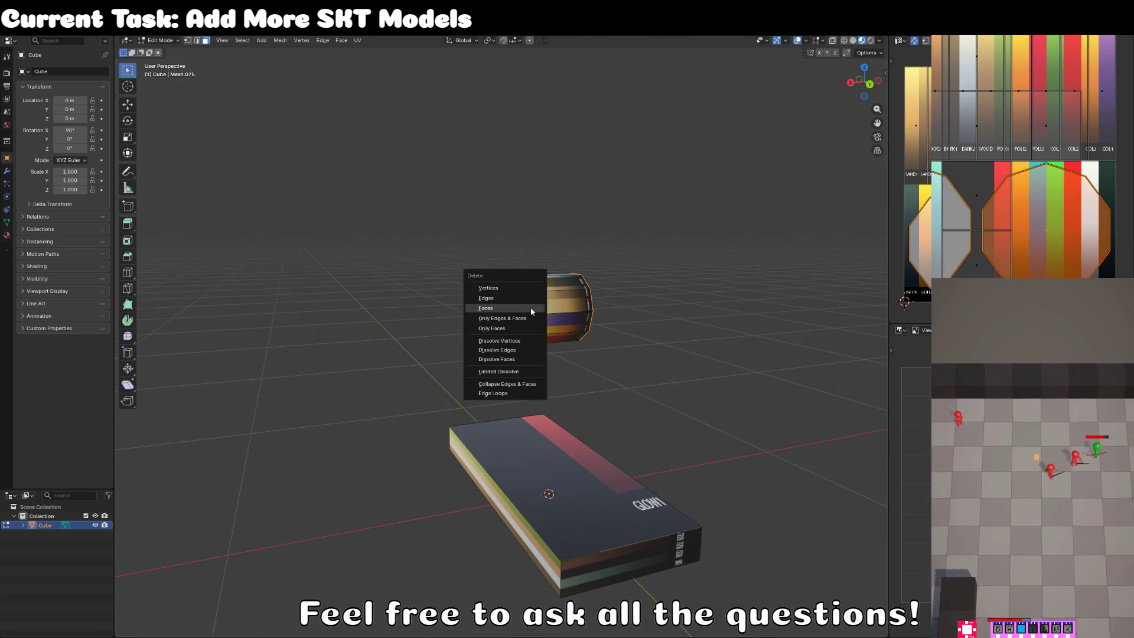
left_click(531, 307)
mouse_move(679, 358)
left_mouse_down()
mouse_move(563, 323)
mouse_move(489, 277)
mouse_move(495, 306)
left_mouse_up()
Extrude the selected ring faces and flatten them to zero along Y.
left_click(495, 310)
left_click(495, 306)
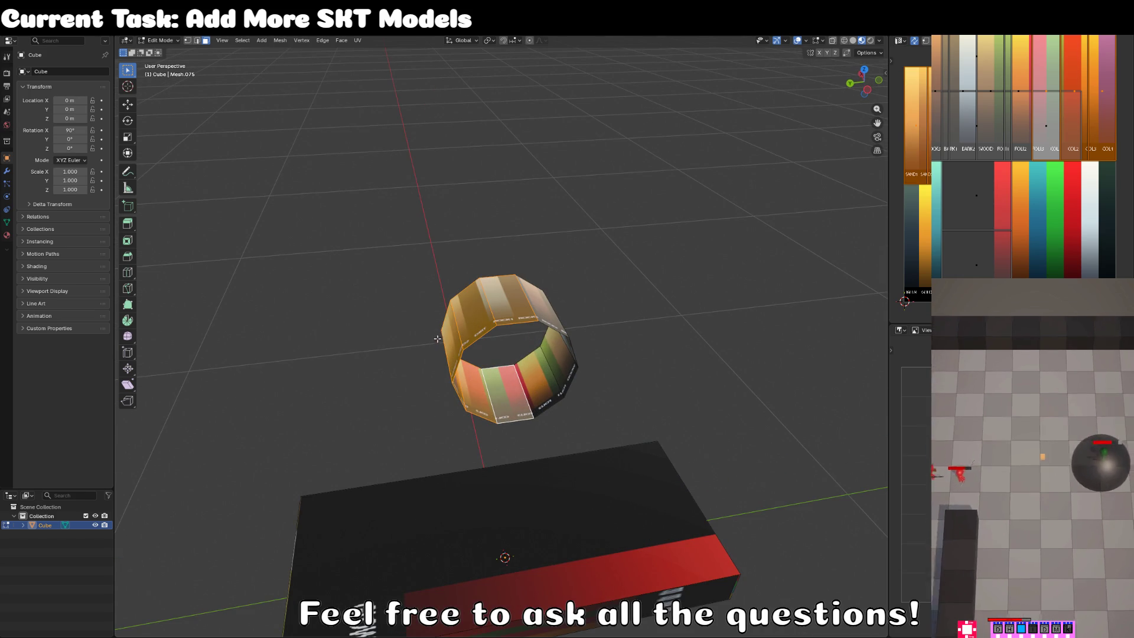
key("e")
left_click(471, 347)
key("s")
key("y")
key("0")
key("Return")
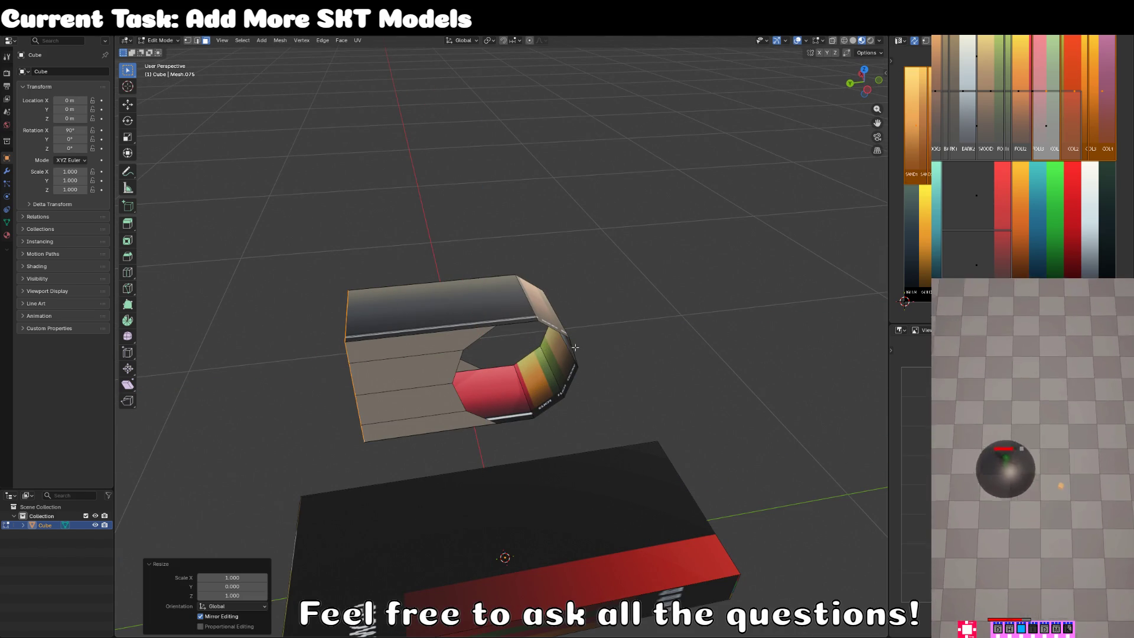
Extrude the ring's side faces, flatten them along Y, and push them out to -0.14 m.
mouse_move(511, 346)
left_mouse_down()
mouse_move(467, 300)
mouse_move(532, 354)
left_mouse_up()
left_click(465, 297)
key("e")
key("Escape")
type("sy")
type("0")
key("Return")
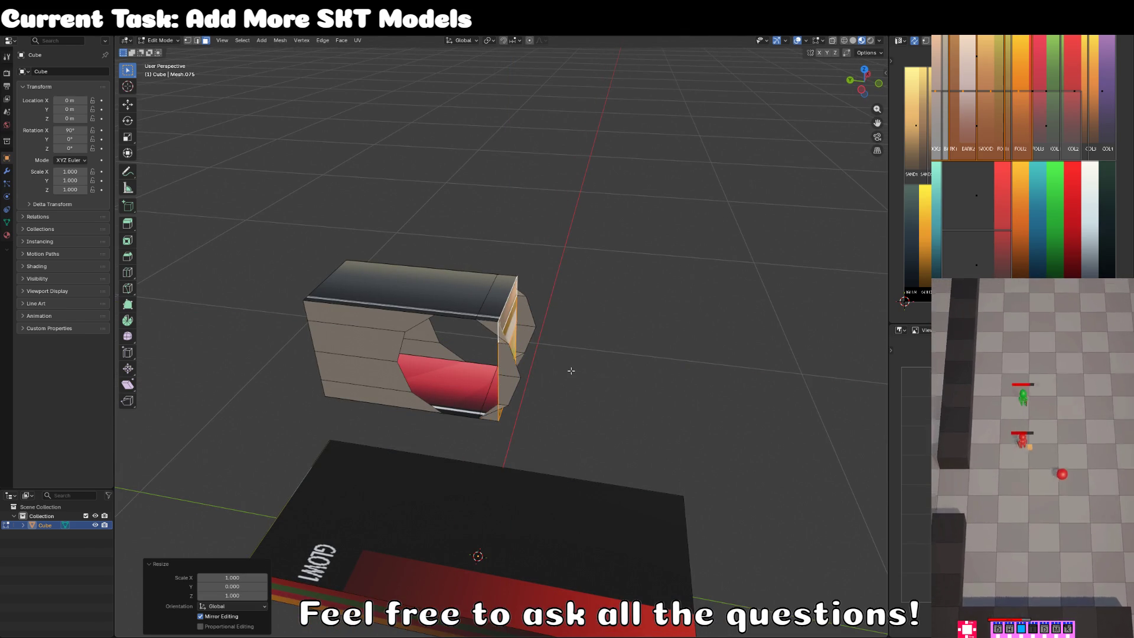
key("g")
key("y")
left_click(646, 382)
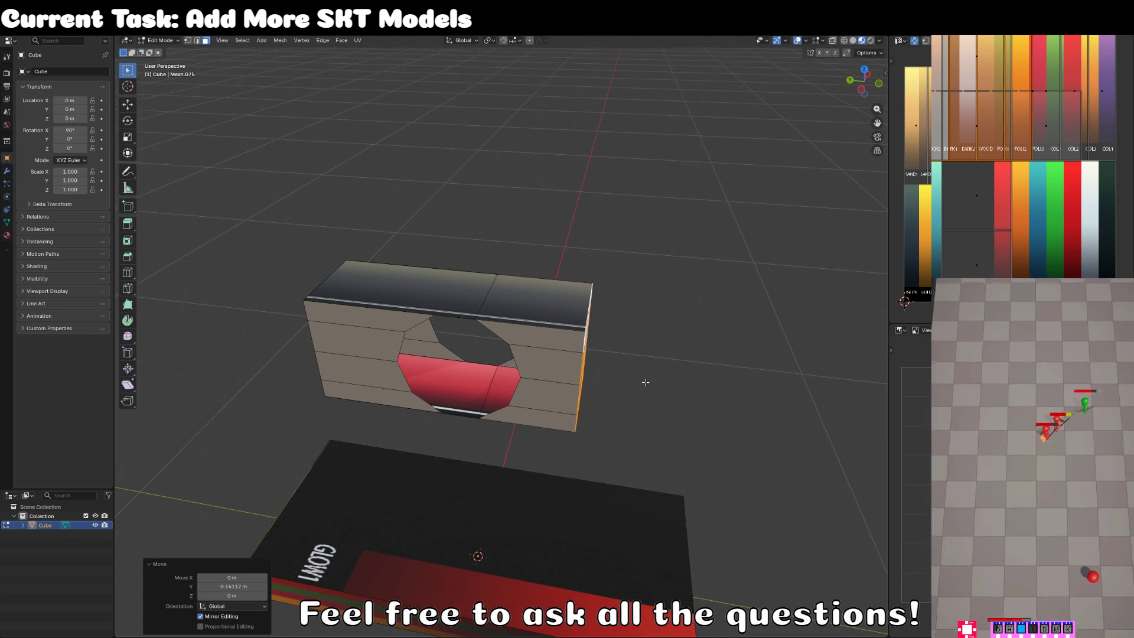
Undo the flattening steps to return to the full octagonal ring.
left_click(407, 294)
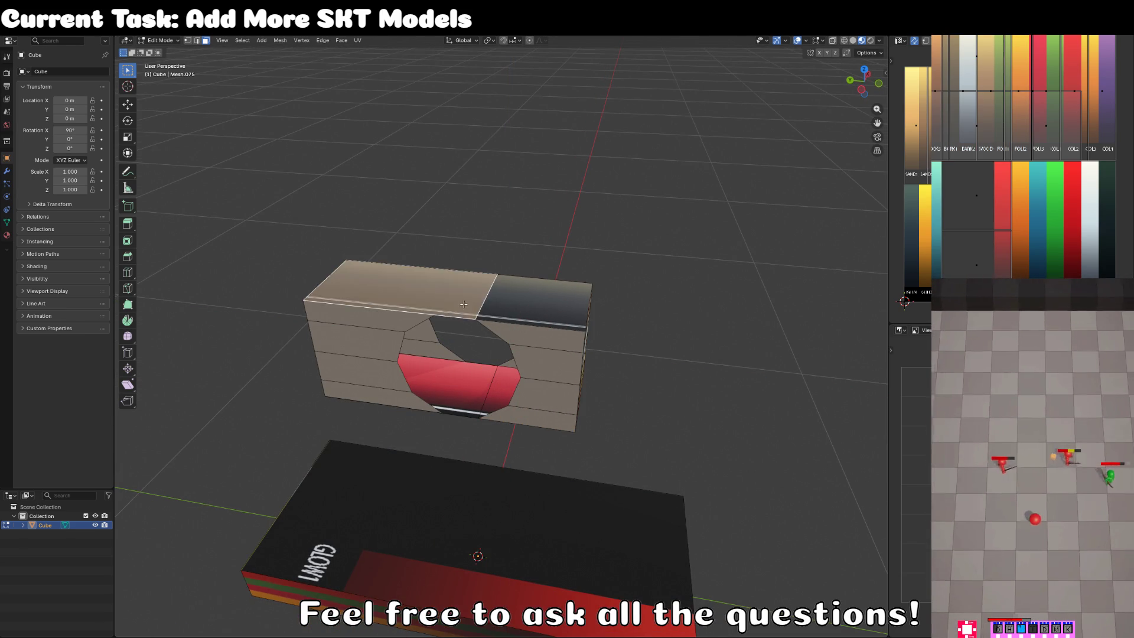
key("g")
key("Escape")
key("ctrl+z")
key("ctrl+z")
key("ctrl+z")
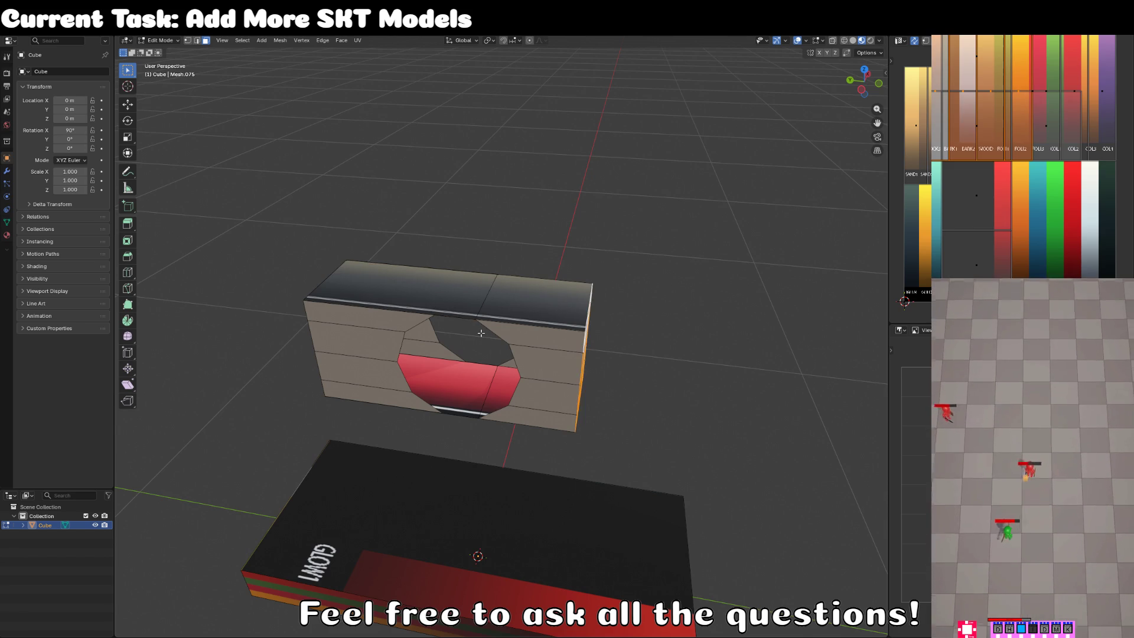
key("ctrl+z")
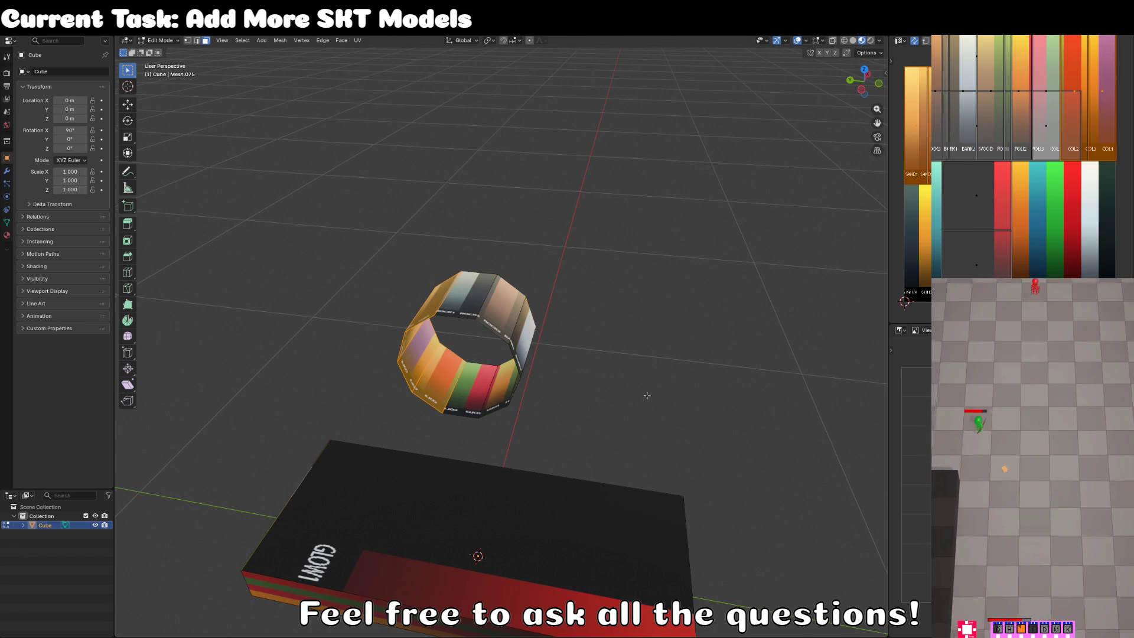
Extrude the left faces along Y and flatten them into a straight left wall.
key("e")
left_click(613, 382)
key("s")
key("y")
key("0")
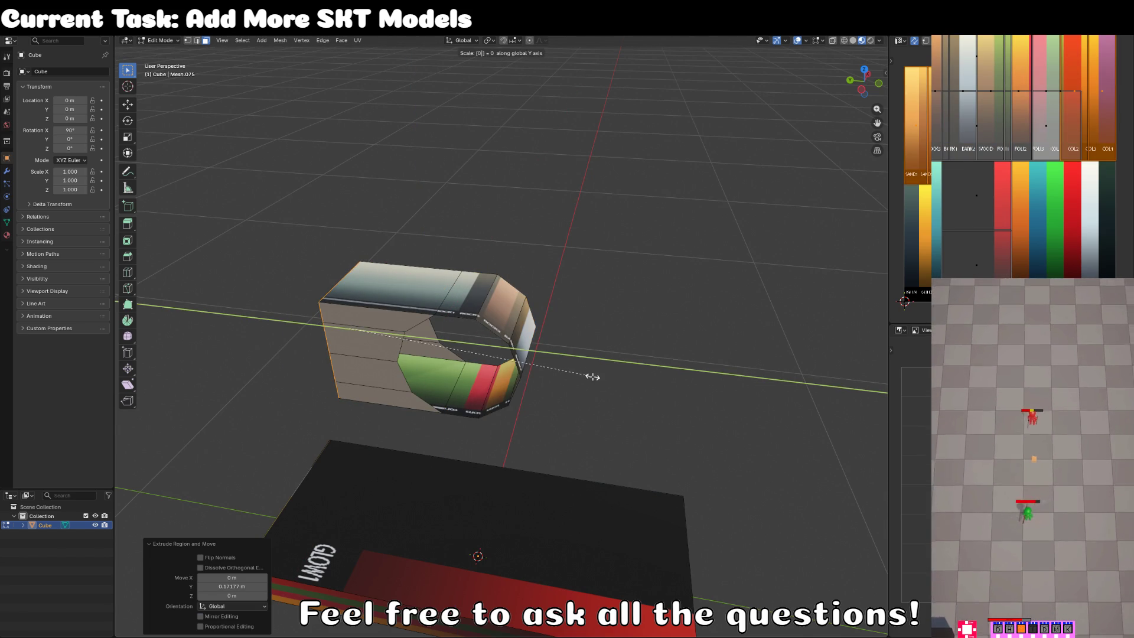
key("Return")
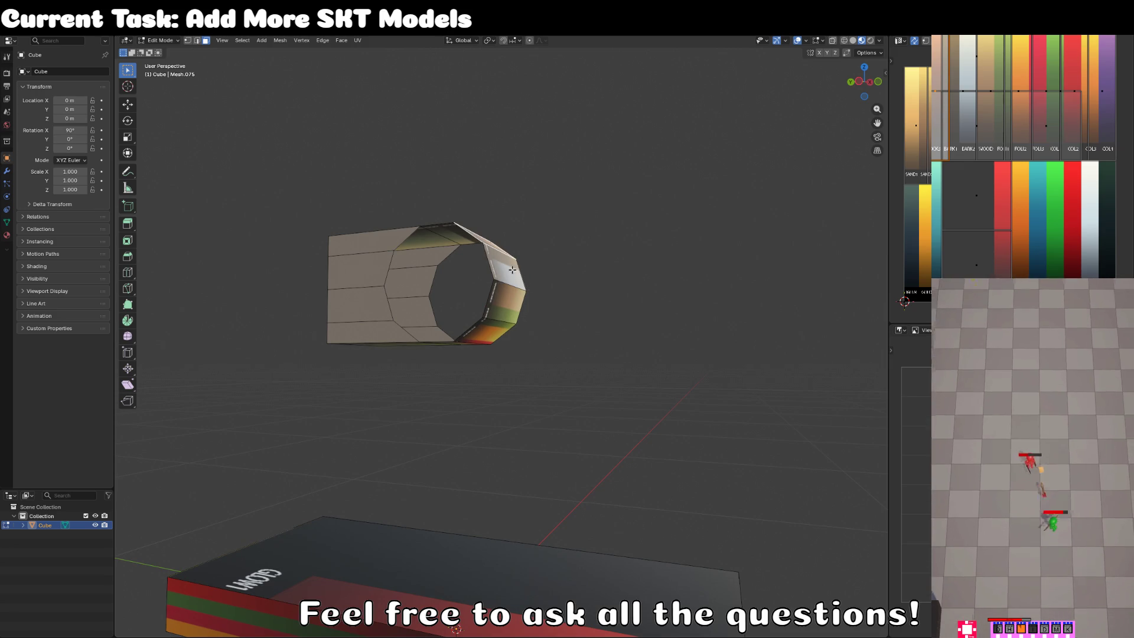
Select the right-end ring faces and extrude them along Y.
left_click(518, 340, "alt")
key("e")
left_click(631, 402)
Flatten the right extruded faces to zero along Y and select the connected mesh.
key("s")
key("y")
key("0")
key("Return")
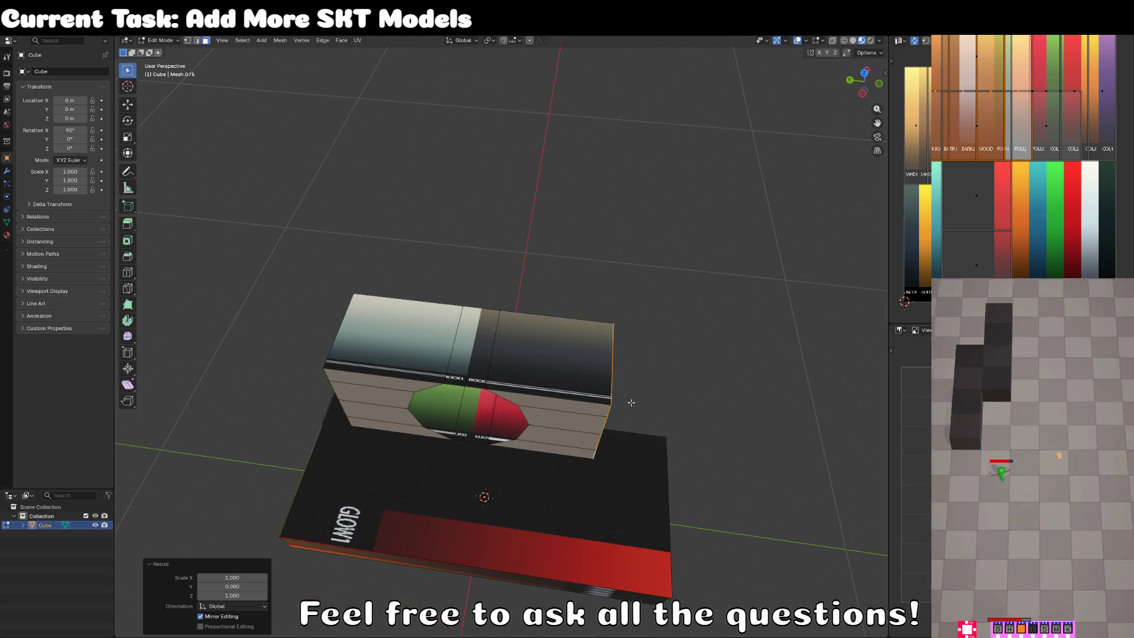
key("ctrl+l")
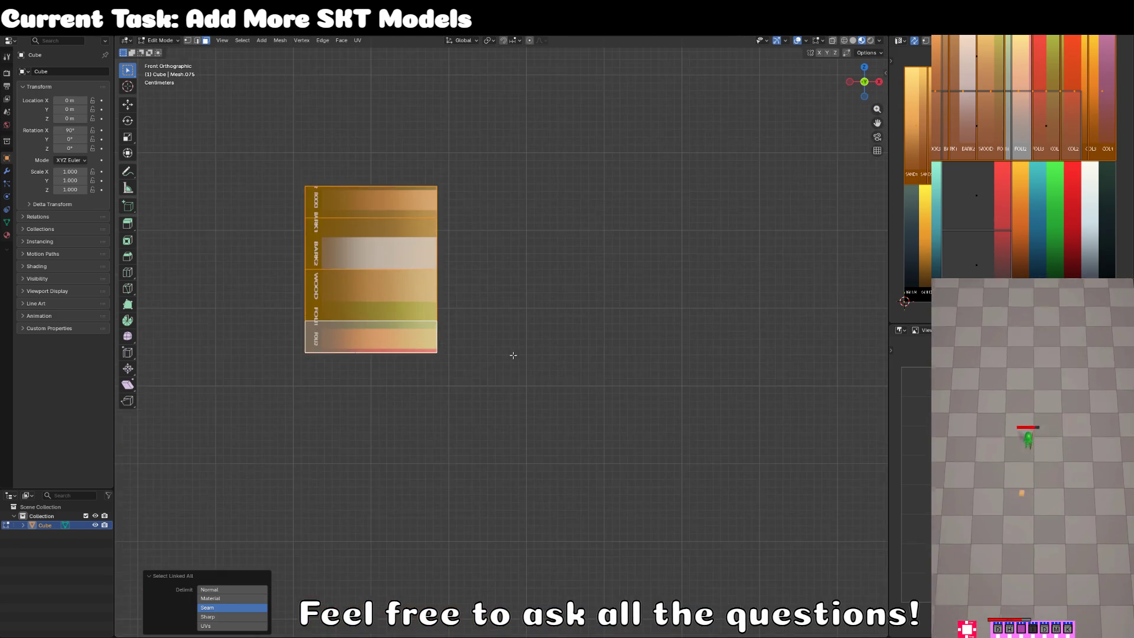
Select the edge loop around the hole and try moving it along X, then cancel.
scroll(520, 354, "up", 3)
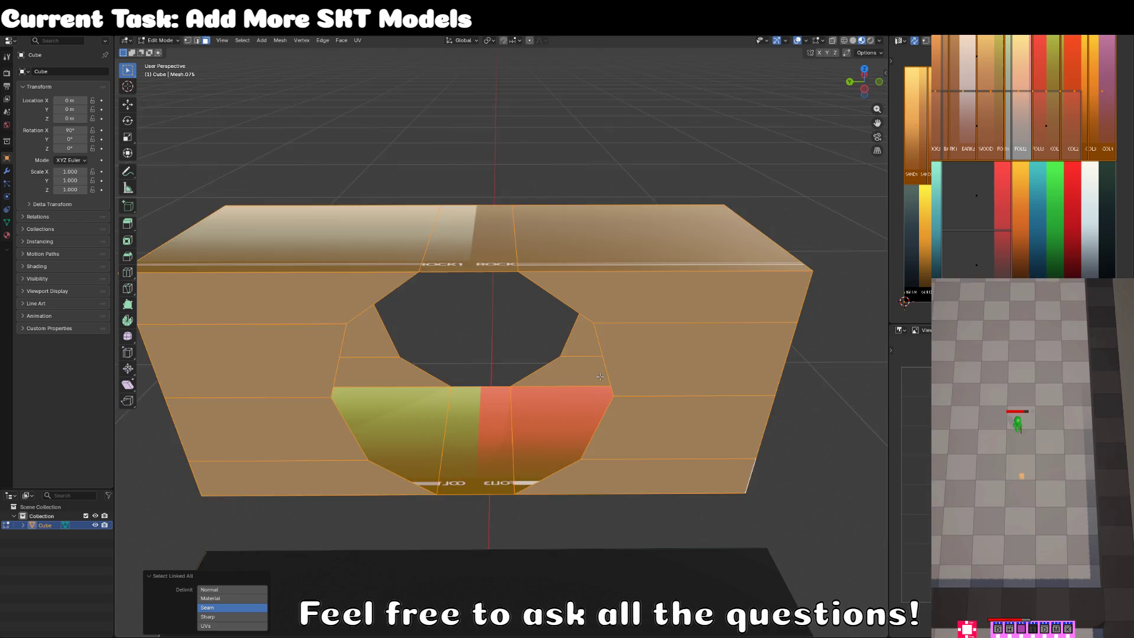
scroll(520, 353, "down", 3)
left_click(197, 42)
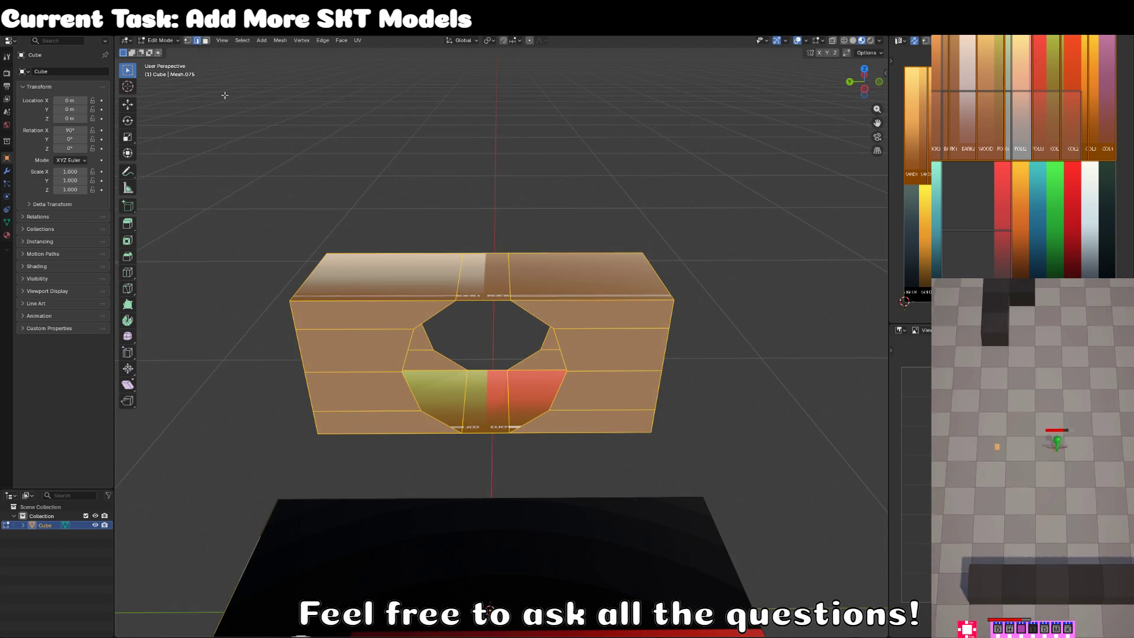
key("alt+a")
left_click_drag(392, 371, 353, 349)
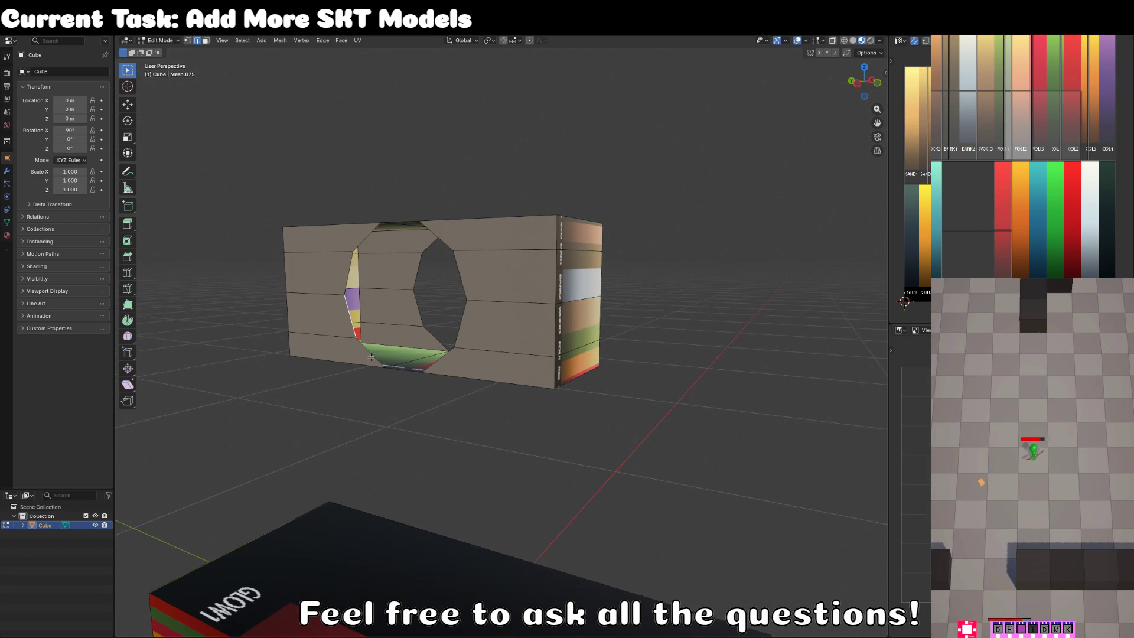
left_click(361, 228)
key("alt+a")
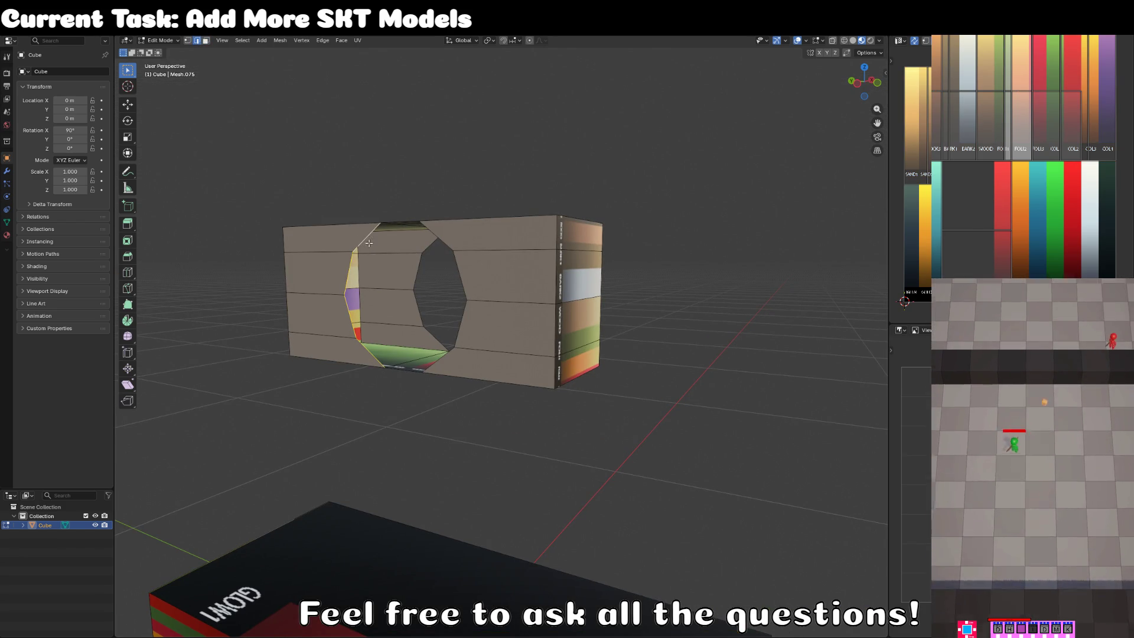
left_click(375, 244, "alt")
key("ctrl+KP_3")
key("g")
key("x")
key("Escape")
key("ctrl+z")
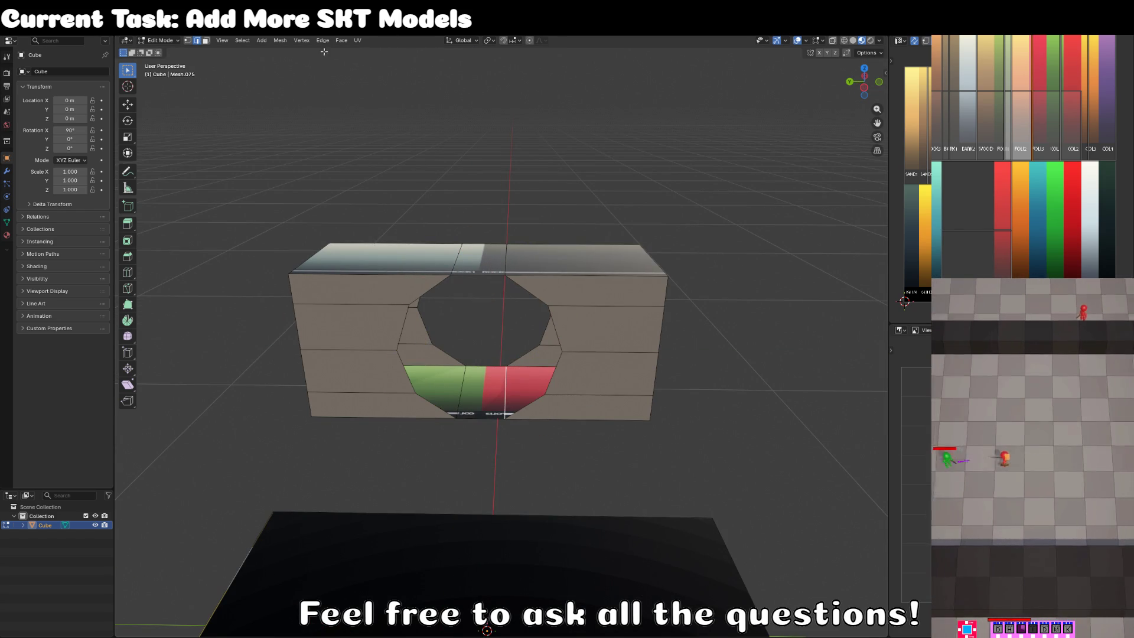
Select the block's three top faces in face mode.
left_click(207, 40)
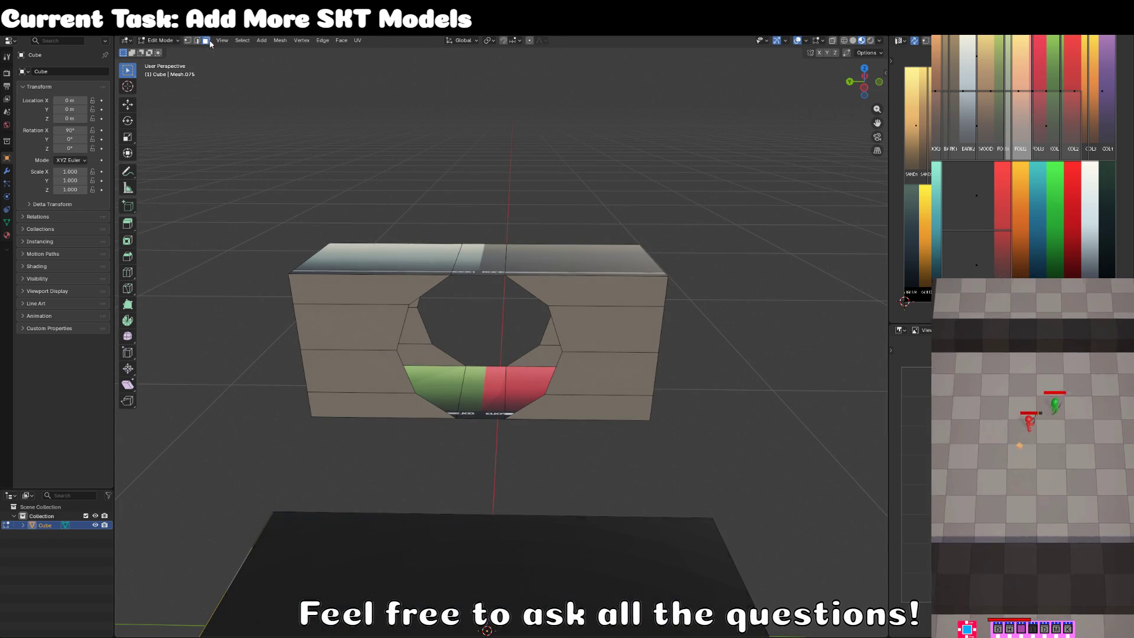
left_click(392, 260)
left_click(483, 260, "shift")
left_click(585, 260, "shift")
Extrude the block's top faces slightly upward.
key("e")
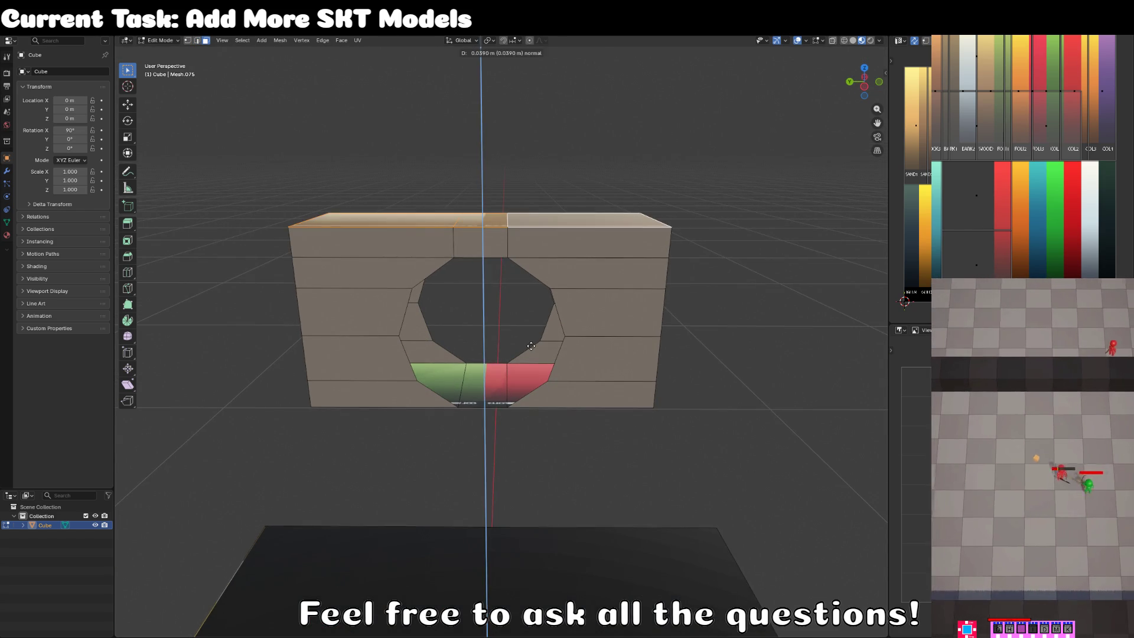
left_click(531, 346)
mouse_move(531, 346)
left_mouse_down()
mouse_move(549, 260)
mouse_move(398, 209)
left_mouse_up()
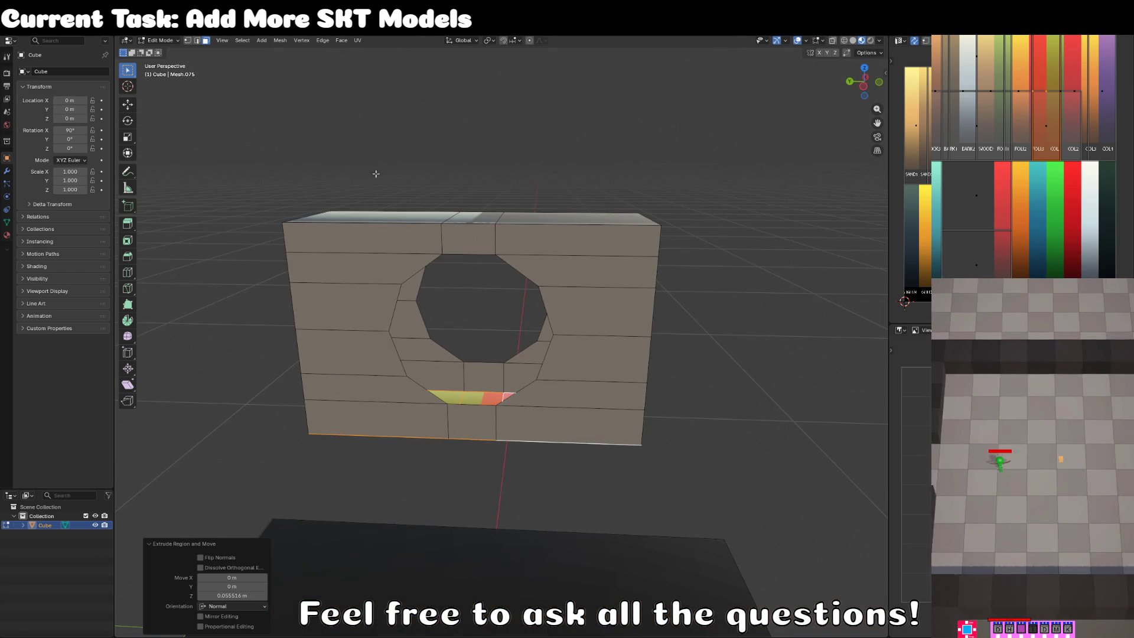
Extrude the octagonal hole's edge loop inward along X and change the snap target.
left_click(197, 40)
left_click(397, 355, "alt")
key("g")
key("x")
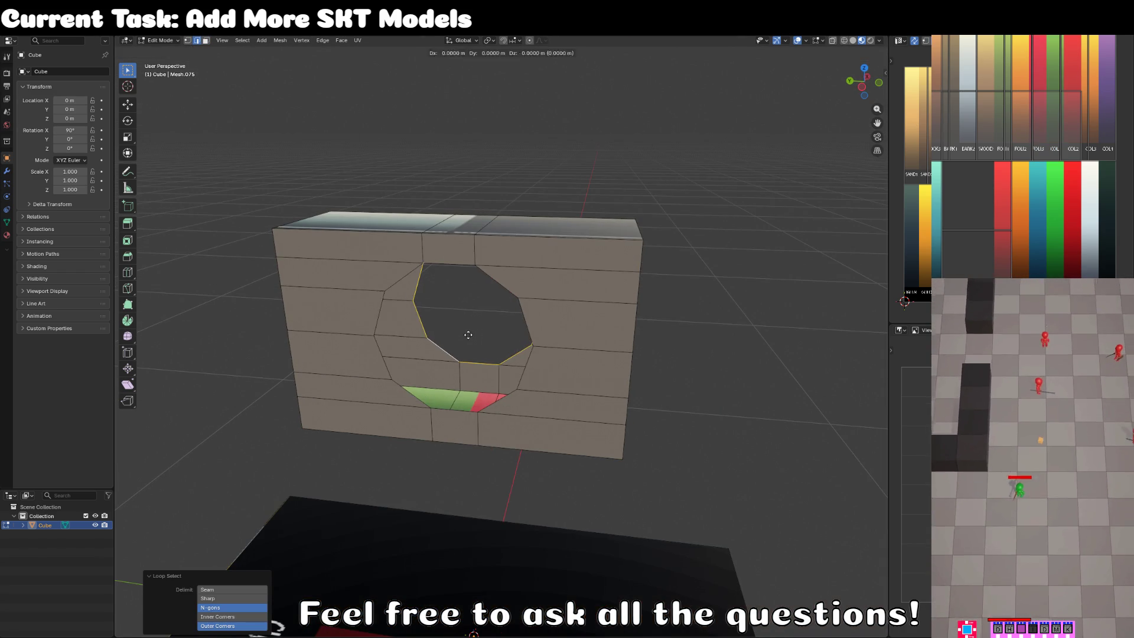
left_click(434, 353)
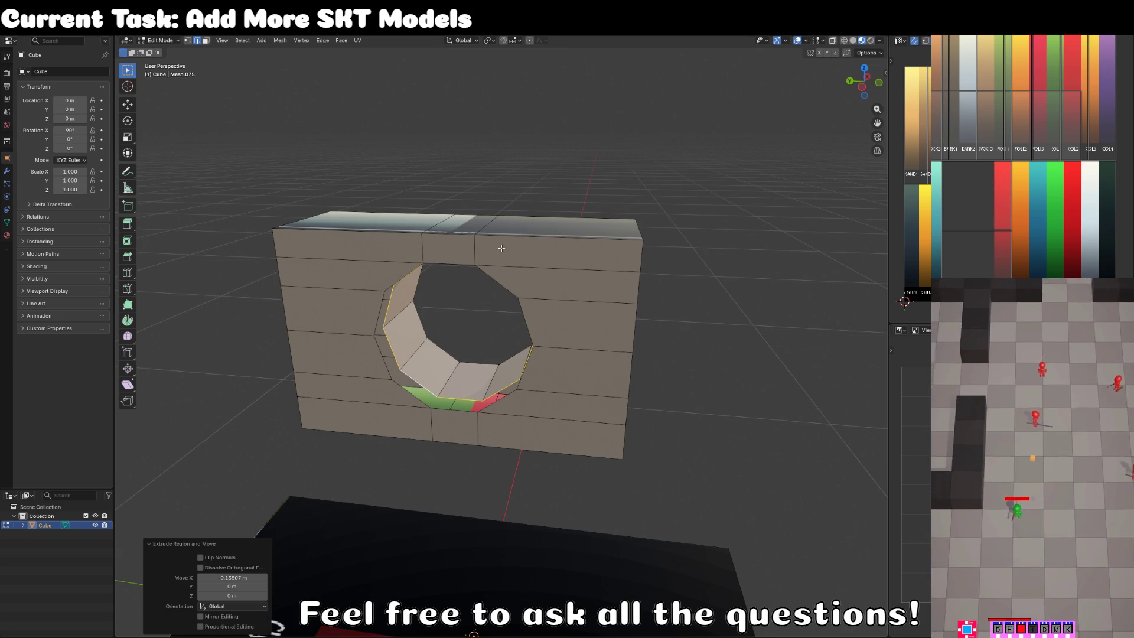
left_click(507, 40)
left_click(508, 115)
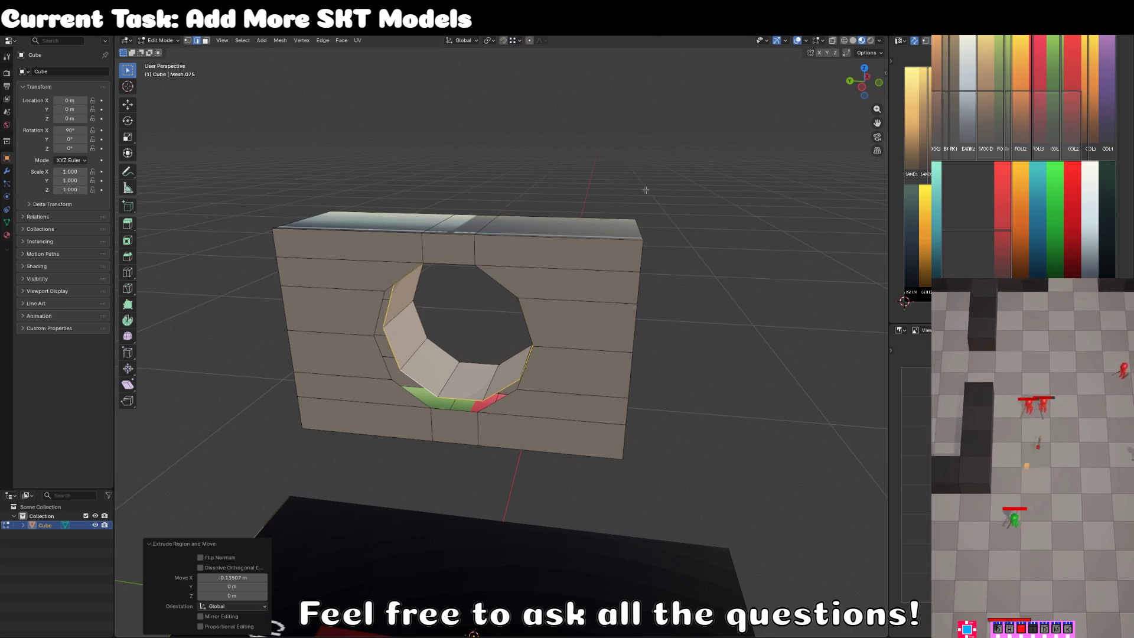
Nudge the hole rim slightly along X, then select the whole mesh.
left_click_drag(645, 189, 579, 231)
left_click(356, 369)
left_click_drag(356, 369, 458, 202)
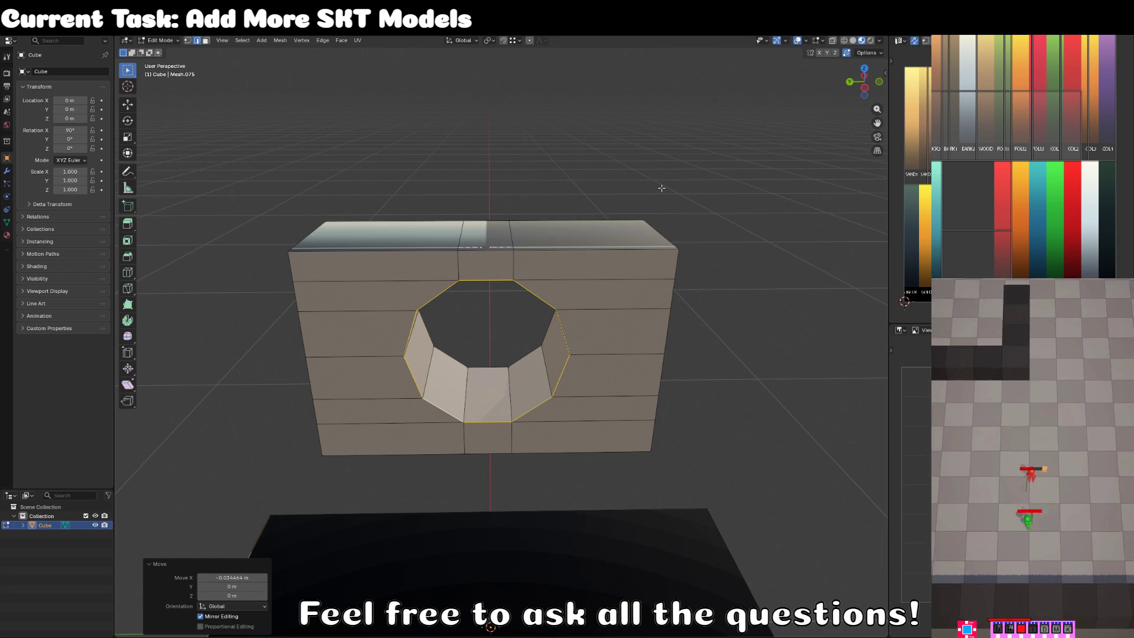
key("a")
key("g")
left_click(662, 188)
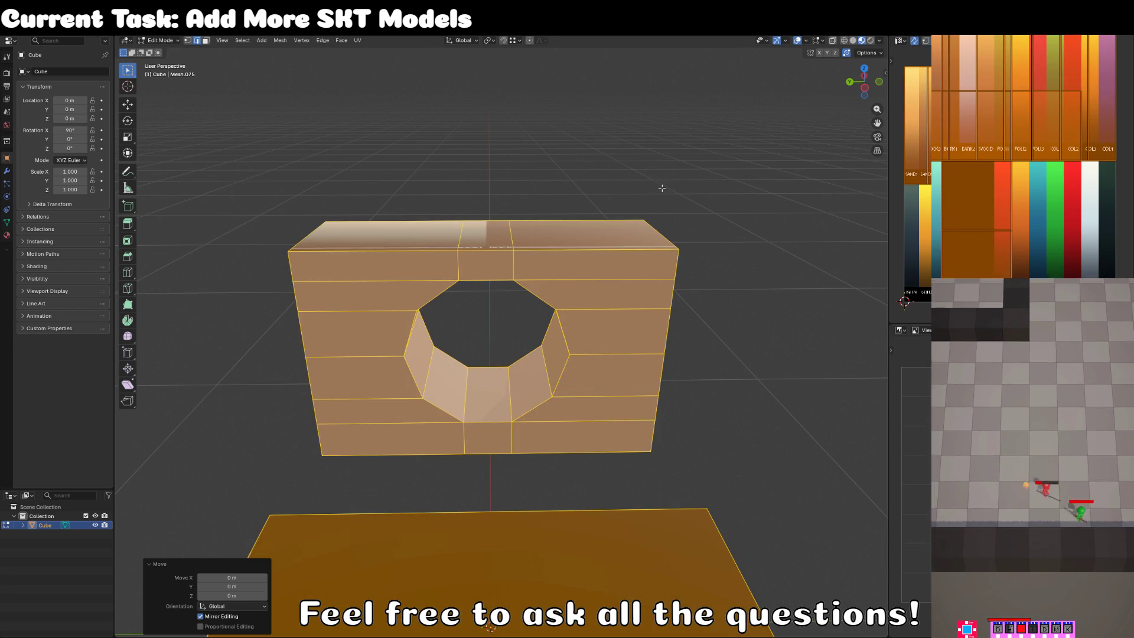
Select all linked faces of the holed panel and view it from the front.
left_click(207, 41)
left_click(423, 389)
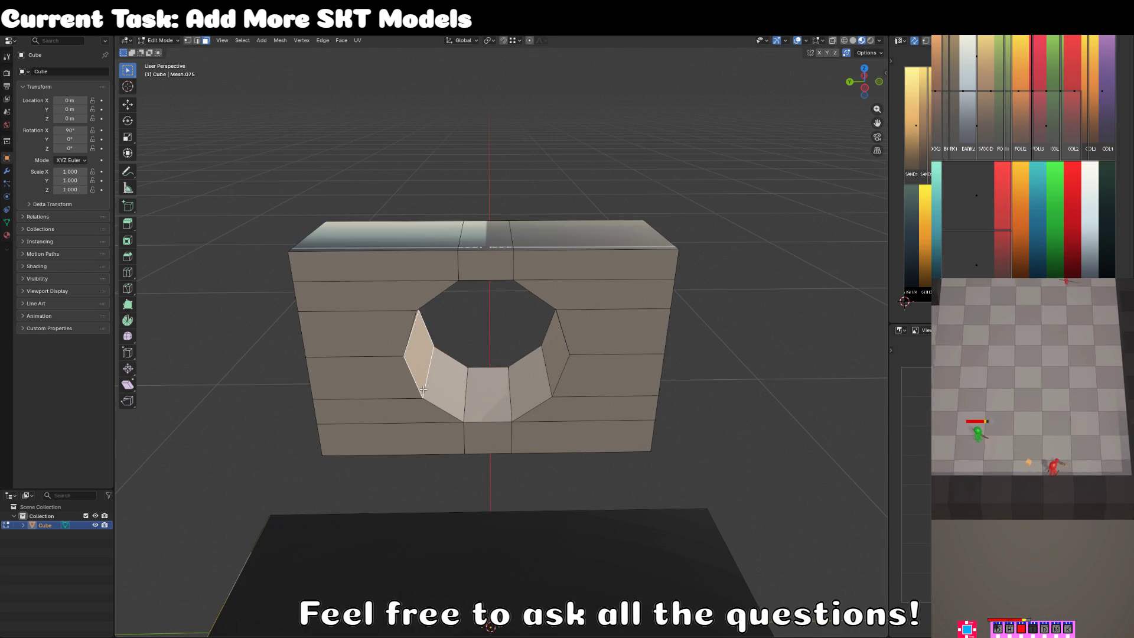
left_click(401, 300)
key("ctrl+l")
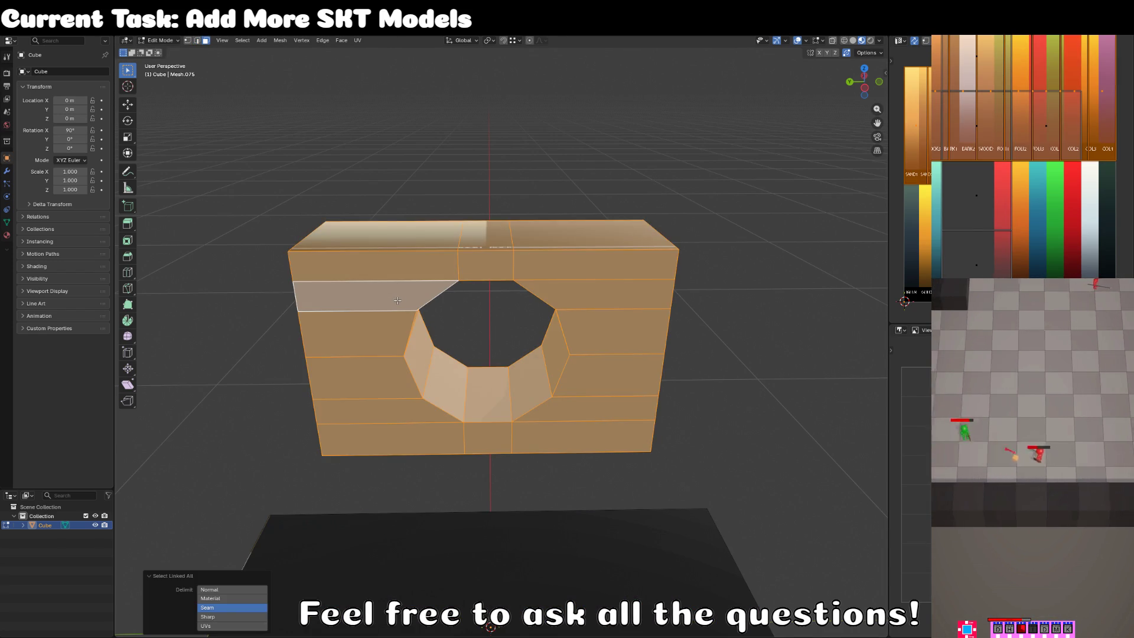
key("KP_1")
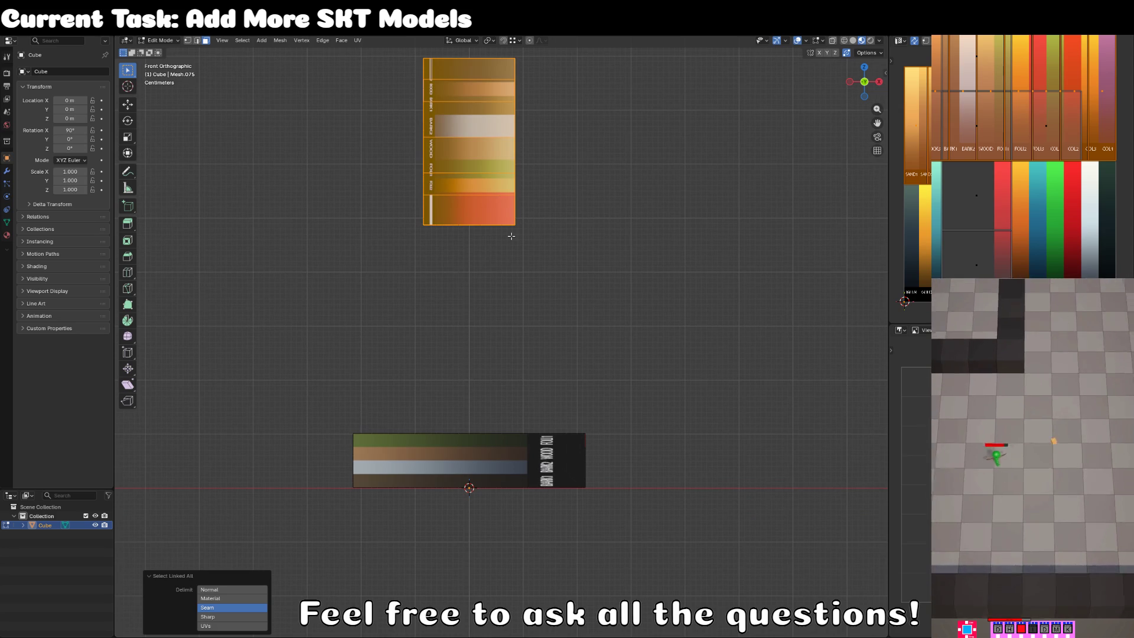
key("g")
key("z")
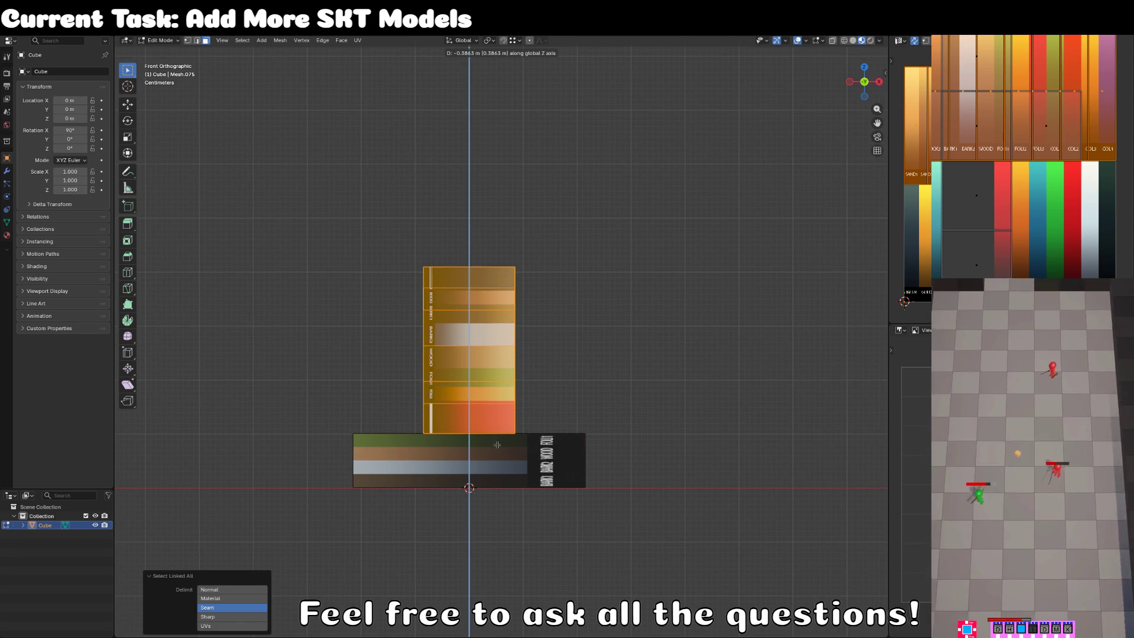
key("Escape")
Scale the panel to 0.323 along X and lower it along Z in side view.
key("s")
key("x")
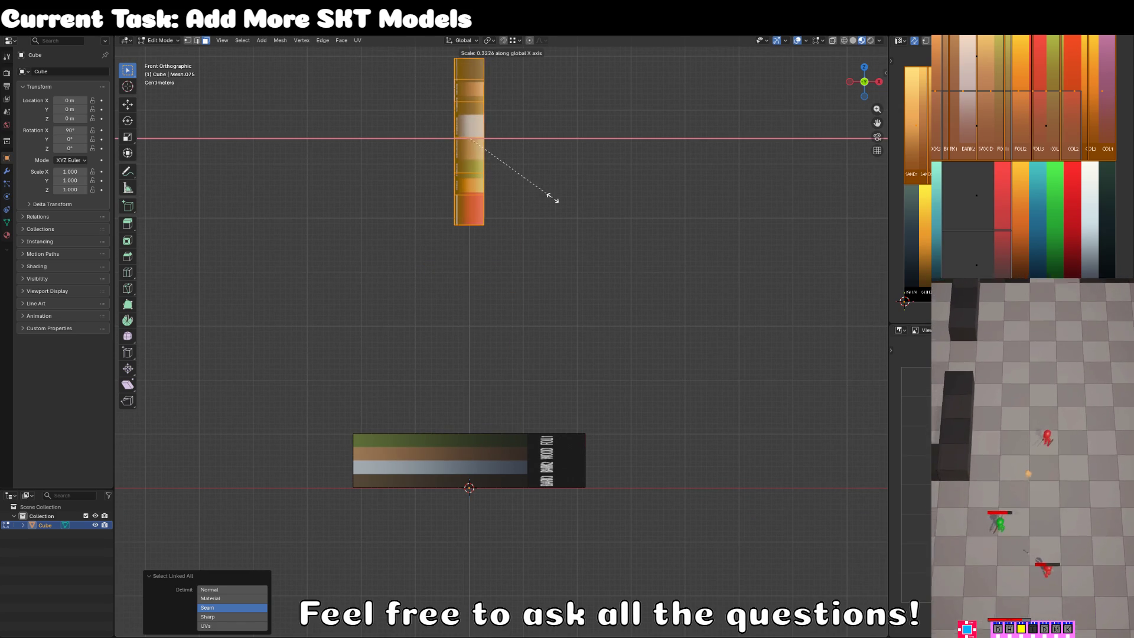
left_click(552, 199)
key("g")
key("z")
key("Escape")
key("KP_3")
key("g")
key("z")
left_click(303, 91)
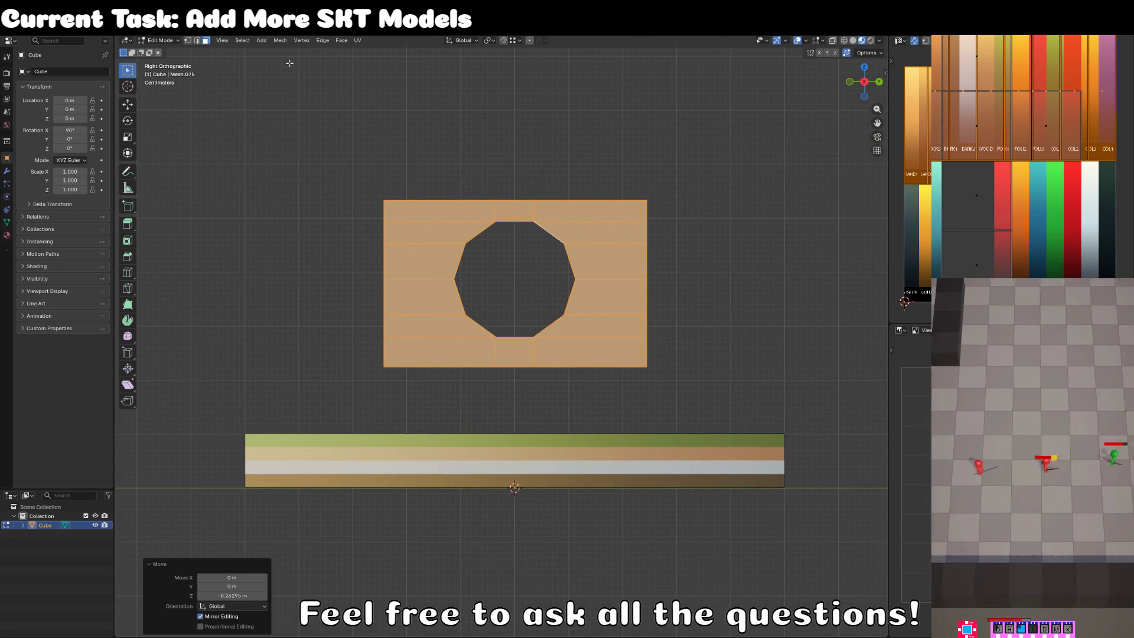
In wireframe, lower the base slab's top edge along Z to thin the slab.
left_click(223, 205)
left_click(188, 40)
key("z")
left_click(249, 299)
key("c")
left_click_drag(239, 442, 785, 430)
key("Escape")
key("g")
key("z")
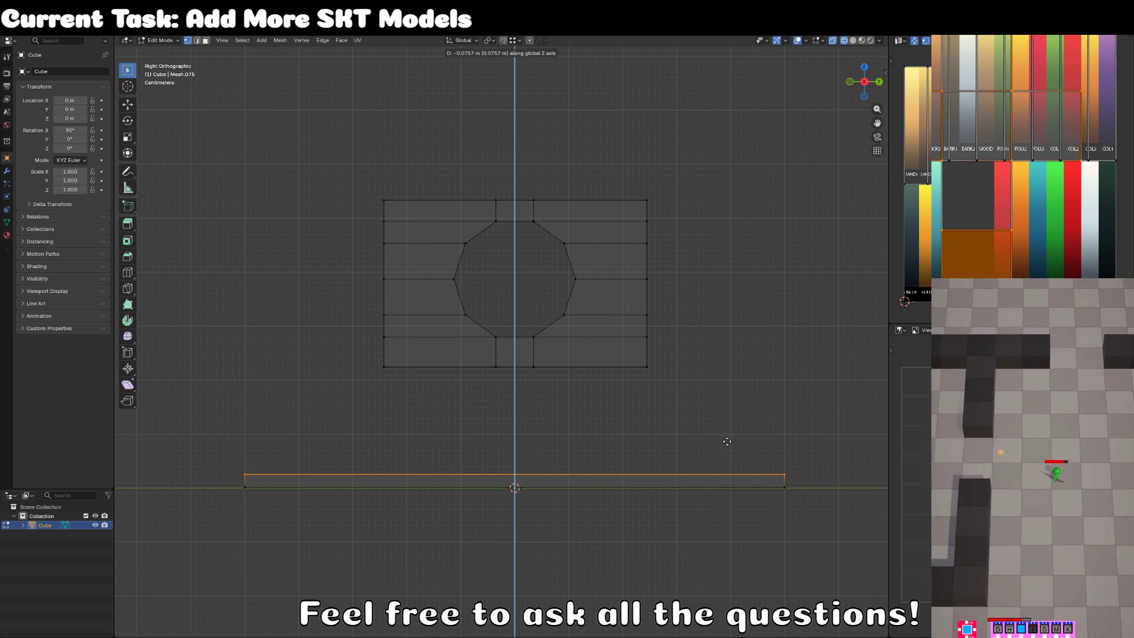
left_click(719, 440)
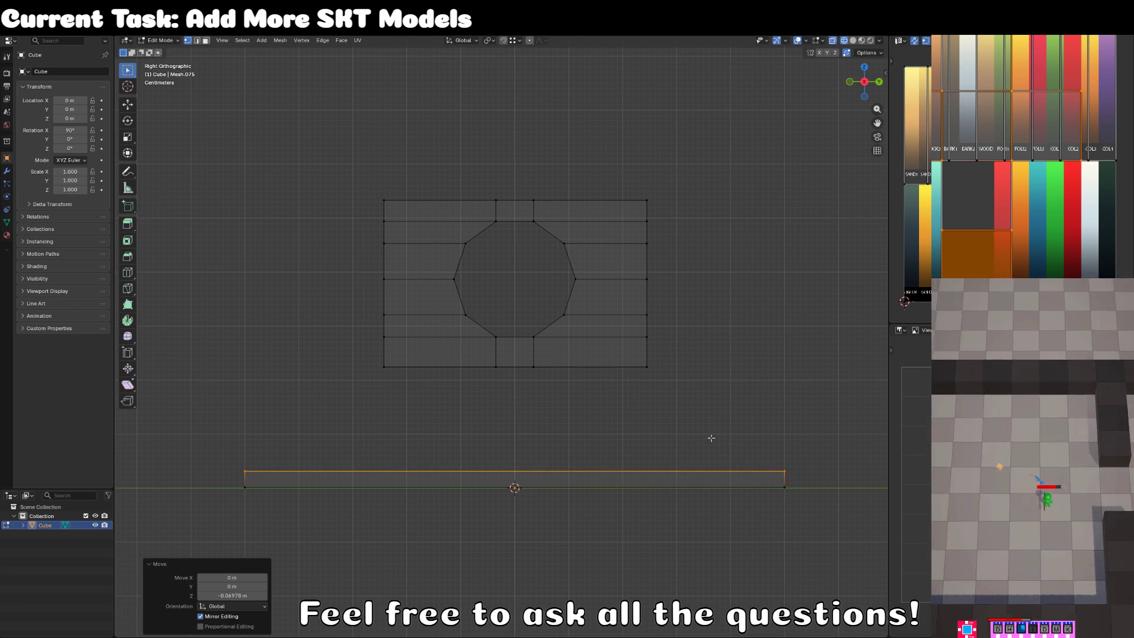
Lower the whole holed panel along Z toward the base slab.
left_click(650, 373)
key("ctrl+l")
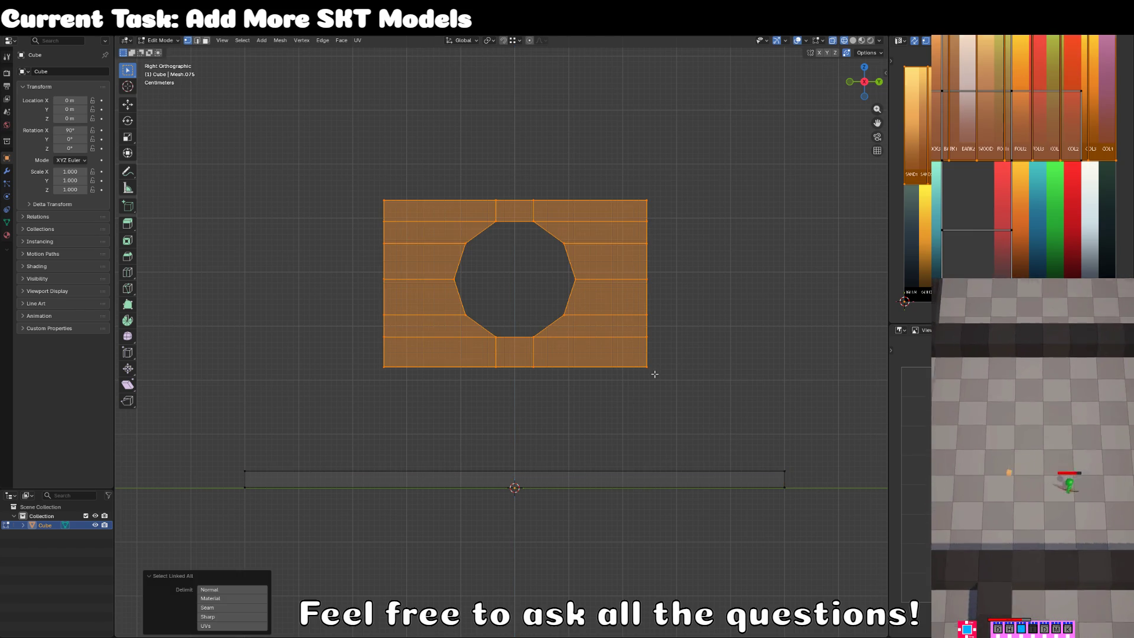
key("g")
key("z")
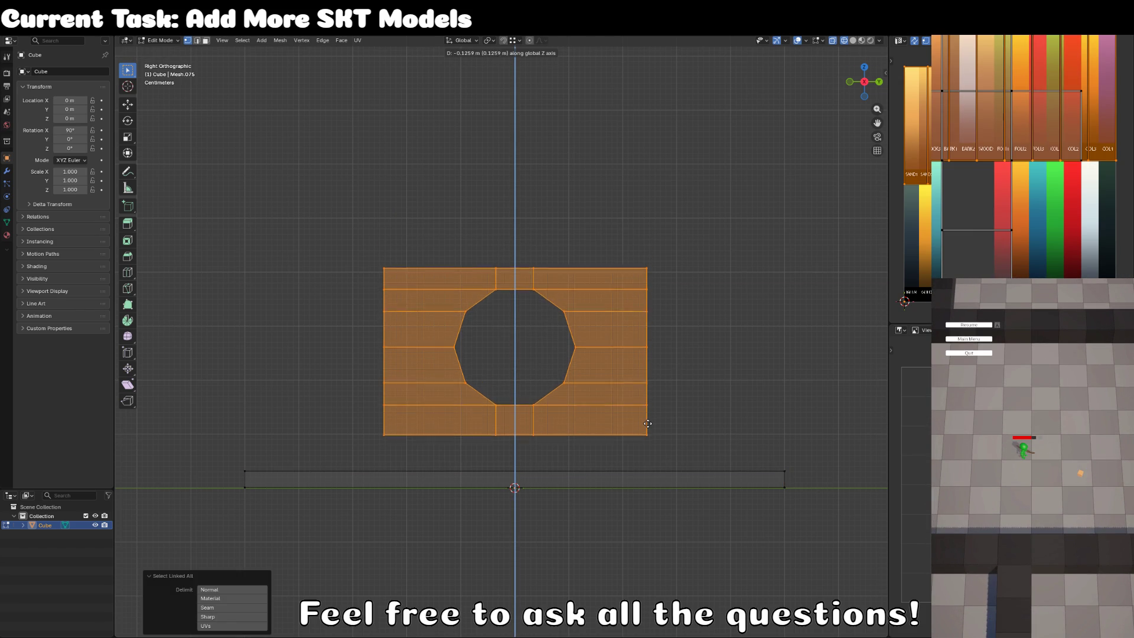
left_click(648, 425)
Extend the panel's bottom row of vertices down onto the base slab.
key("alt+a")
key("c")
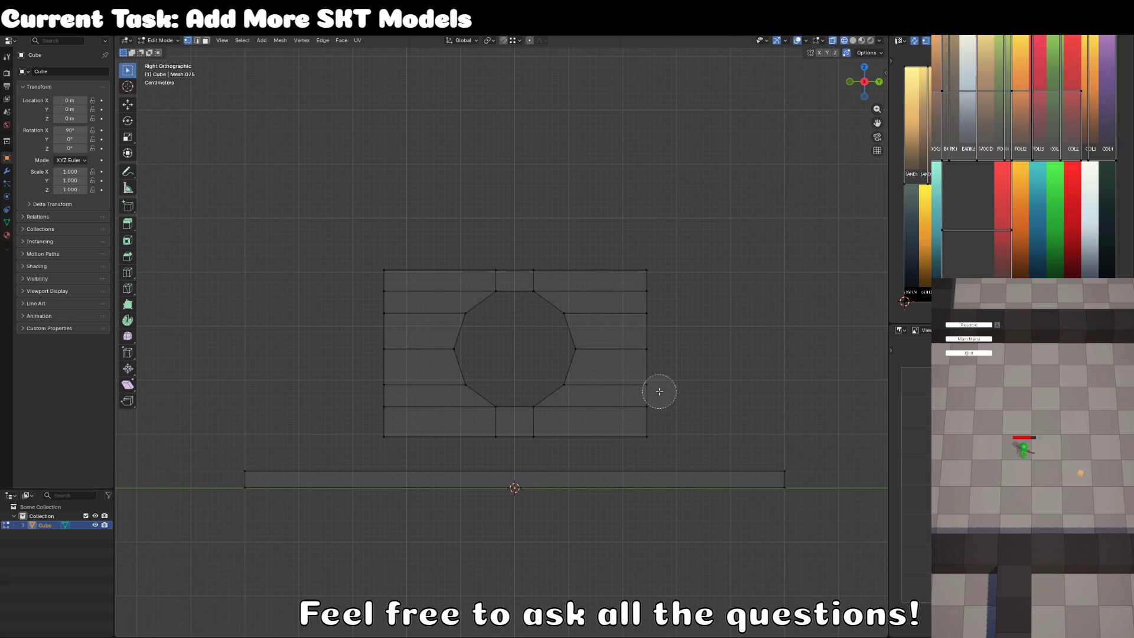
key("Escape")
key("c")
left_click_drag(365, 438, 666, 438)
key("Escape")
key("g")
key("z")
left_click(668, 474)
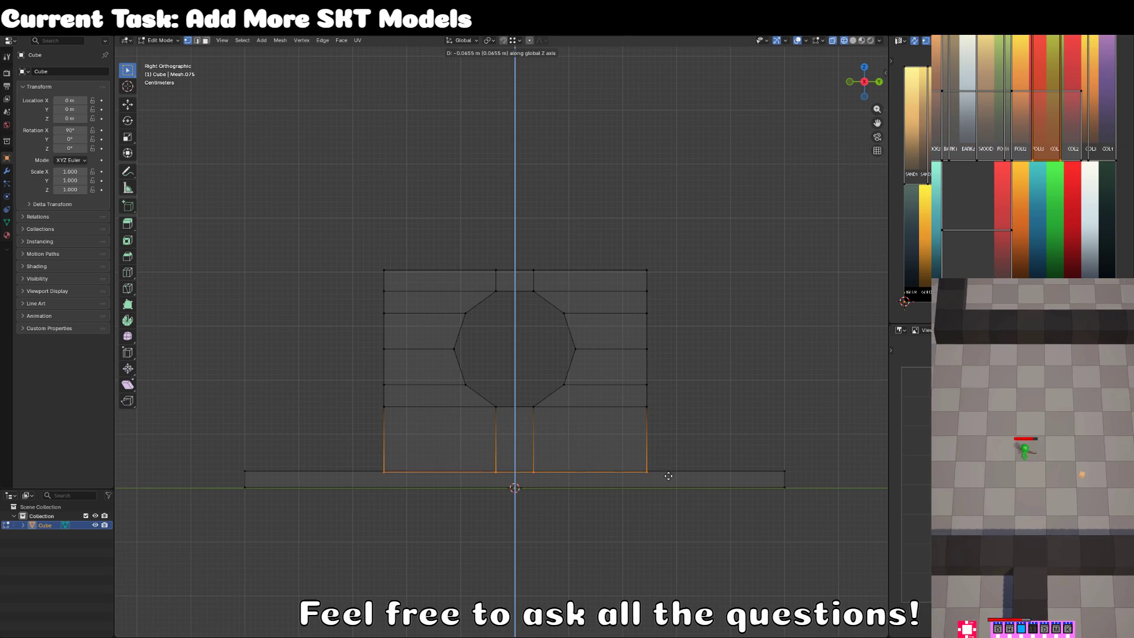
Return the viewport to solid shading and resume editing the mesh.
key("Tab")
key("z")
left_click(801, 393)
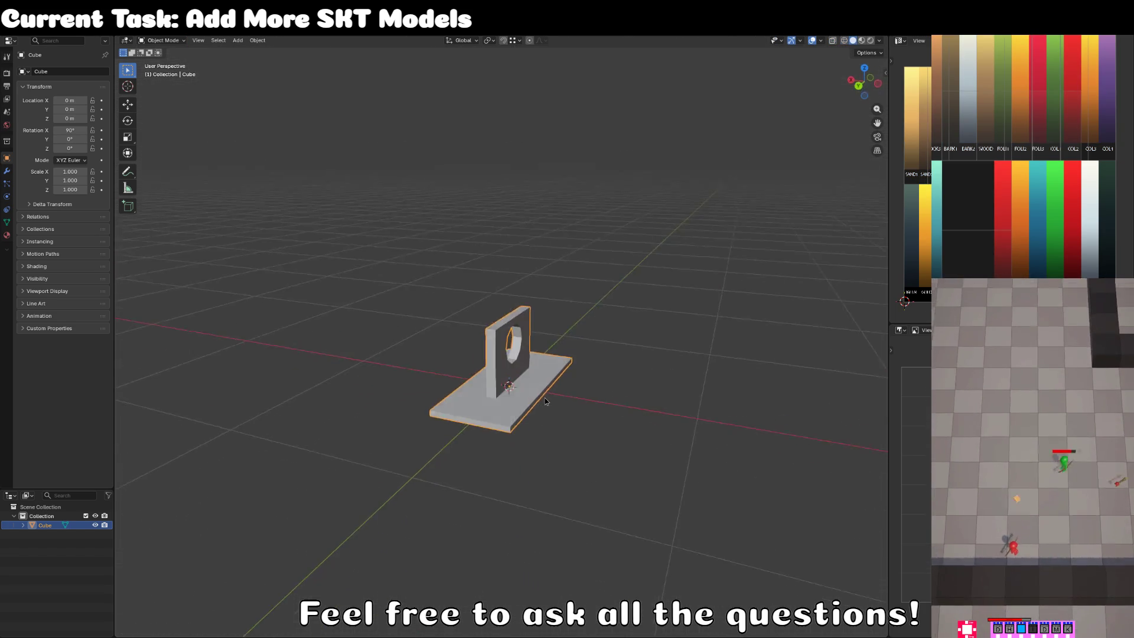
scroll(512, 332, "up", 5)
key("Tab")
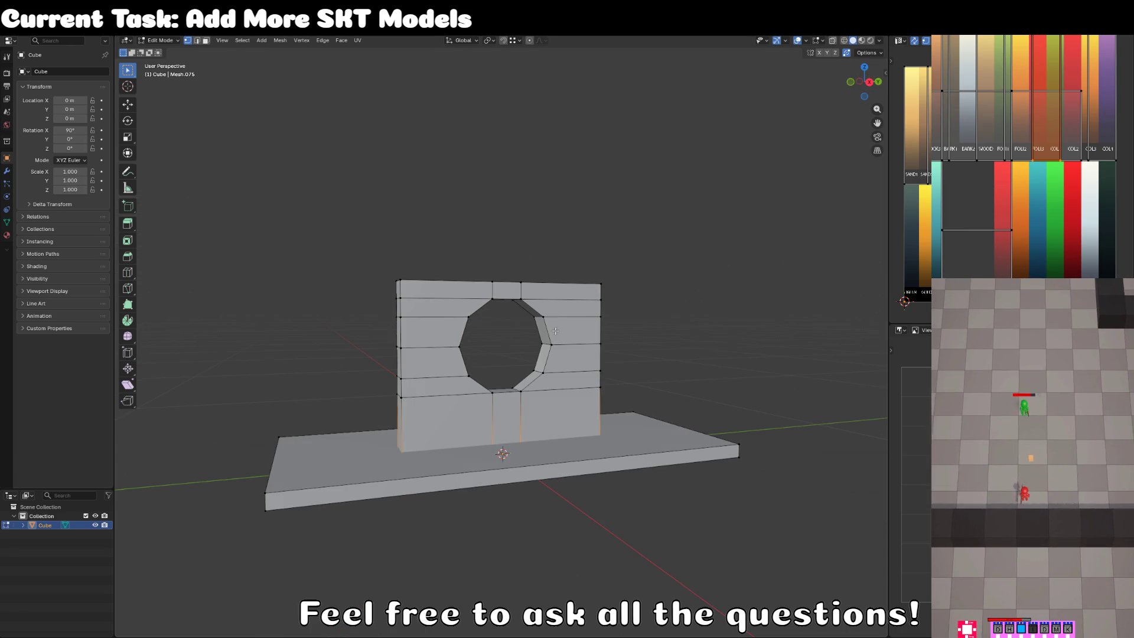
With X-ray on, select the ring of edges around the hole and view the wall side-on.
key("alt+z")
key("c")
mouse_move(463, 343)
left_mouse_down()
mouse_move(502, 304)
mouse_move(544, 343)
mouse_move(513, 390)
mouse_move(474, 367)
left_mouse_up()
key("Escape")
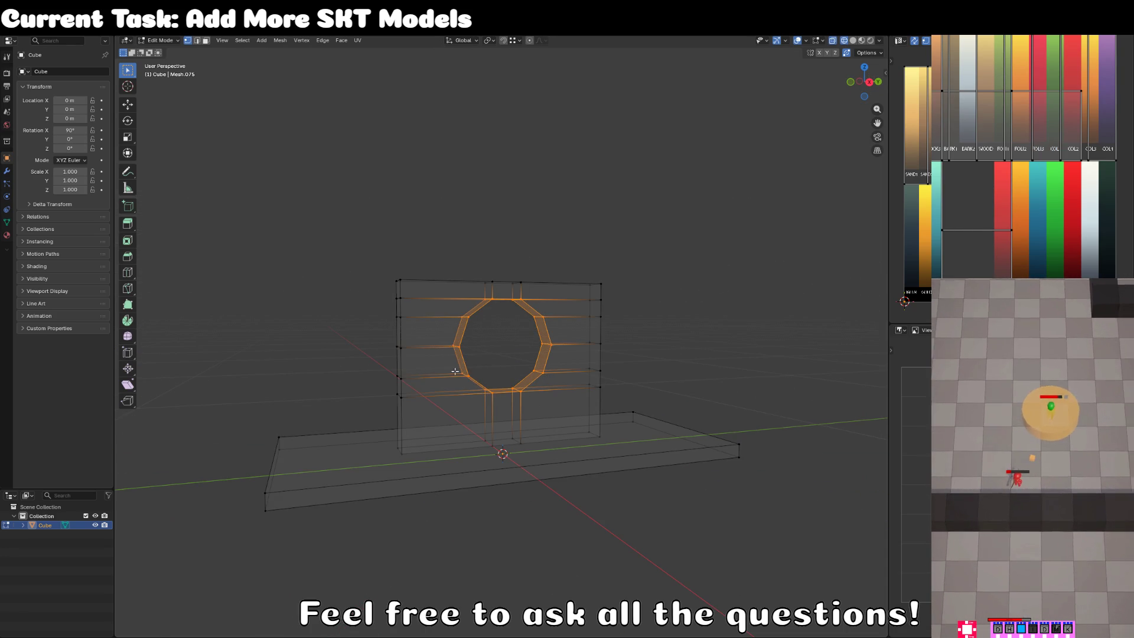
key("KP_1")
key("KP_3")
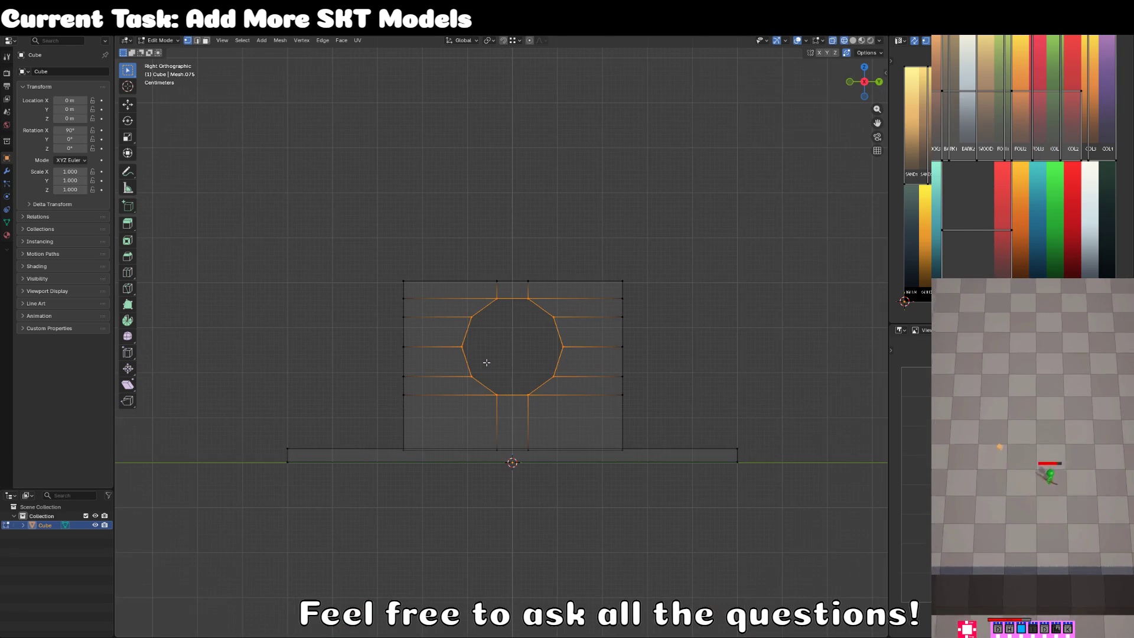
scroll(486, 362, "up", 3)
key("s")
key("shift+x")
key("y")
key("Escape")
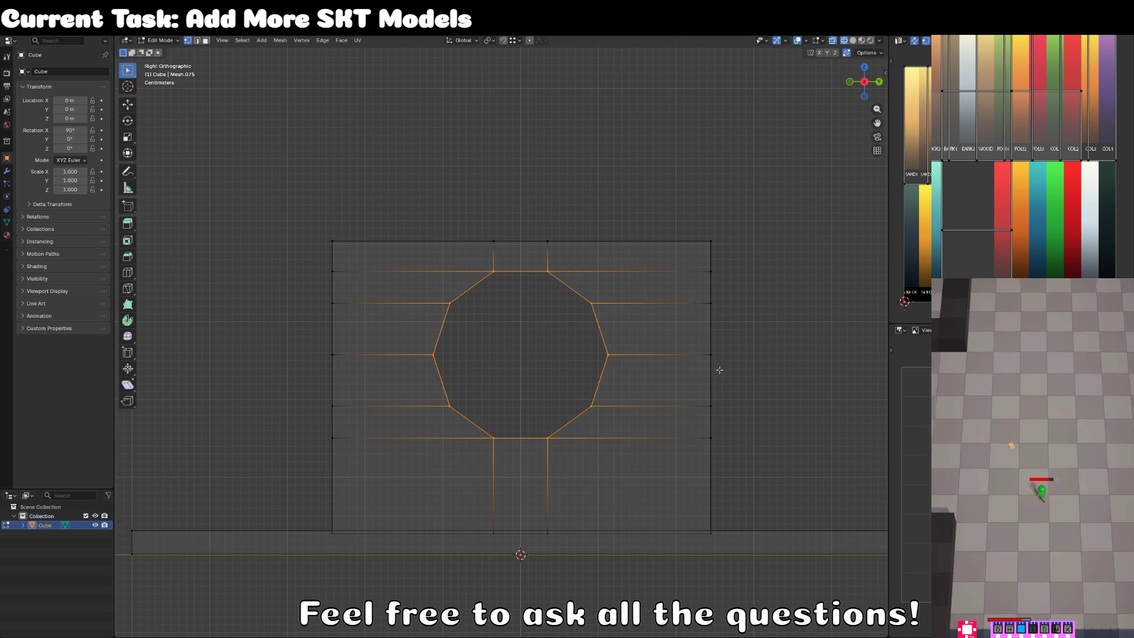
Scale the hole ring to 0.8 along Z and 0.8 along Y, then turn X-ray off.
key("s")
key("z")
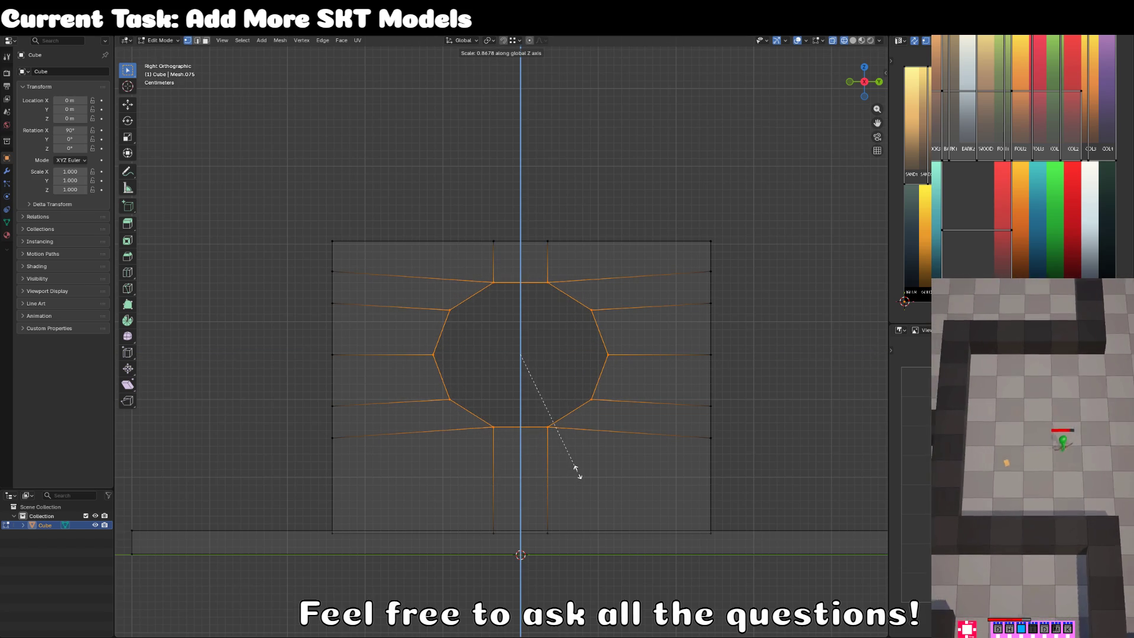
type("-8")
key("Return")
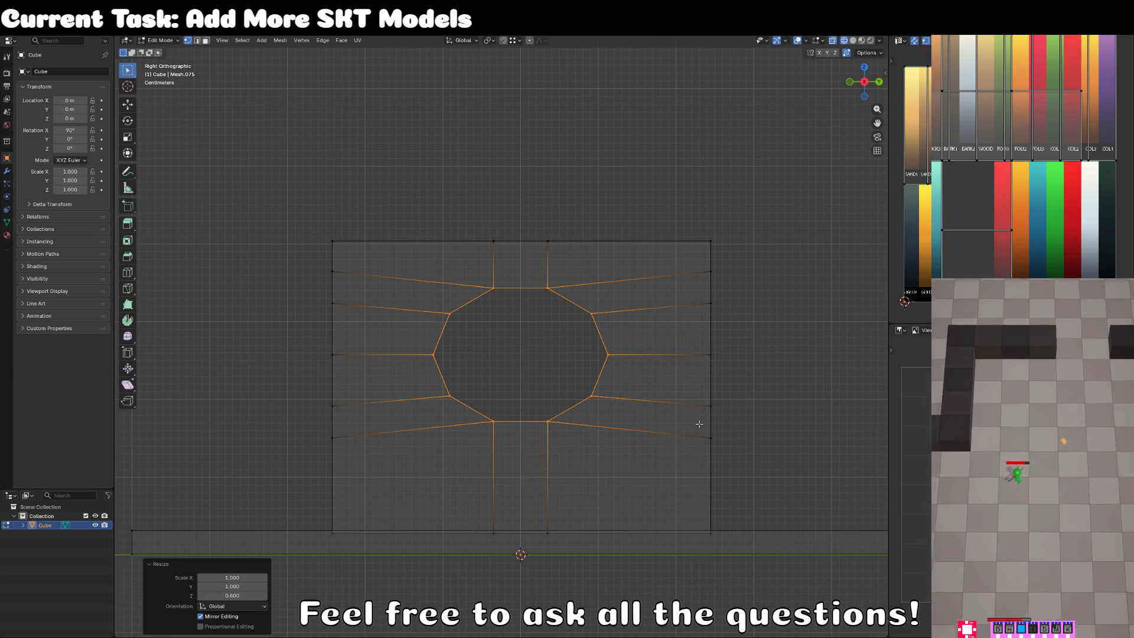
type("sy")
type(".8")
key("Return")
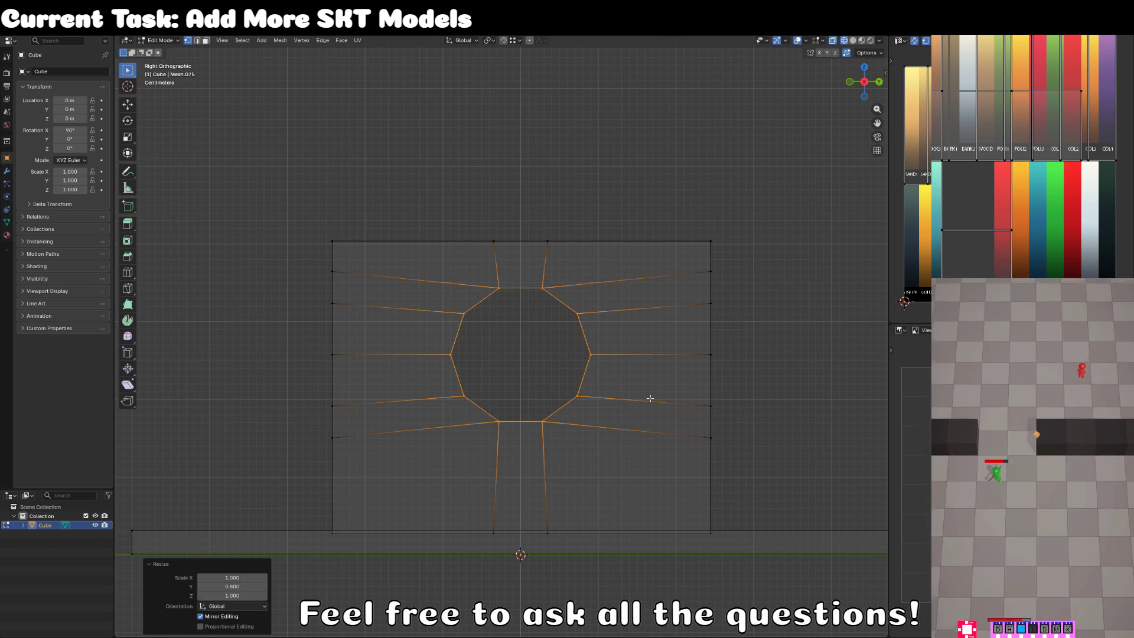
key("alt+a")
key("a")
key("alt+z")
key("alt+a")
key("a")
scroll(437, 449, "up", 3)
Raise a left-edge wall vertex to the top corner, then undo those moves.
left_click(437, 490)
left_click_drag(437, 490, 499, 439)
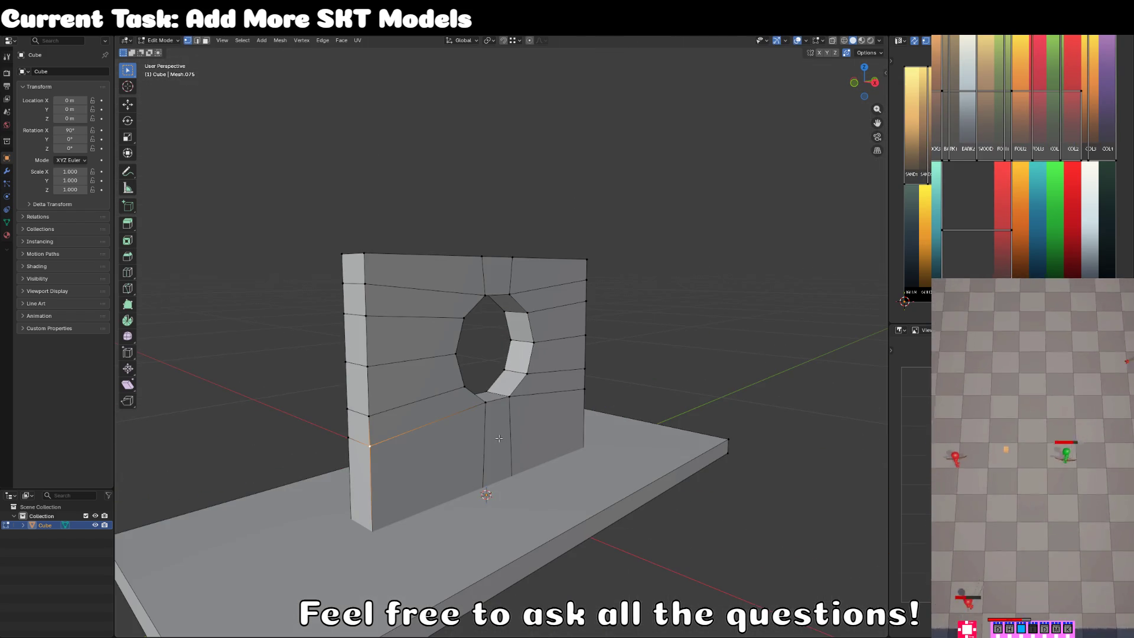
left_click(365, 447)
key("g")
key("z")
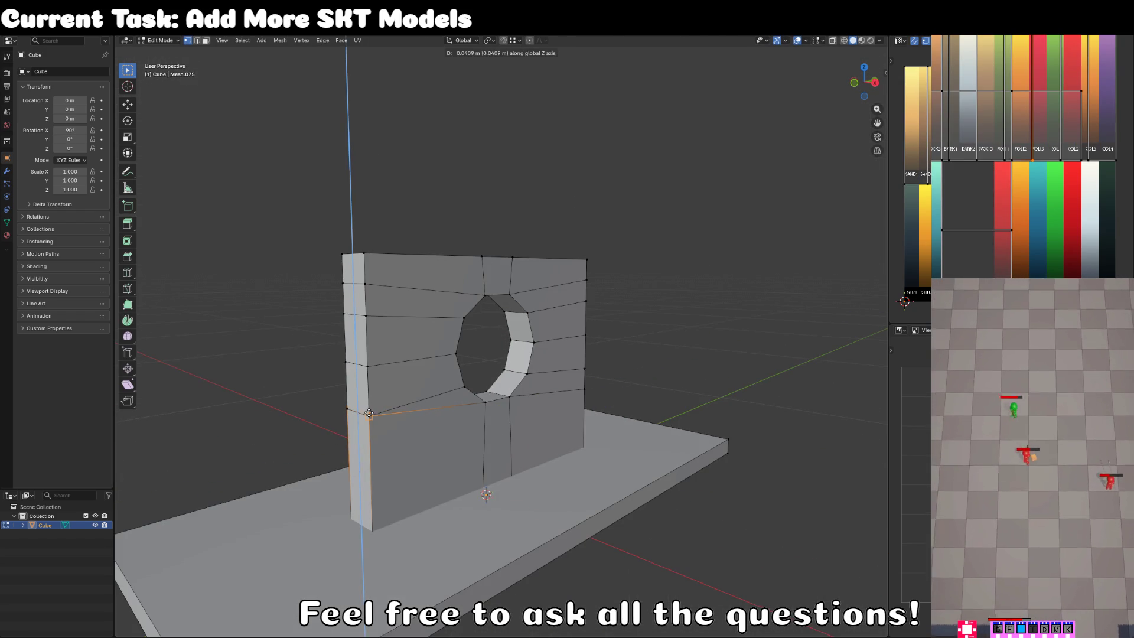
left_click(369, 412)
key("g")
key("z")
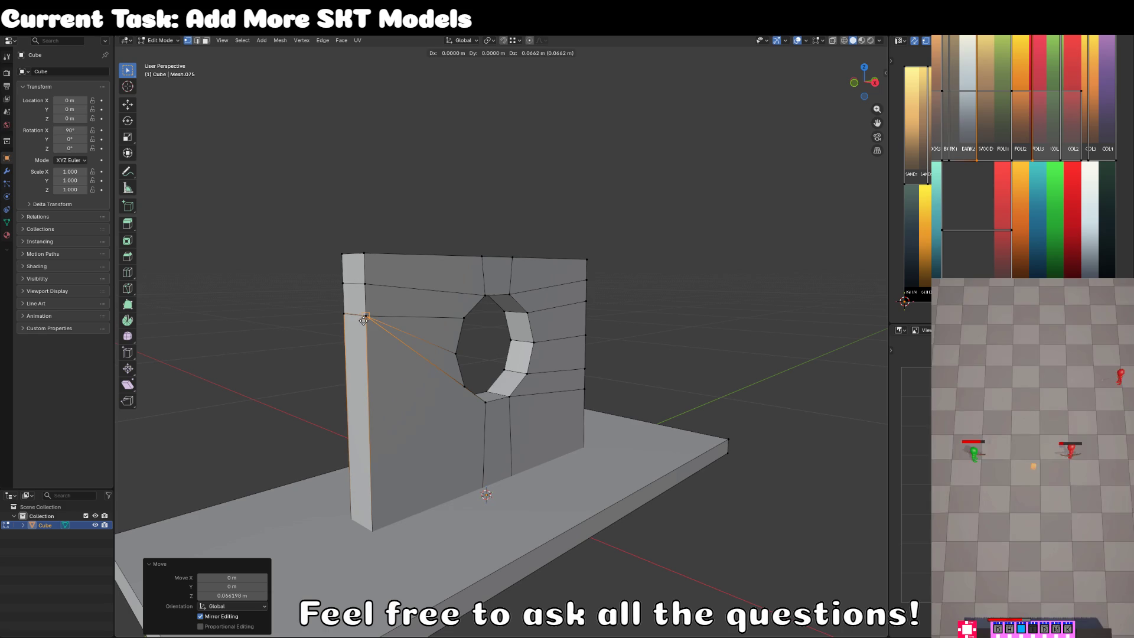
left_click(369, 285)
key("g")
key("z")
left_click(363, 256)
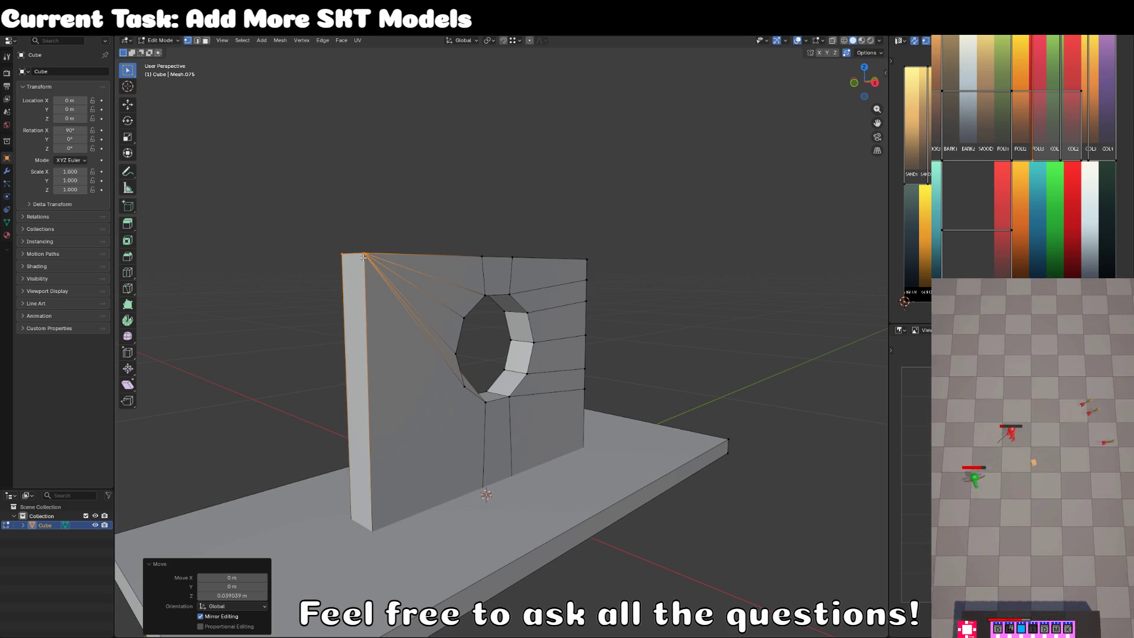
left_click_drag(546, 343, 474, 312)
key("ctrl+z")
key("ctrl+z")
key("ctrl+z")
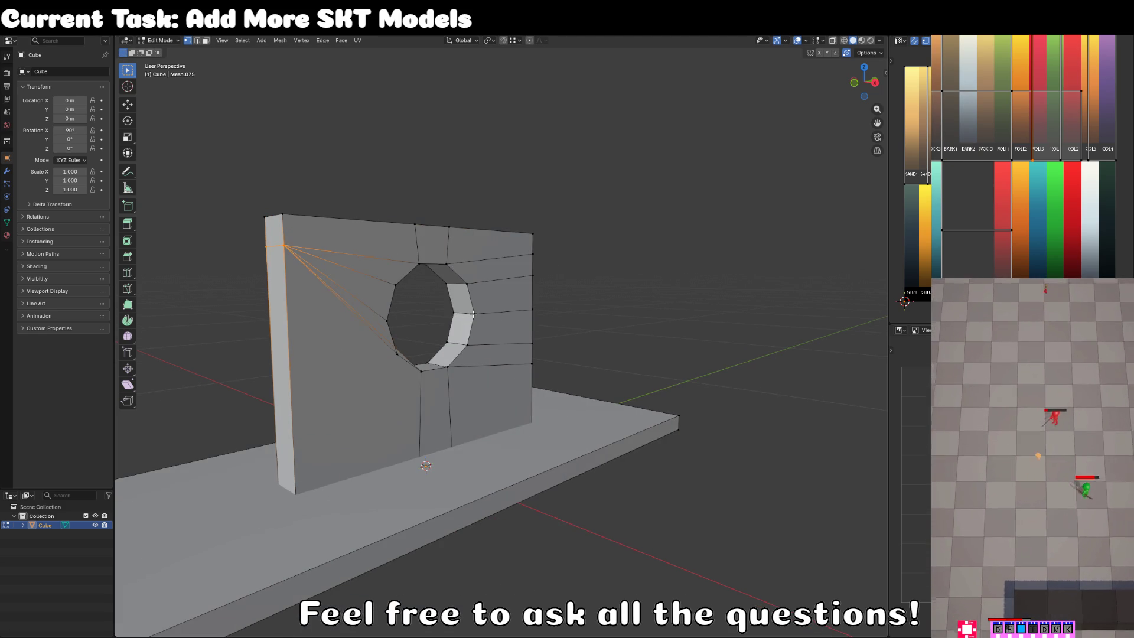
Move wall vertices on the left and right sides and merge the overlapping ones.
left_click(296, 279)
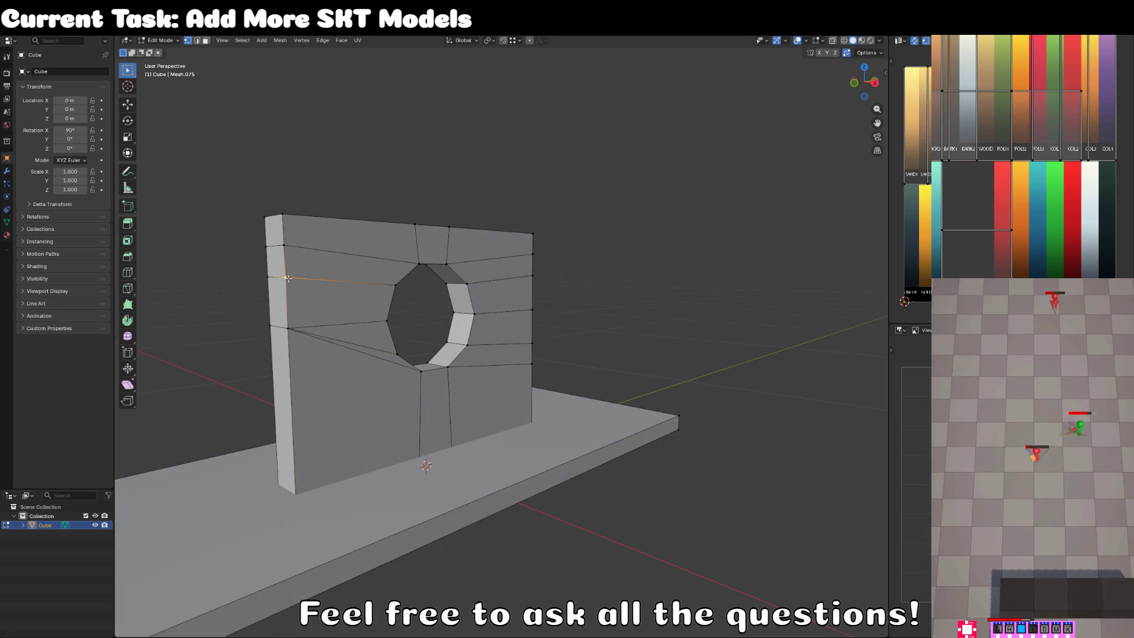
mouse_move(280, 247)
left_mouse_down()
mouse_move(275, 316)
mouse_move(465, 379)
left_mouse_up()
left_click(495, 281)
left_click_drag(495, 280, 523, 253)
left_click(505, 258)
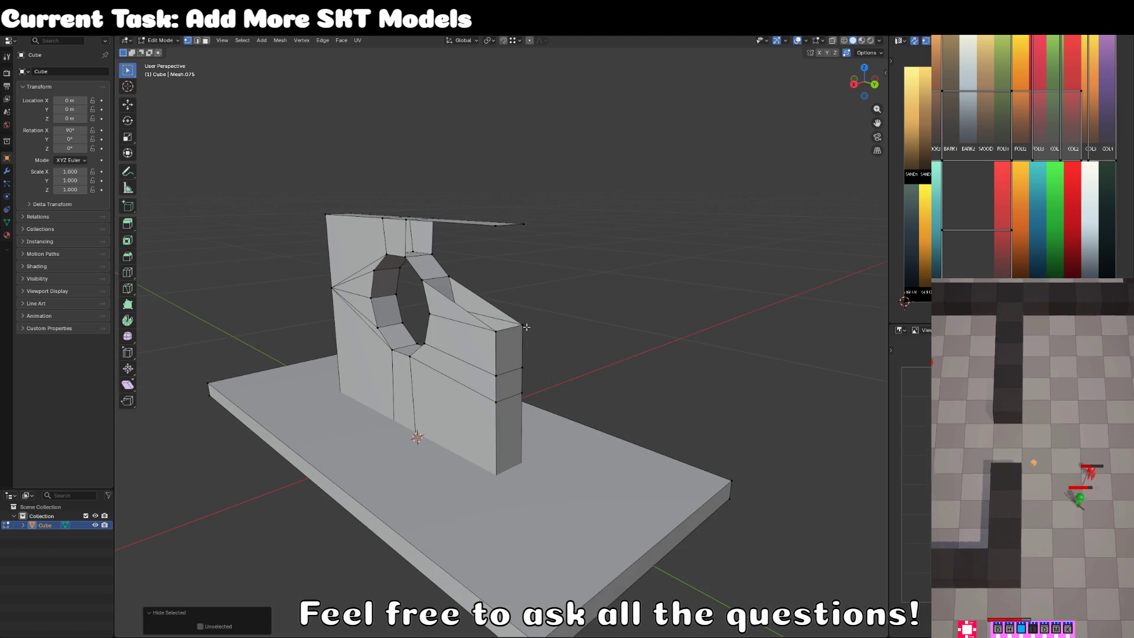
key("g")
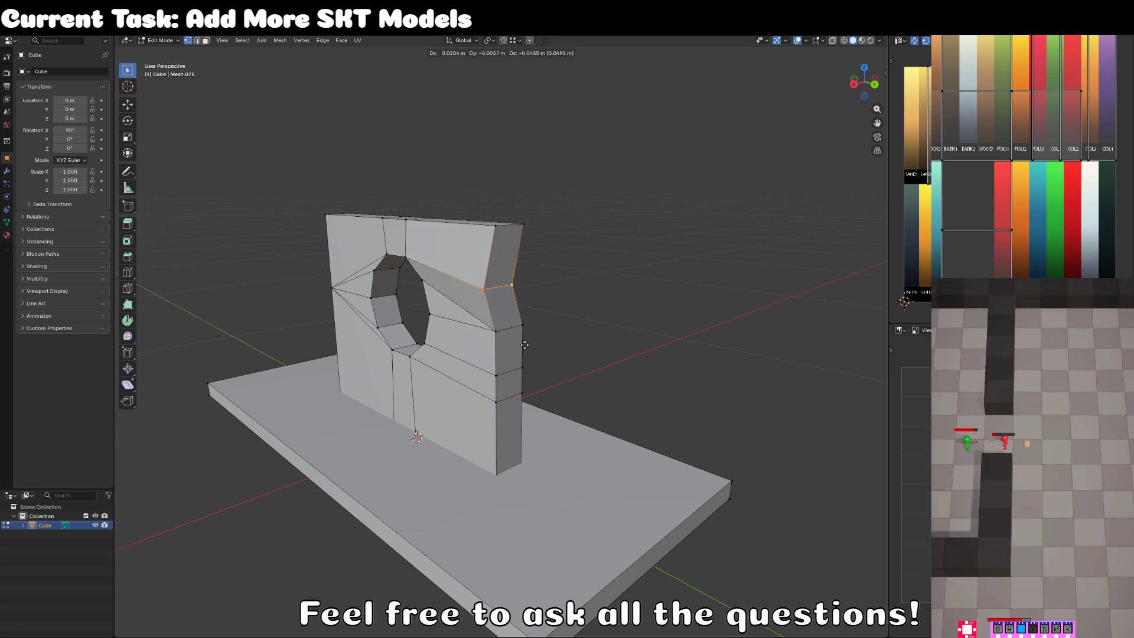
Move a right-edge vertex down onto the one below, then return to Object Mode.
left_click(523, 355)
left_click(520, 367)
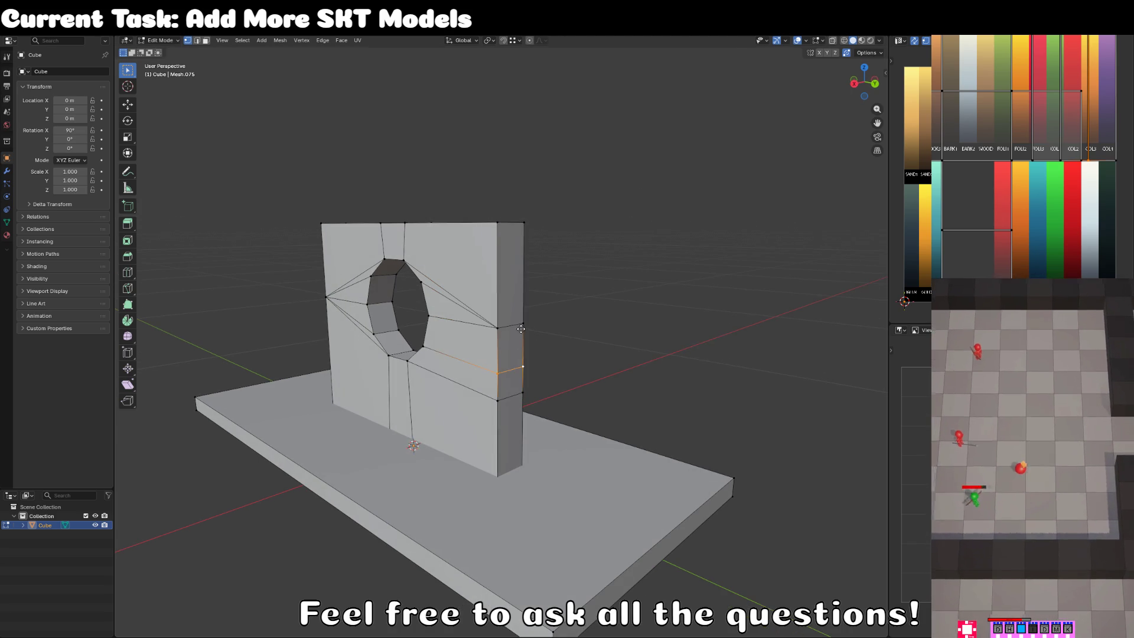
key("g")
left_click(502, 385)
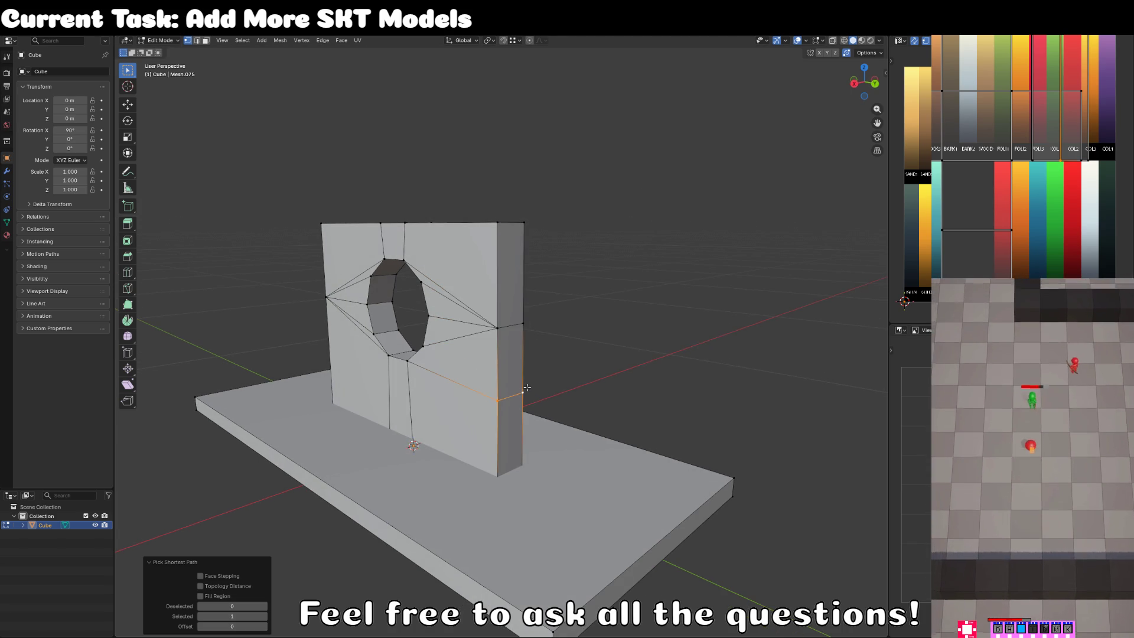
key("Tab")
scroll(463, 353, "down", 3)
left_click_drag(462, 353, 540, 354)
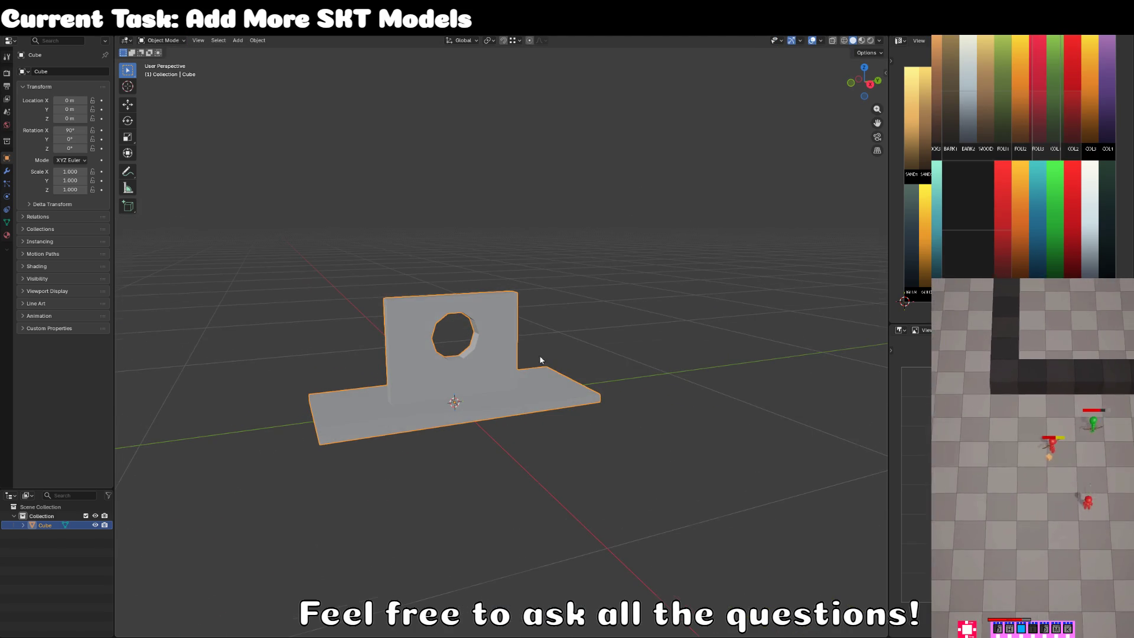
Rename the object to MOD_CHIPPY_stocks_SKT in the Outliner, deselect it, and switch to Unity.
double_click(45, 525)
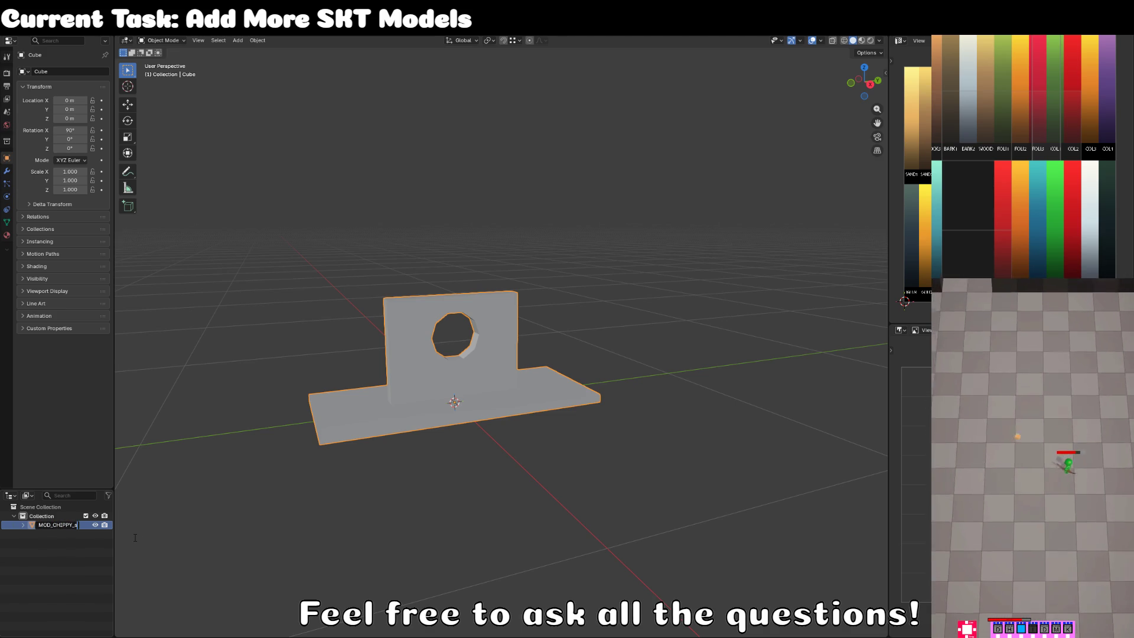
type("cks")
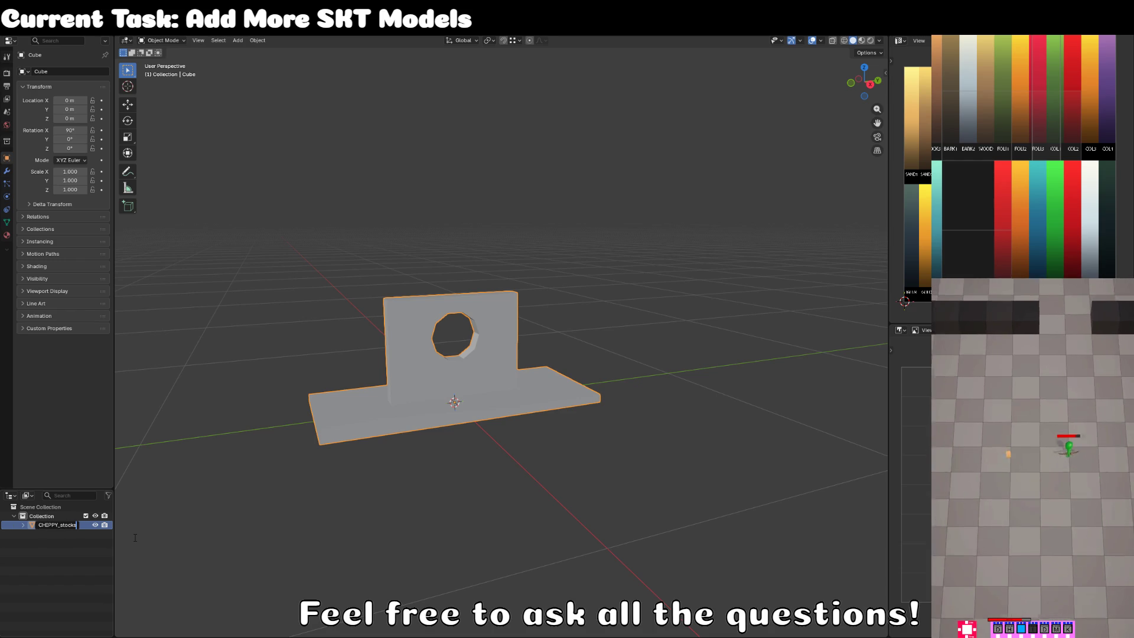
type("_SKT")
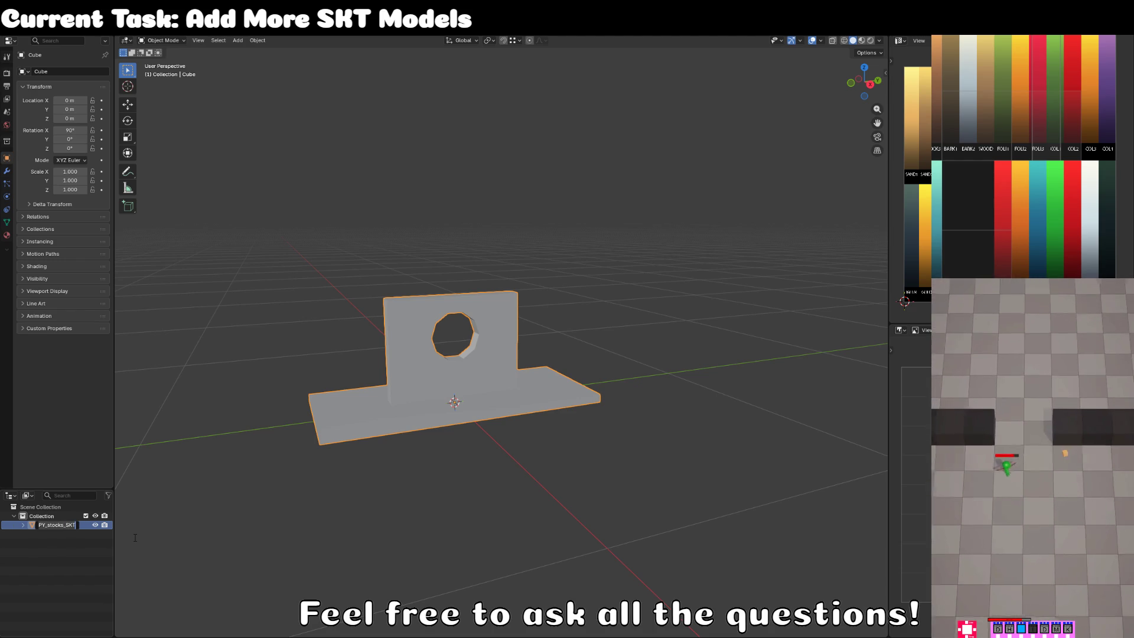
key("Return")
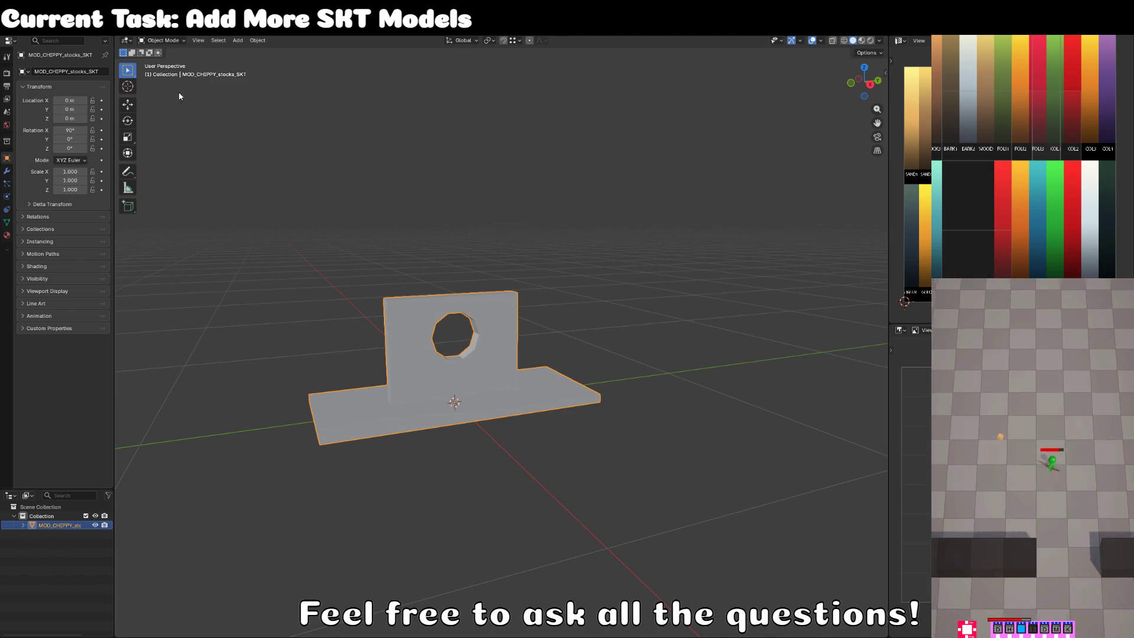
left_click(25, 36)
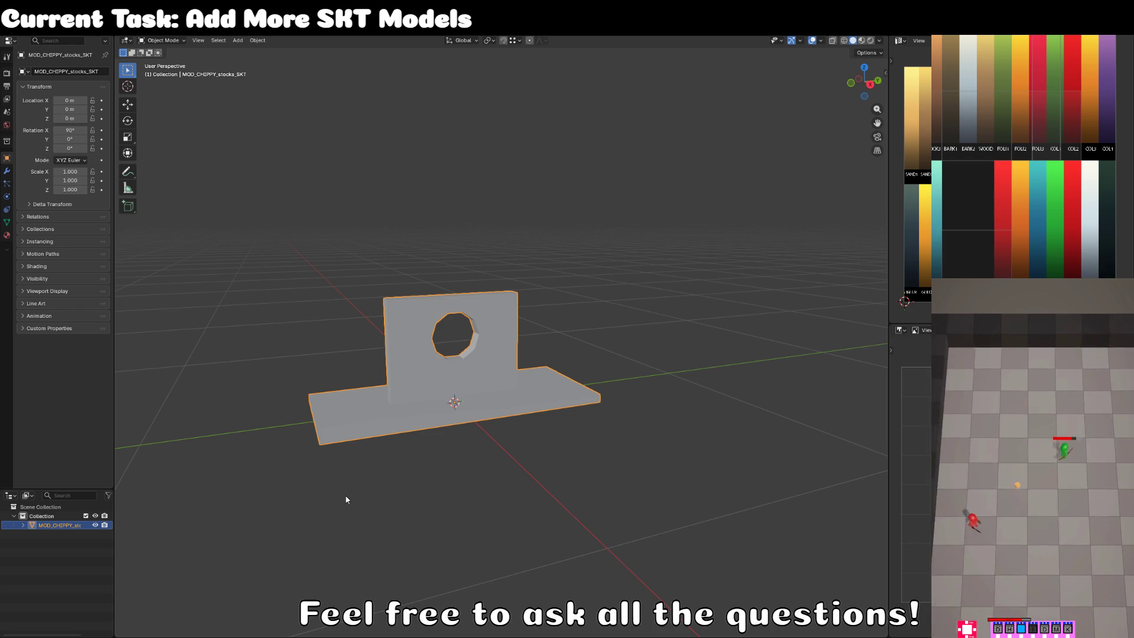
left_click(661, 442)
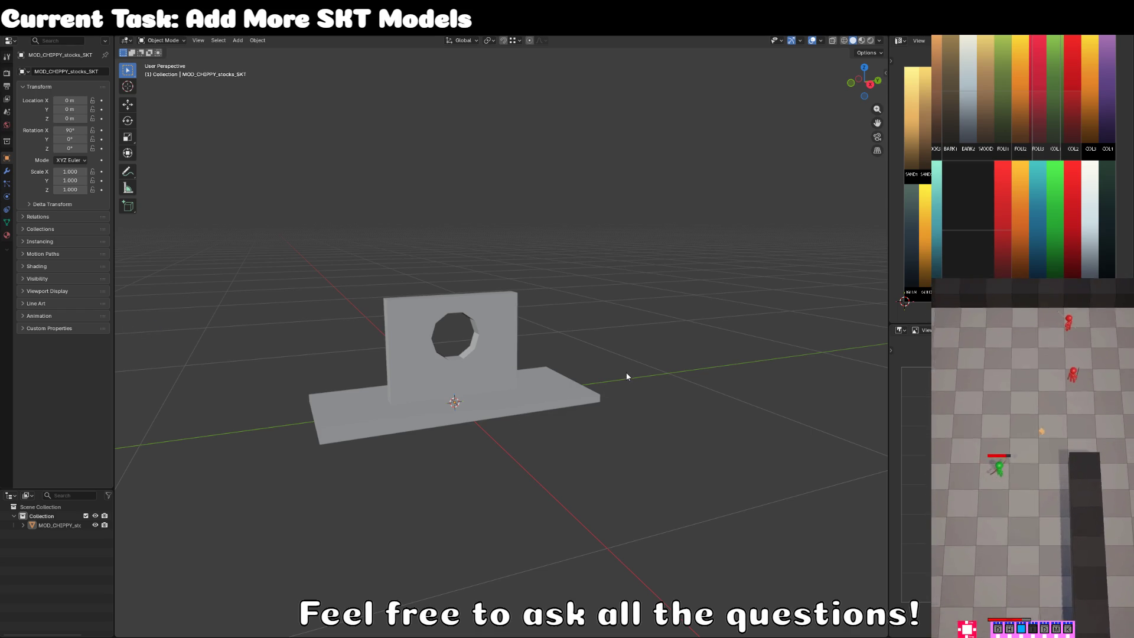
key("alt+Tab")
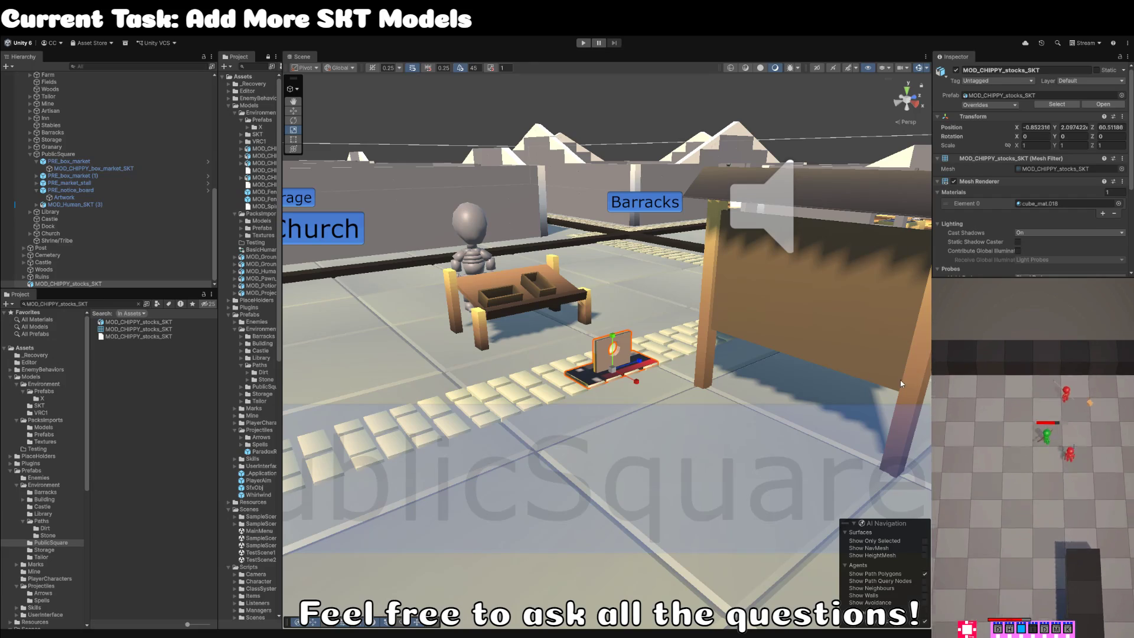
Undo a test scale and move the stocks to X 0.25, Z 57.5 on the PublicSquare path.
left_click_drag(622, 376, 677, 357)
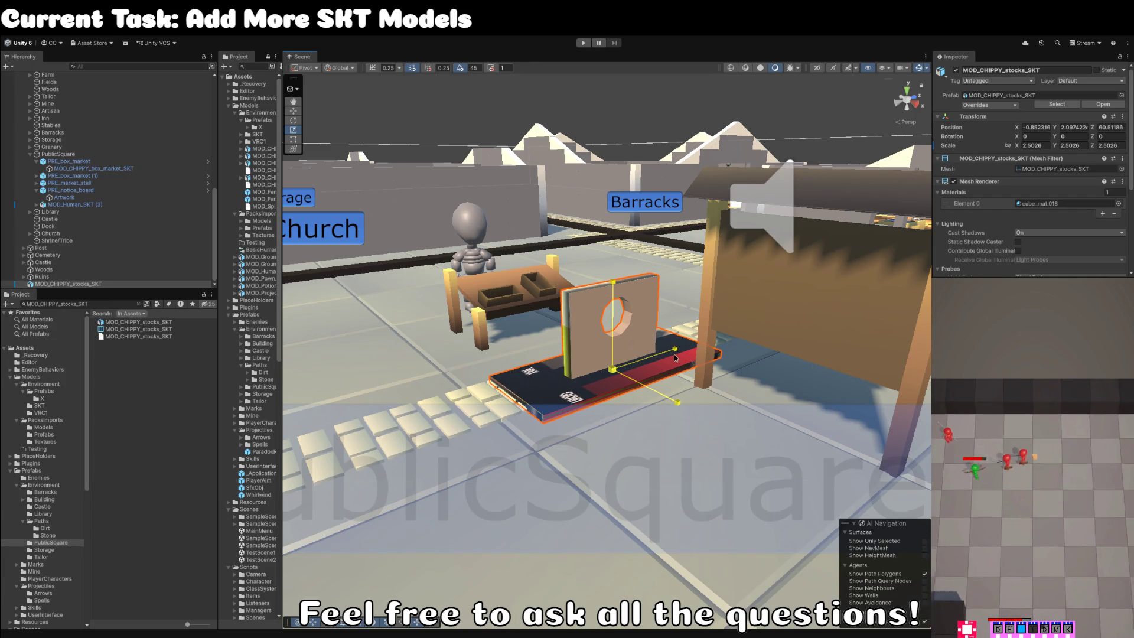
key("ctrl+z")
scroll(618, 349, "down", 5)
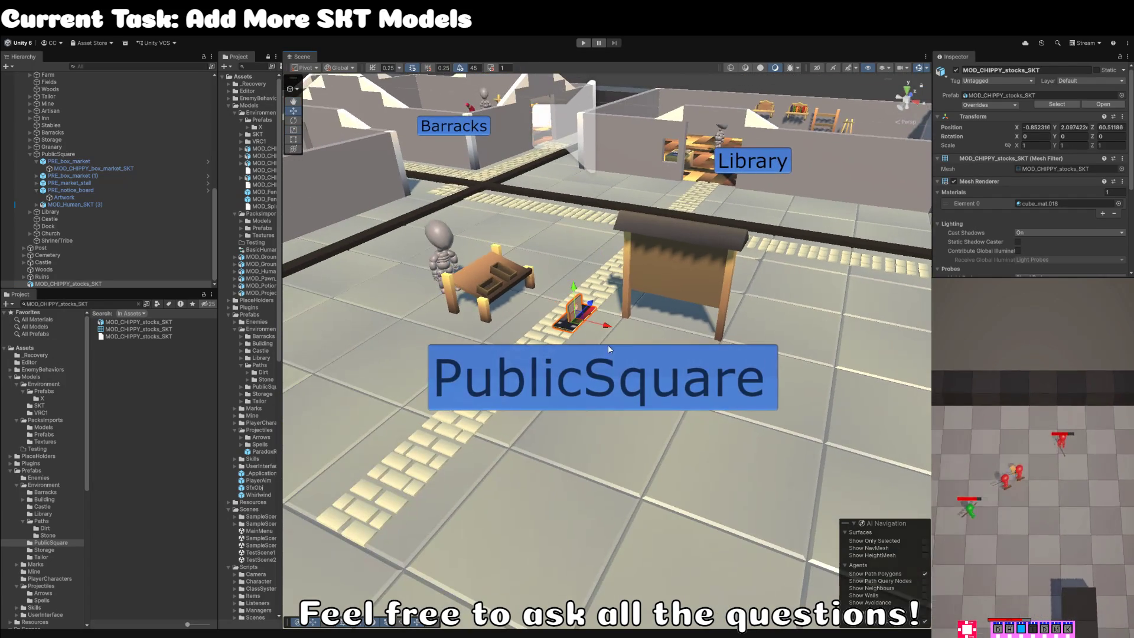
mouse_move(574, 316)
left_mouse_down()
mouse_move(597, 353)
mouse_move(544, 439)
left_mouse_up()
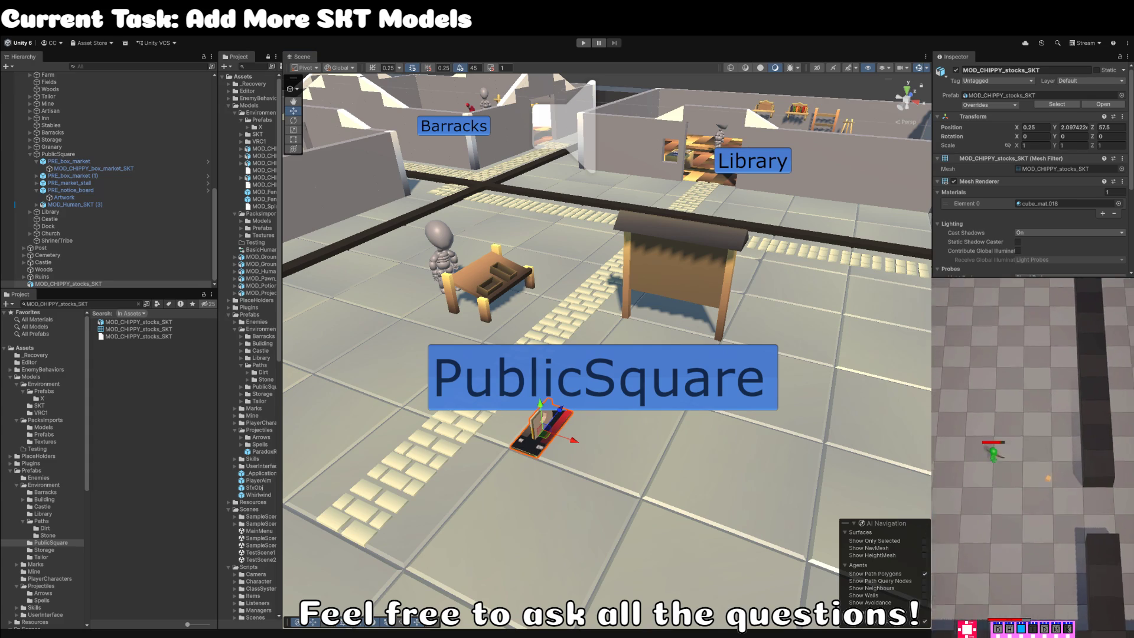
Back in Blender, select the stocks model and enter Edit Mode.
key("alt+Tab")
left_click(497, 364)
key("Tab")
Scale the whole stocks bracket mesh up by 2.5 and view it from the front.
type("a")
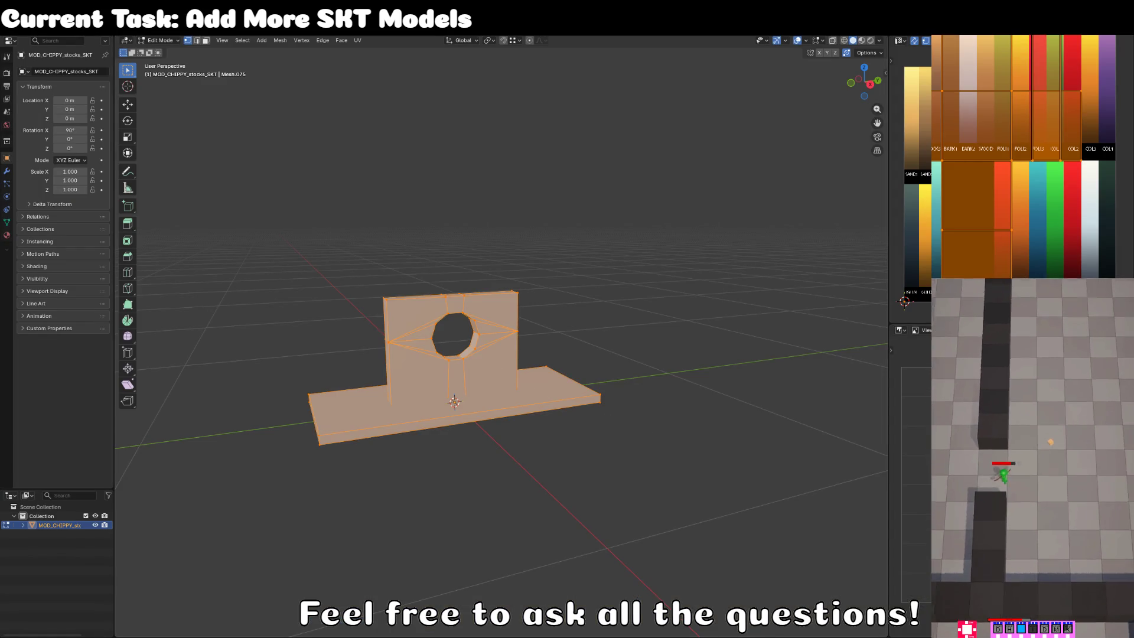
type("s2.5")
key("Return")
key("KP_1")
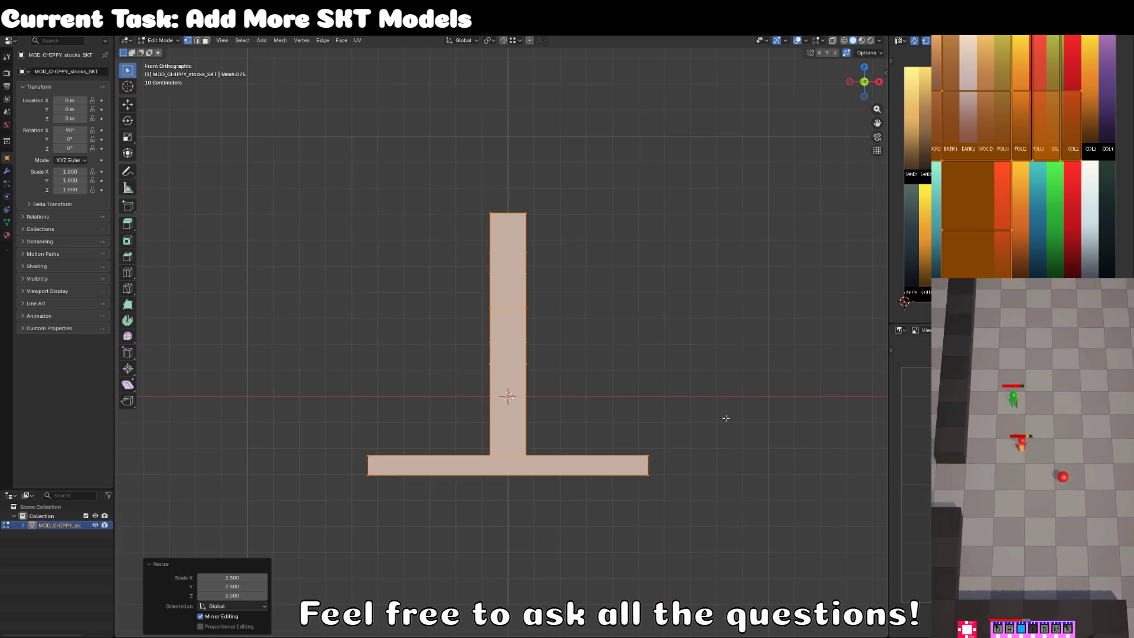
right_click(686, 461)
key("Escape")
scroll(591, 381, "up", 3)
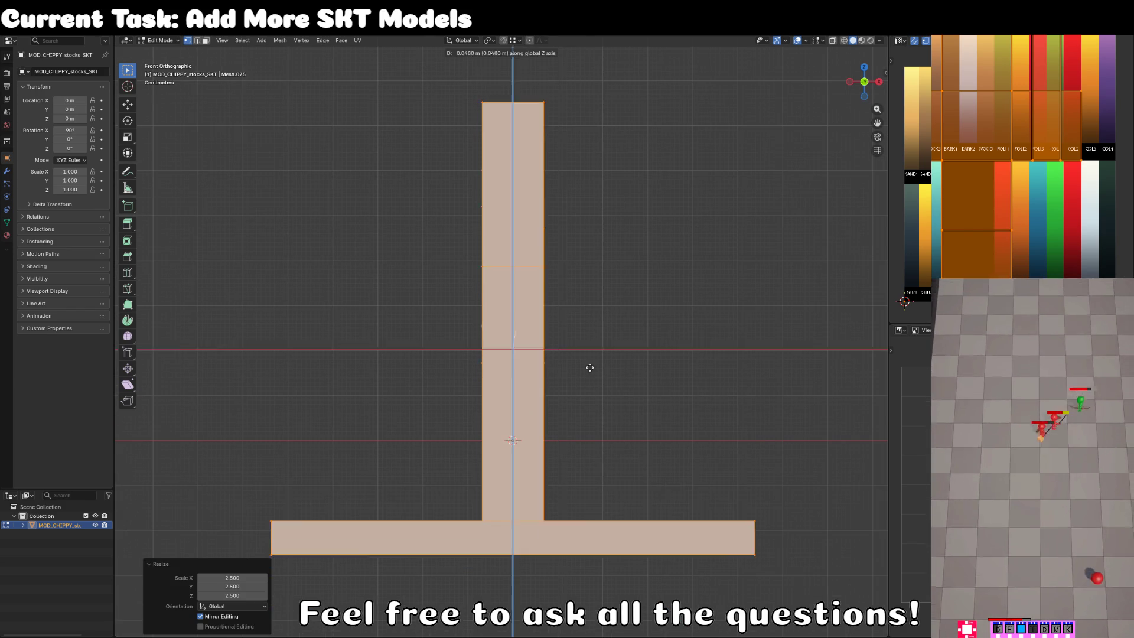
Cancel a stray Z move, return to Object Mode, deselect the bracket, and switch to Unity.
key("g")
key("z")
key("Escape")
key("Tab")
key("q")
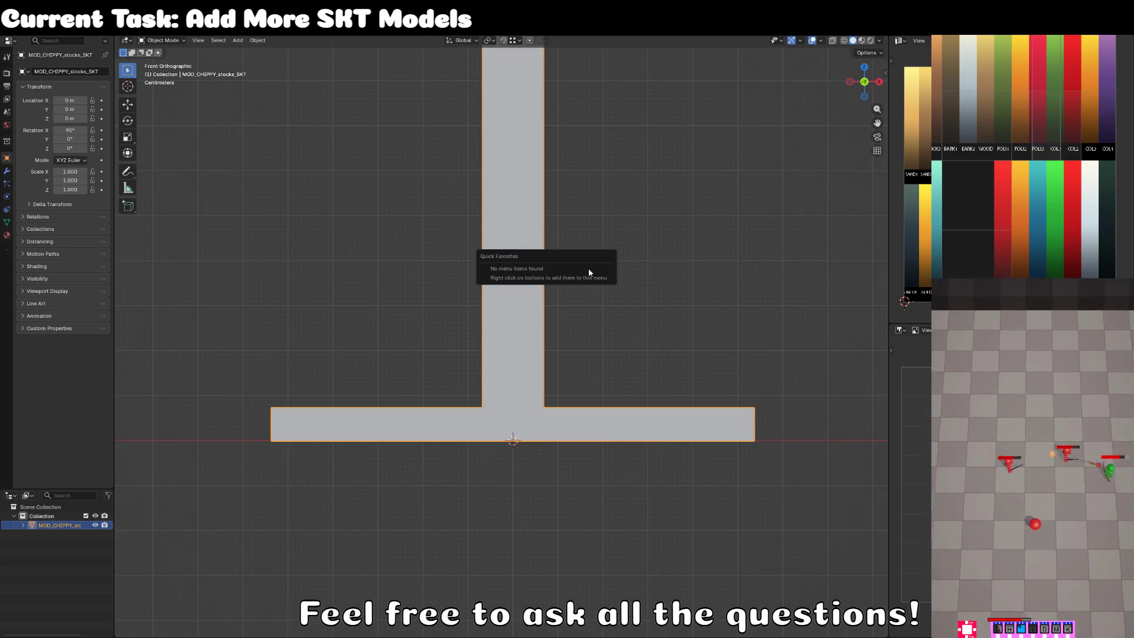
key("Escape")
mouse_move(657, 220)
left_mouse_down()
mouse_move(615, 278)
mouse_move(699, 288)
left_mouse_up()
left_click(683, 375)
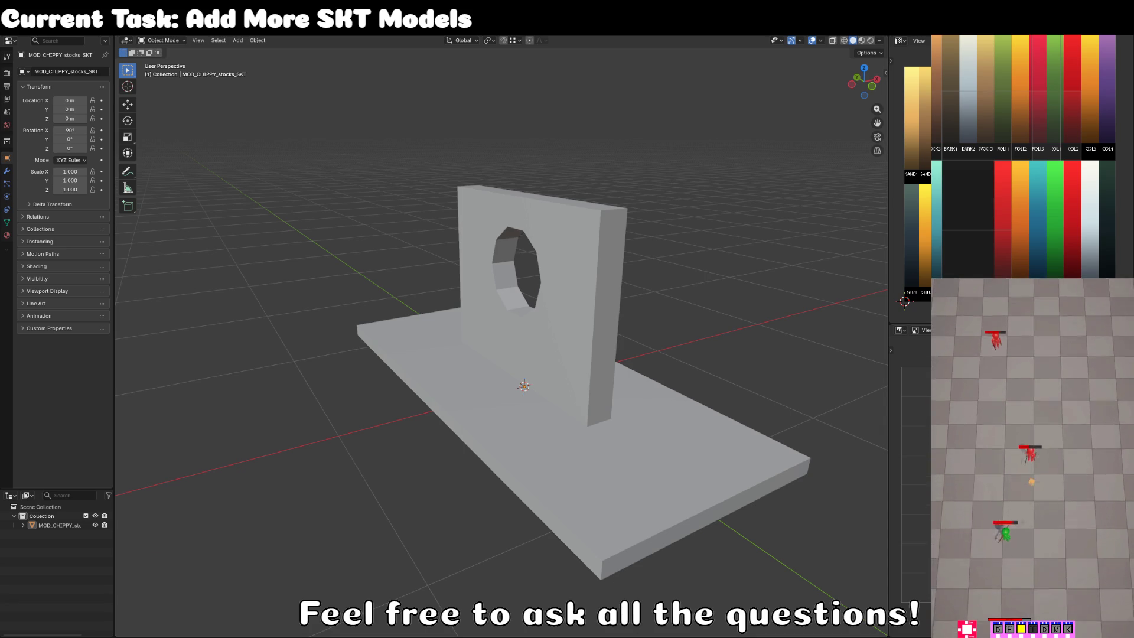
key("alt+Tab")
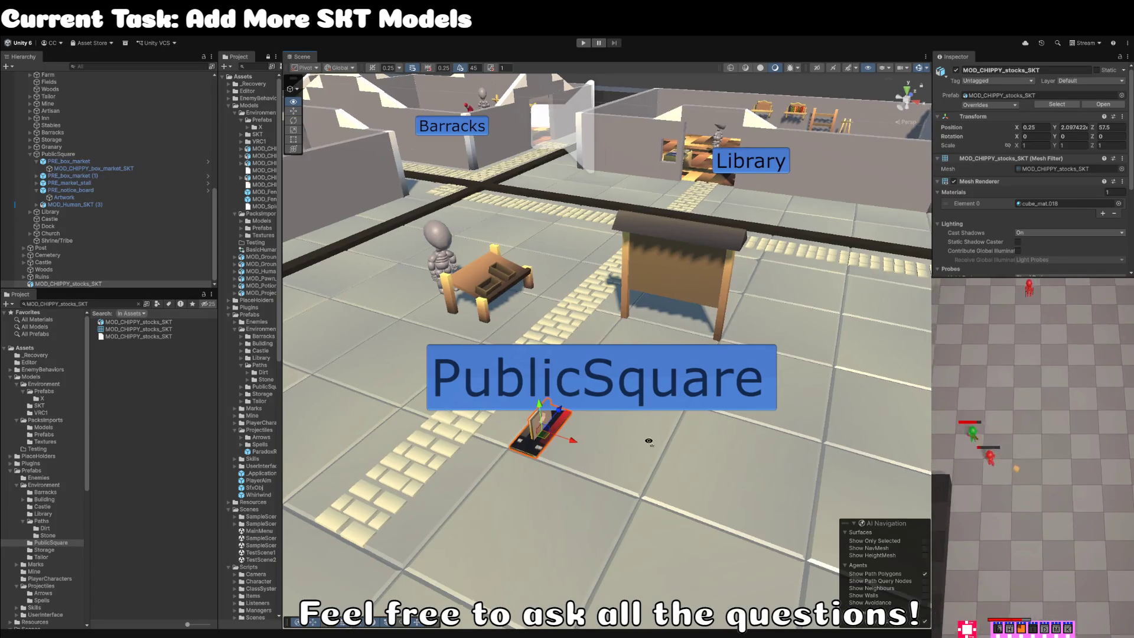
Orbit and zoom Unity's Scene view around the enlarged stocks beside the market table.
scroll(632, 446, "up", 2)
mouse_move(617, 449)
left_mouse_down()
mouse_move(551, 433)
mouse_move(750, 452)
mouse_move(737, 438)
mouse_move(422, 420)
mouse_move(517, 384)
mouse_move(421, 370)
mouse_move(415, 331)
mouse_move(501, 353)
left_mouse_up()
scroll(501, 353, "up", 3)
scroll(591, 384, "down", 5)
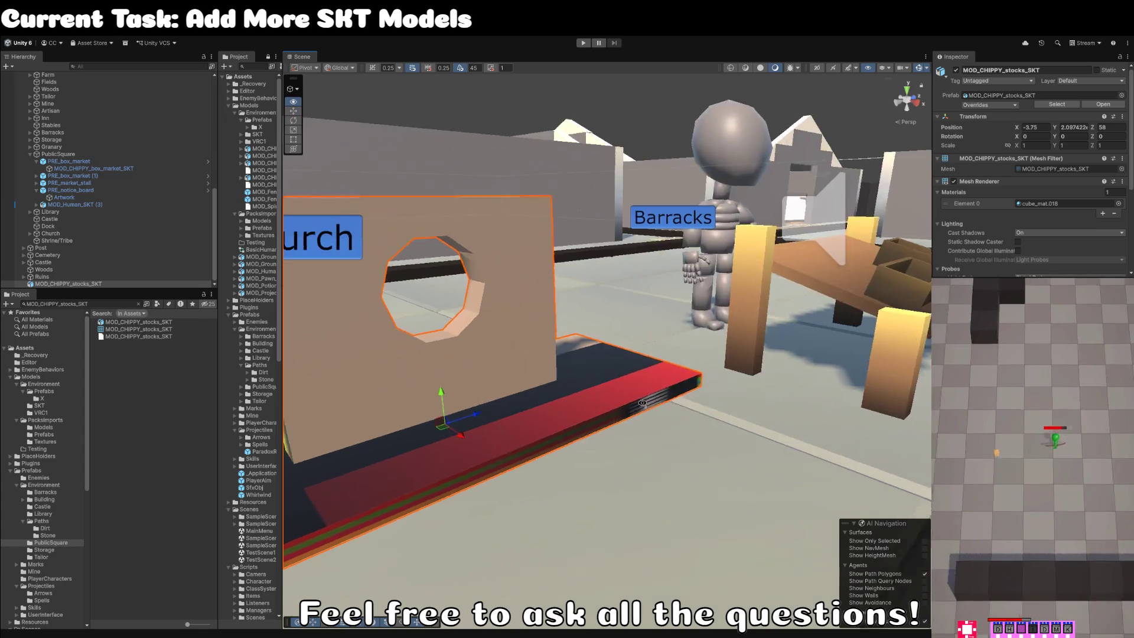
left_click_drag(646, 408, 501, 369)
scroll(616, 379, "up", 3)
left_click_drag(616, 378, 540, 379)
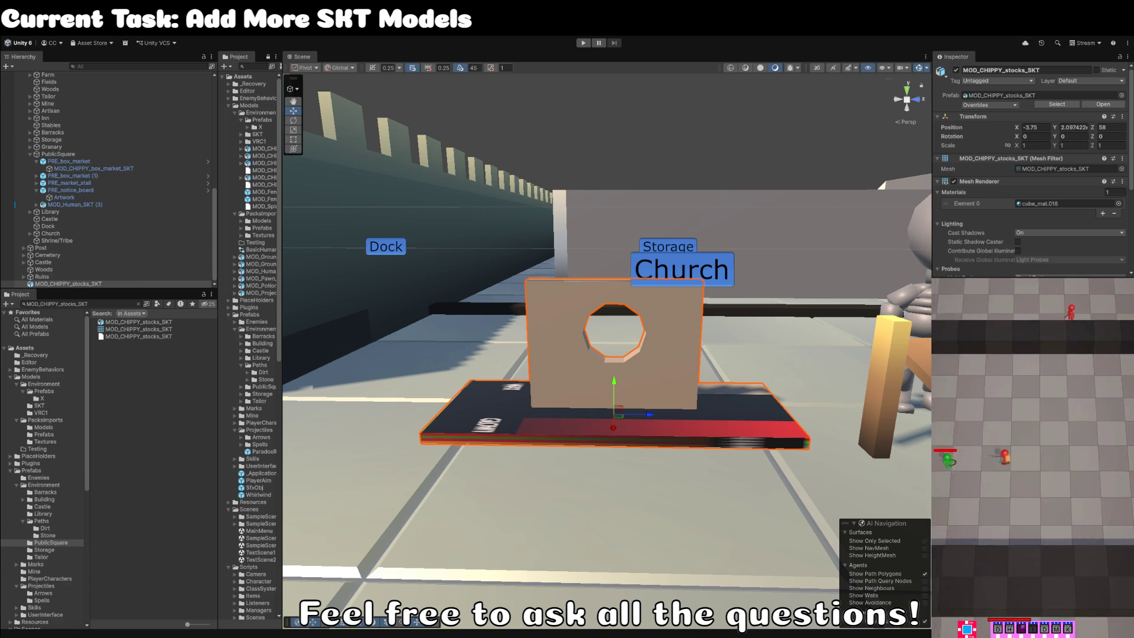
Back in Blender, switch to wireframe shading and circle-select the base's right end.
key("alt+Tab")
key("z")
left_click(735, 436)
key("c")
left_click_drag(760, 342, 799, 514)
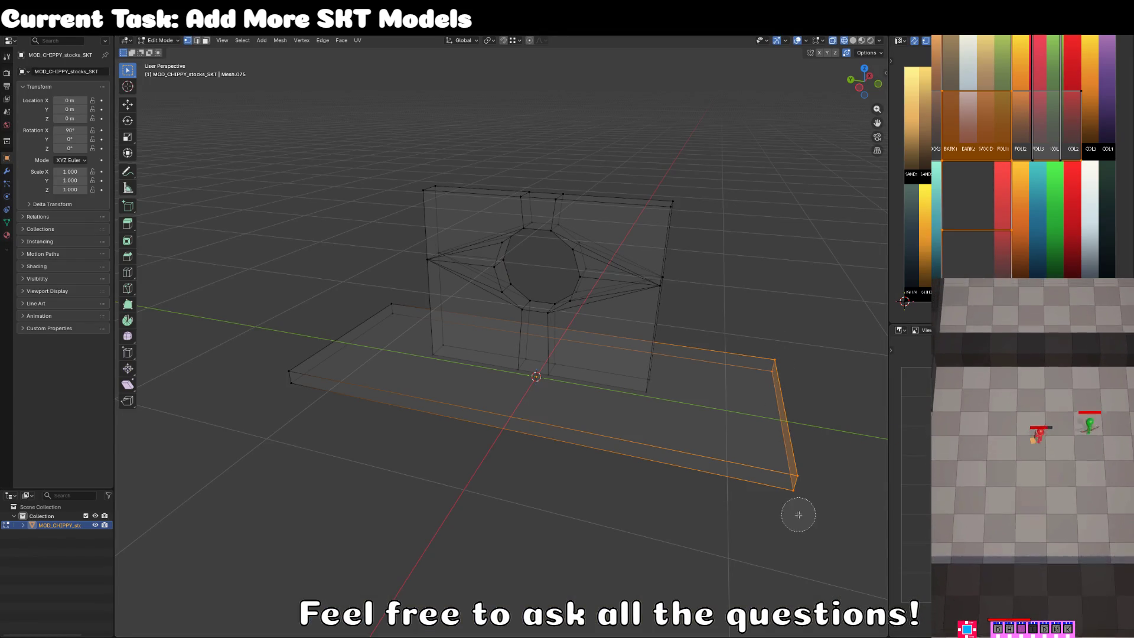
Add the base's left end to the selection, shorten the base along Y, and return to solid shading.
mouse_move(333, 303)
left_mouse_down()
mouse_move(360, 332)
mouse_move(297, 369)
left_mouse_up()
key("Escape")
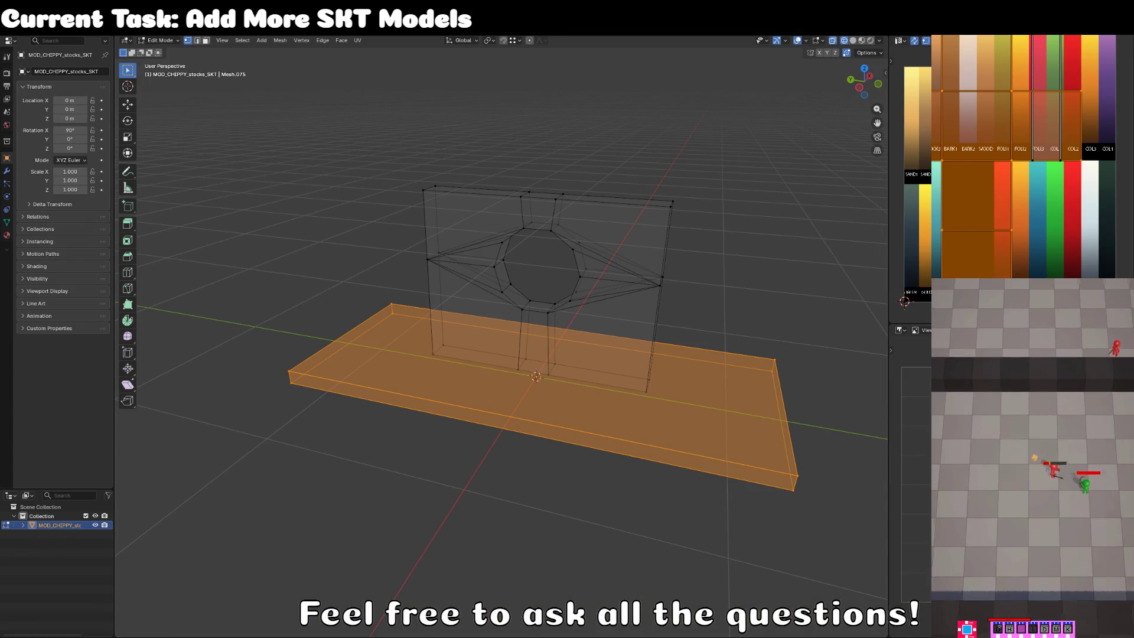
key("s")
key("y")
left_click(768, 438)
key("alt+a")
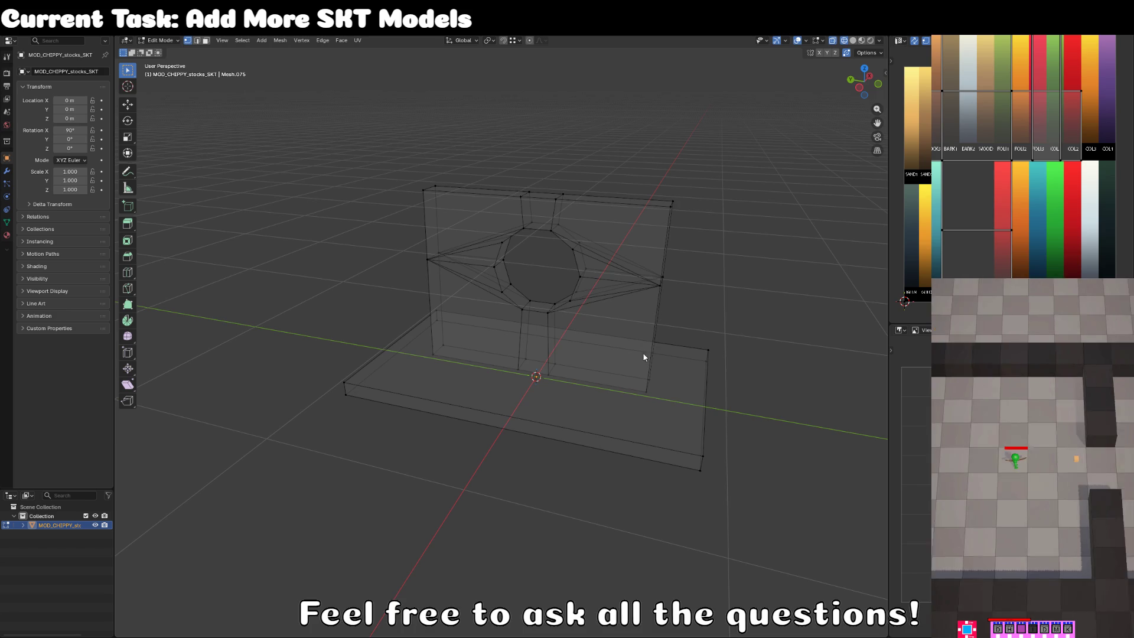
key("shift+z")
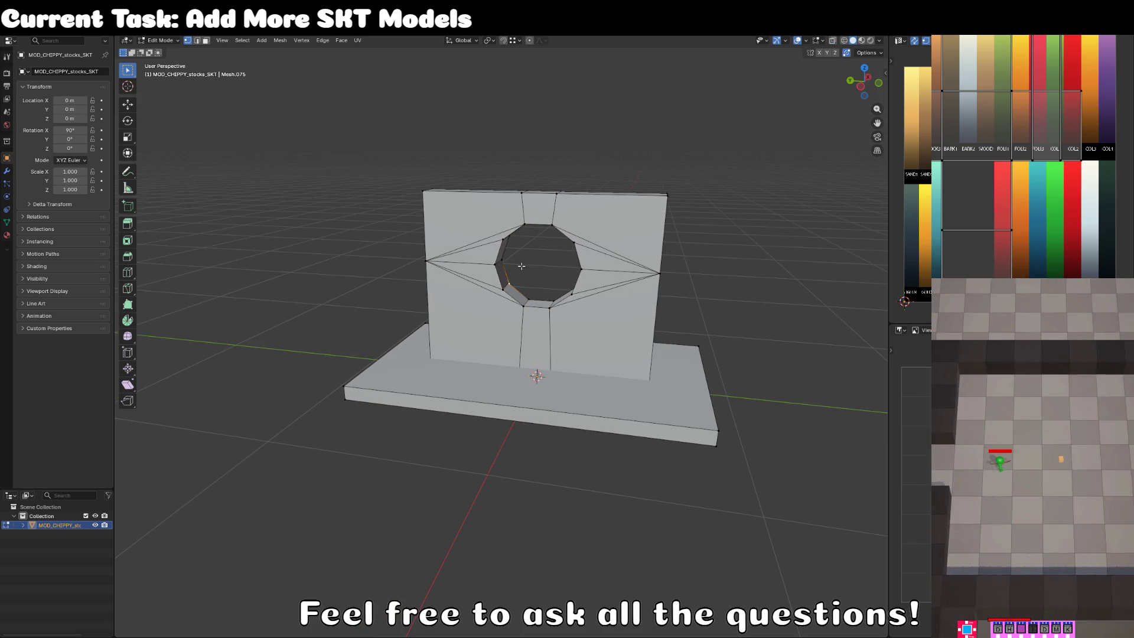
Select the whole upright wall and scale it down to 0.841.
key("ctrl+l")
key("KP_1")
key("KP_3")
scroll(521, 265, "up", 3)
key("s")
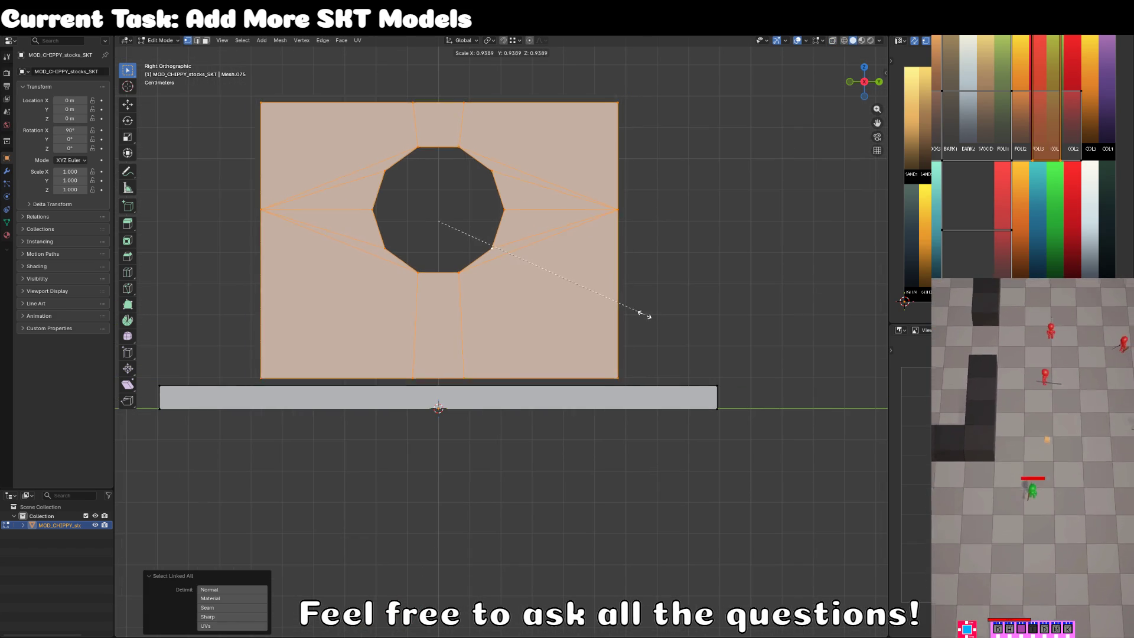
left_click(622, 308)
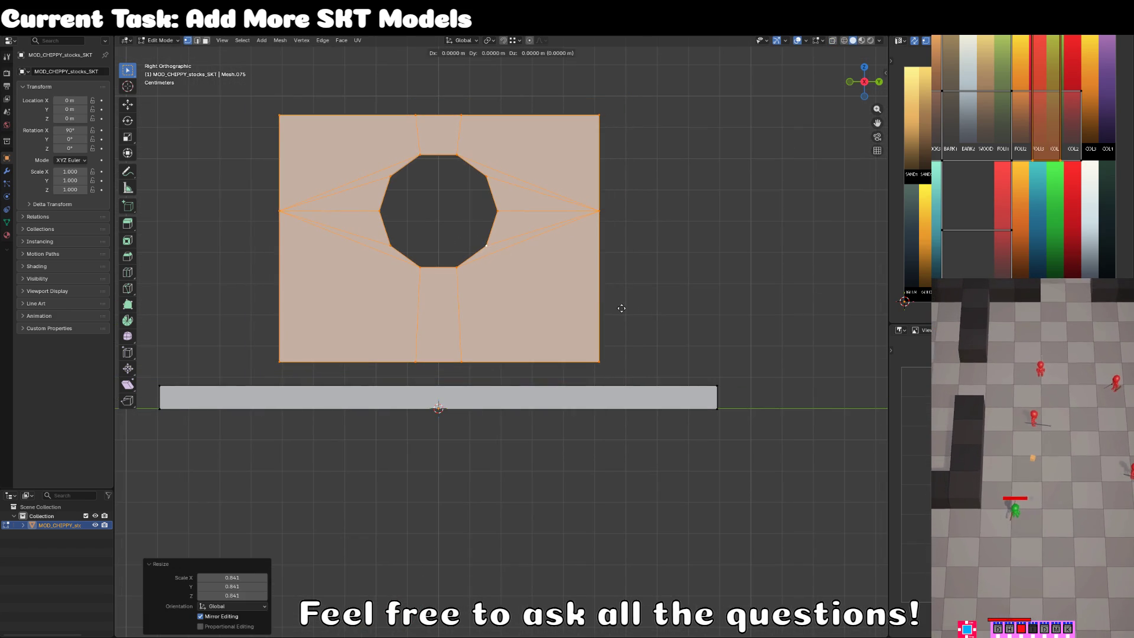
Lower the wall along Z onto the base, then leave Edit Mode and deselect.
key("g")
key("z")
left_click(625, 335)
key("s")
left_click(683, 342)
key("Tab")
left_click(684, 342)
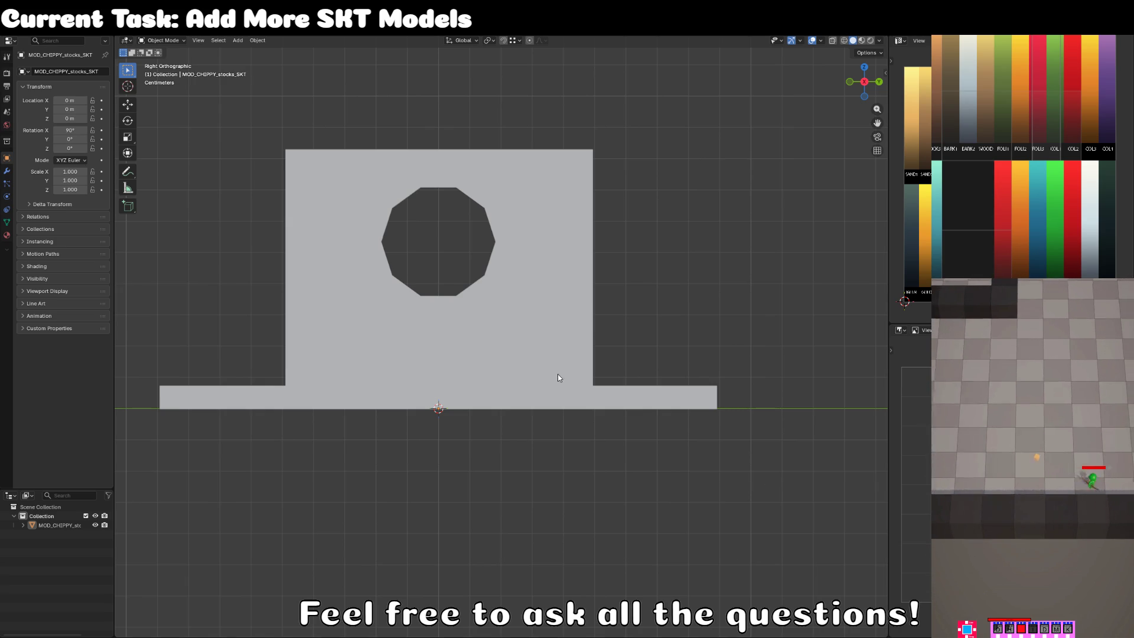
Select the wall's left and right side vertices in wireframe and scale them to 0.703 along Y.
left_click(564, 307)
key("Tab")
key("z")
key("c")
scroll(598, 202, "up", 4)
left_click_drag(592, 178, 603, 410)
left_click_drag(266, 167, 291, 391)
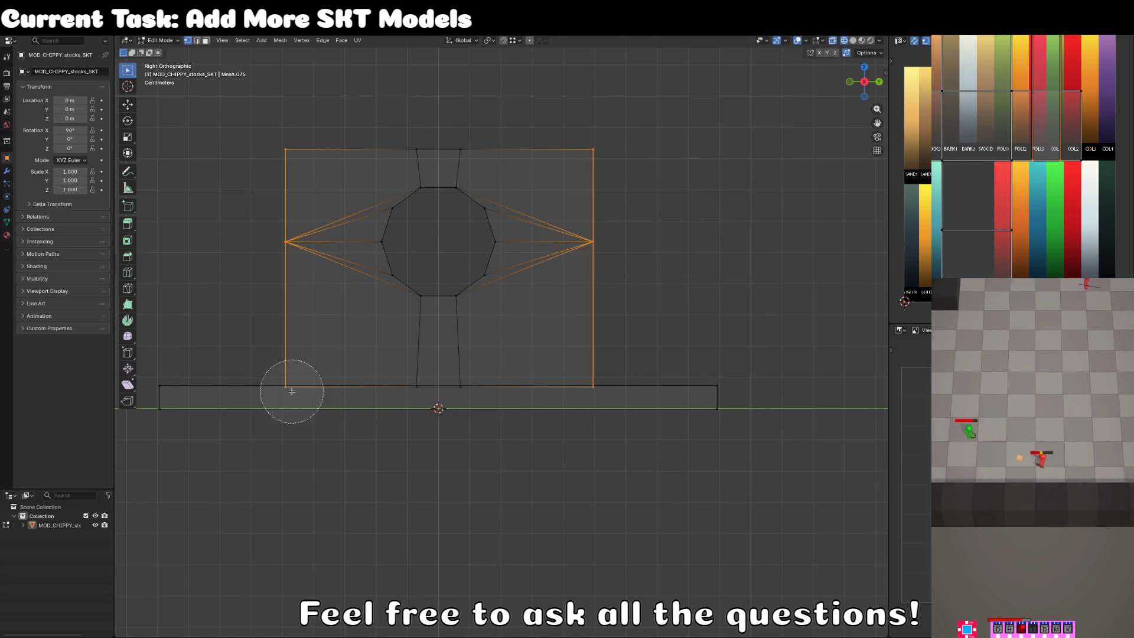
right_click(291, 391)
key("s")
key("y")
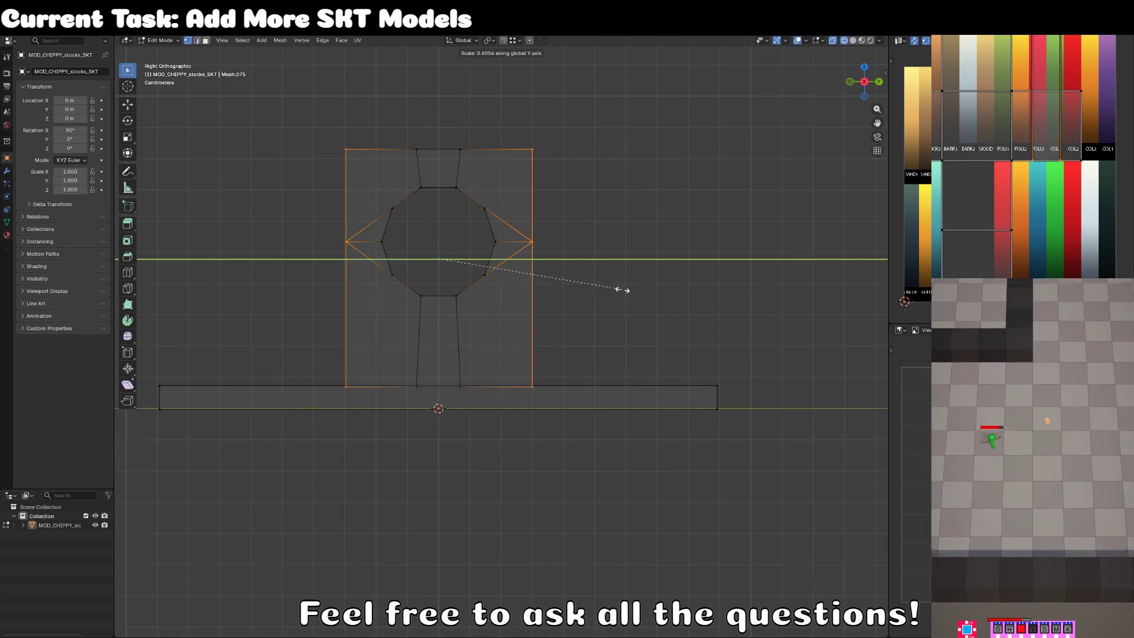
left_click(654, 278)
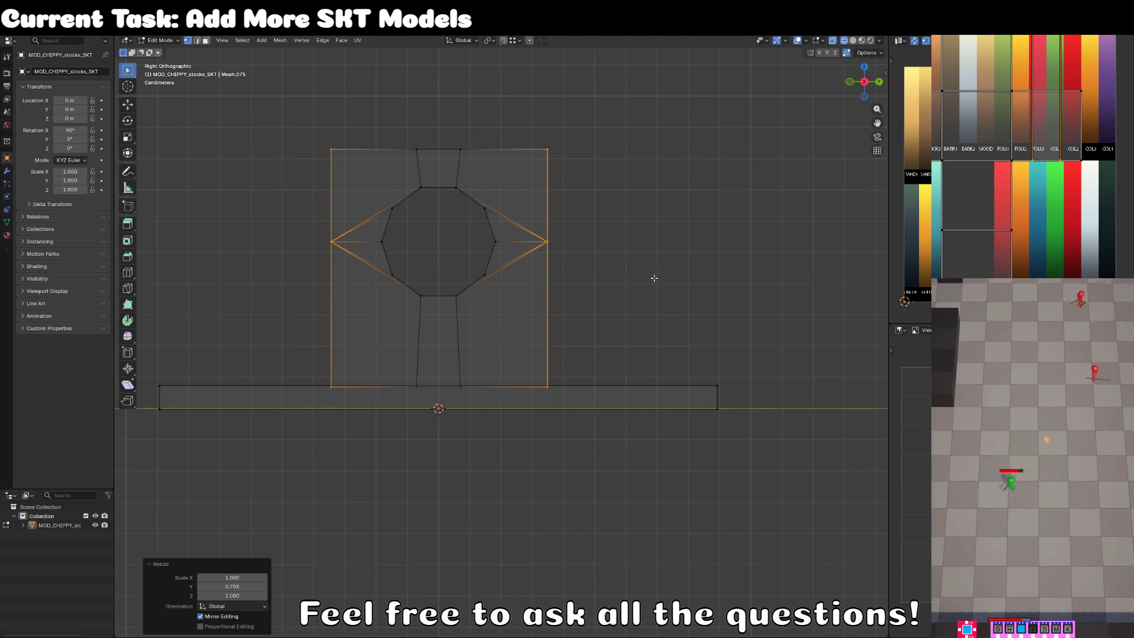
Select the entire connected holed wall and duplicate it.
left_click(600, 259)
left_click(560, 229)
key("ctrl+l")
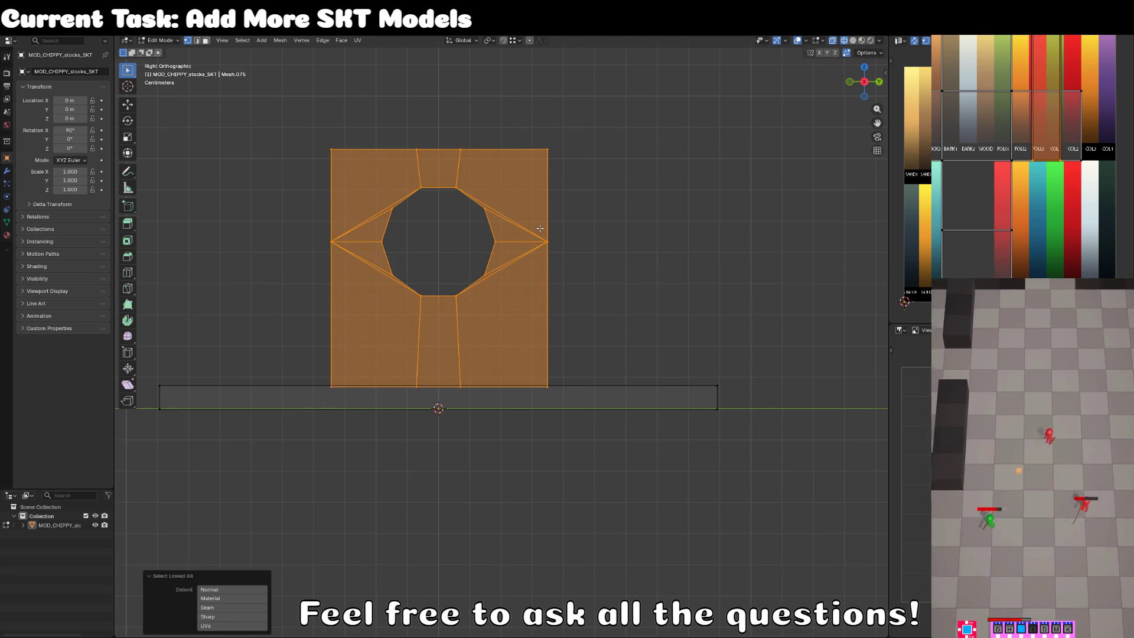
key("shift+d")
Place the wall duplicate 0.74 m beside the original along Y.
key("y")
key("Return")
key("s")
key("y")
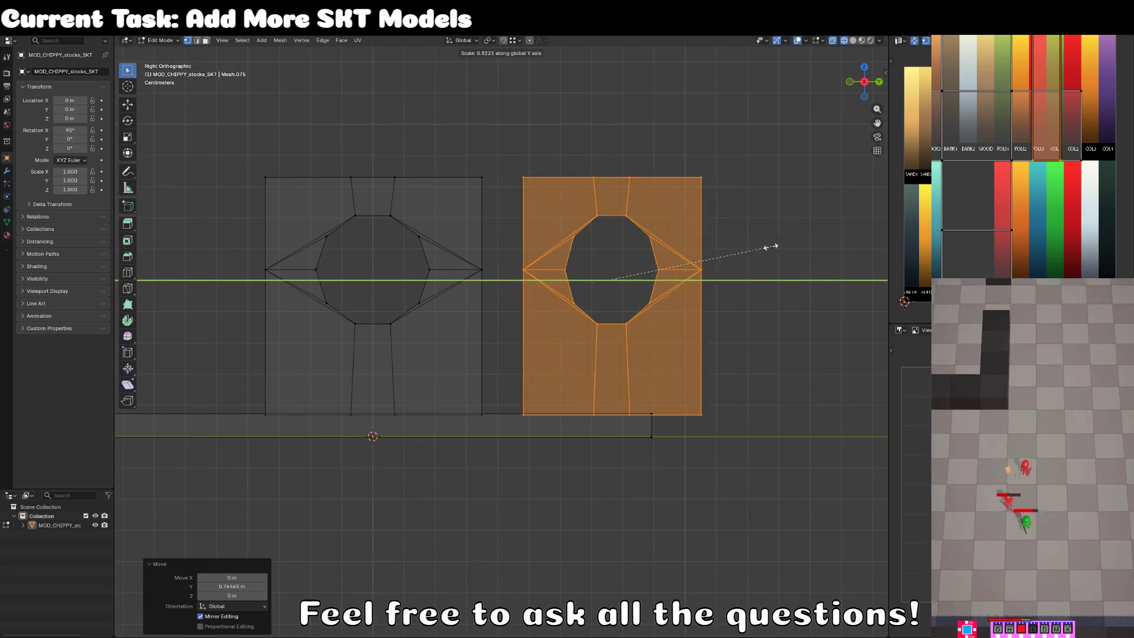
key("Escape")
left_click(641, 296)
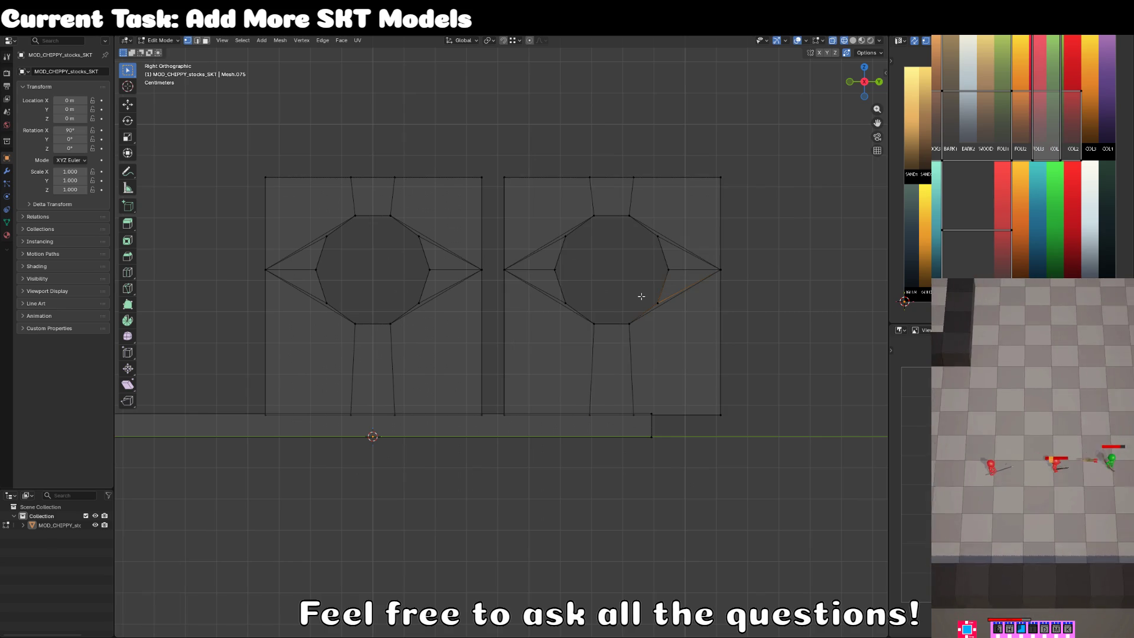
Circle-select the duplicate wall's hole and scale it to half size.
key("c")
mouse_move(607, 309)
left_mouse_down()
mouse_move(597, 254)
mouse_move(596, 295)
left_mouse_up()
key("Escape")
key("s")
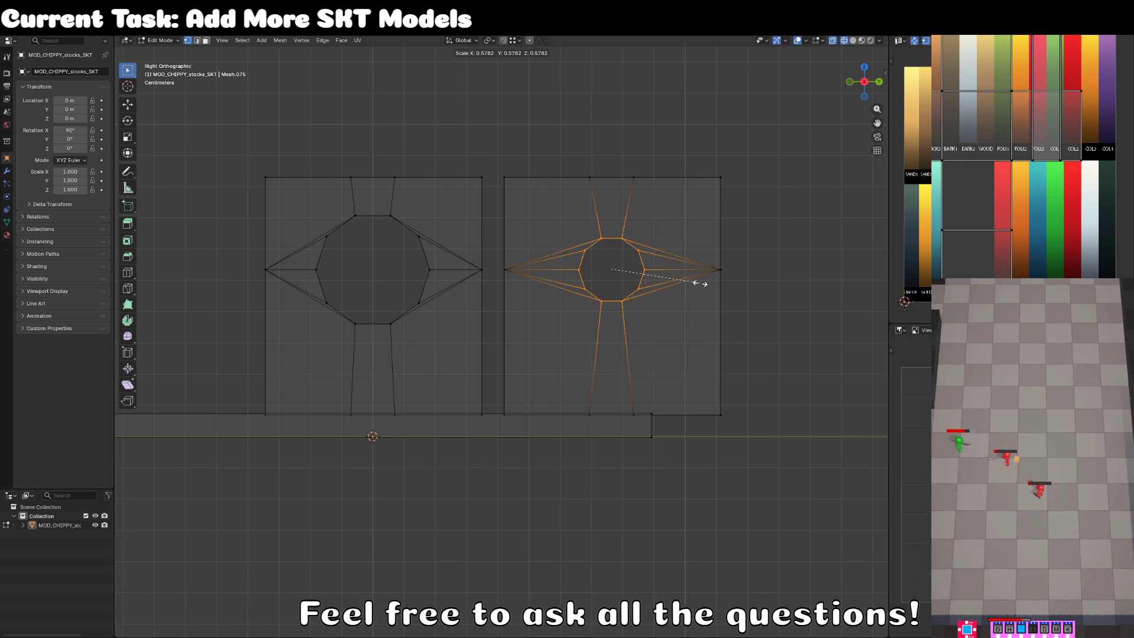
type(".5")
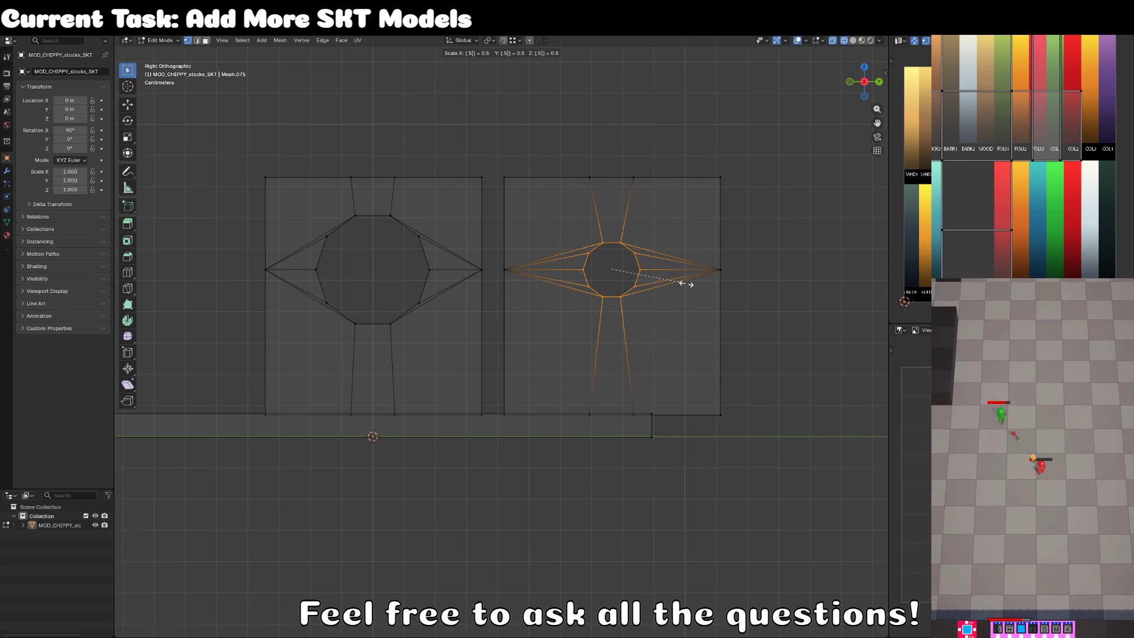
key("Return")
type("s")
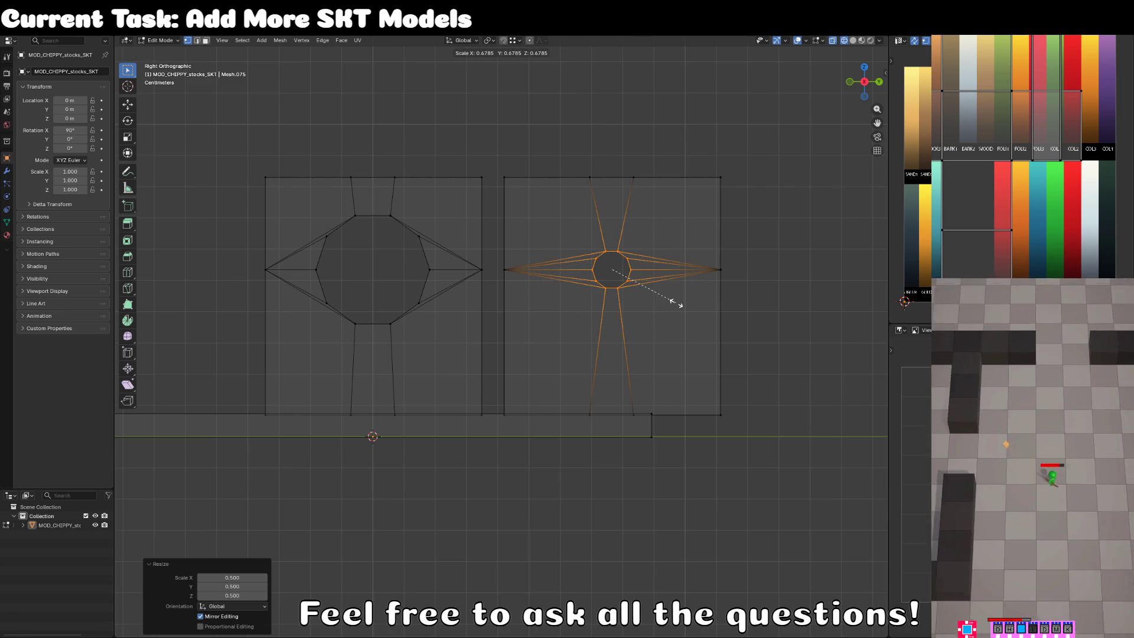
type(".5")
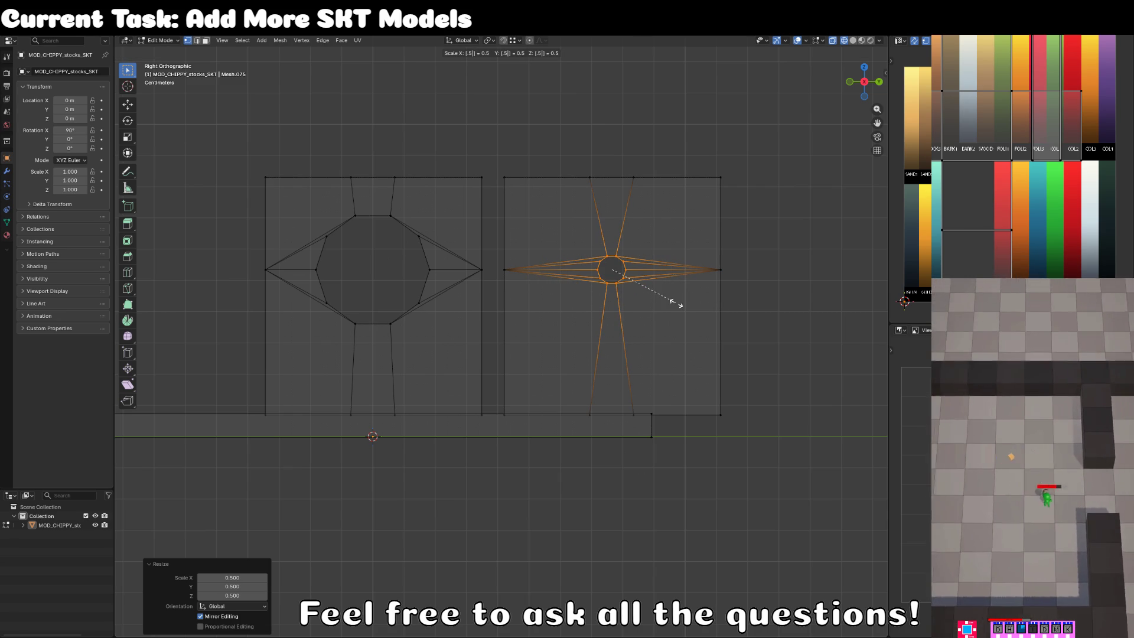
right_click(676, 303)
right_click(665, 304)
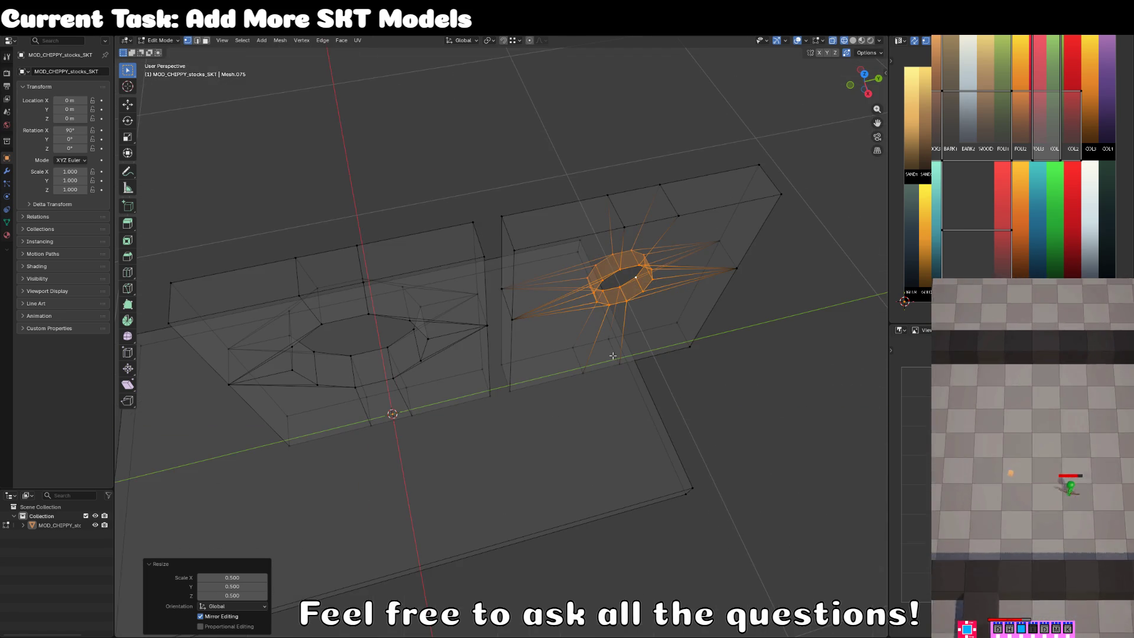
In solid view, shrink the hole by 0.5 and stretch it twice as wide along X.
key("z")
left_click(712, 369)
type("sx")
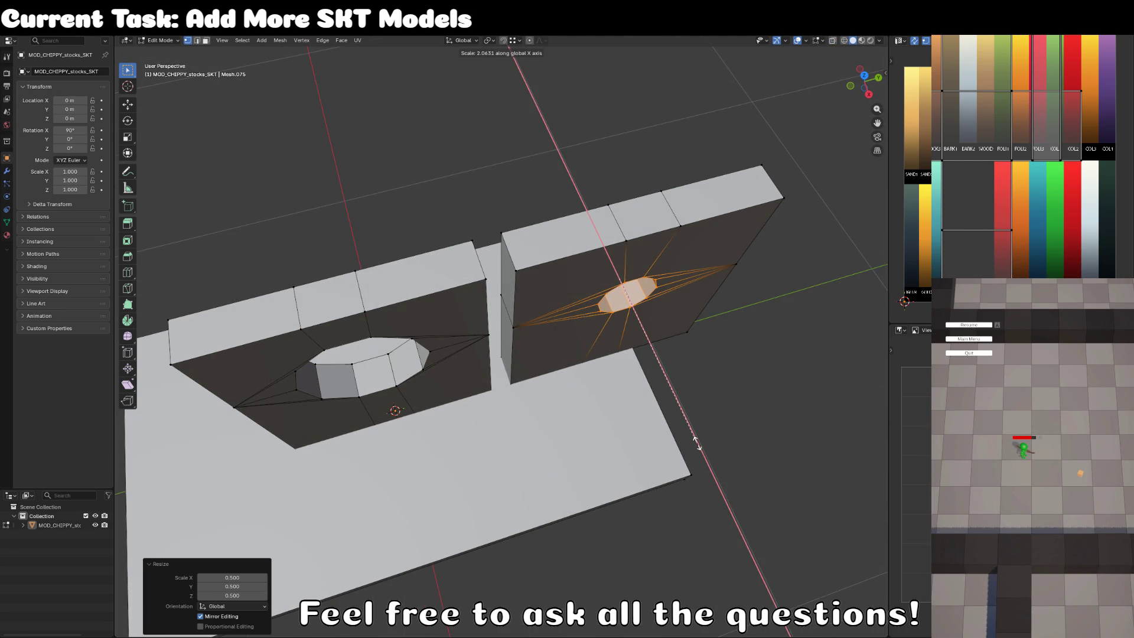
type("2")
key("Return")
key("s")
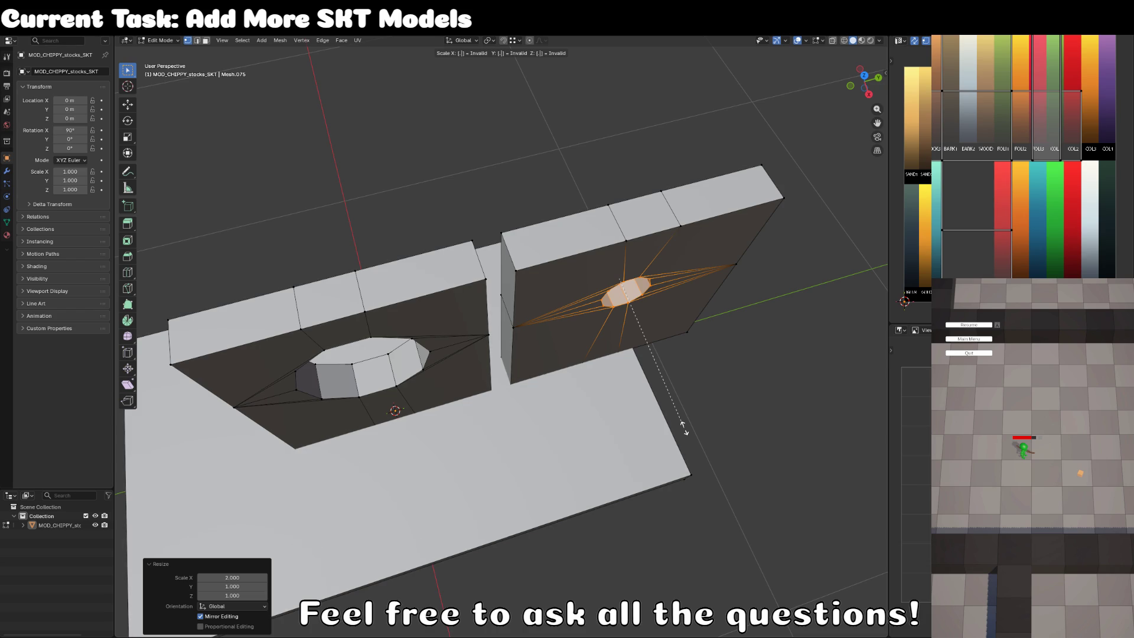
type(".5")
key("Return")
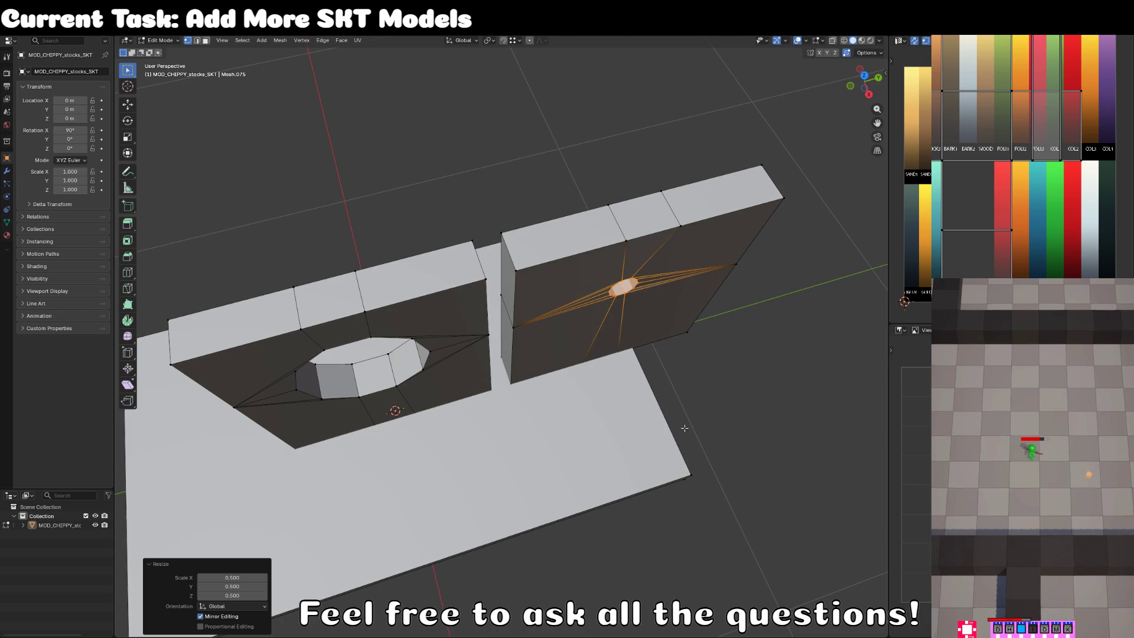
type("sx2")
key("Return")
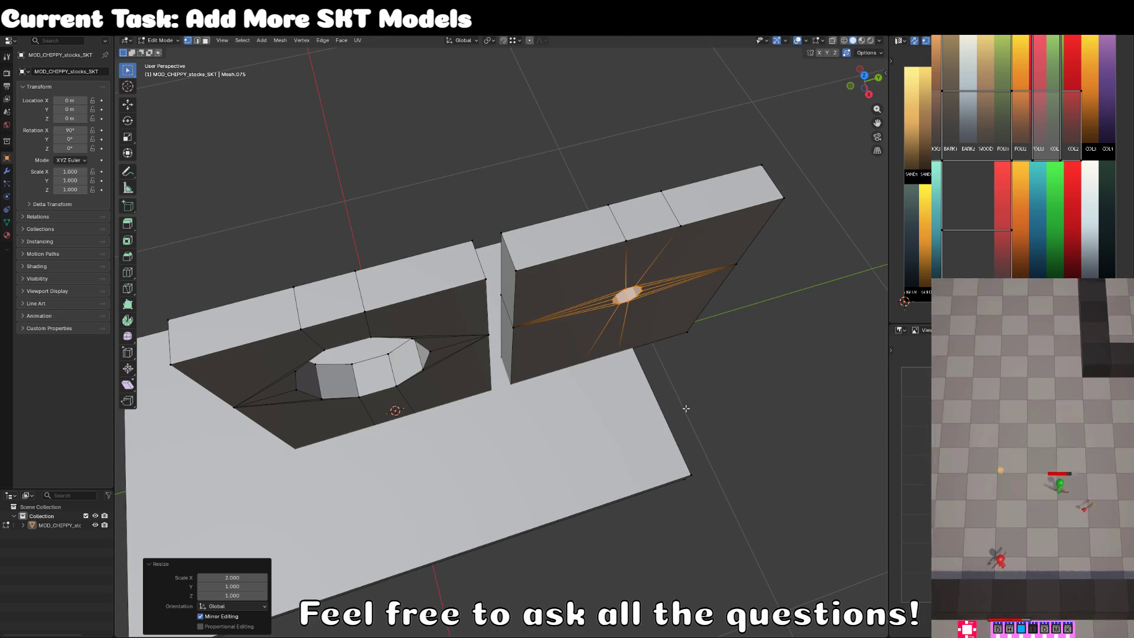
Narrow the duplicate block by moving its left edge vertices inward along Y.
key("ctrl+l")
key("KP_1")
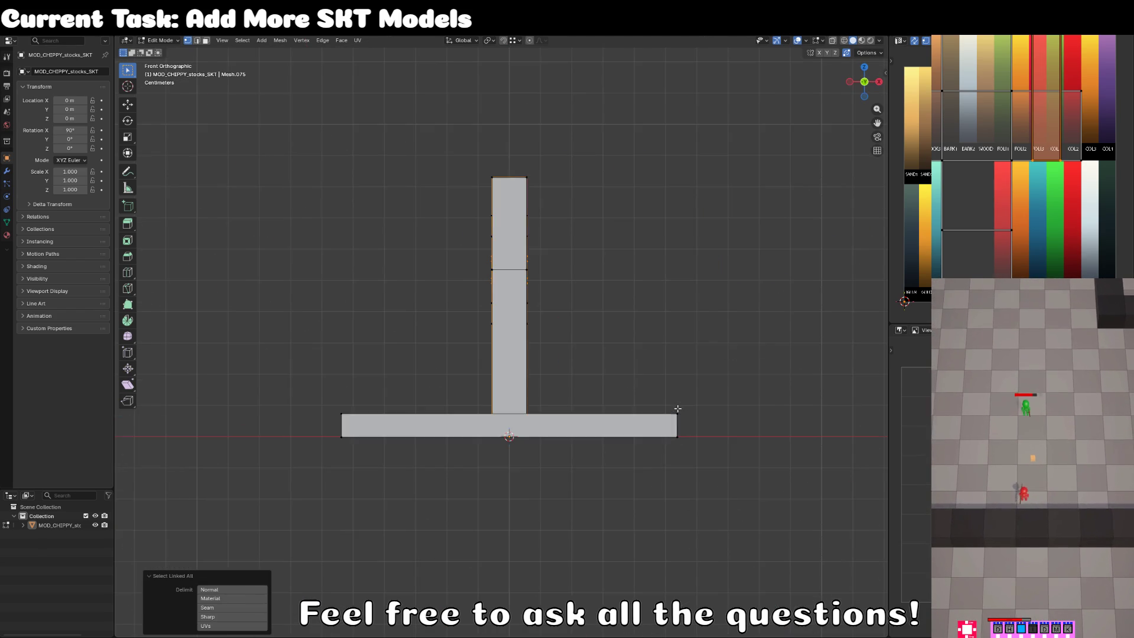
key("KP_3")
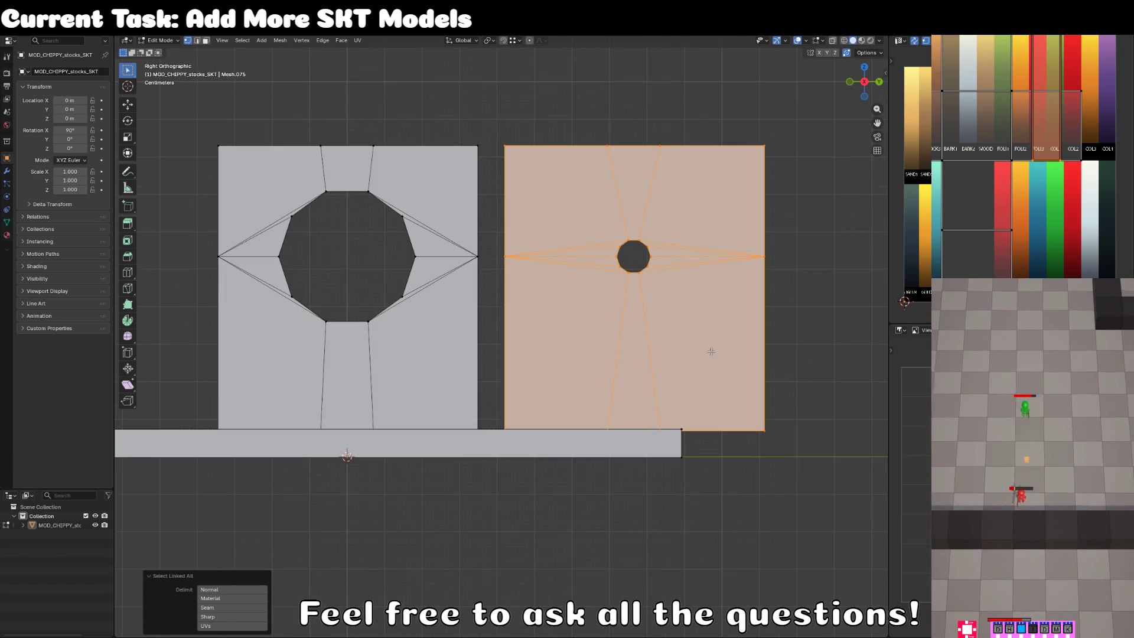
key("z")
left_click(544, 263)
key("alt+a")
key("c")
scroll(540, 139, "up", 4)
mouse_move(529, 144)
left_mouse_down()
mouse_move(519, 157)
mouse_move(534, 413)
mouse_move(521, 429)
left_mouse_up()
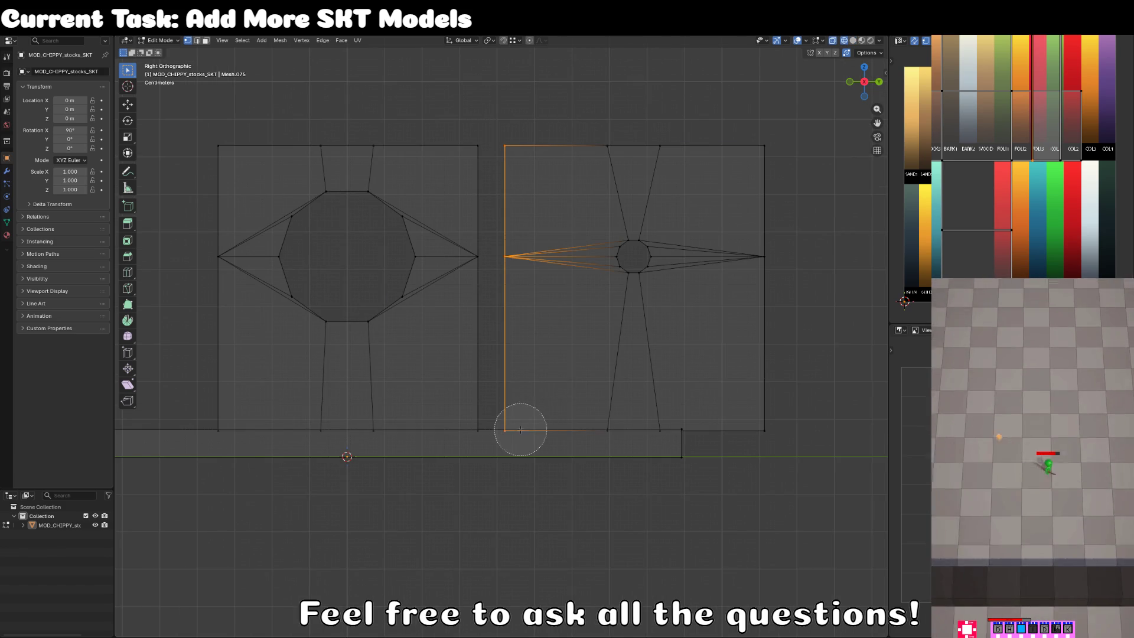
right_click(520, 429)
key("g")
key("y")
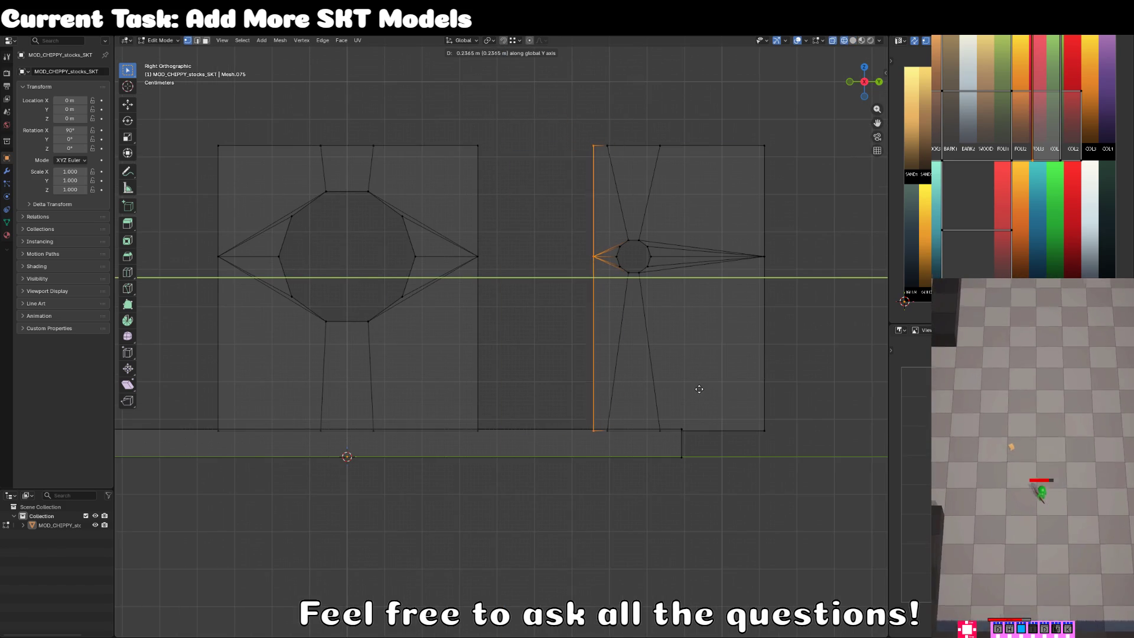
left_click(699, 390)
Move the block's right edge vertices inward along Y to form a narrow strip.
key("alt+a")
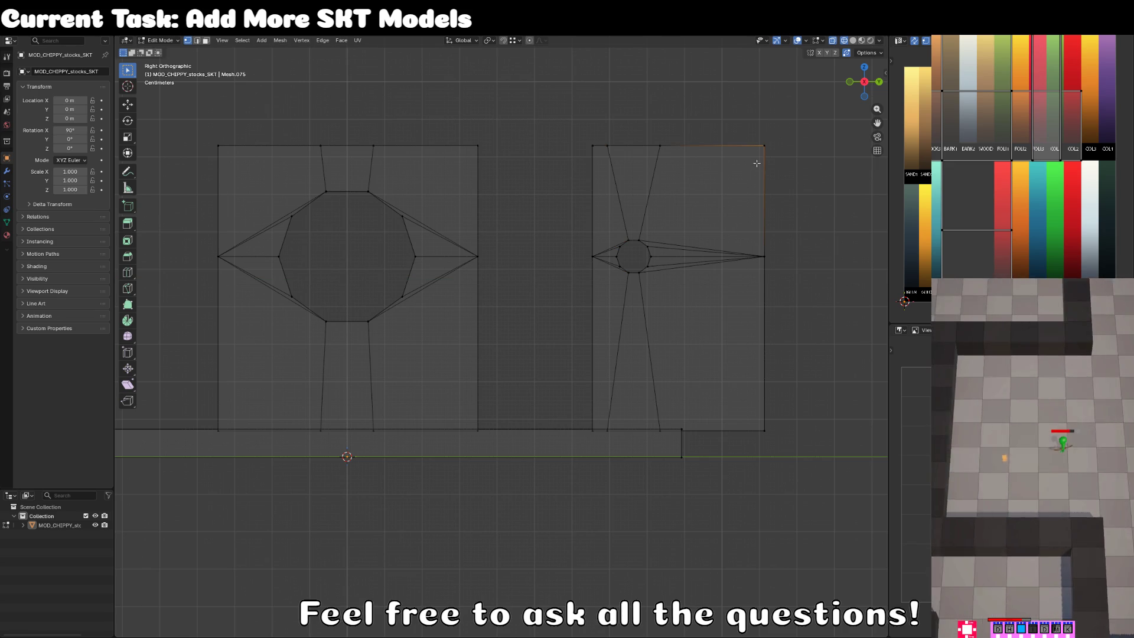
key("c")
left_click_drag(758, 145, 772, 451)
right_click(768, 452)
key("g")
key("y")
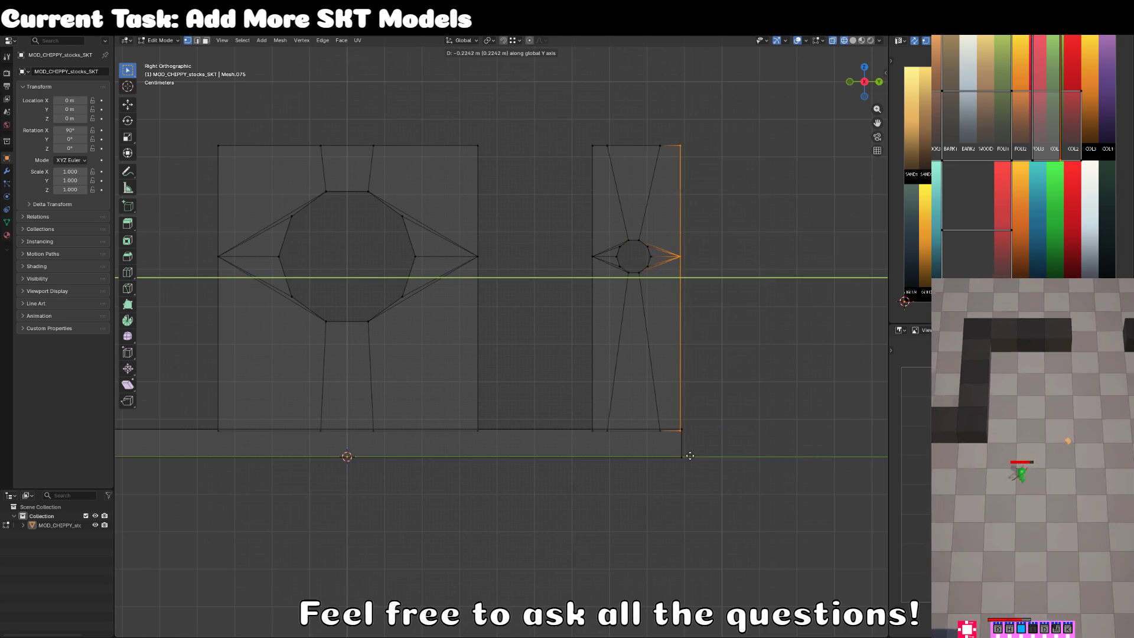
left_click(692, 456)
Slide the whole narrow strip along Y until it butts against the holed block's edge.
key("ctrl+l")
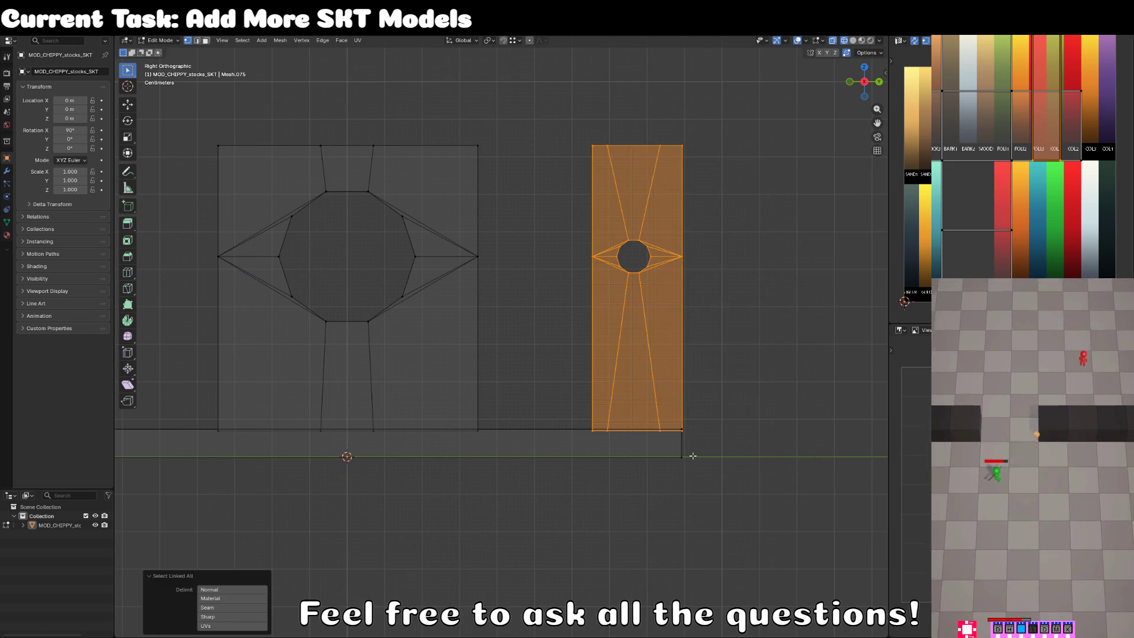
key("g")
key("y")
left_click(566, 306)
scroll(605, 332, "up", 2)
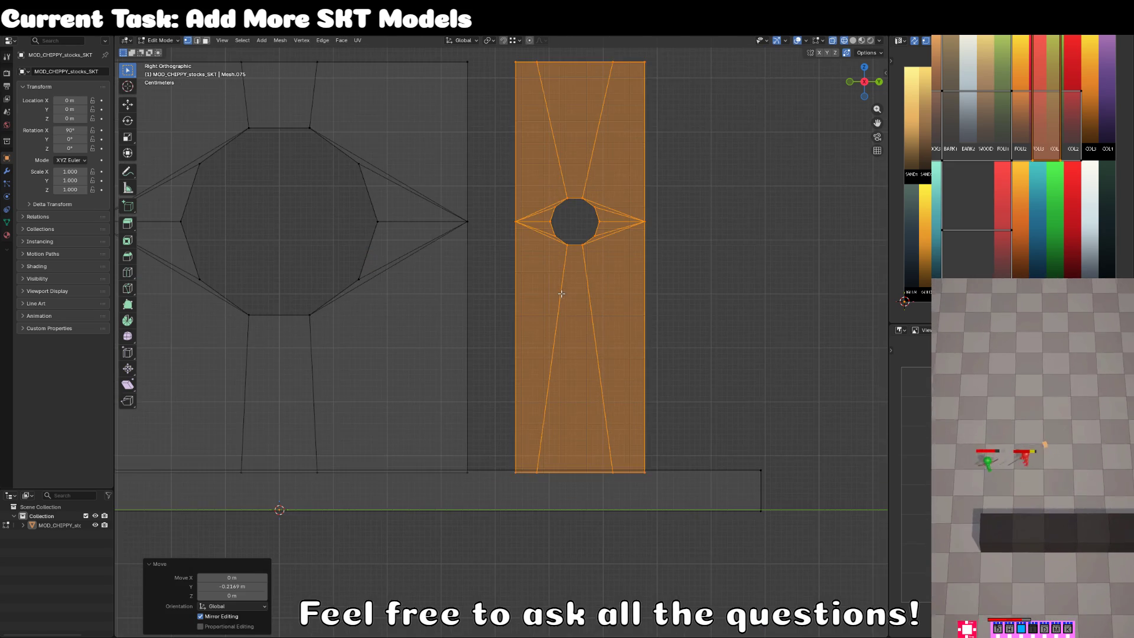
key("g")
key("y")
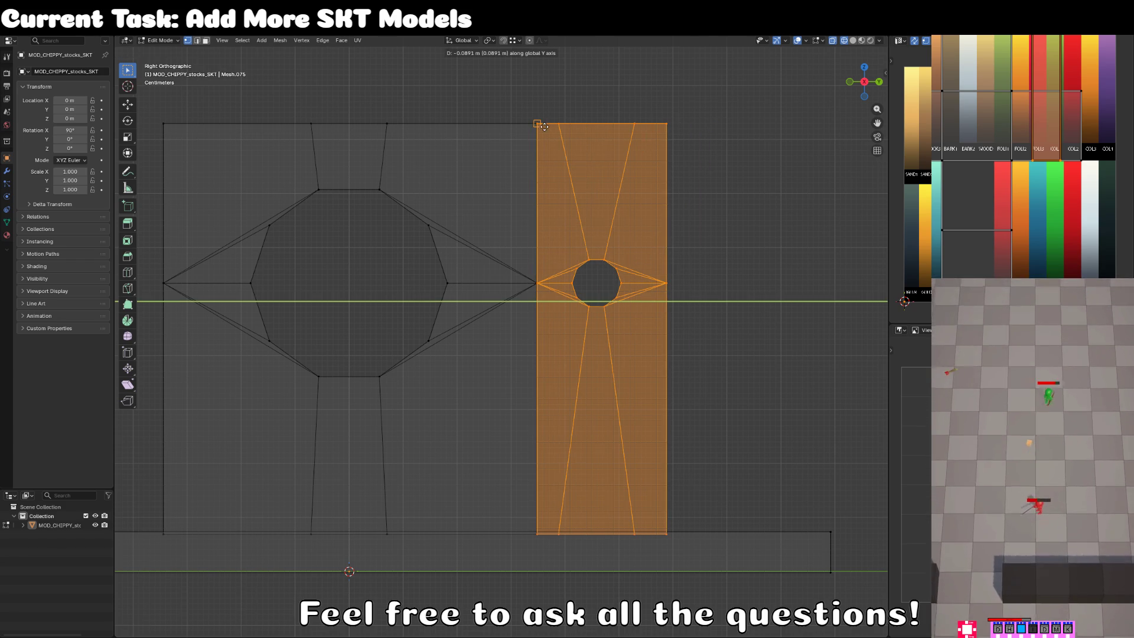
left_click(573, 235)
Move the strip left of the large block, mirror it with S Y -1, and butt it against that edge.
scroll(573, 235, "down", 3)
key("g")
key("y")
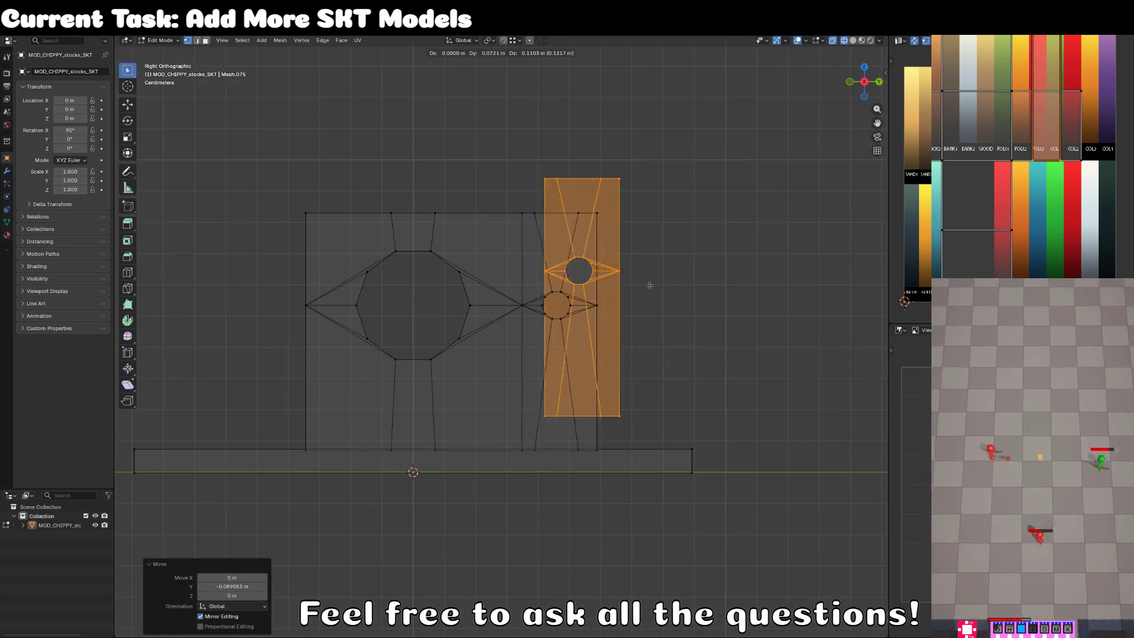
left_click(556, 299)
type("sy-1")
key("Return")
scroll(501, 254, "left", 1)
key("g")
key("y")
left_click(395, 214)
Brush-select the left, right and upper seam edges around the board's holes.
key("3")
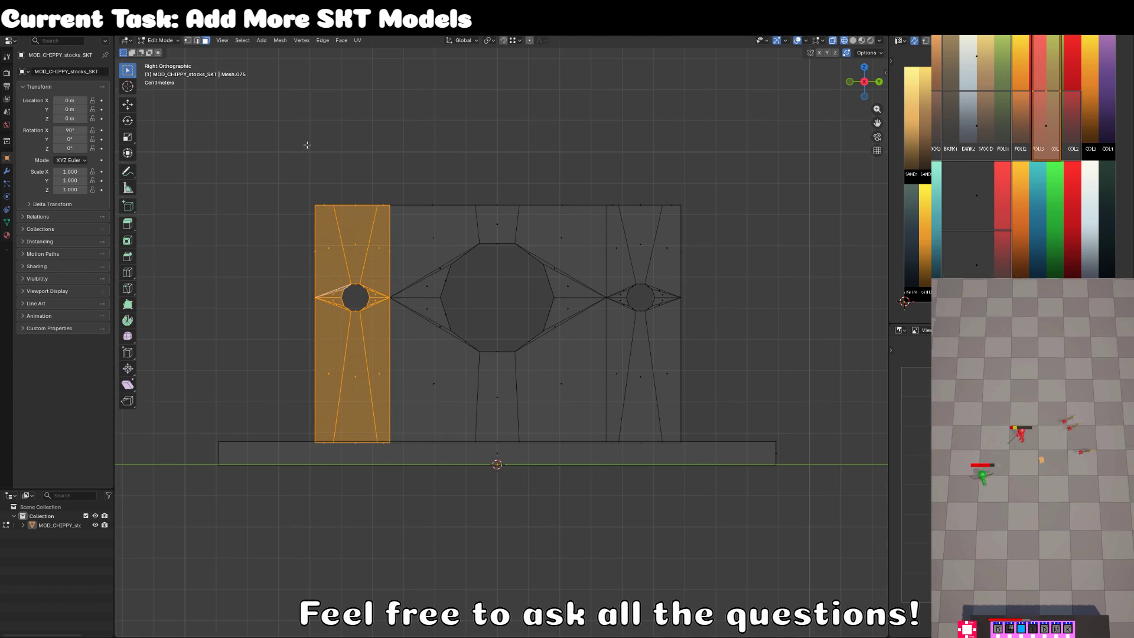
left_click(404, 264)
key("c")
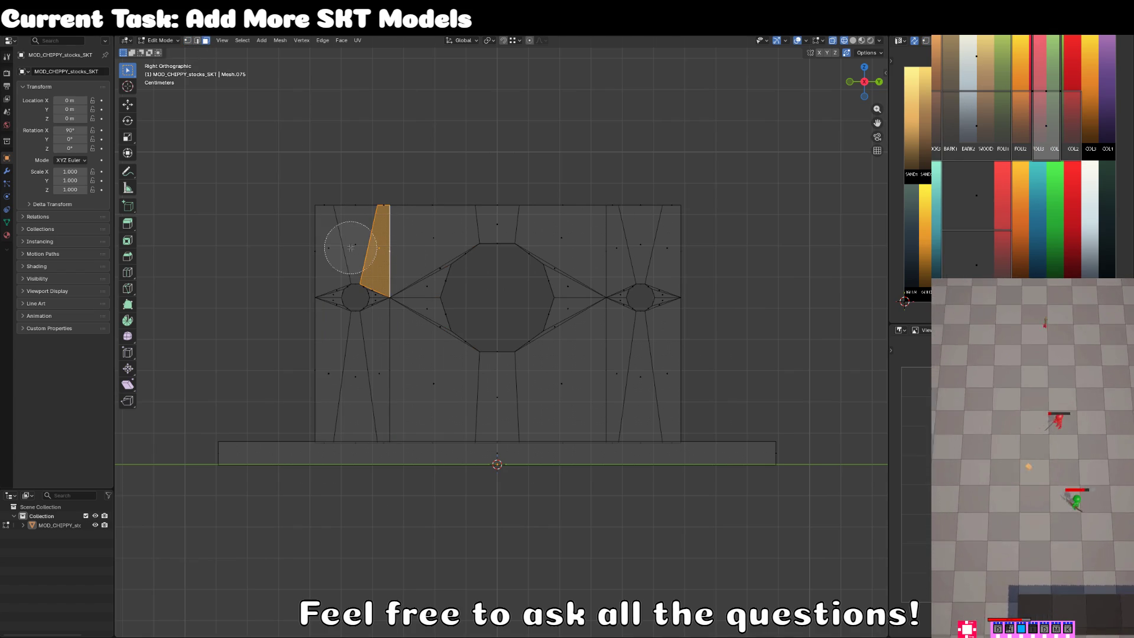
middle_click(354, 246)
left_click(400, 370)
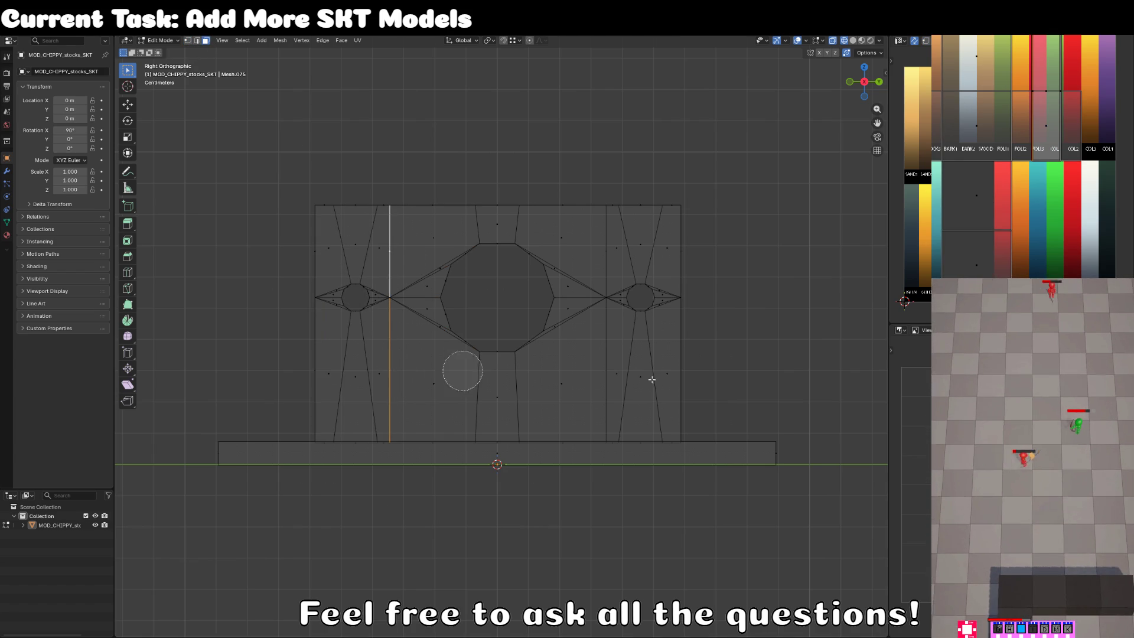
left_click(589, 371)
left_click(593, 246)
right_click(593, 246)
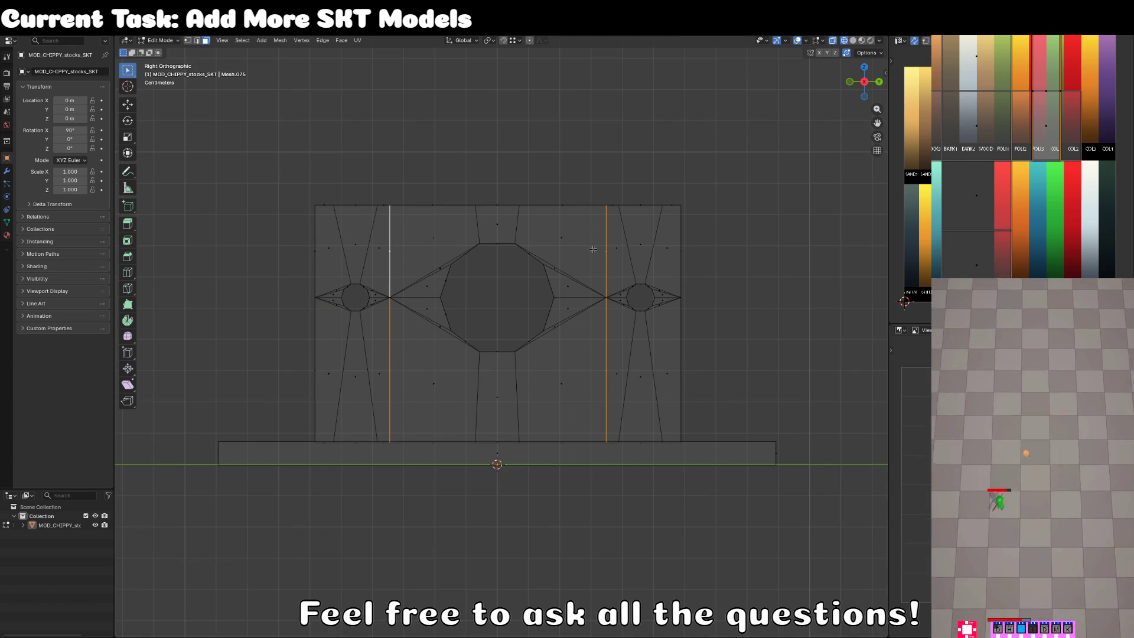
key("alt+z")
left_click_drag(729, 317, 593, 340)
Dissolve the selected seam edges and recalculate all normals to face outside.
key("x")
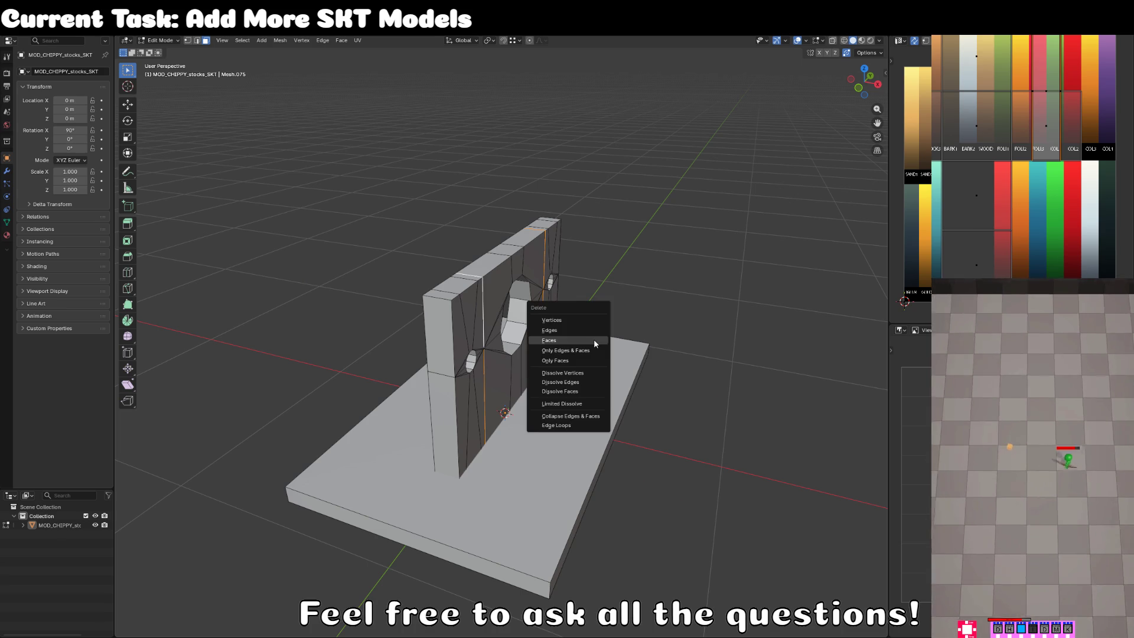
left_click(593, 340)
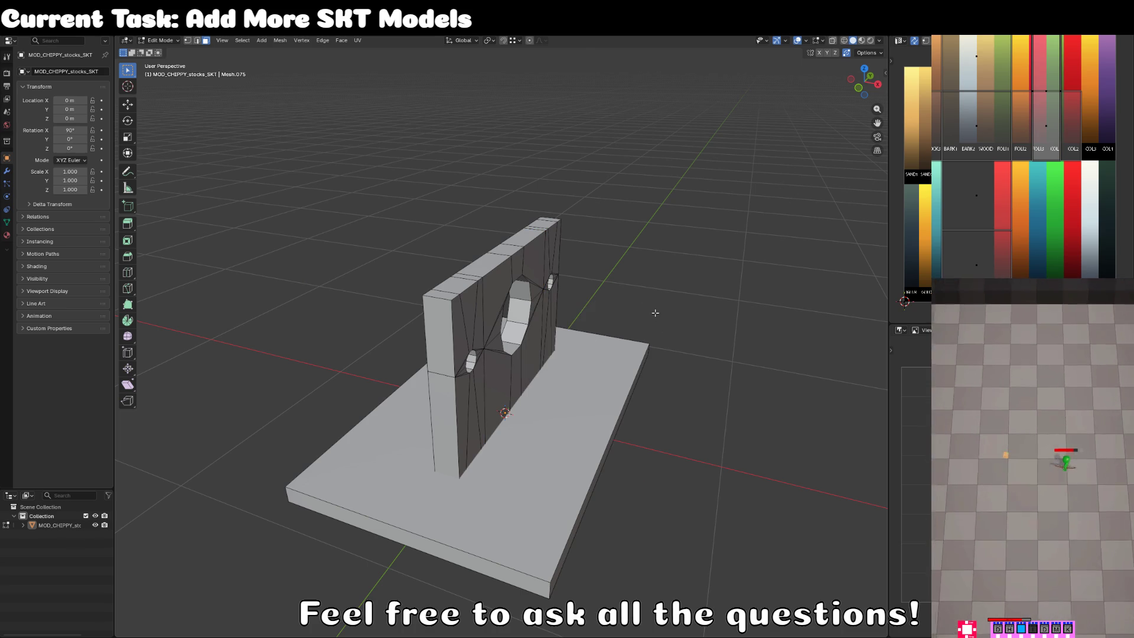
key("a")
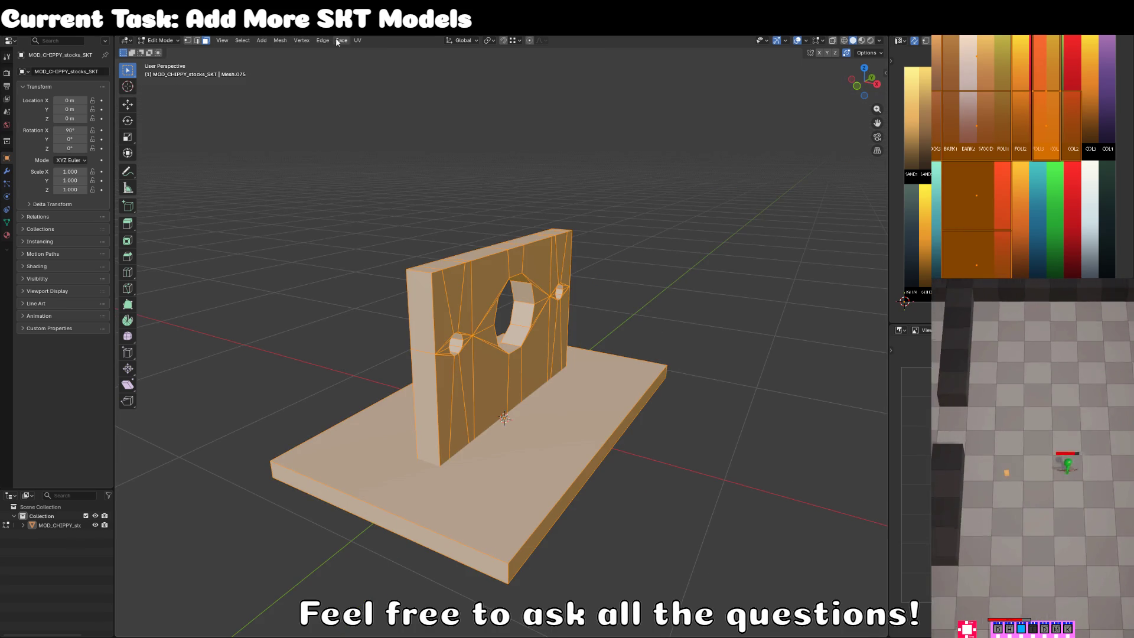
left_click(341, 40)
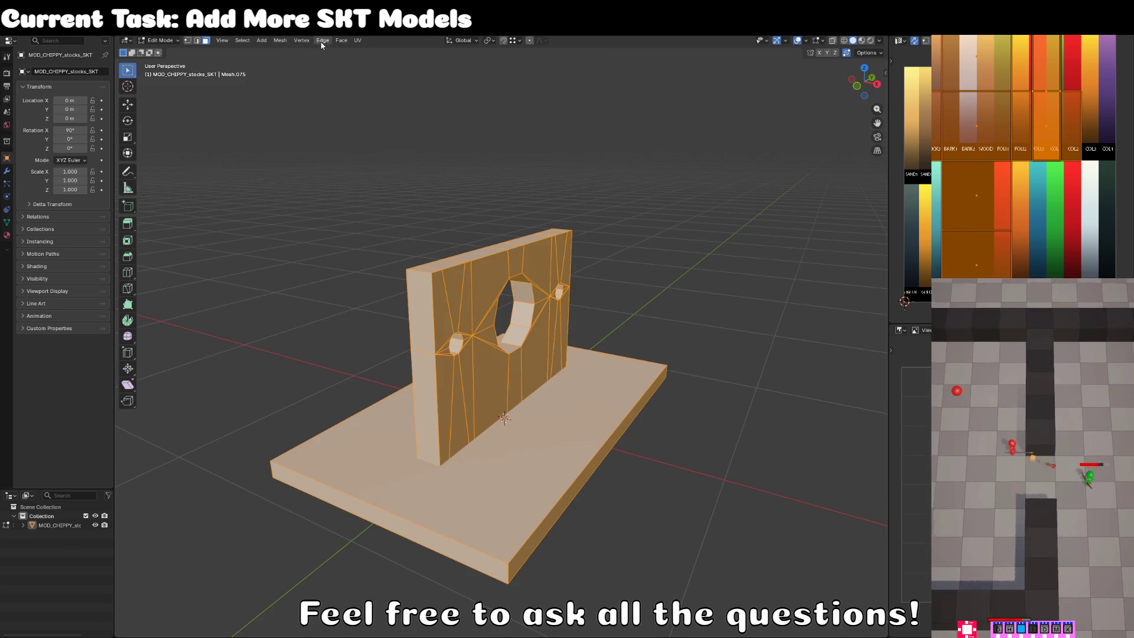
left_click(280, 40)
mouse_move(298, 200)
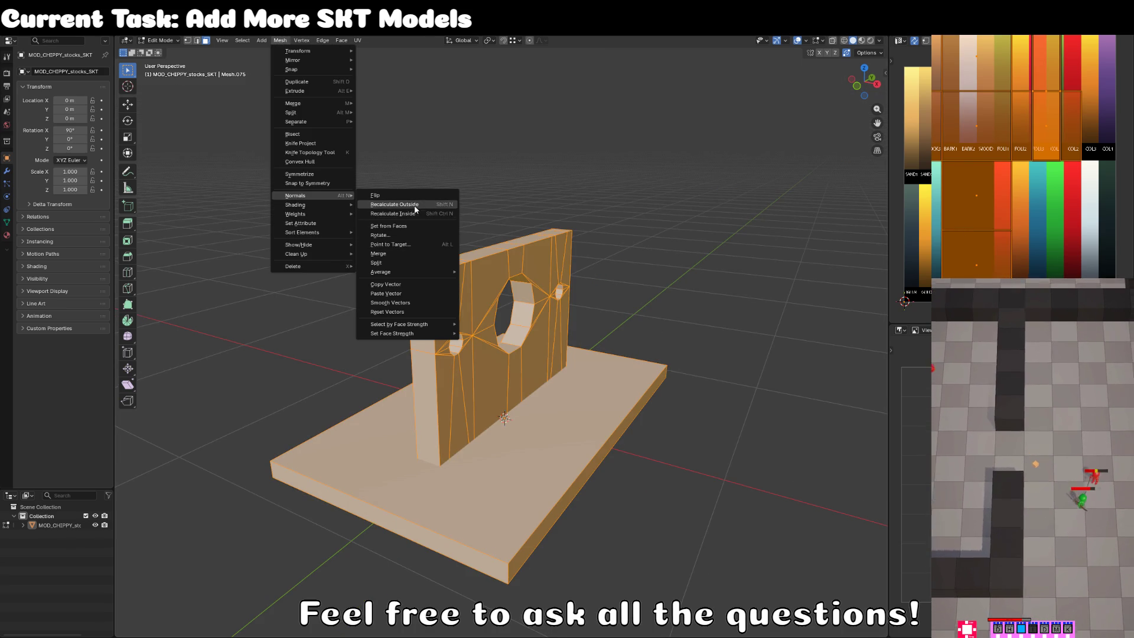
left_click(414, 204)
Check the cleaned three-hole board, then switch back to Unity.
key("Tab")
key("Tab")
key("Tab")
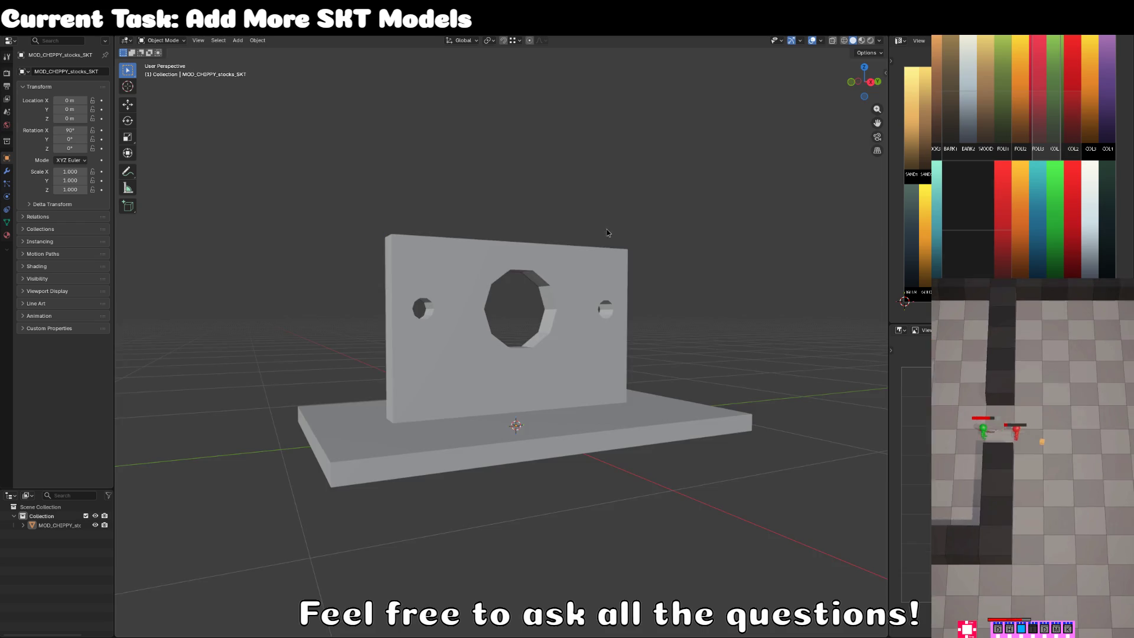
key("Tab")
left_click(433, 308)
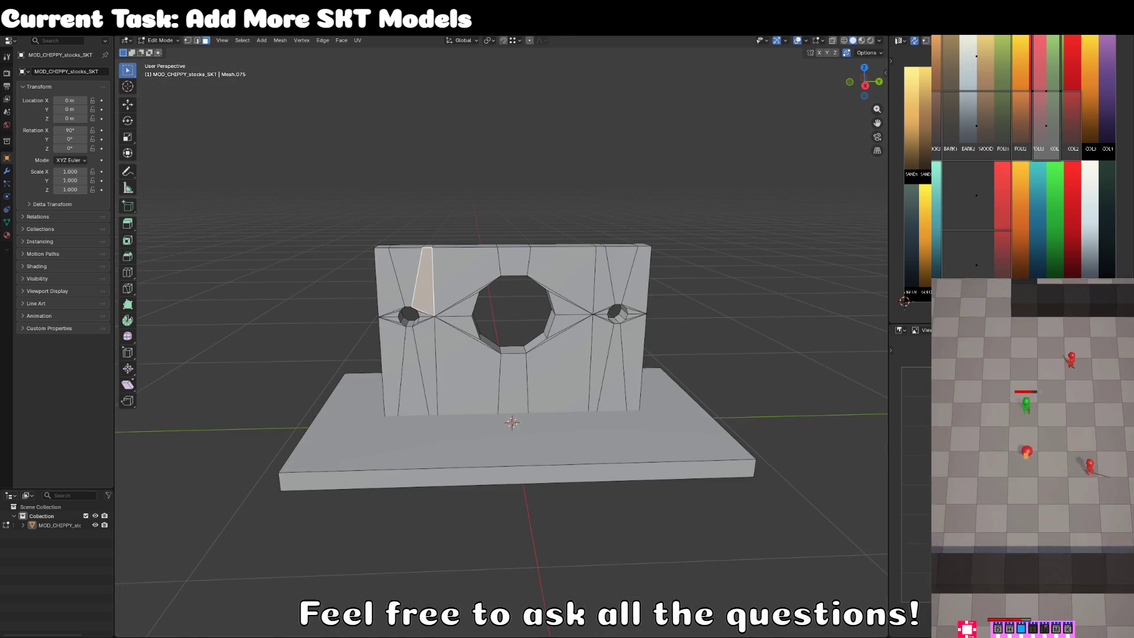
key("alt+Tab")
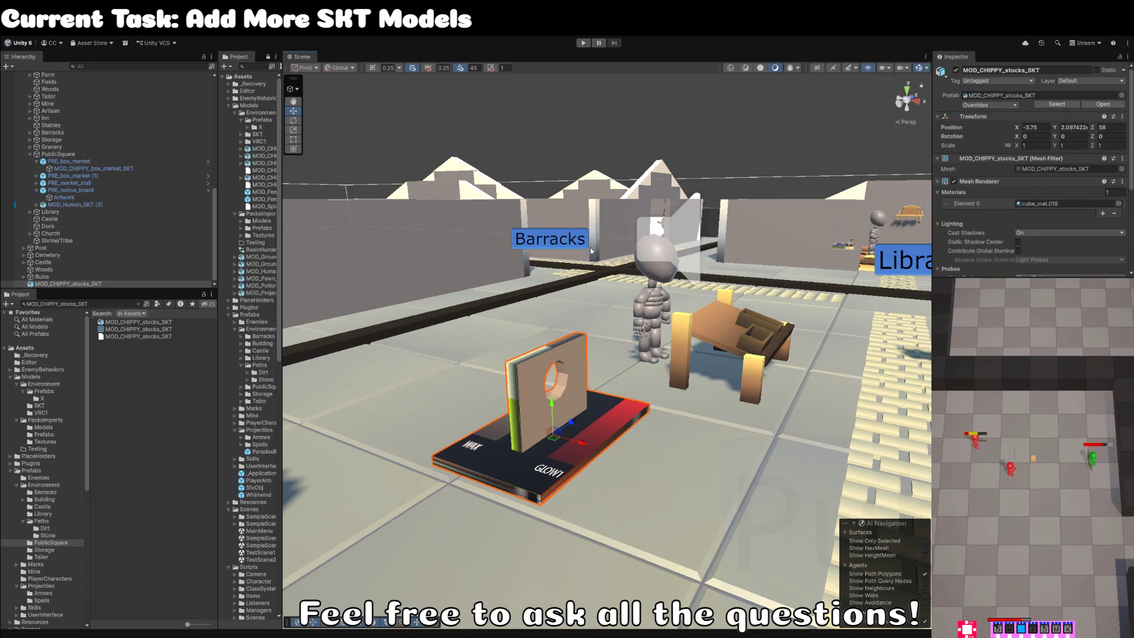
Orbit around the public square, select MOD_CHIPPY_stocks_SKT and pick its Element 0 material.
left_click(620, 155)
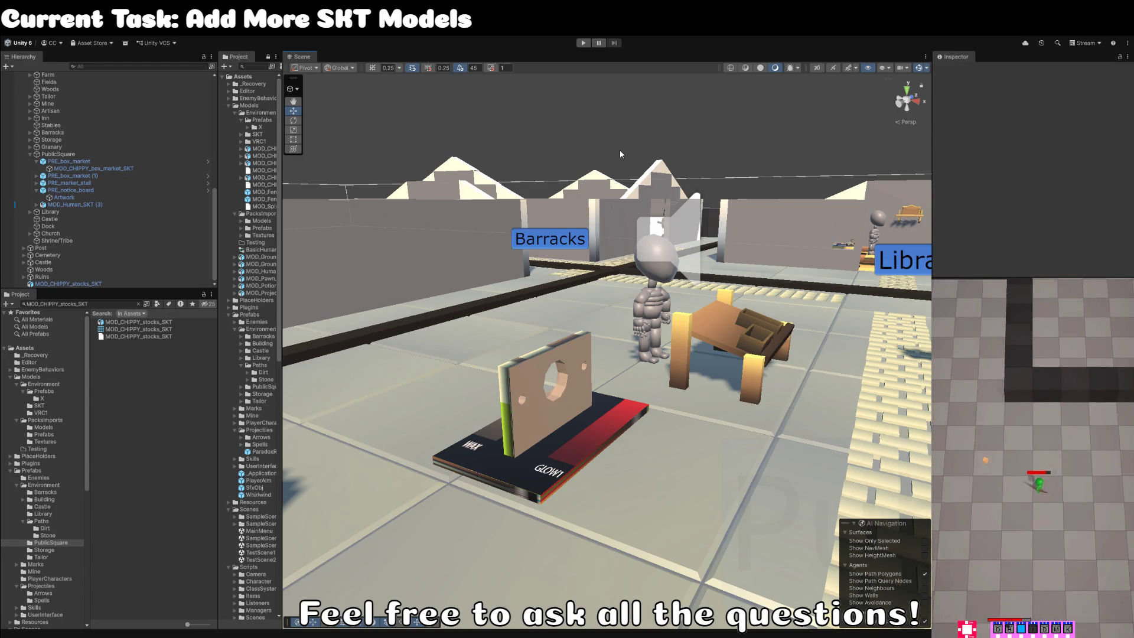
mouse_move(618, 154)
left_mouse_down()
mouse_move(624, 199)
mouse_move(612, 213)
left_mouse_up()
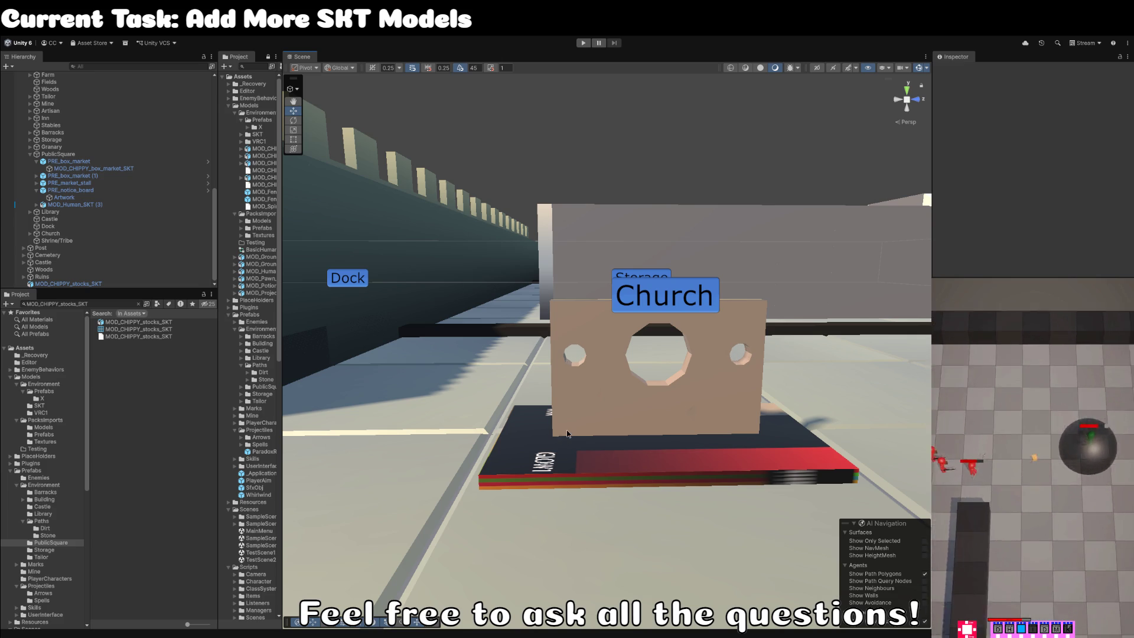
left_click_drag(566, 430, 670, 495)
scroll(693, 470, "down", 5)
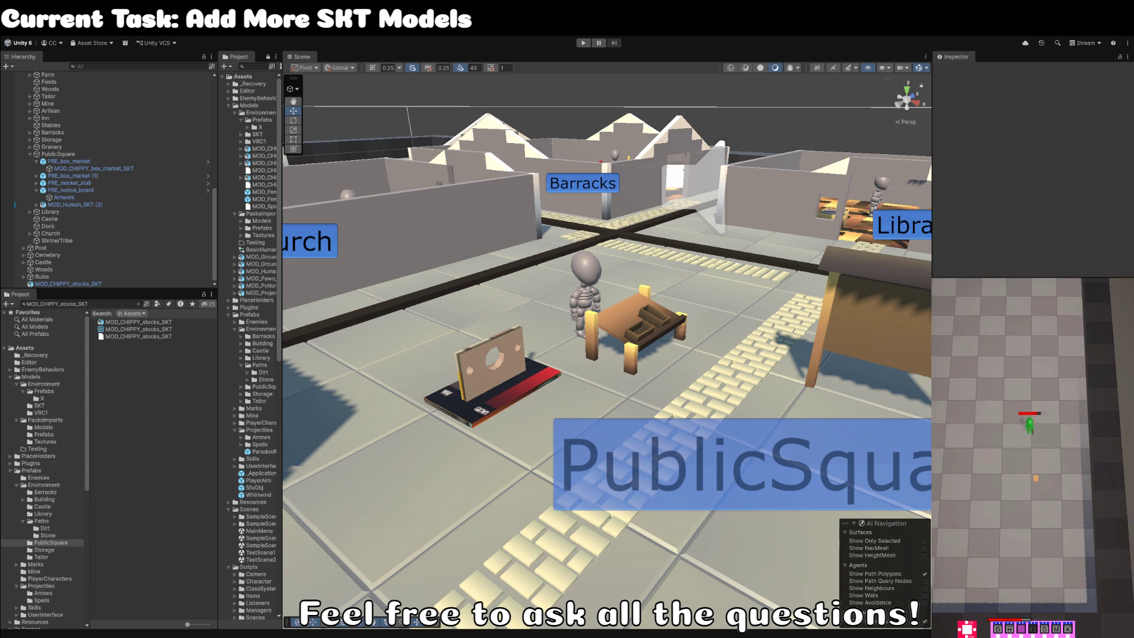
mouse_move(636, 338)
left_mouse_down()
mouse_move(520, 350)
mouse_move(691, 370)
left_mouse_up()
left_click(519, 351)
left_click(98, 286)
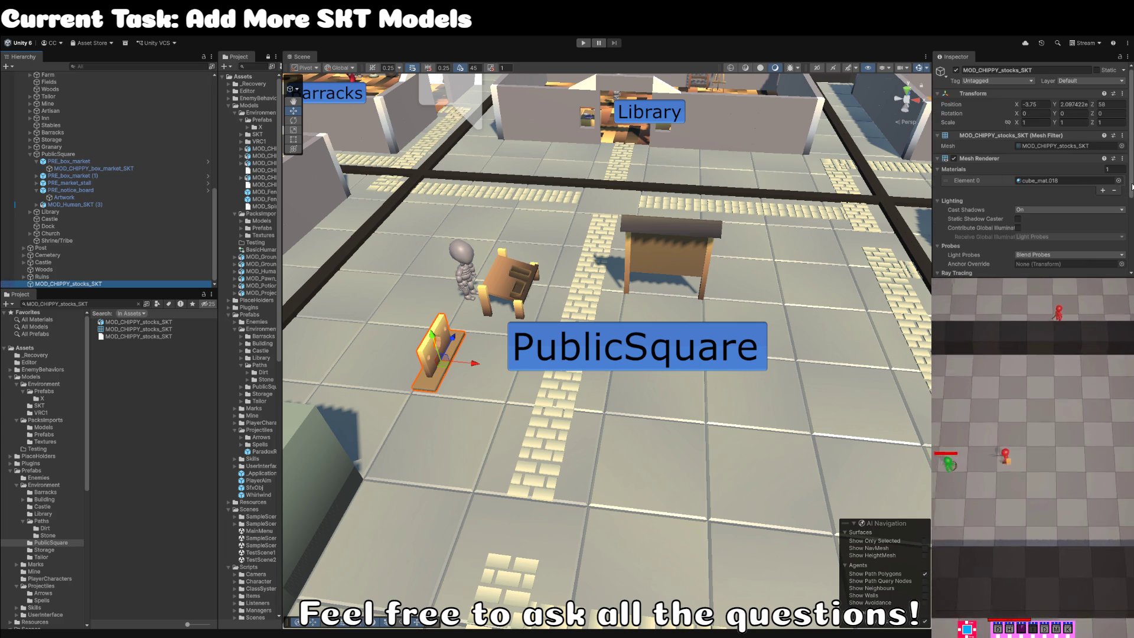
left_click(1117, 181)
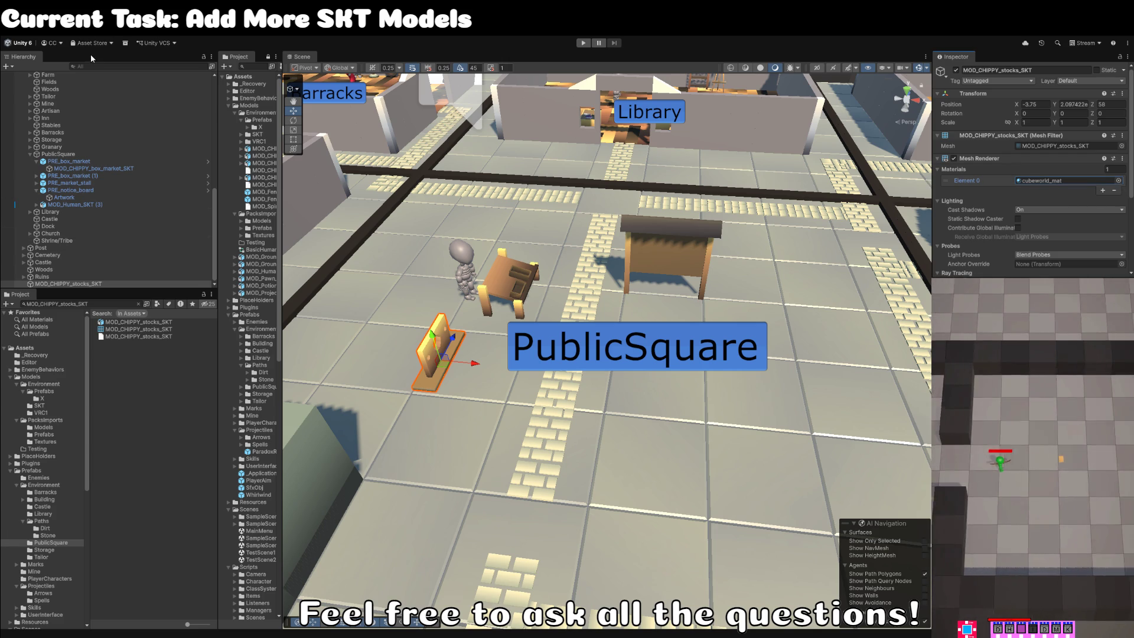
Wrap the stocks in a new empty parent named PRE_stocks.
key("ctrl+shift+g")
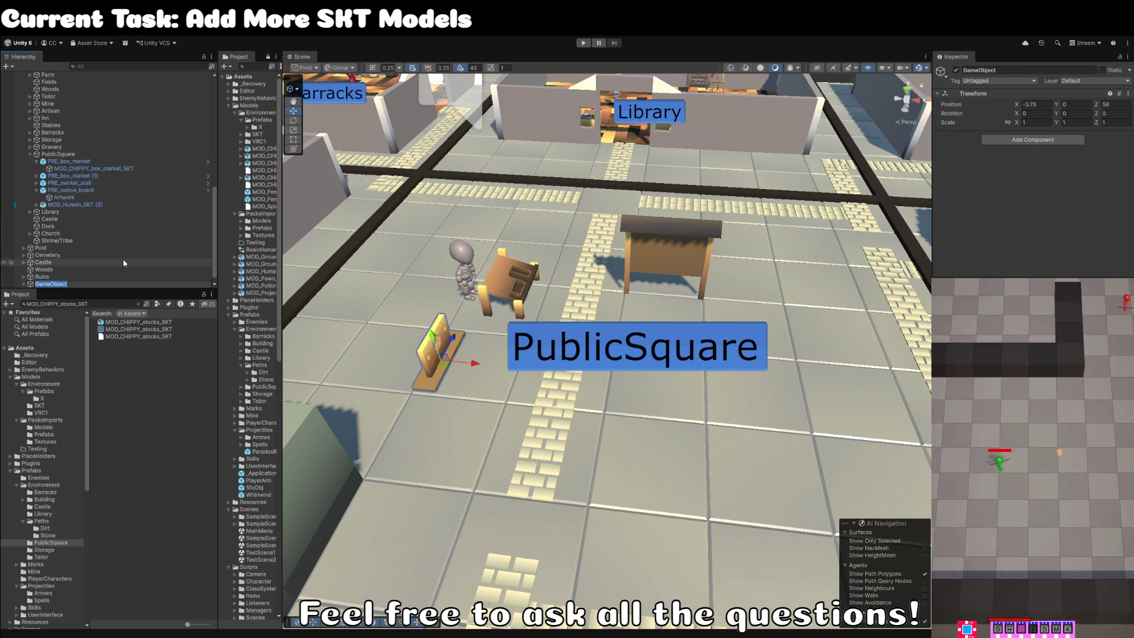
type("MOD_CHIPPY_stocks_SKT")
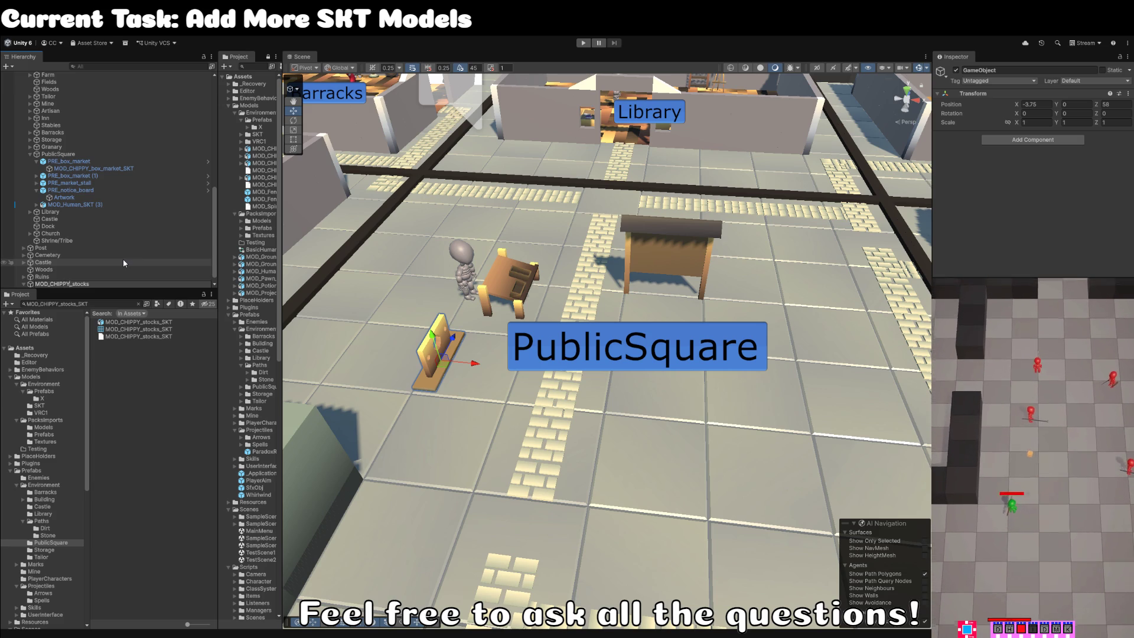
key("shift+Home")
type("PRE")
key("Return")
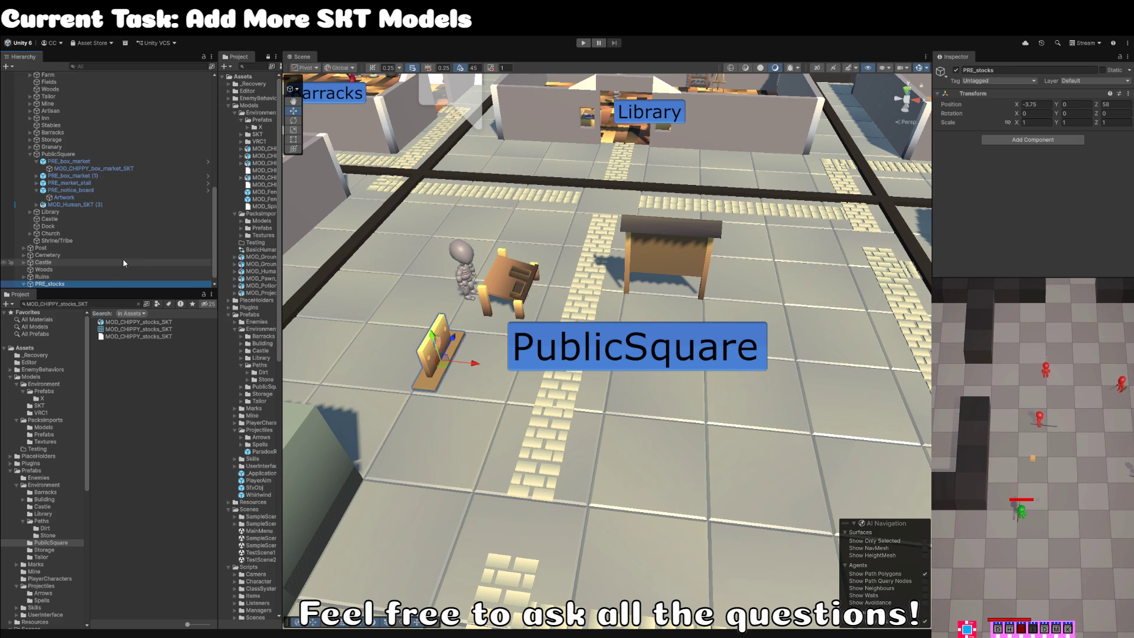
Save PRE_stocks as a prefab in Prefabs/Environment/PublicSquare.
mouse_move(70, 283)
left_mouse_down()
mouse_move(214, 334)
mouse_move(62, 544)
left_mouse_up()
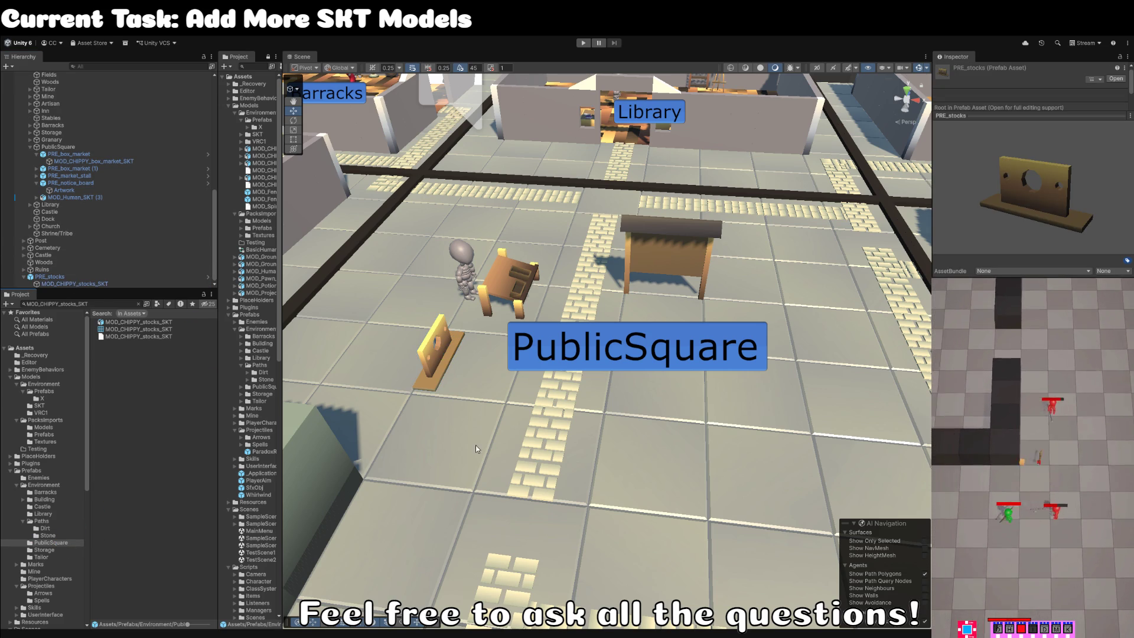
left_click(445, 362)
scroll(444, 362, "down", 5)
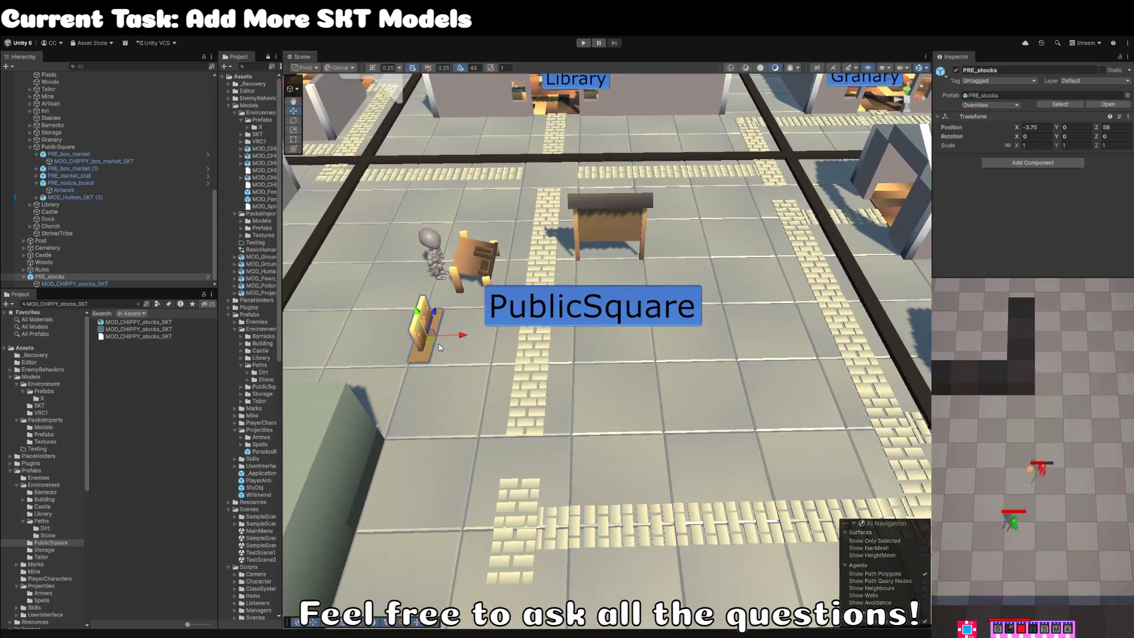
Move the stocks to the right and rotate them a quarter turn (90°).
mouse_move(429, 335)
left_mouse_down()
mouse_move(611, 366)
mouse_move(460, 422)
mouse_move(537, 417)
left_mouse_up()
key("e")
key("w")
mouse_move(618, 377)
left_mouse_down()
mouse_move(603, 427)
mouse_move(601, 259)
mouse_move(545, 337)
mouse_move(544, 327)
left_mouse_up()
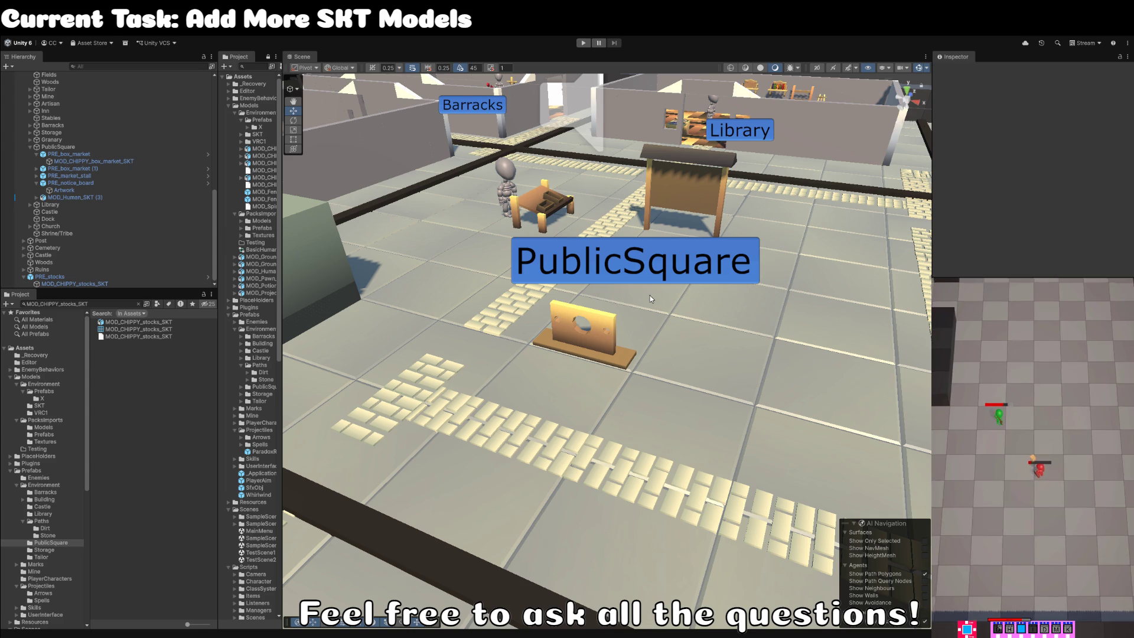
Select the MOD_Human_SKT (17) character at the water's edge and frame it.
left_click_drag(614, 296, 643, 207)
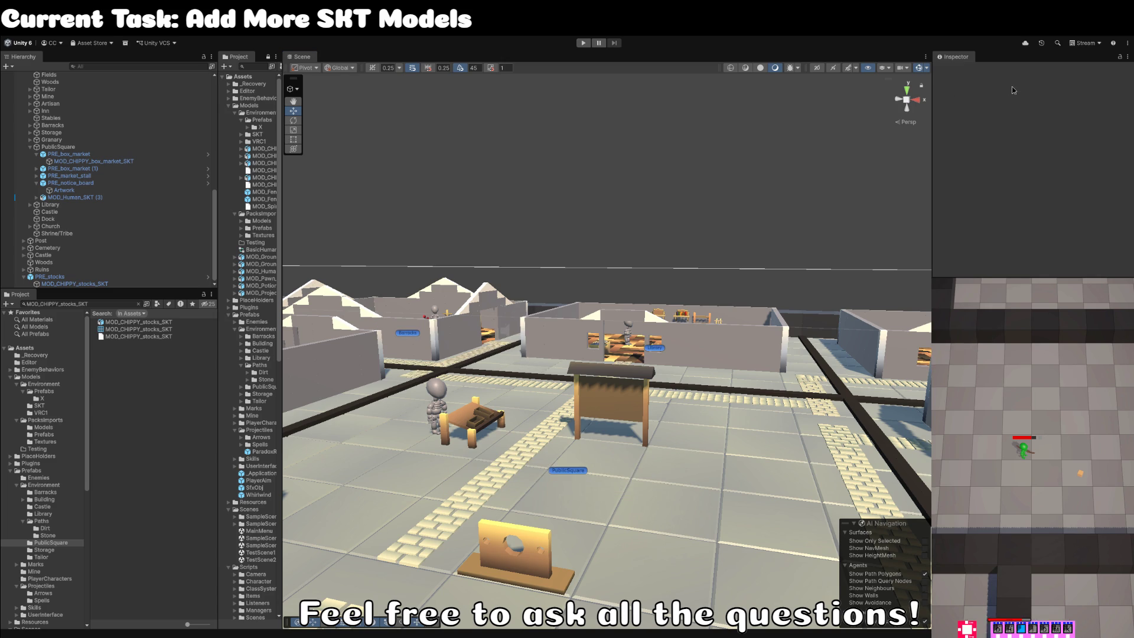
left_click_drag(644, 157, 595, 187)
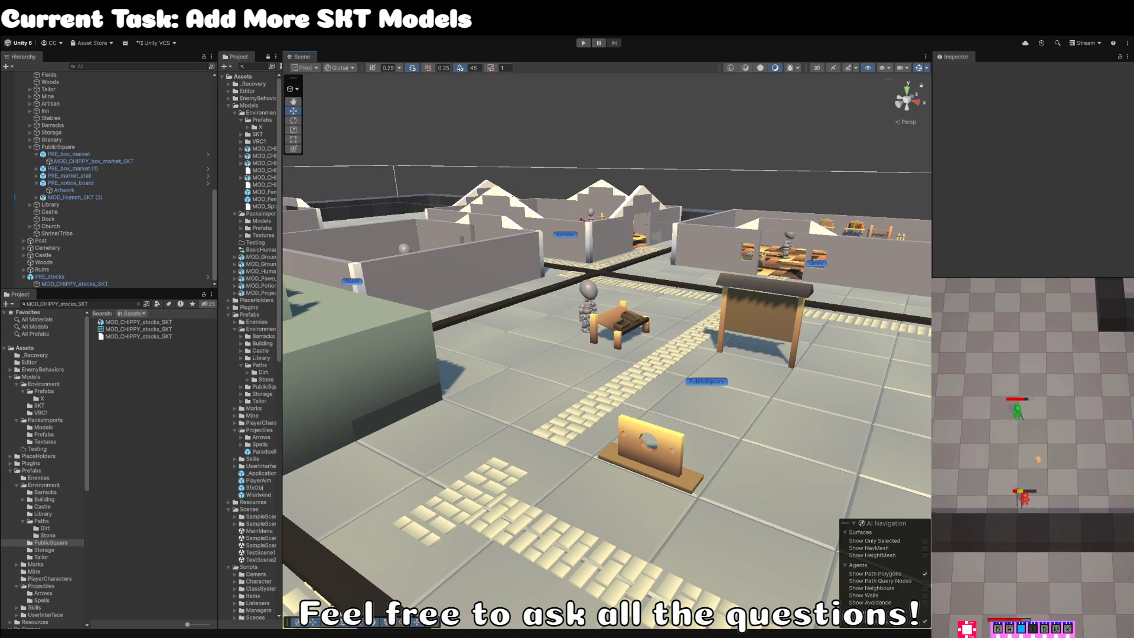
mouse_move(664, 217)
left_mouse_down()
mouse_move(674, 309)
mouse_move(618, 250)
mouse_move(676, 352)
mouse_move(508, 315)
mouse_move(515, 366)
mouse_move(524, 285)
mouse_move(295, 298)
left_mouse_up()
left_click(666, 355)
key("f")
left_click(138, 305)
type("dock")
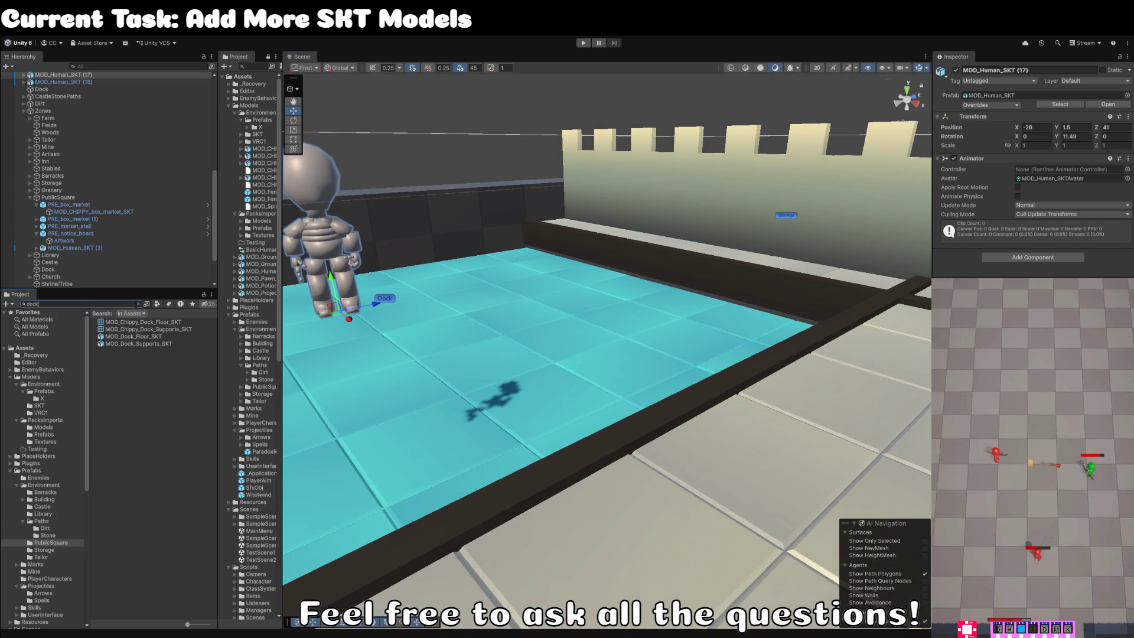
Place MOD_Dock_Floor_SKT planks in the scene at the water's edge.
left_click(141, 337)
mouse_move(142, 339)
left_mouse_down()
mouse_move(570, 404)
mouse_move(566, 415)
mouse_move(591, 392)
mouse_move(665, 408)
mouse_move(677, 425)
mouse_move(836, 440)
mouse_move(886, 464)
mouse_move(735, 406)
mouse_move(674, 356)
mouse_move(614, 354)
left_mouse_up()
scroll(712, 391, "up", 5)
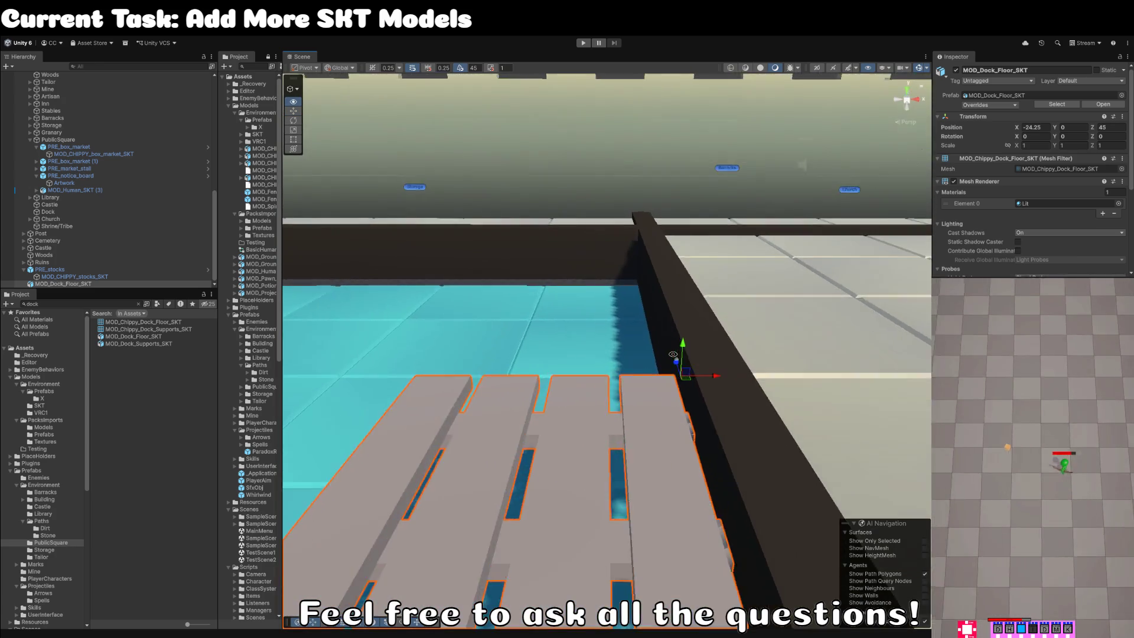
scroll(673, 355, "down", 3)
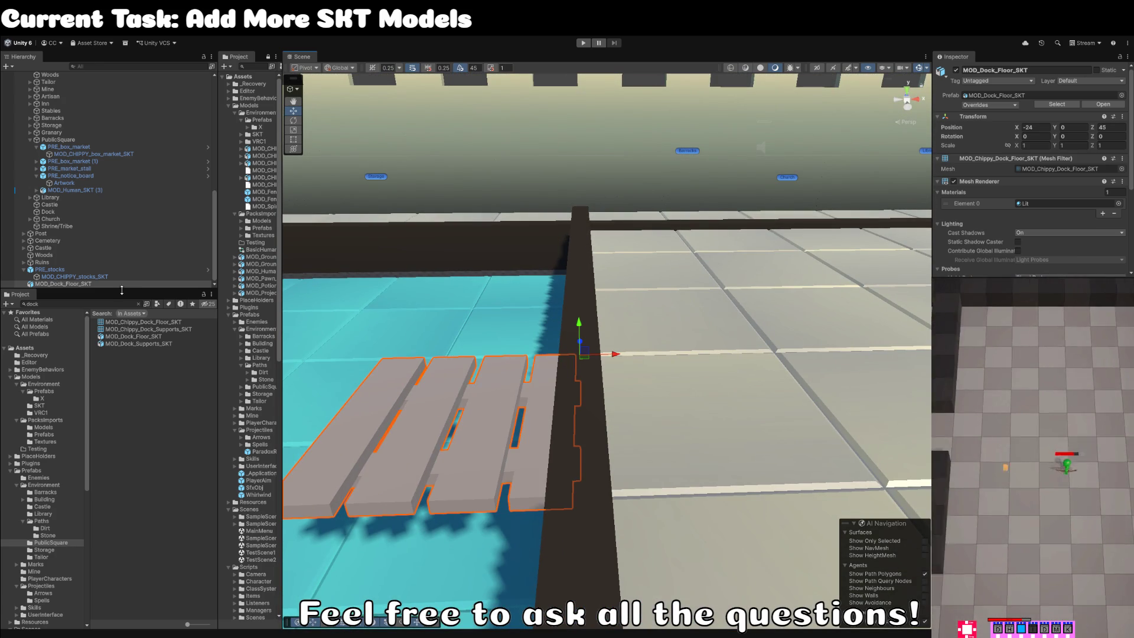
left_click(114, 272)
Add MOD_Dock_Supports_SKT and position the support beside the dock planks.
left_click(159, 343)
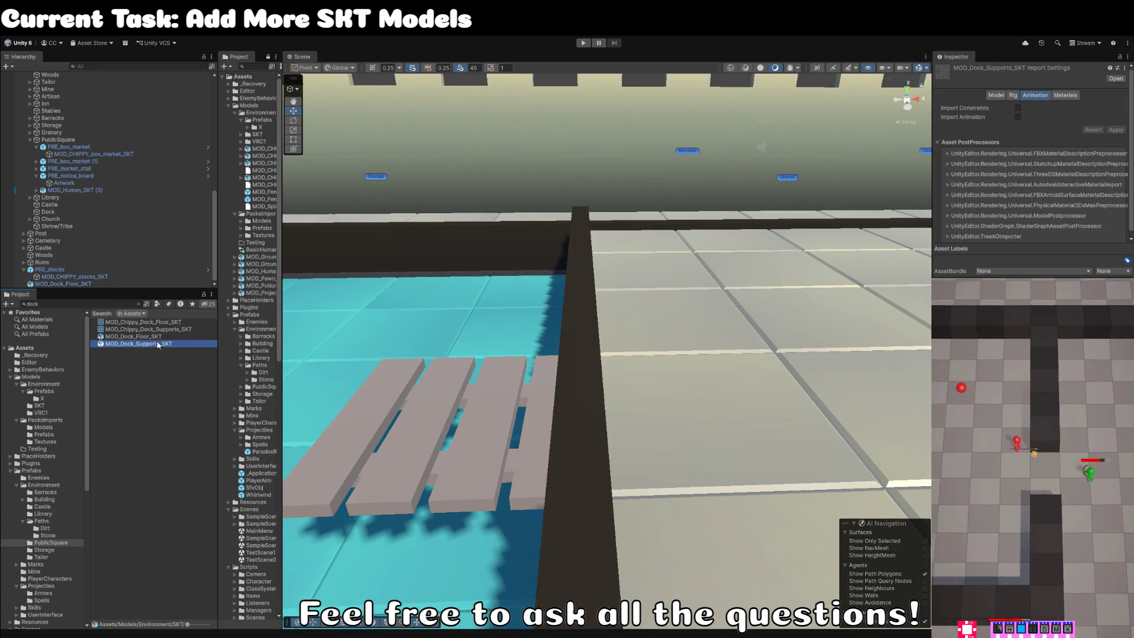
mouse_move(154, 345)
left_mouse_down()
mouse_move(831, 412)
mouse_move(733, 384)
mouse_move(604, 390)
mouse_move(628, 374)
left_mouse_up()
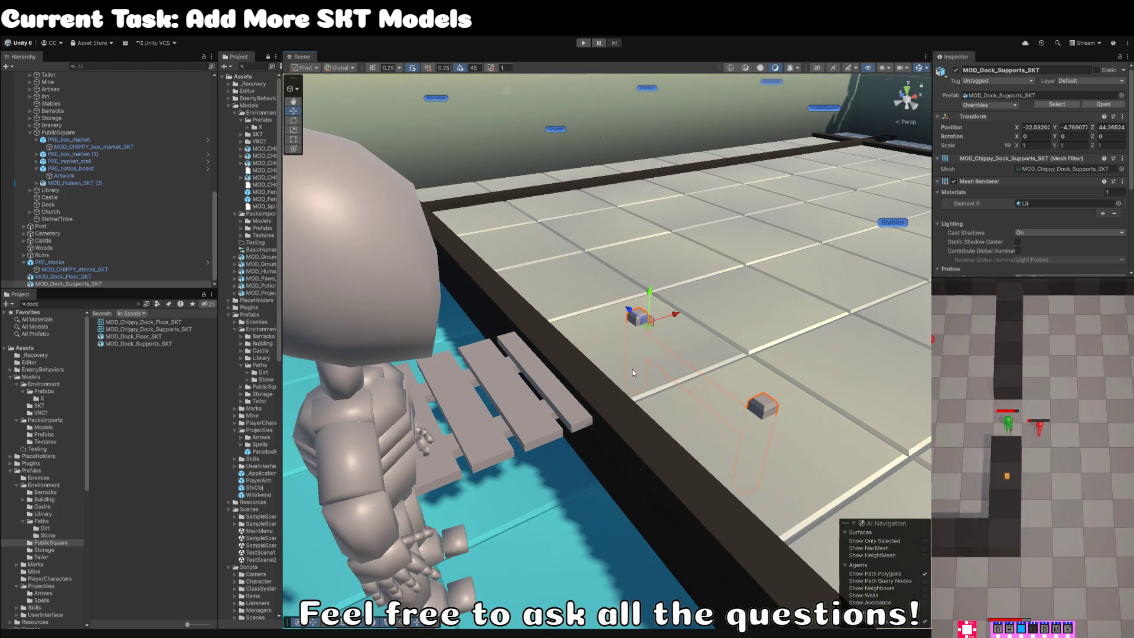
mouse_move(644, 327)
left_mouse_down()
mouse_move(443, 357)
mouse_move(410, 378)
mouse_move(434, 413)
mouse_move(421, 426)
left_mouse_up()
key("f")
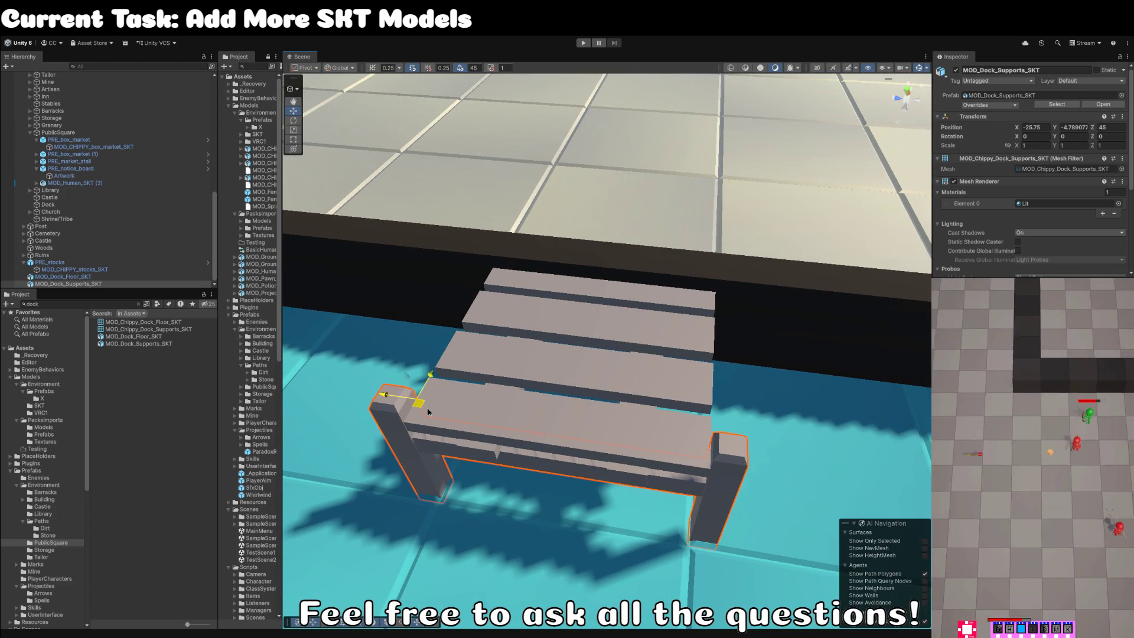
left_click(508, 396)
mouse_move(508, 396)
left_mouse_down()
mouse_move(425, 375)
mouse_move(480, 410)
mouse_move(369, 359)
left_mouse_up()
left_click(92, 284)
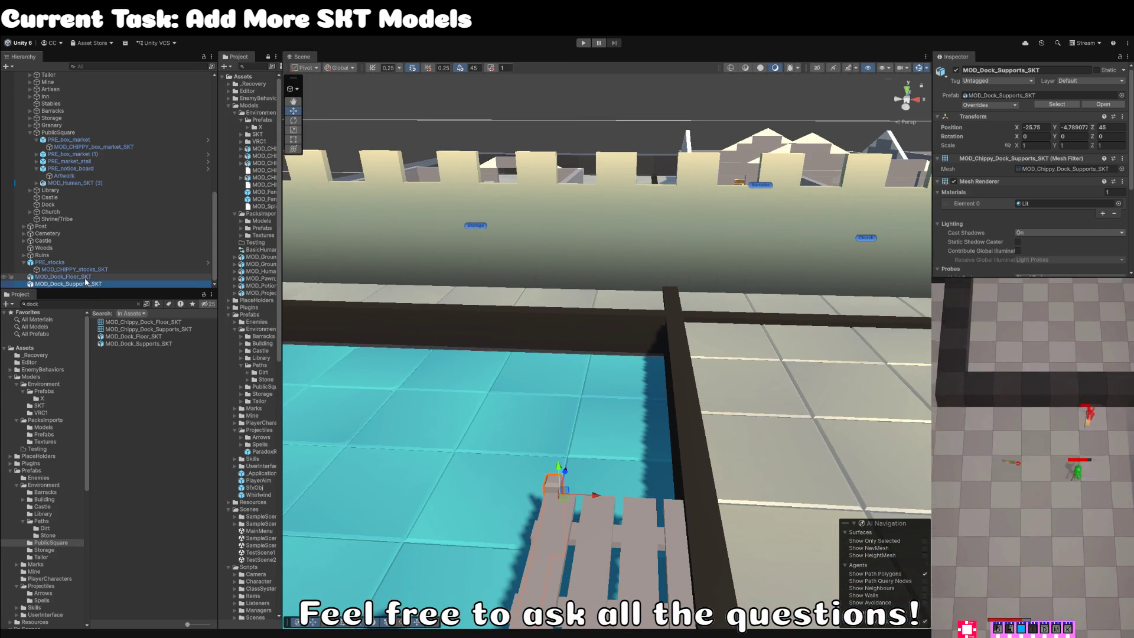
left_click(65, 276)
left_click(1063, 169)
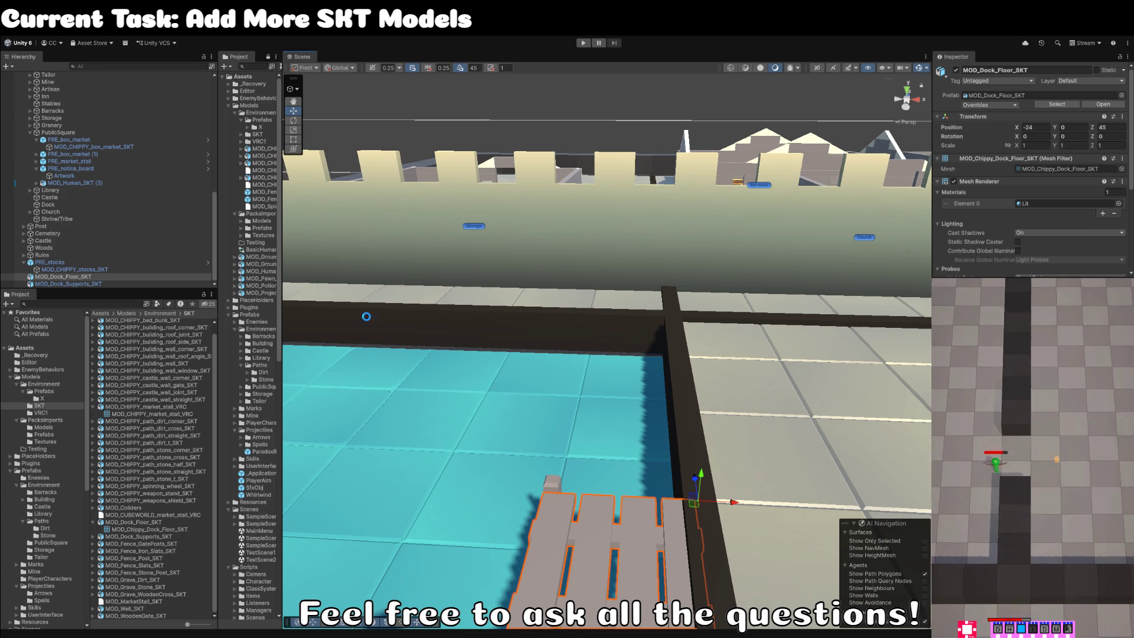
Wrap MOD_Dock_Floor_SKT in a new empty parent and begin typing its name.
left_click(86, 278)
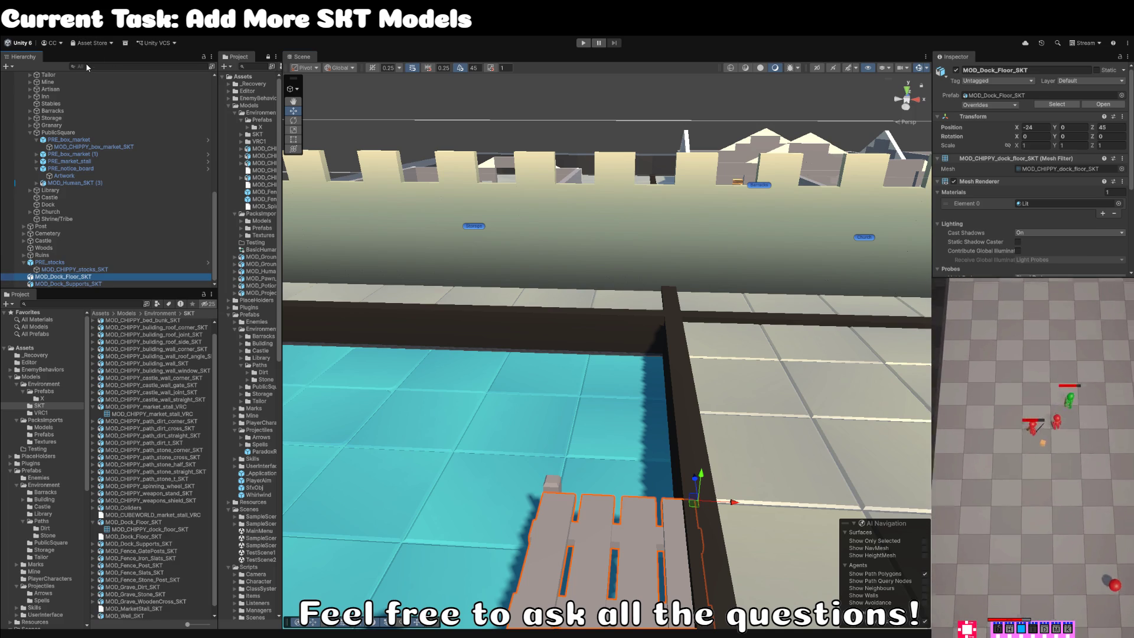
key("ctrl+shift+g")
type("MOD_CHIPPY_stocks_SKT")
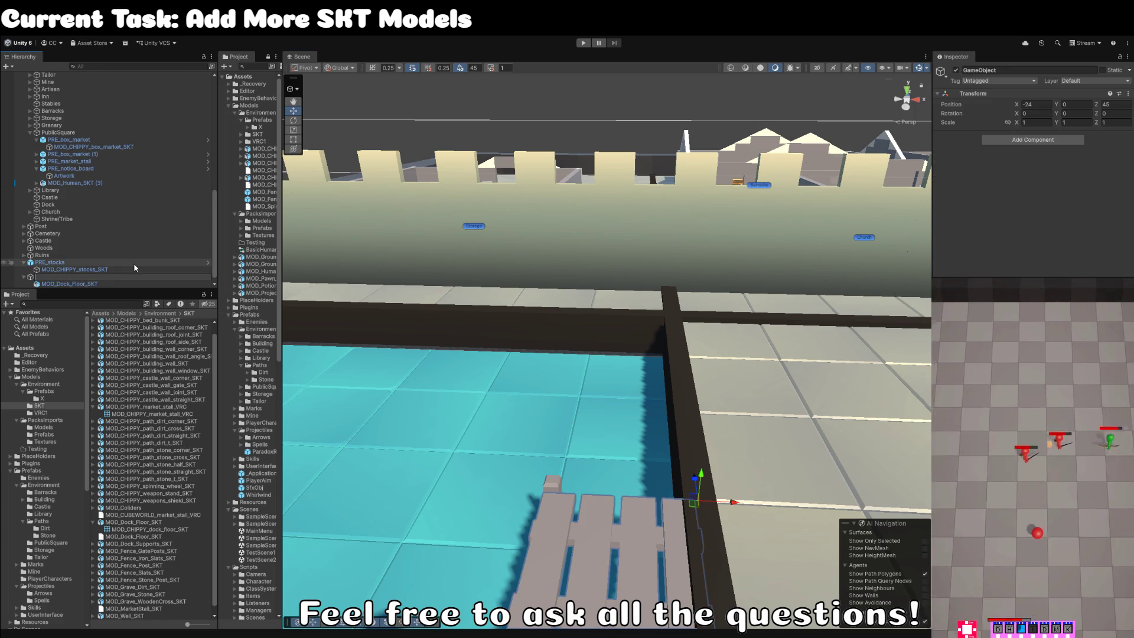
key("BackSpace")
key("BackSpace")
key("BackSpace")
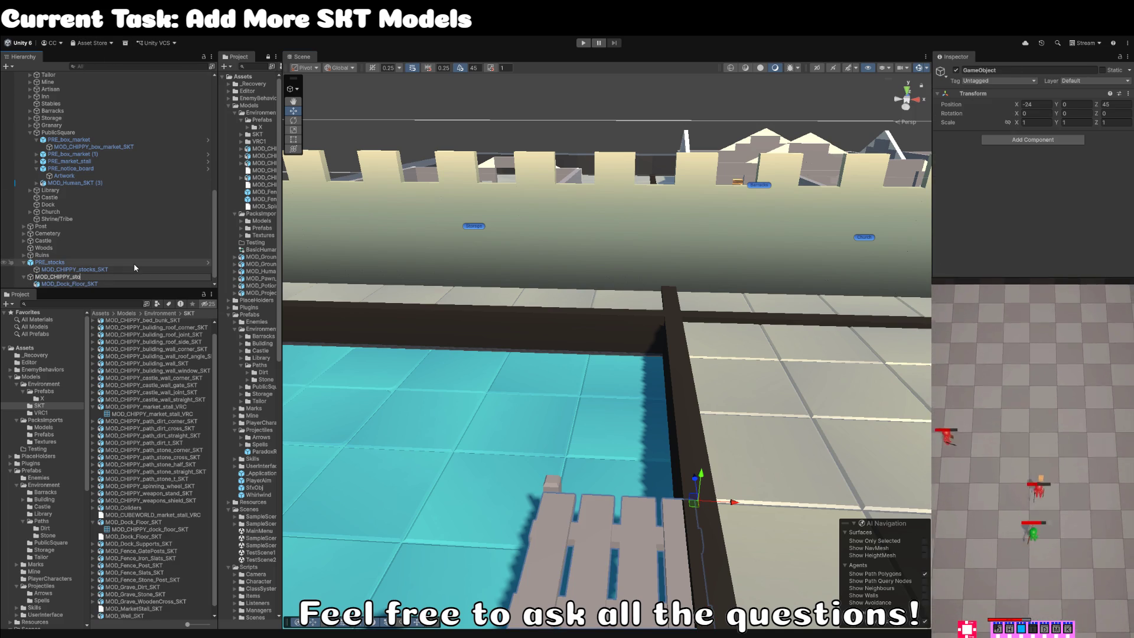
Rename the dock floor's parent to PRE_docks_floor.
key("ctrl+a")
type("PRE_")
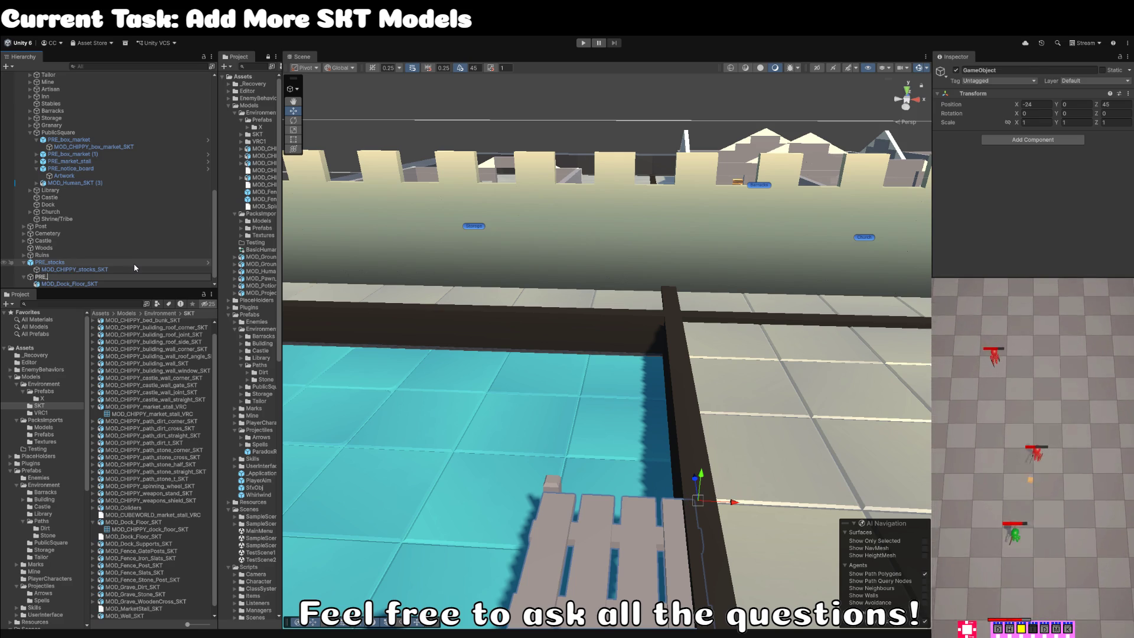
type("docks_floor")
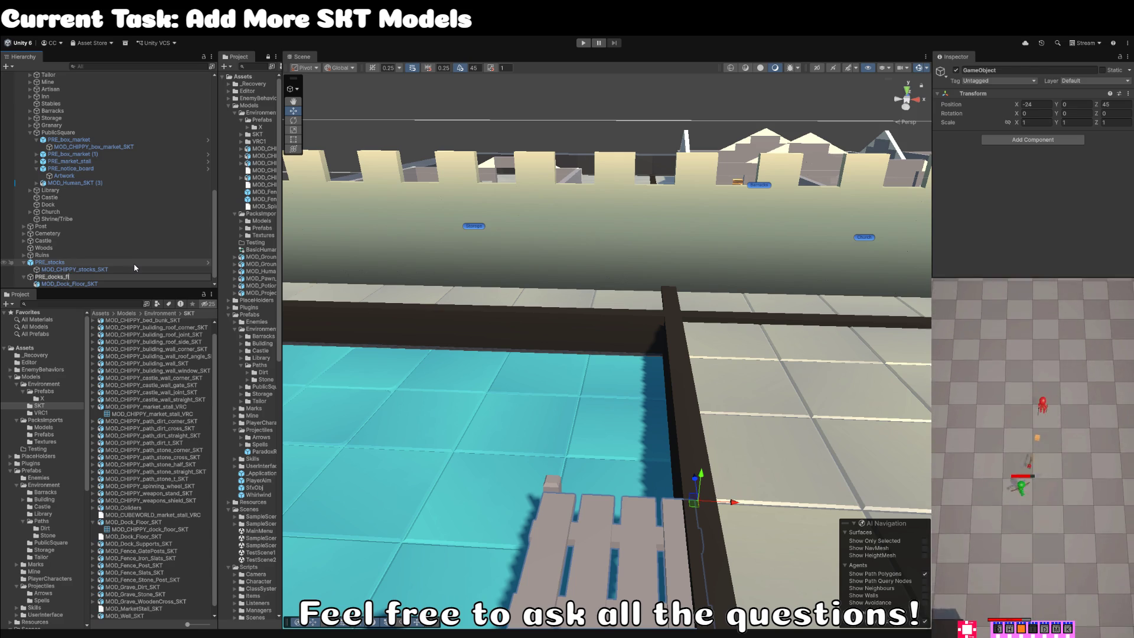
key("Return")
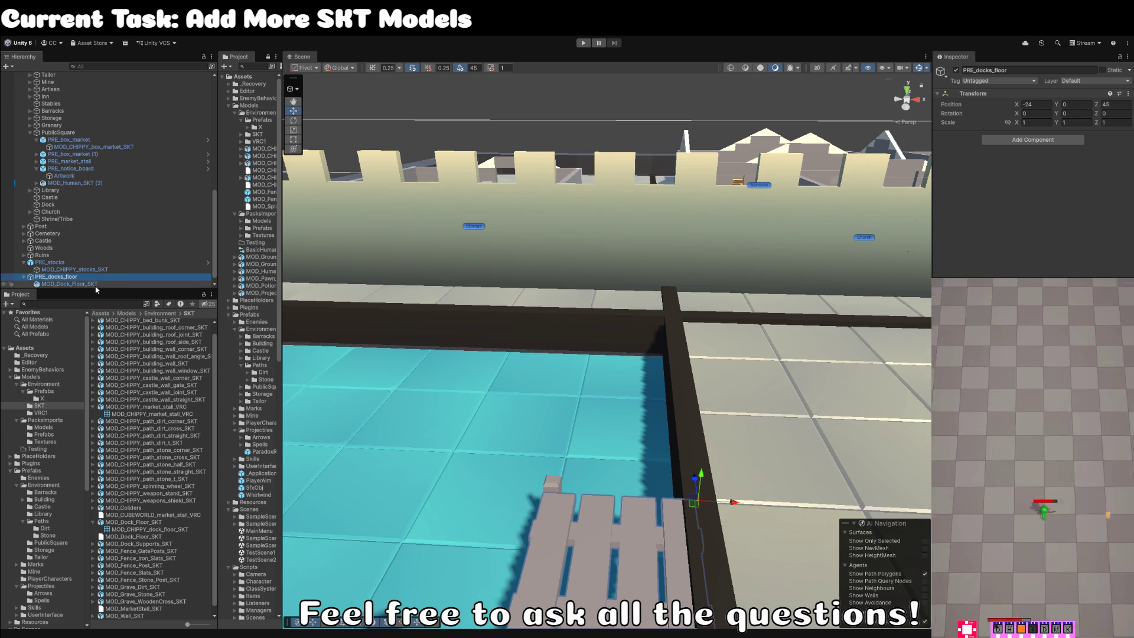
Give the dock floor child cubeworld_mat and rename it Artwork.
left_click(96, 284)
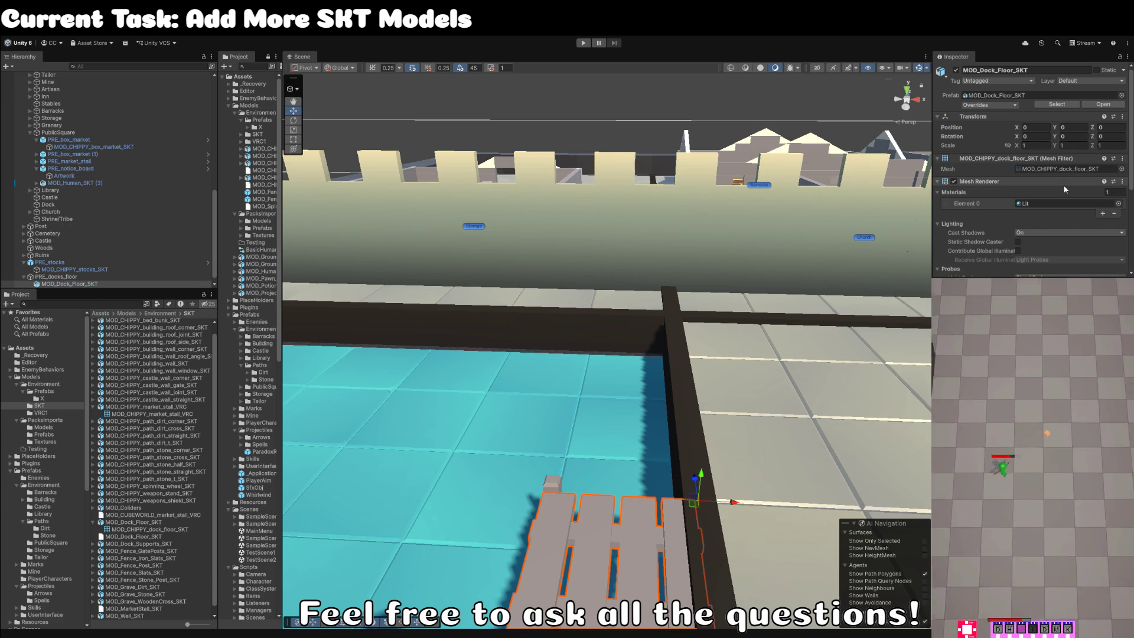
key("f")
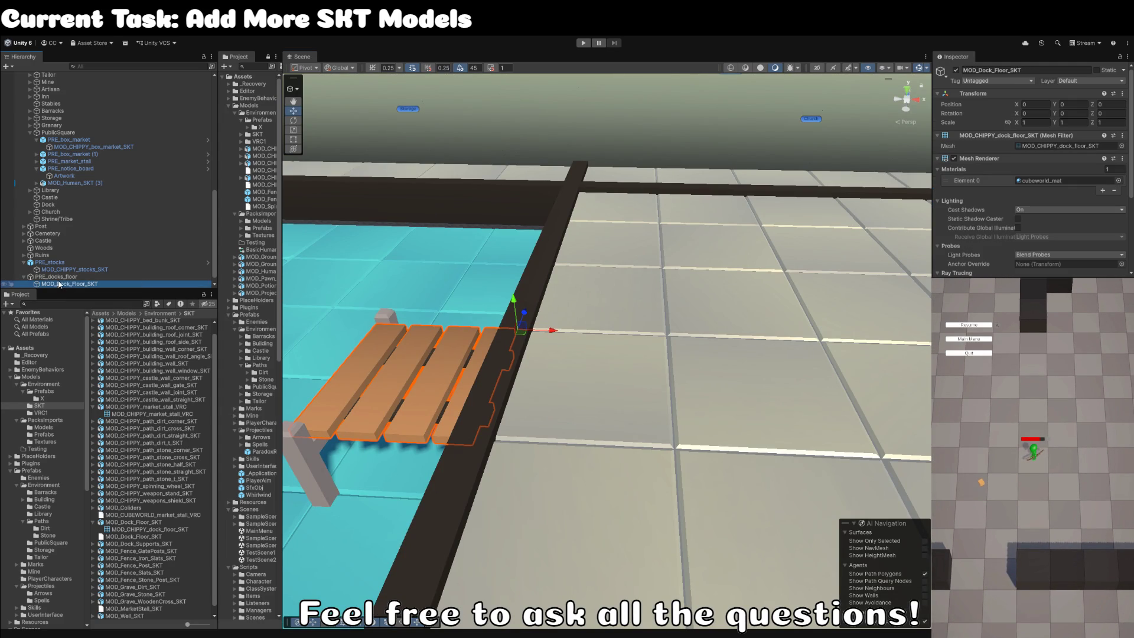
key("F2")
type("Artwor")
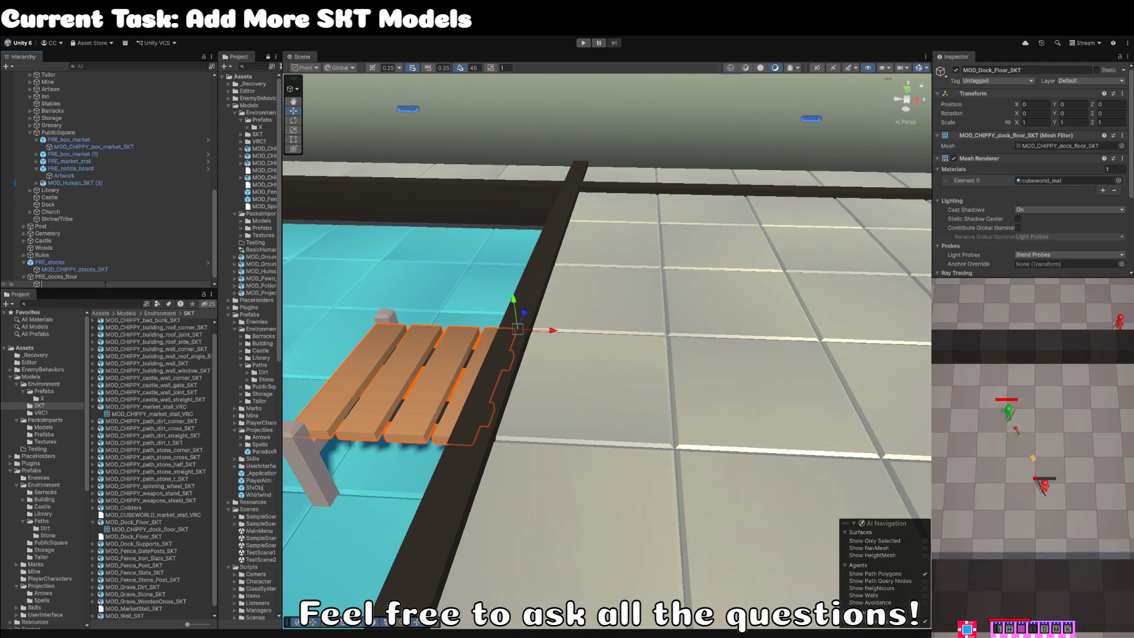
type("k")
key("Return")
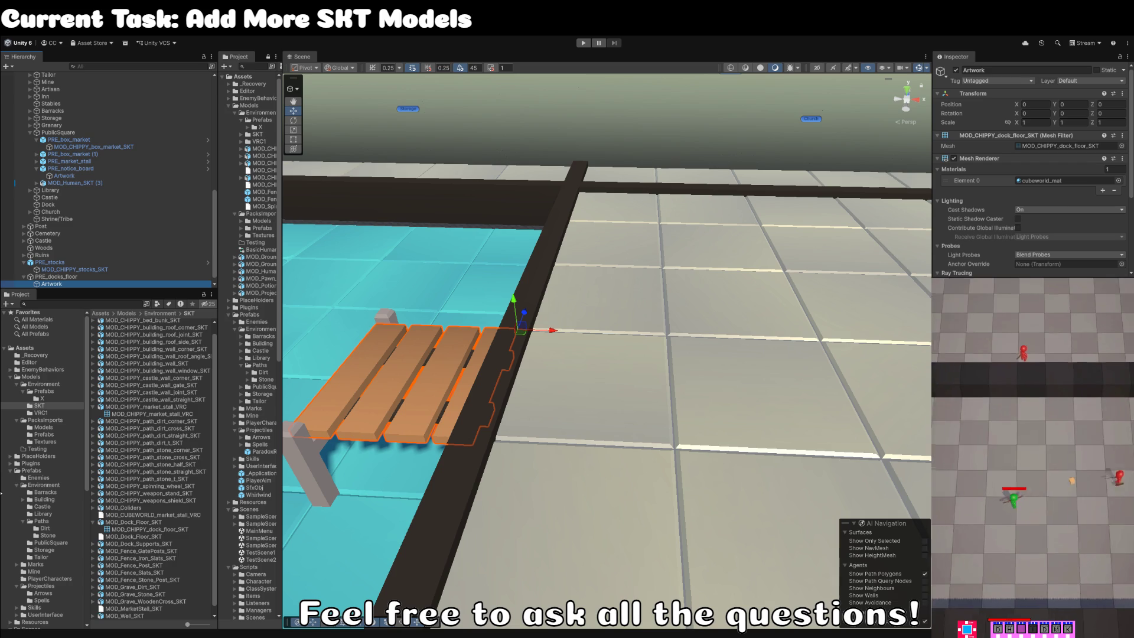
left_click(49, 471)
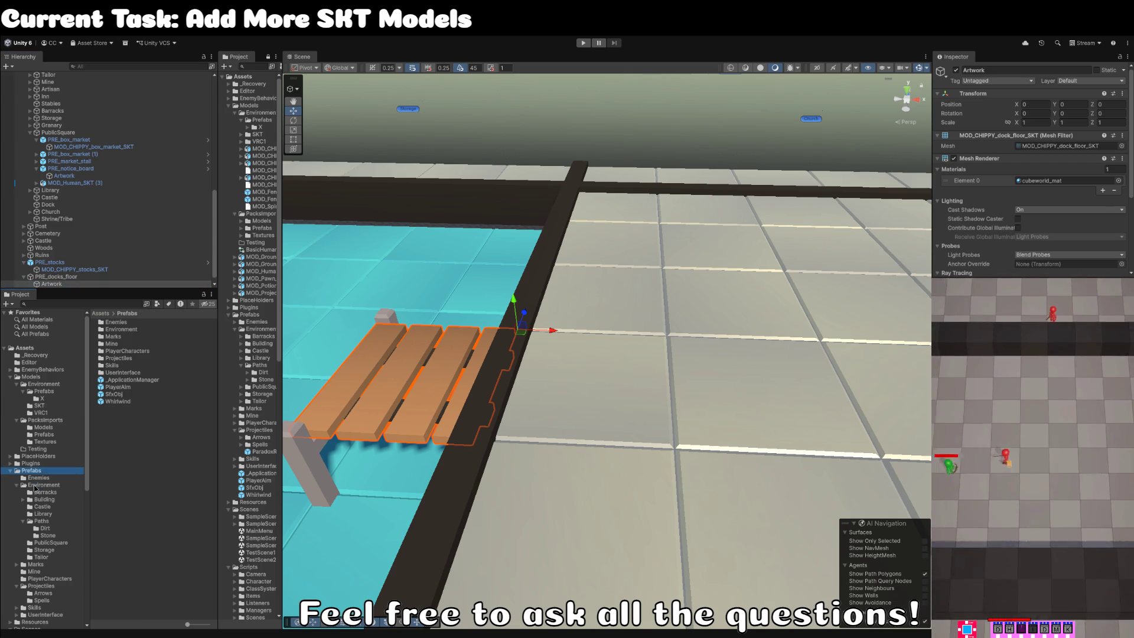
Create a Docks folder under Prefabs/Environment.
left_click(39, 485)
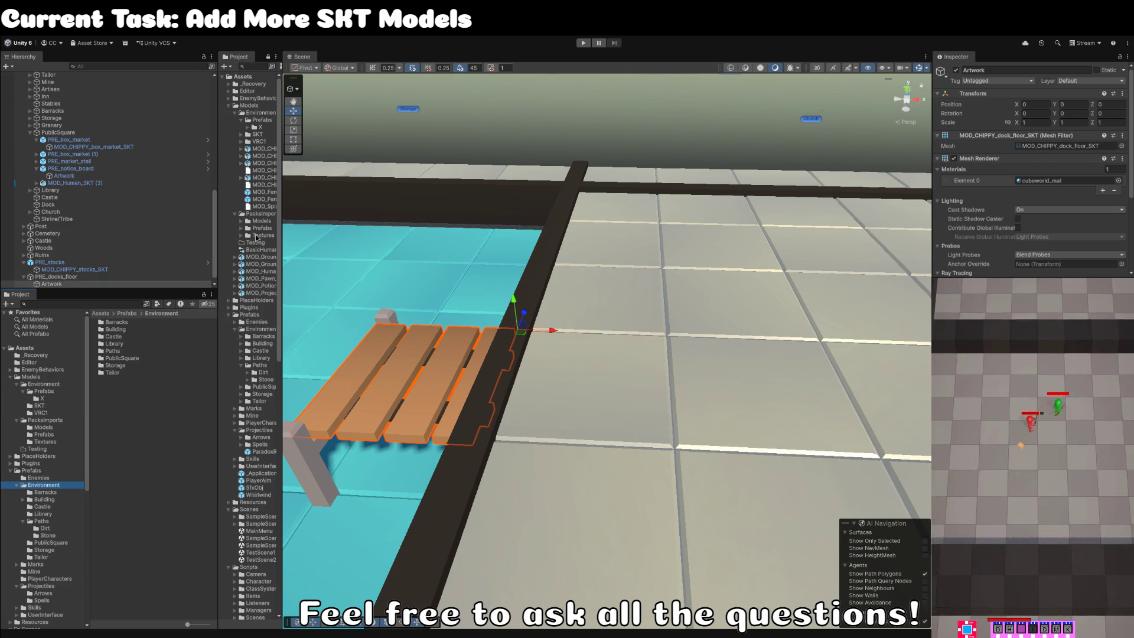
left_click(255, 238)
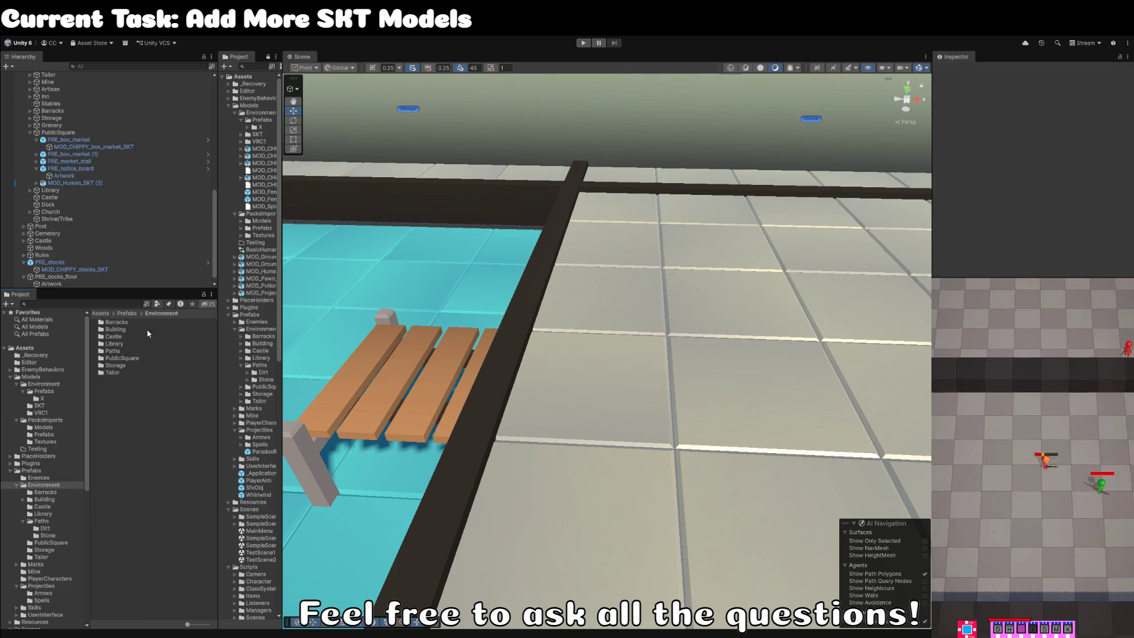
left_click(261, 329)
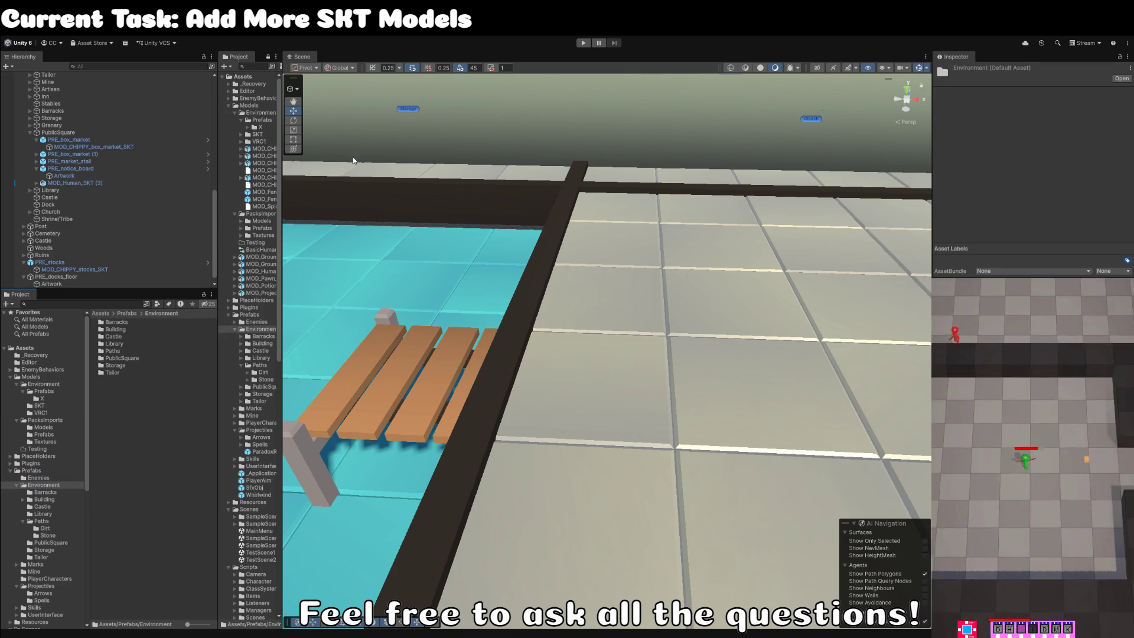
key("ctrl+shift+n")
type("Docks")
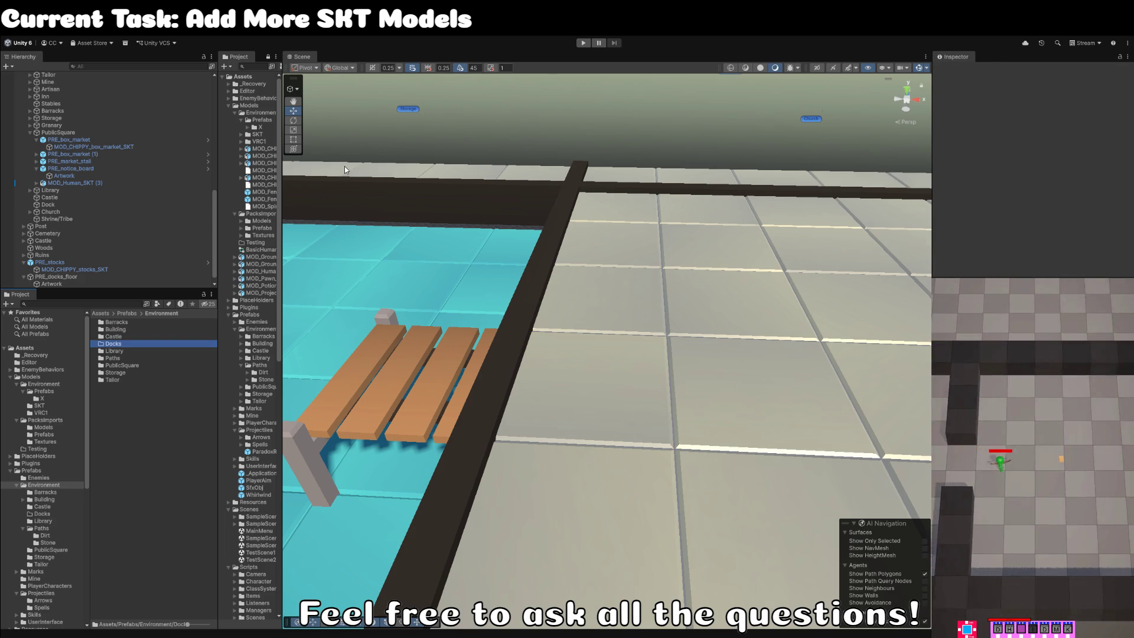
key("Return")
Drag PRE_docks_floor into the Docks folder to save it as a prefab.
left_click(108, 277)
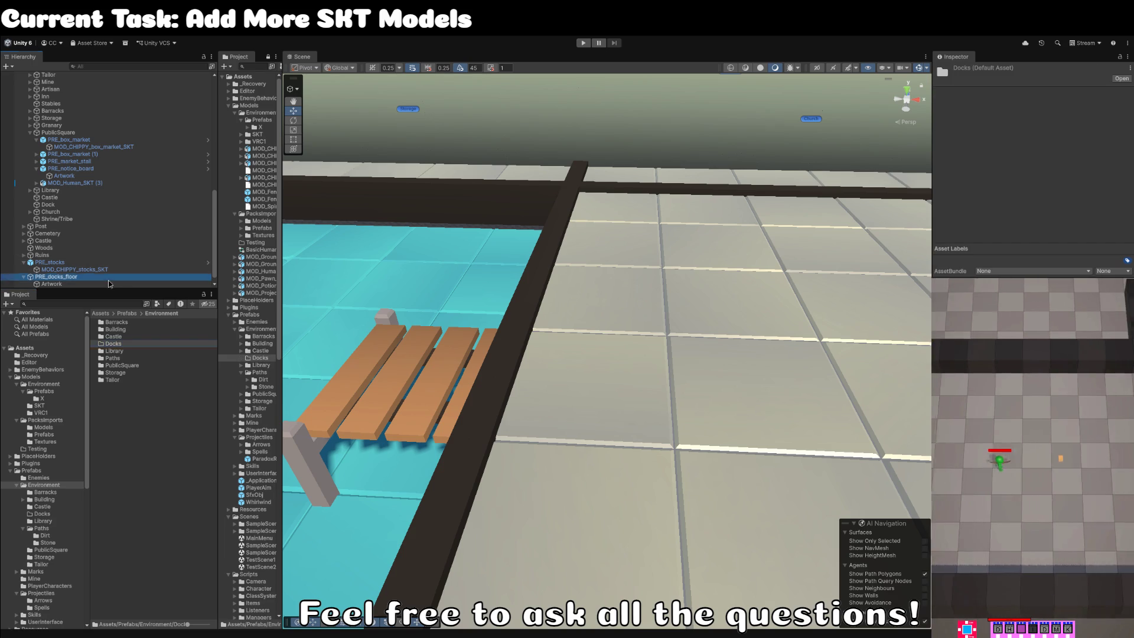
left_click(72, 284)
left_click(72, 277)
mouse_move(71, 281)
left_mouse_down()
mouse_move(113, 308)
mouse_move(116, 367)
mouse_move(114, 341)
left_mouse_up()
double_click(114, 343)
left_click(412, 401)
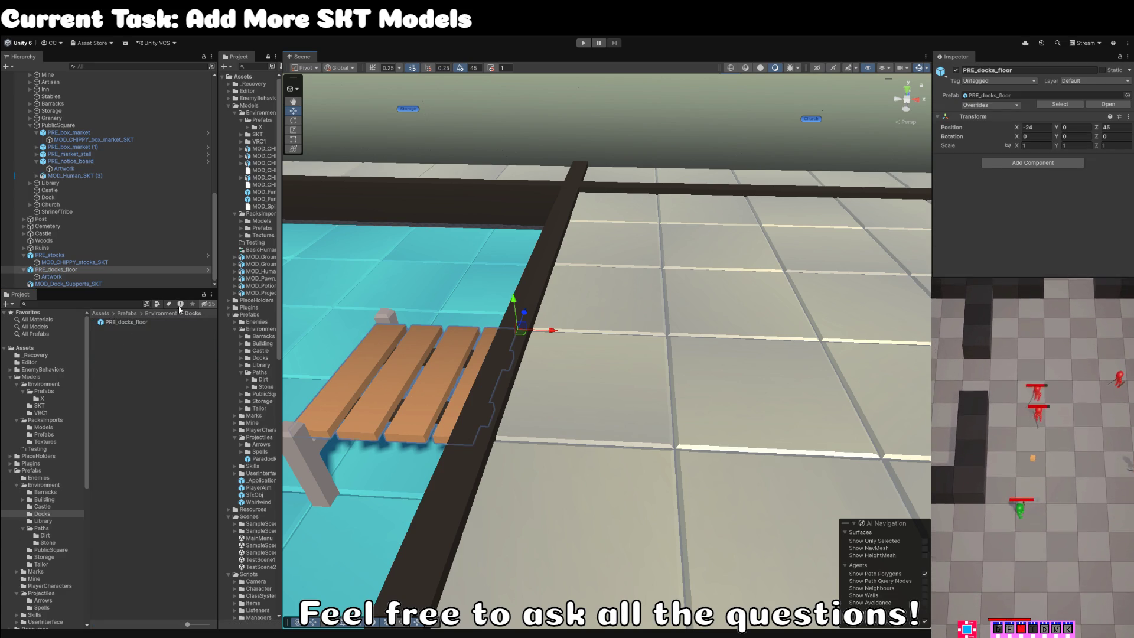
Frame MOD_Dock_Supports_SKT in the Scene view over the water and dock planks.
left_click(48, 277)
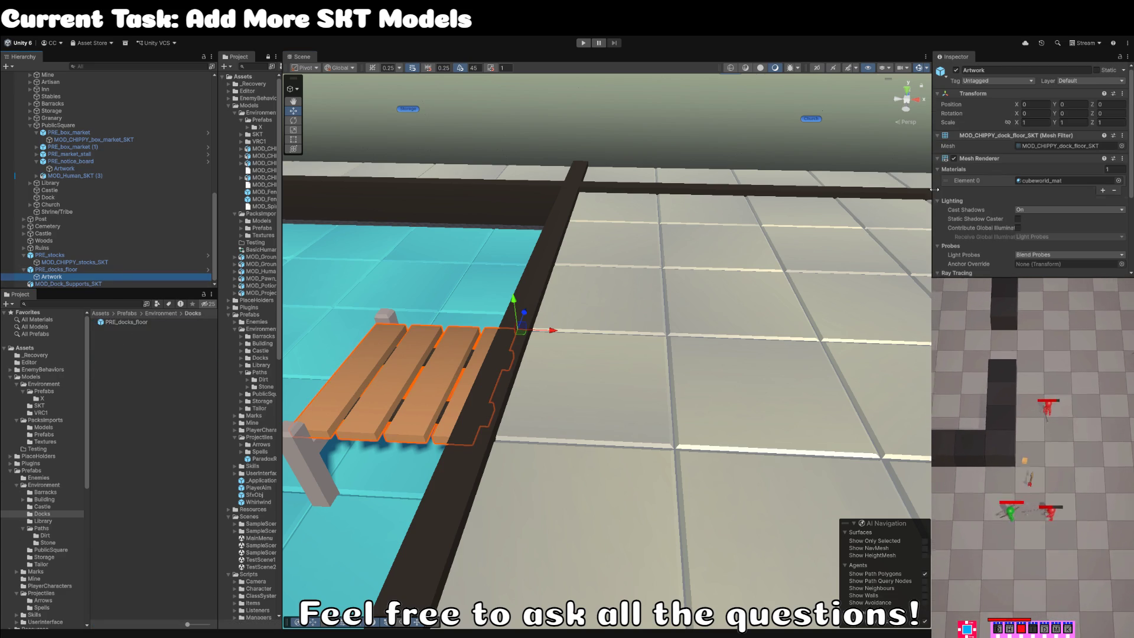
scroll(1016, 206, "down", 5)
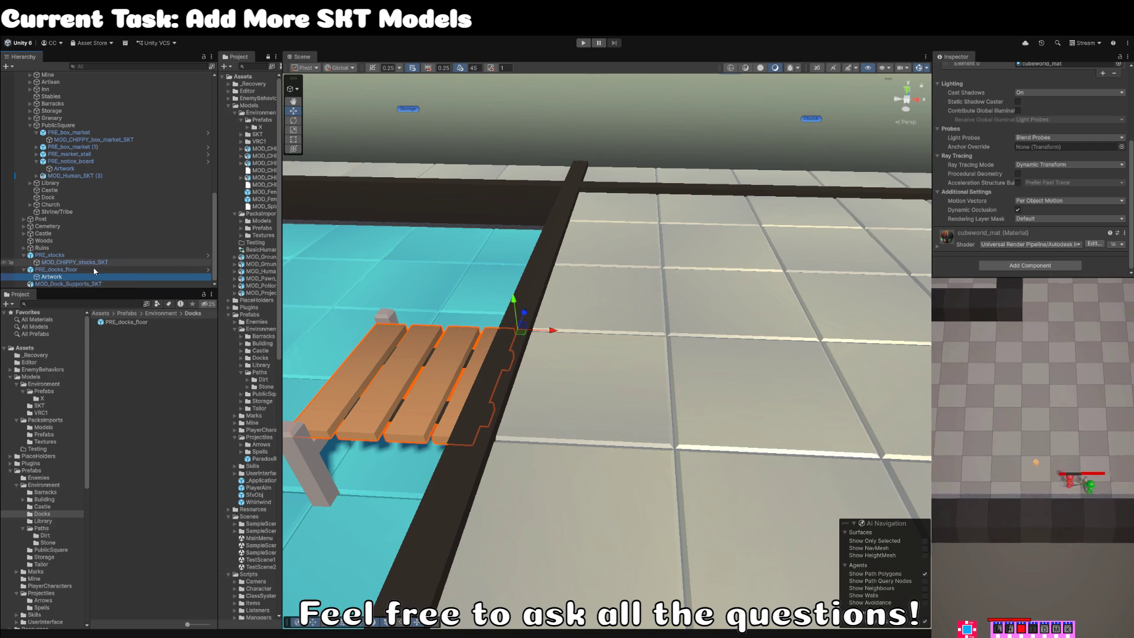
left_click(91, 284)
key("f")
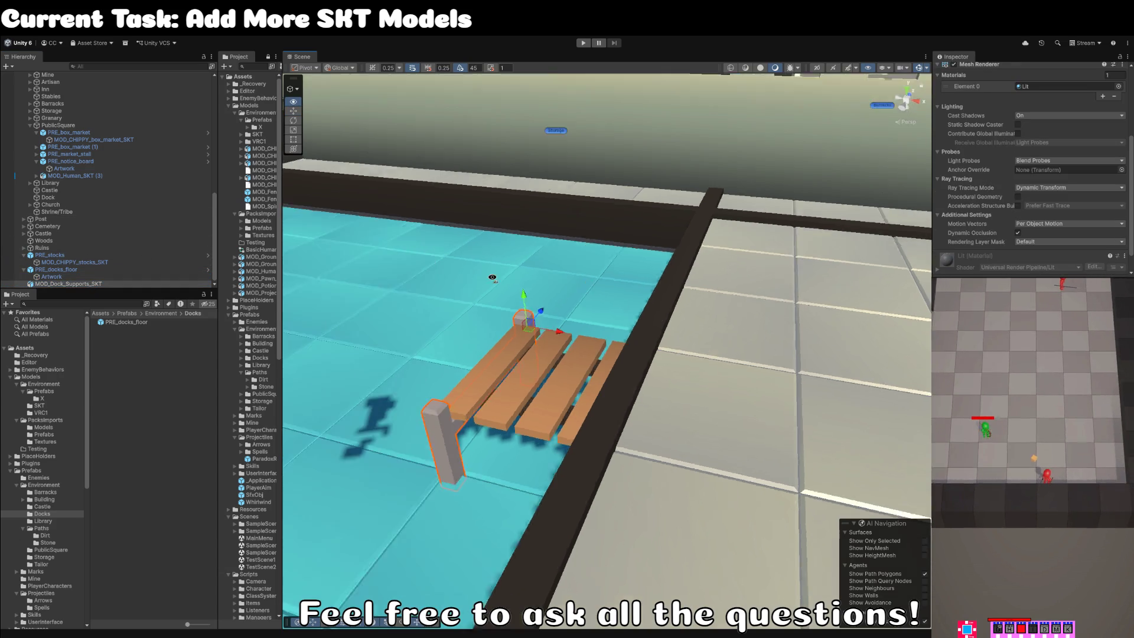
scroll(1020, 132, "up", 4)
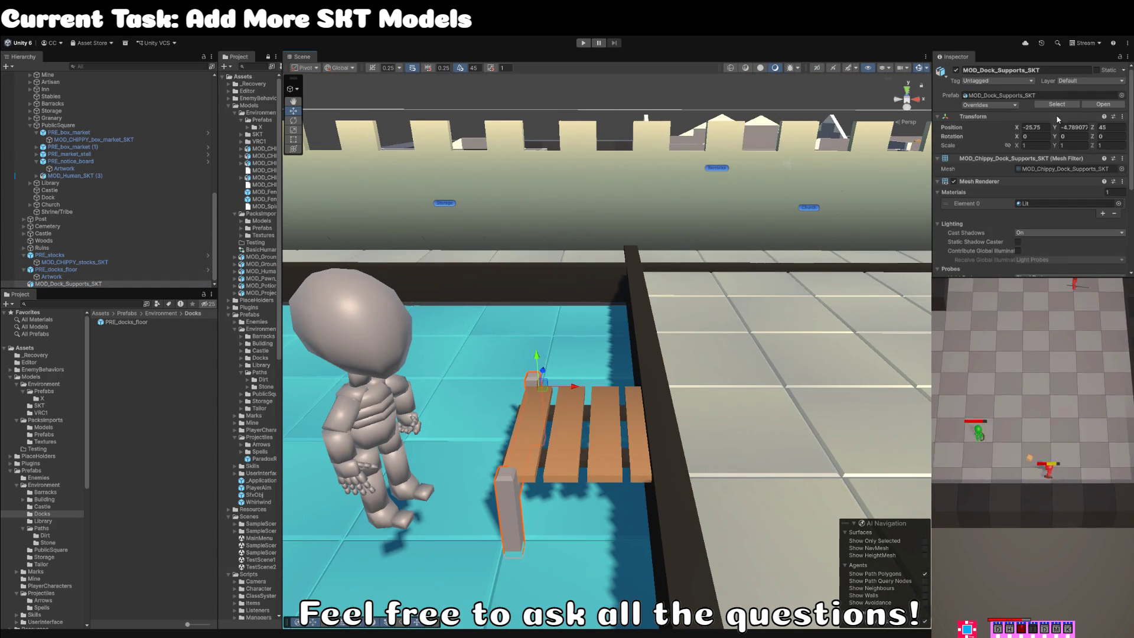
mouse_move(626, 395)
left_mouse_down()
mouse_move(392, 430)
mouse_move(456, 433)
mouse_move(328, 394)
left_mouse_up()
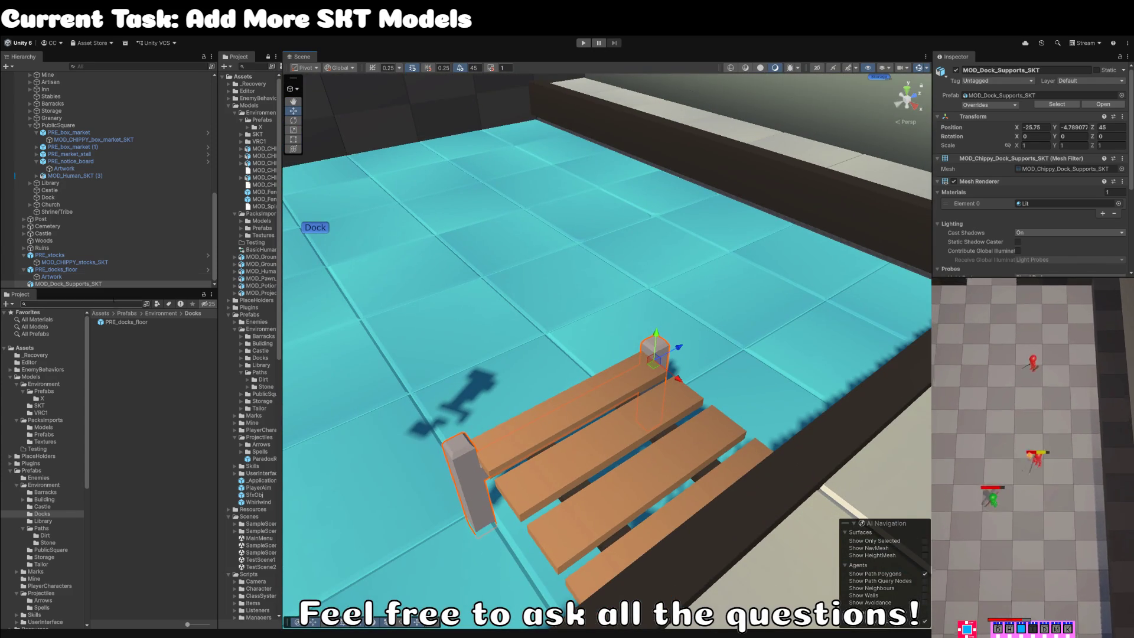
Open the dock supports model for external editing, then reselect it to load the updated mesh.
left_click(90, 285)
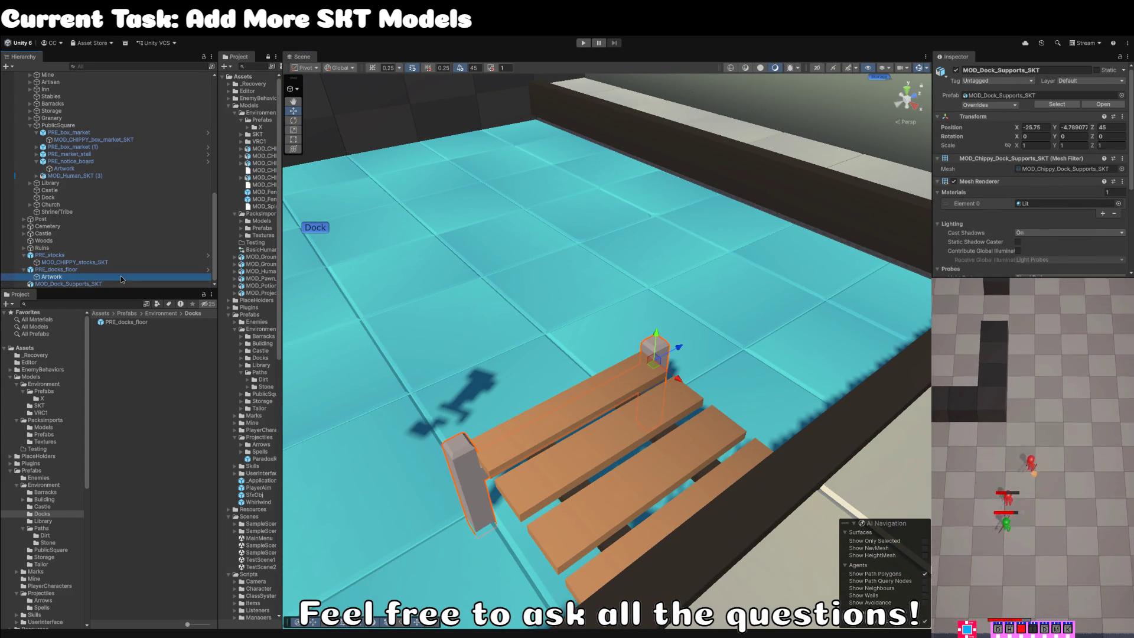
left_click(1096, 105)
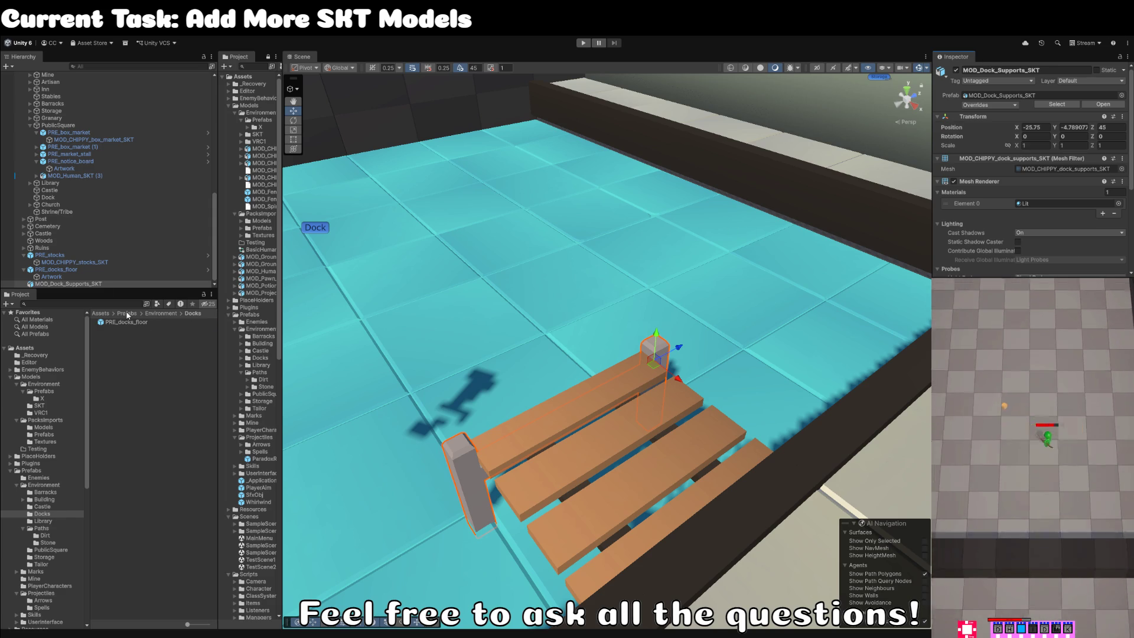
left_click(105, 284)
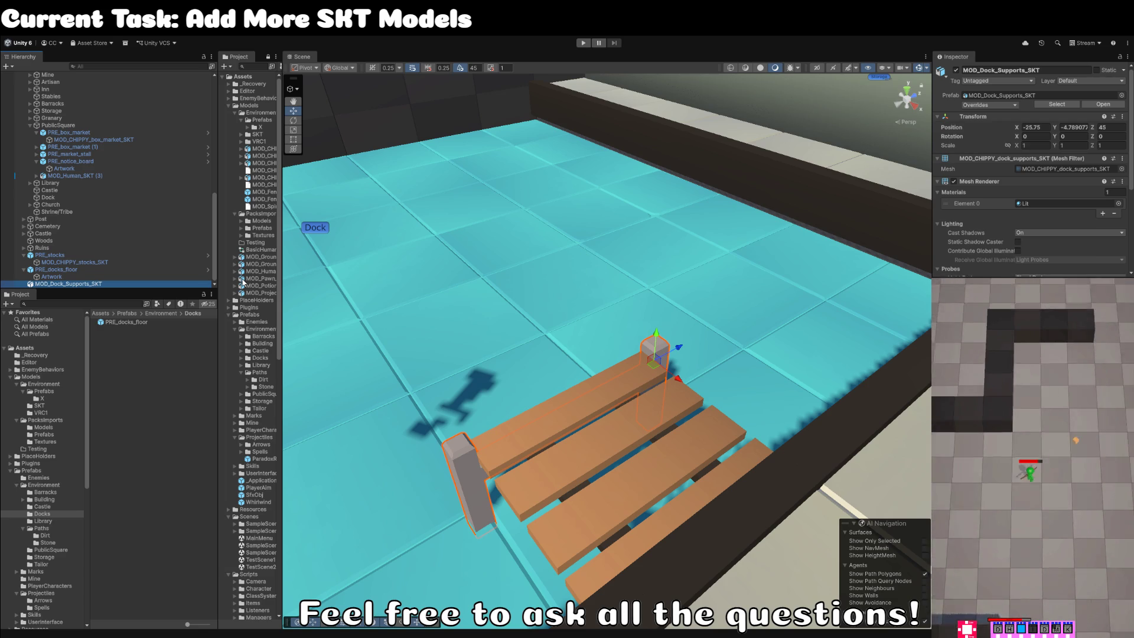
Inspect the dock support at -25.75, -4.79, 45 and reselect MOD_Dock_Supports_SKT, keeping its name.
left_click_drag(709, 355, 887, 347)
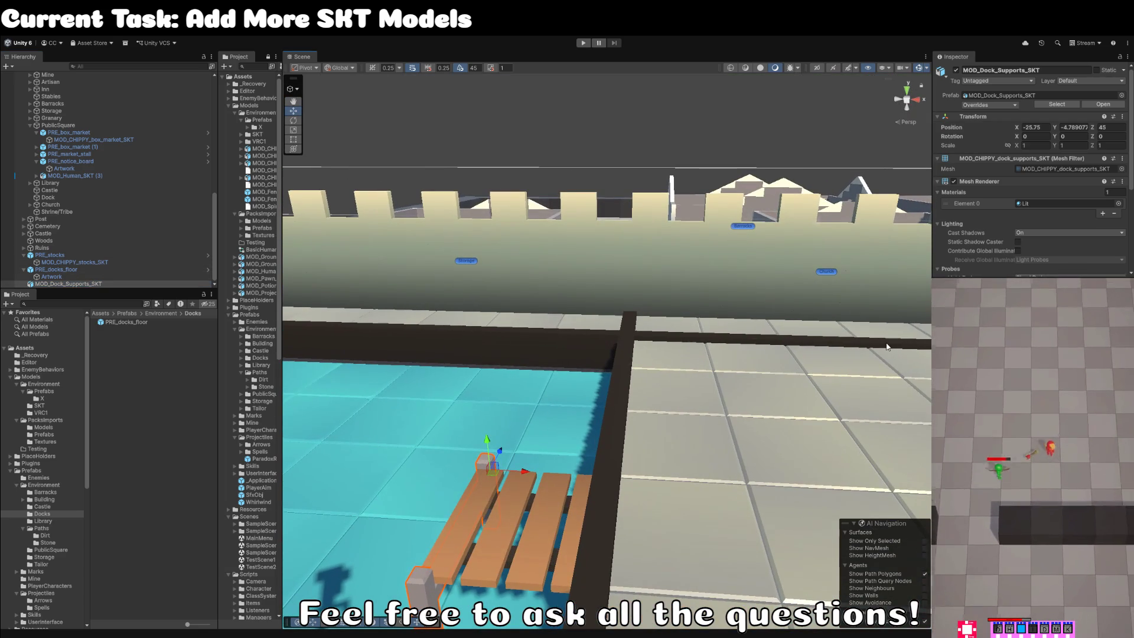
left_click(98, 284)
scroll(1031, 177, "down", 5)
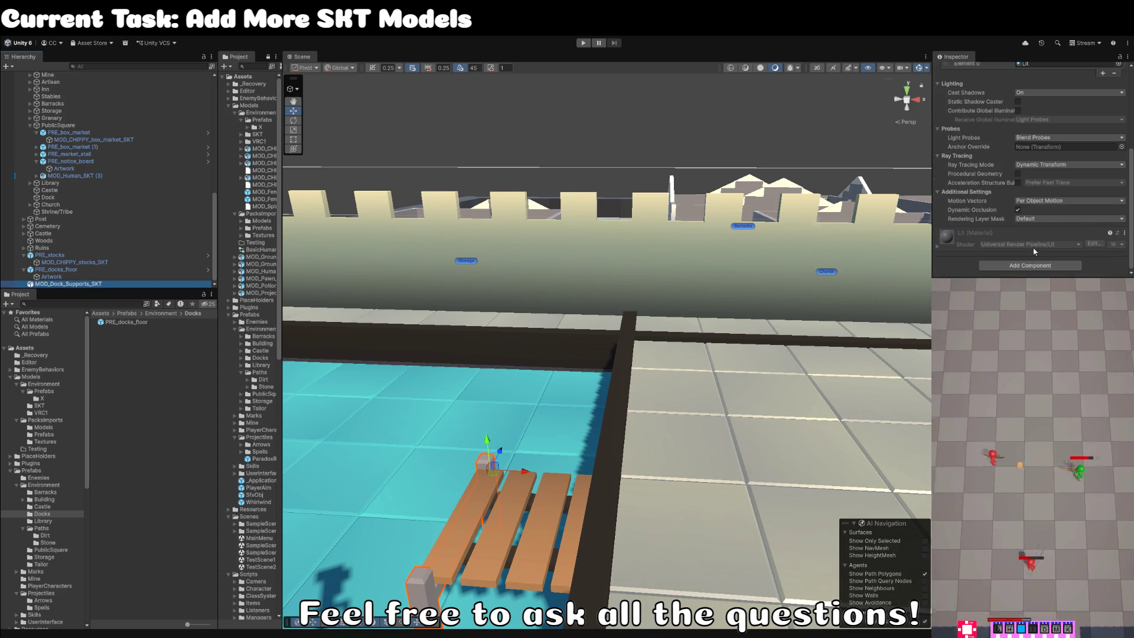
left_click_drag(709, 278, 417, 302)
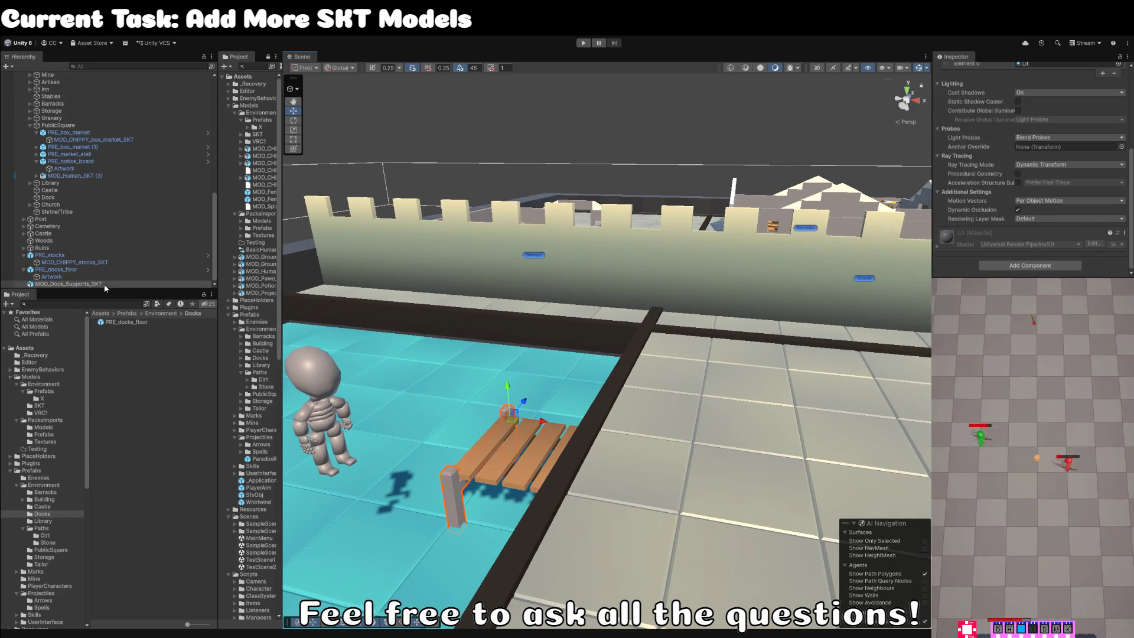
scroll(1011, 147, "up", 5)
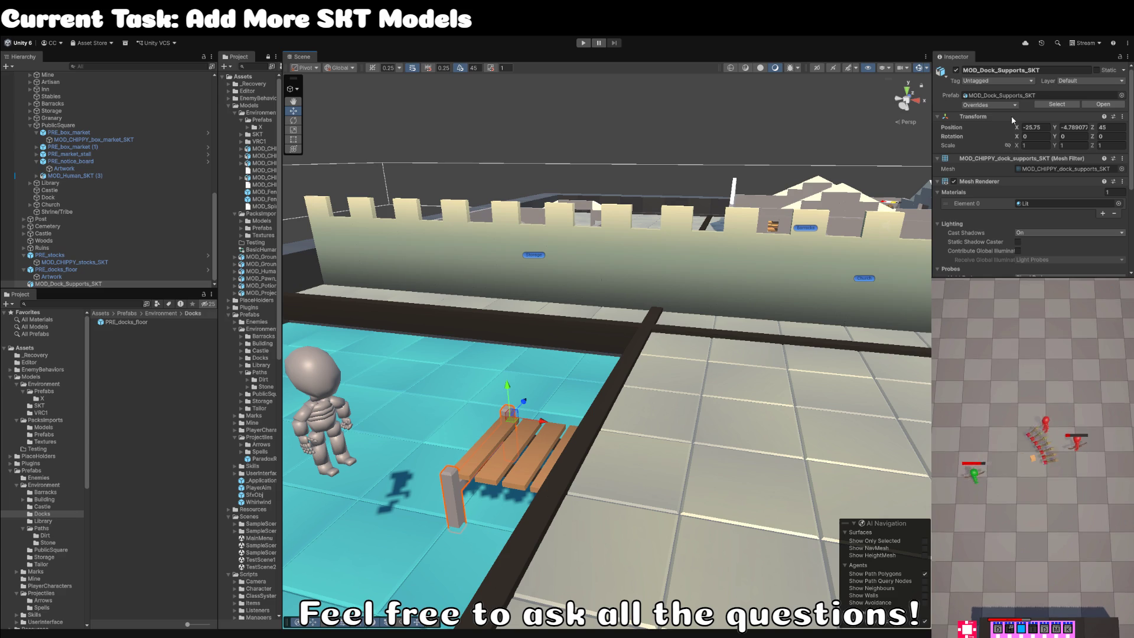
left_click(1013, 70)
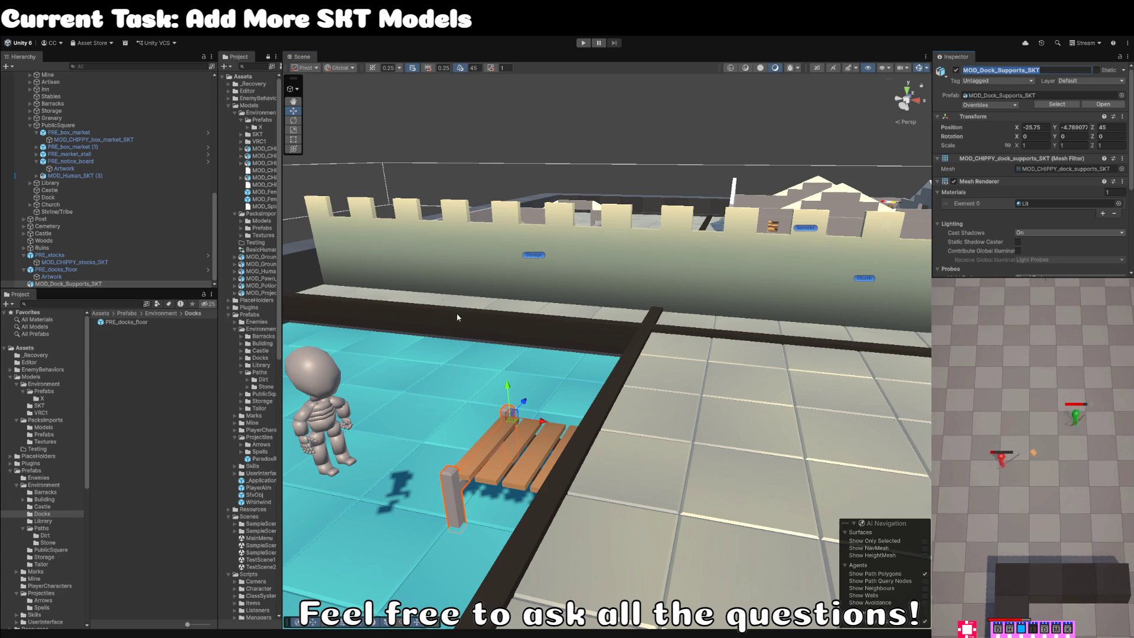
left_click_drag(697, 250, 709, 346)
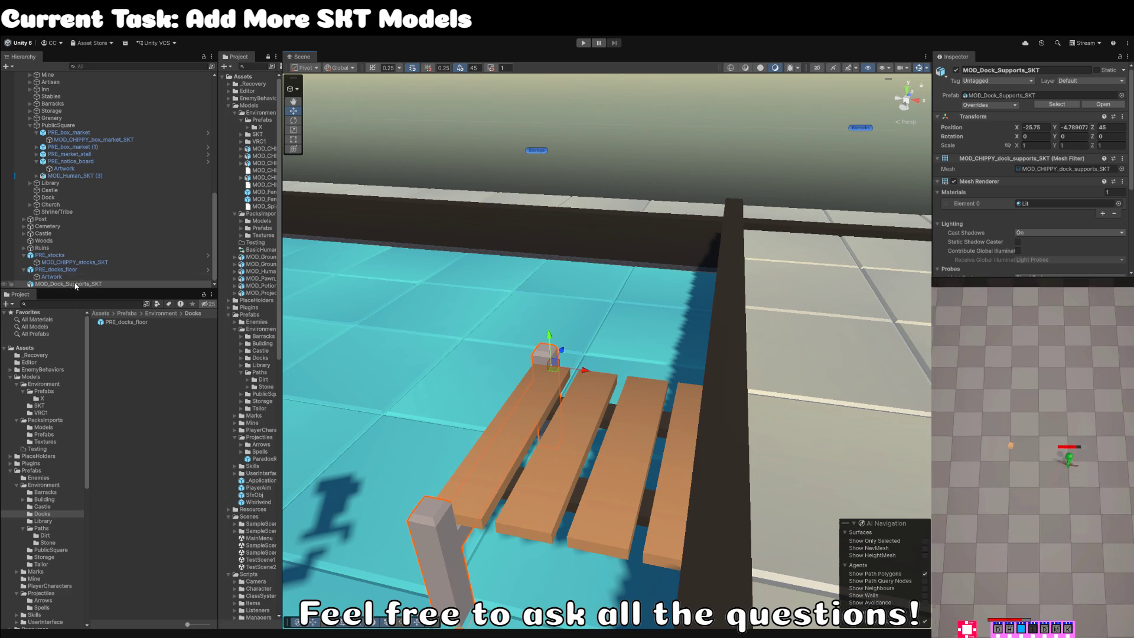
left_click(108, 285)
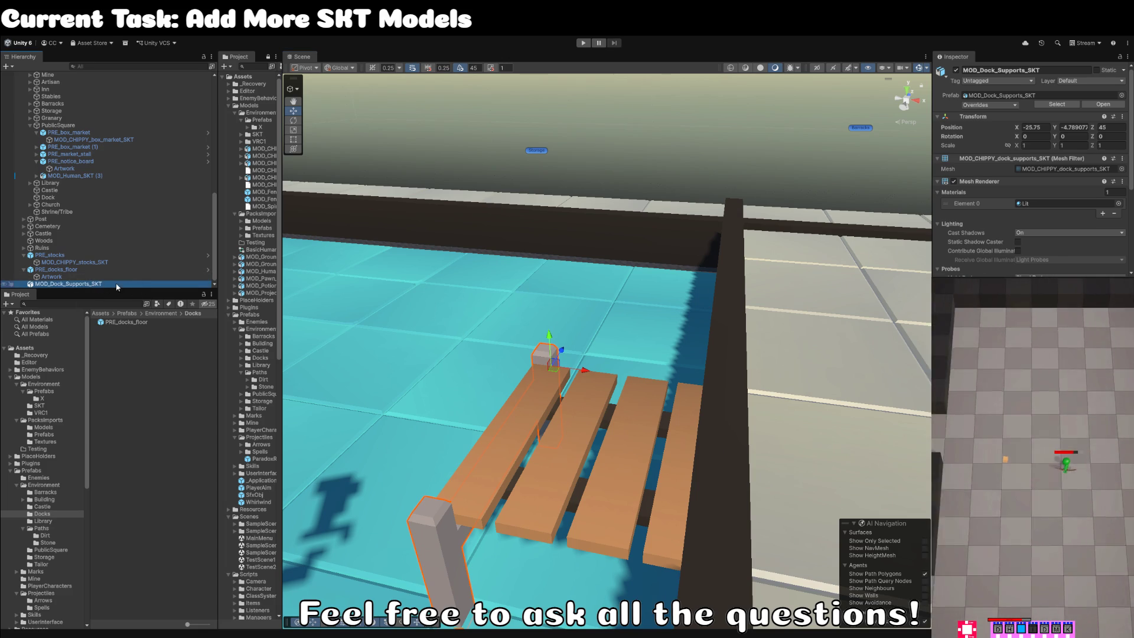
key("F2")
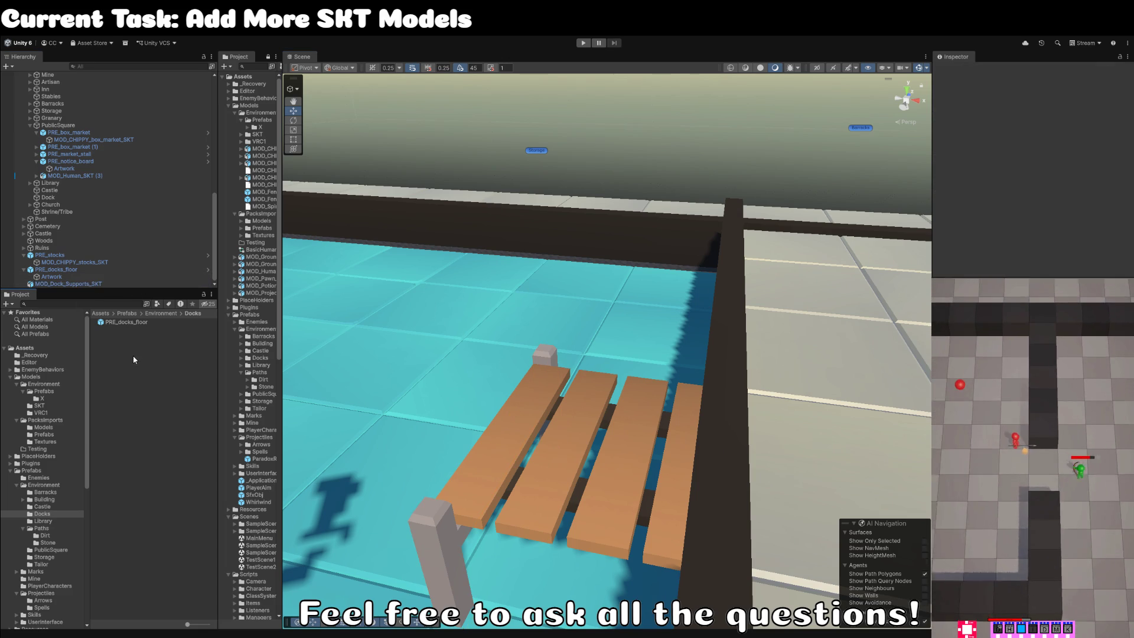
key("Return")
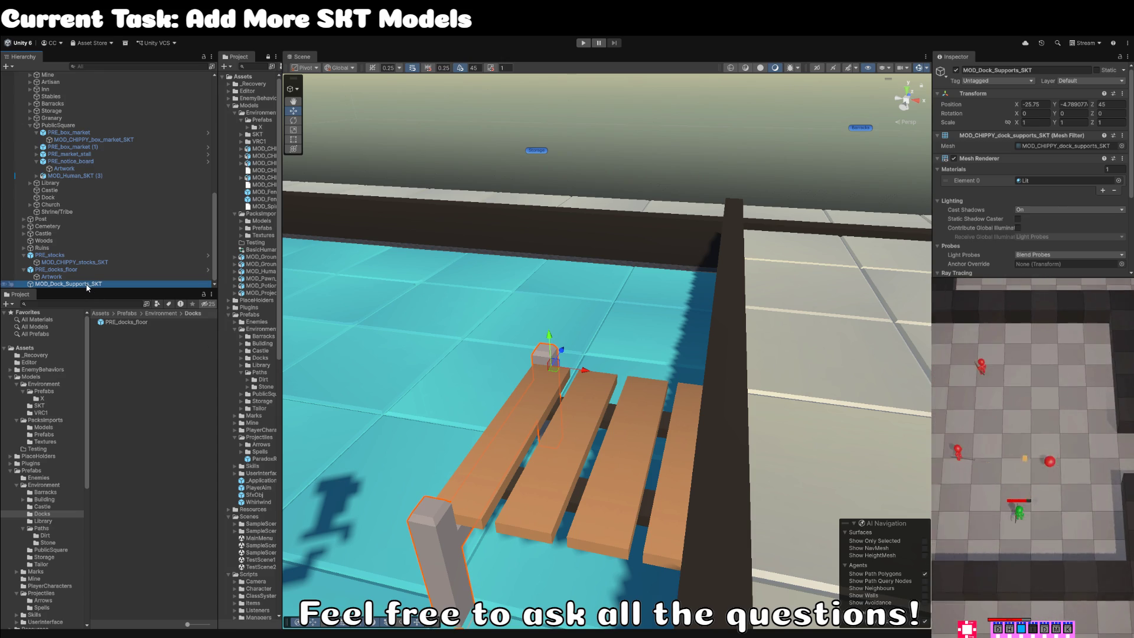
left_click(129, 350)
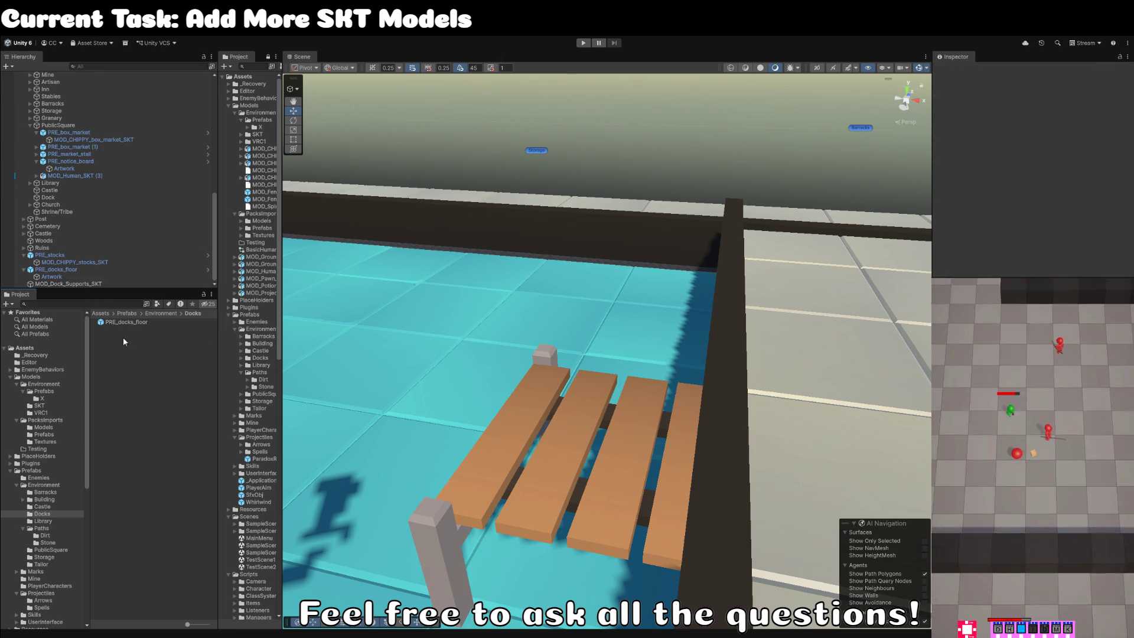
left_click(115, 284)
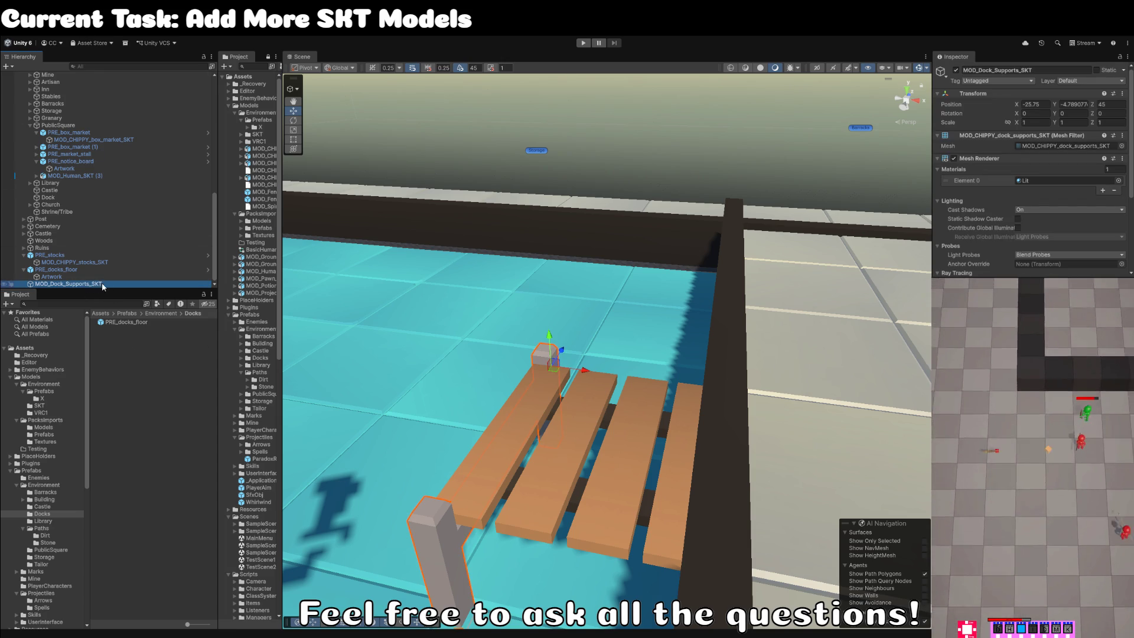
Rename MOD_CHIPPY_dock_supports_SKT to PRE_dock_supports by swapping the prefix to PRE and dropping _SKT.
type("MOD_CHIPPY_dock_supports_SKT")
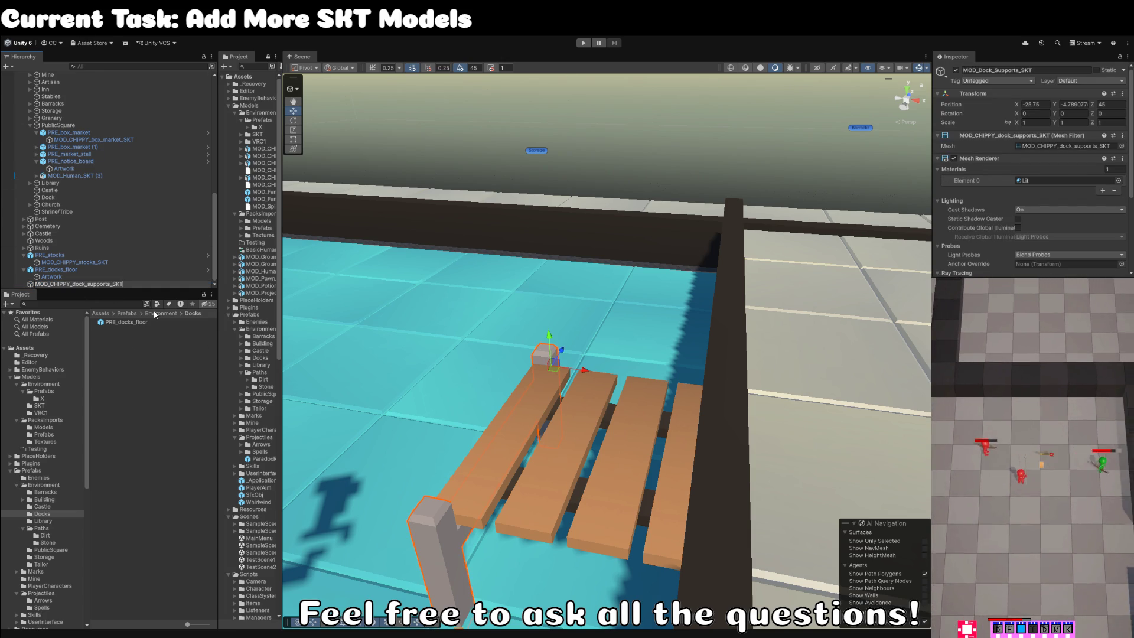
key("ctrl+shift+Right")
key("ctrl+shift+Right")
key("ctrl+shift+Right")
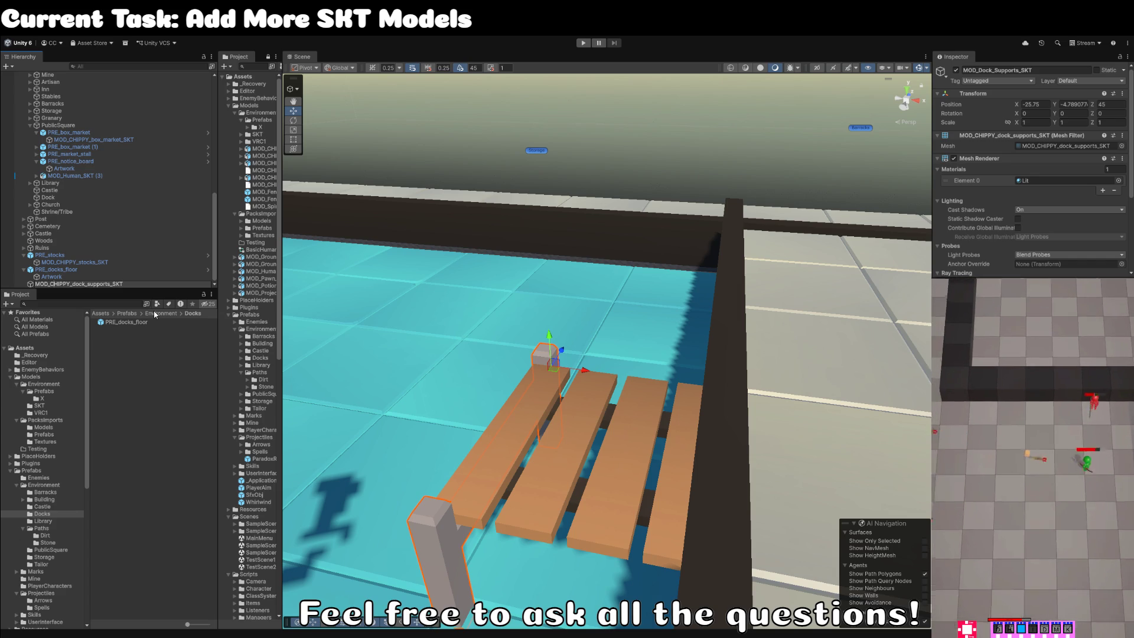
key("BackSpace")
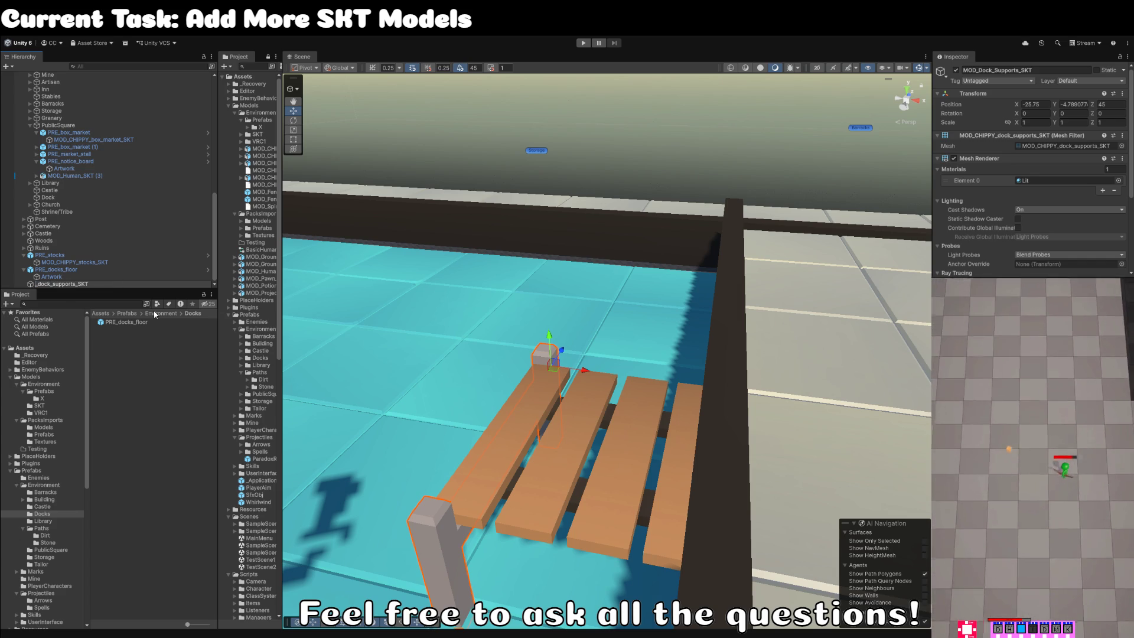
type("PRE")
key("Return")
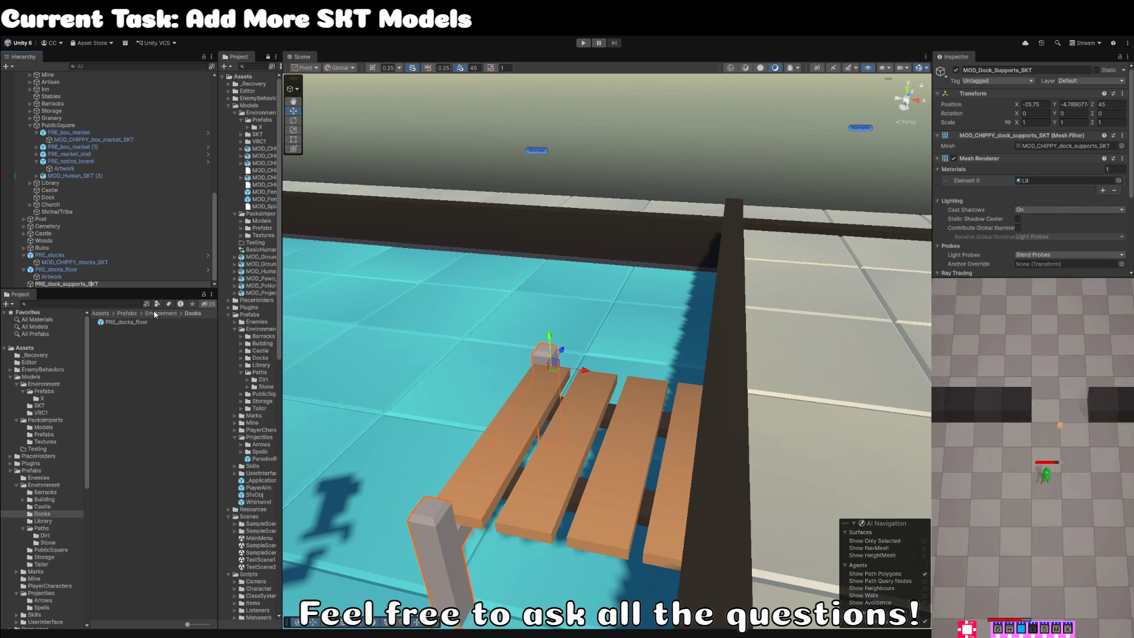
key("Delete")
key("Delete")
key("Delete")
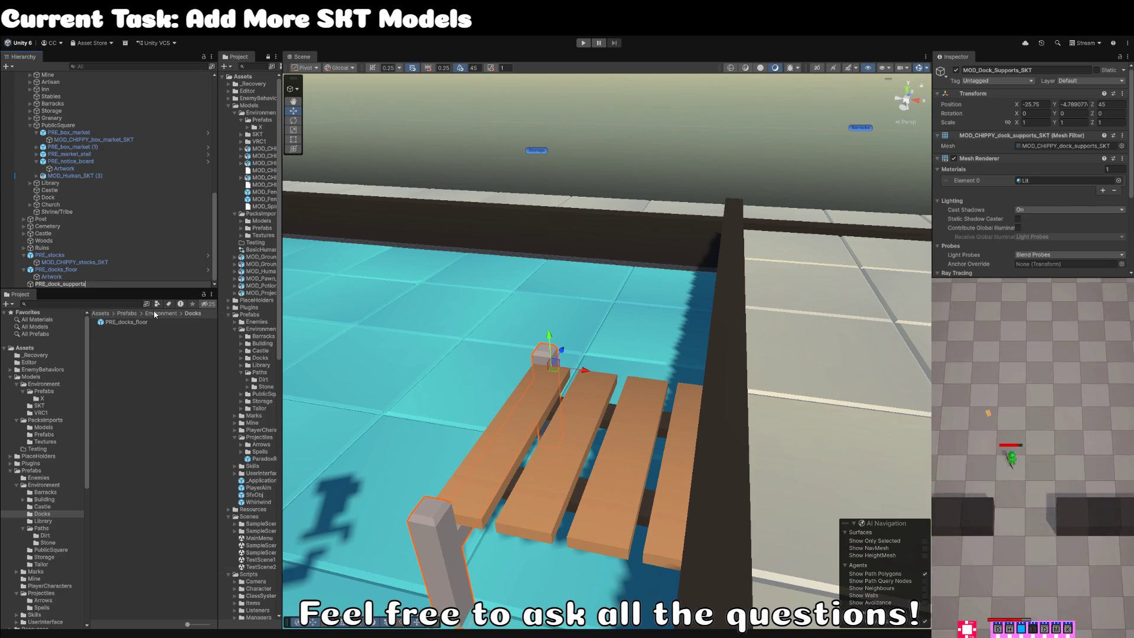
key("Return")
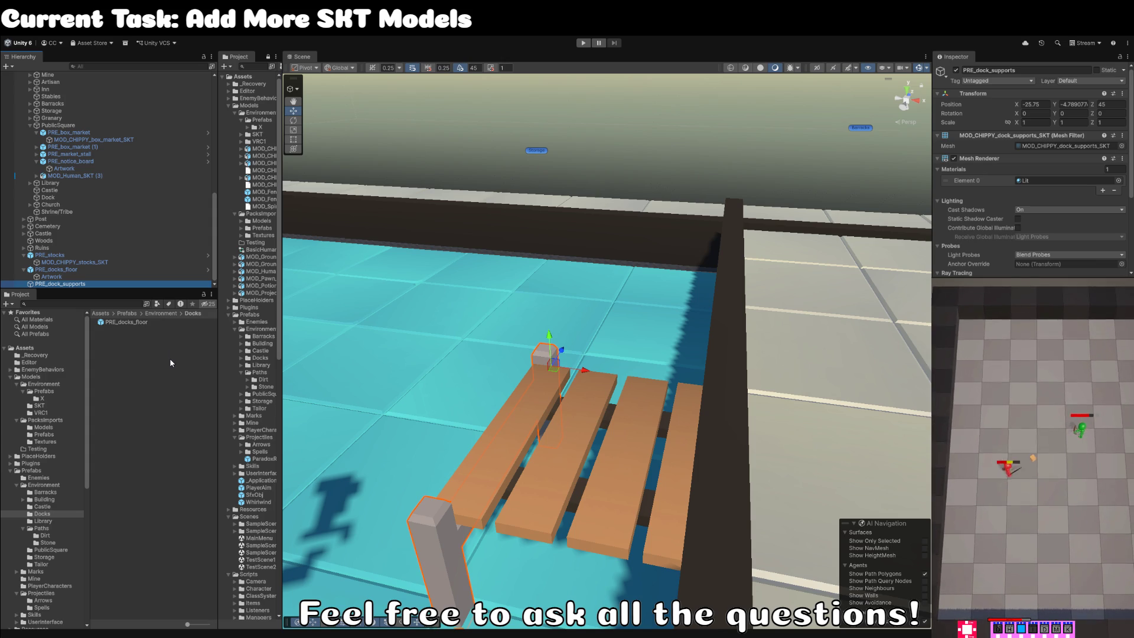
left_click_drag(52, 276, 81, 286)
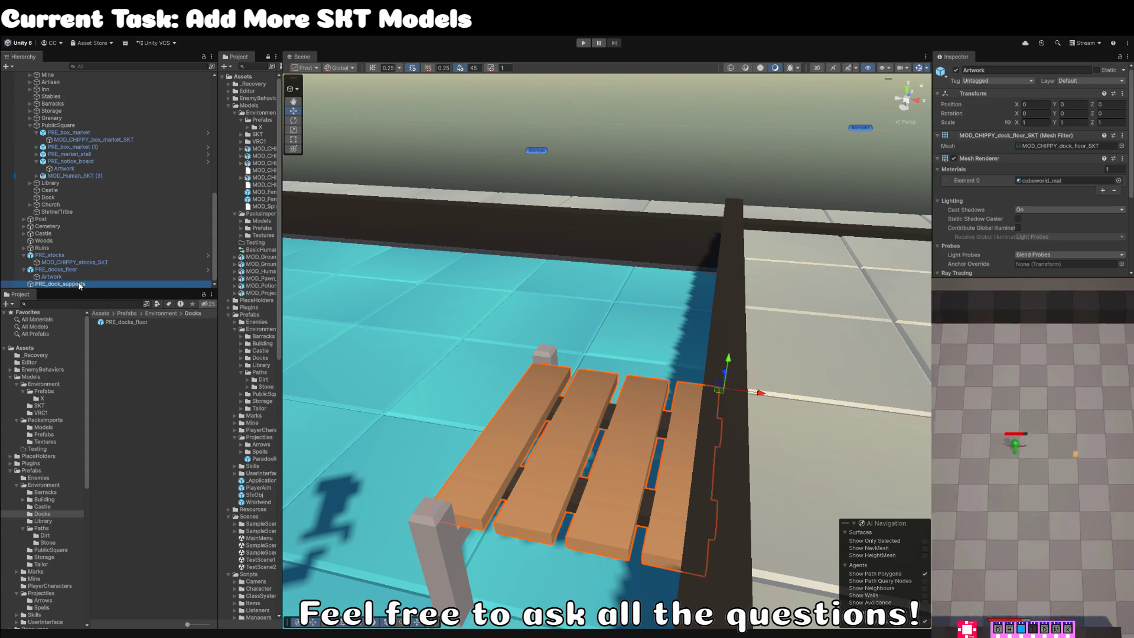
Assign cubeworld_mat to PRE_dock_supports' Mesh Renderer, matching the dock floor's material.
left_click(80, 286)
left_click(1118, 185)
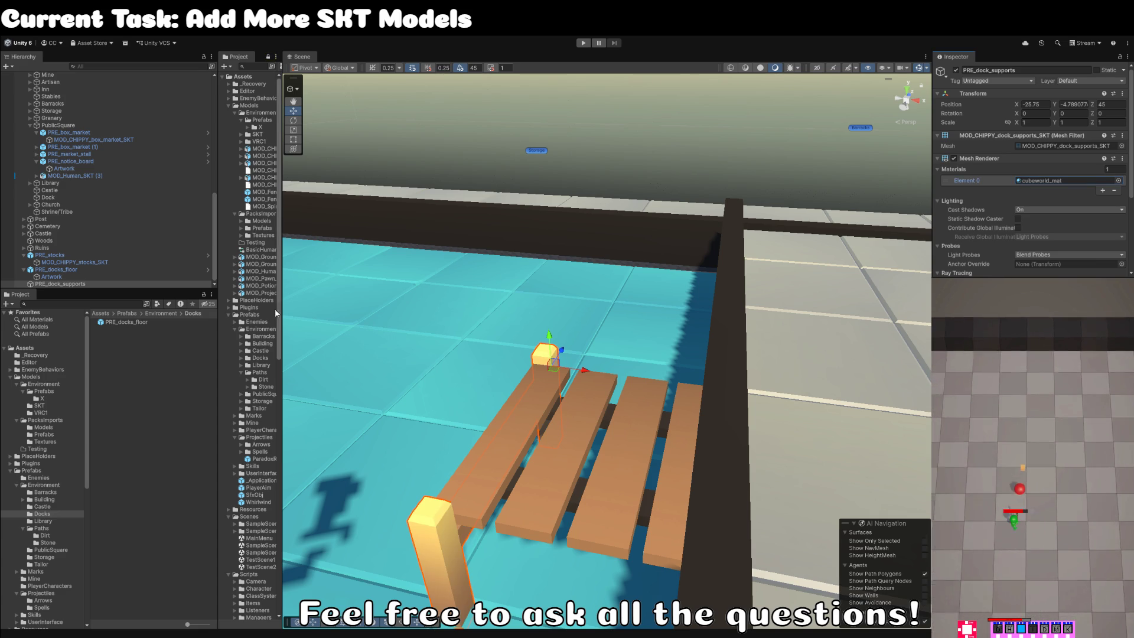
left_click(79, 278)
left_click(82, 285)
left_click_drag(649, 412, 625, 407)
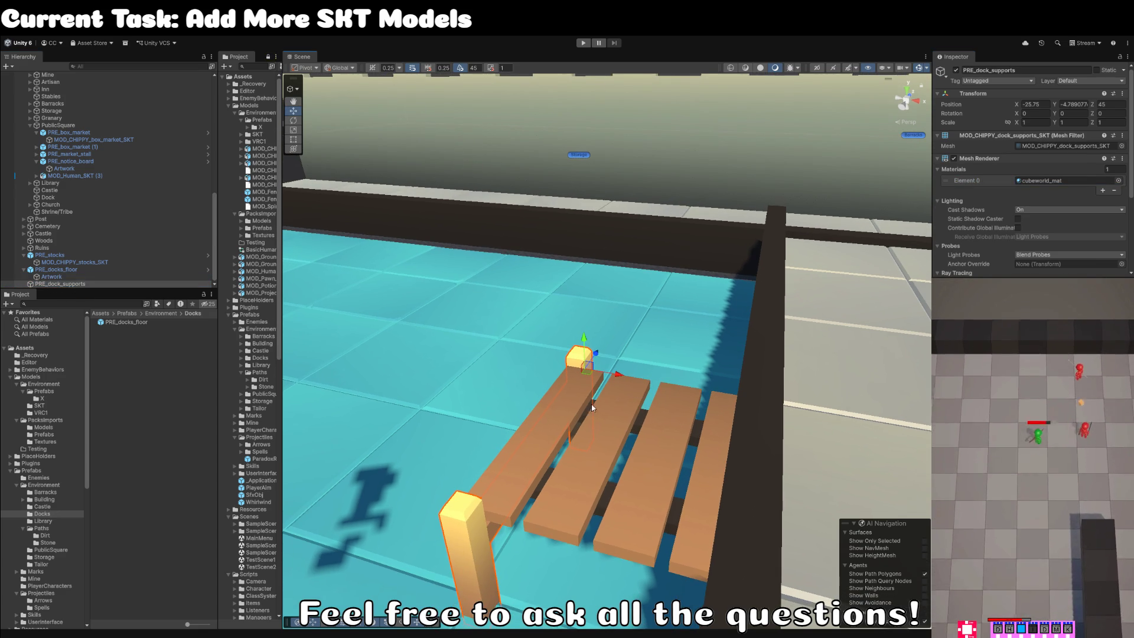
scroll(604, 286, "down", 10)
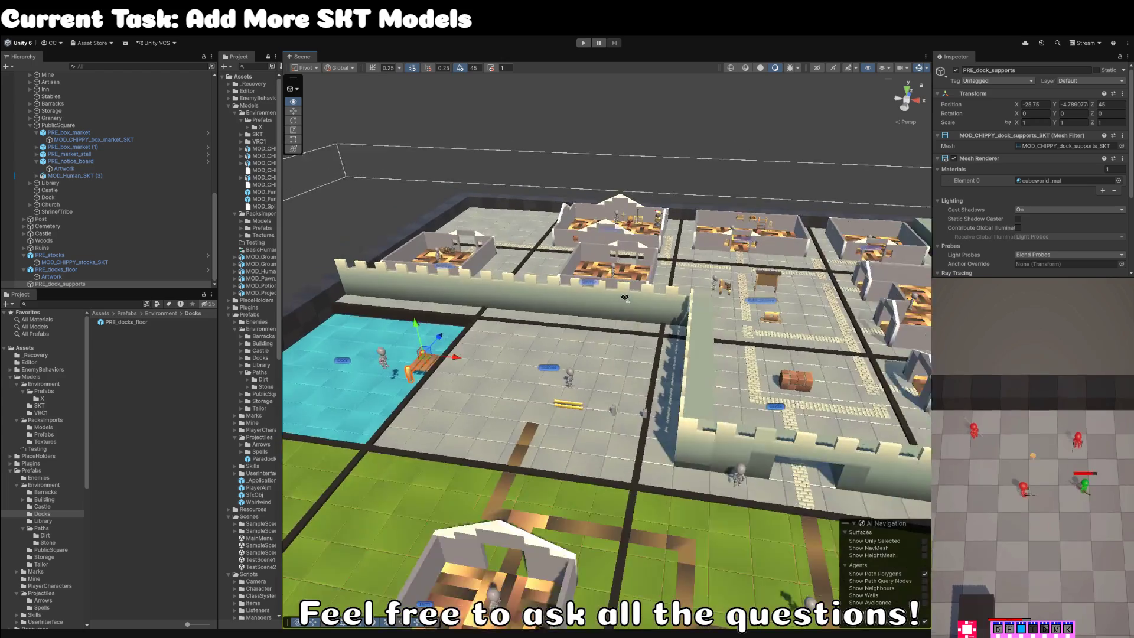
left_click_drag(543, 353, 644, 346)
scroll(644, 345, "up", 10)
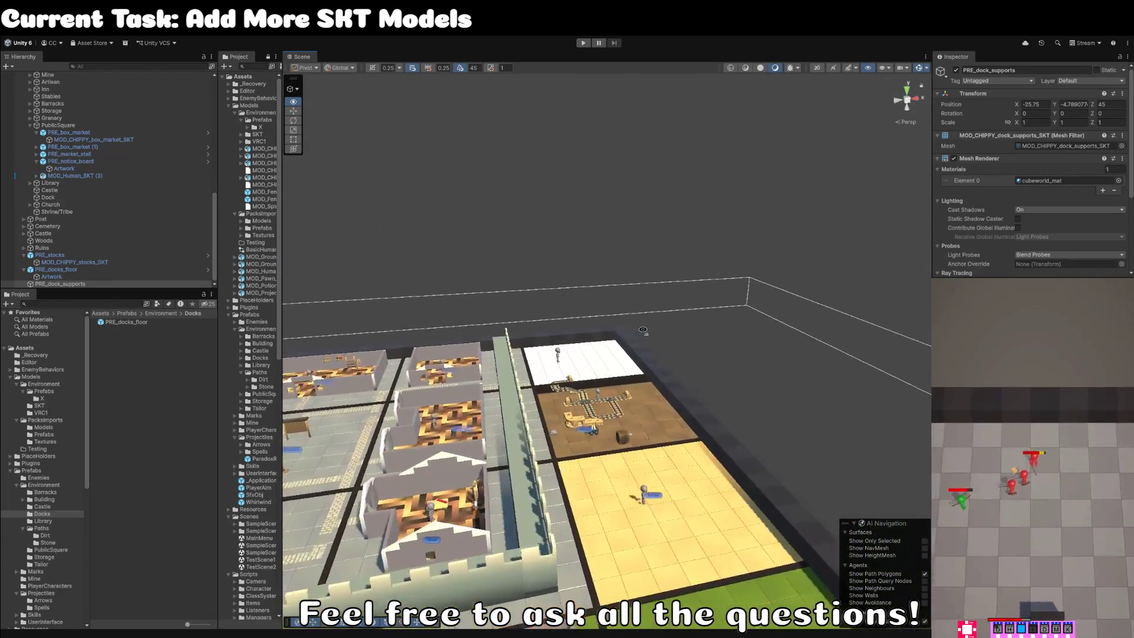
scroll(532, 354, "up", 5)
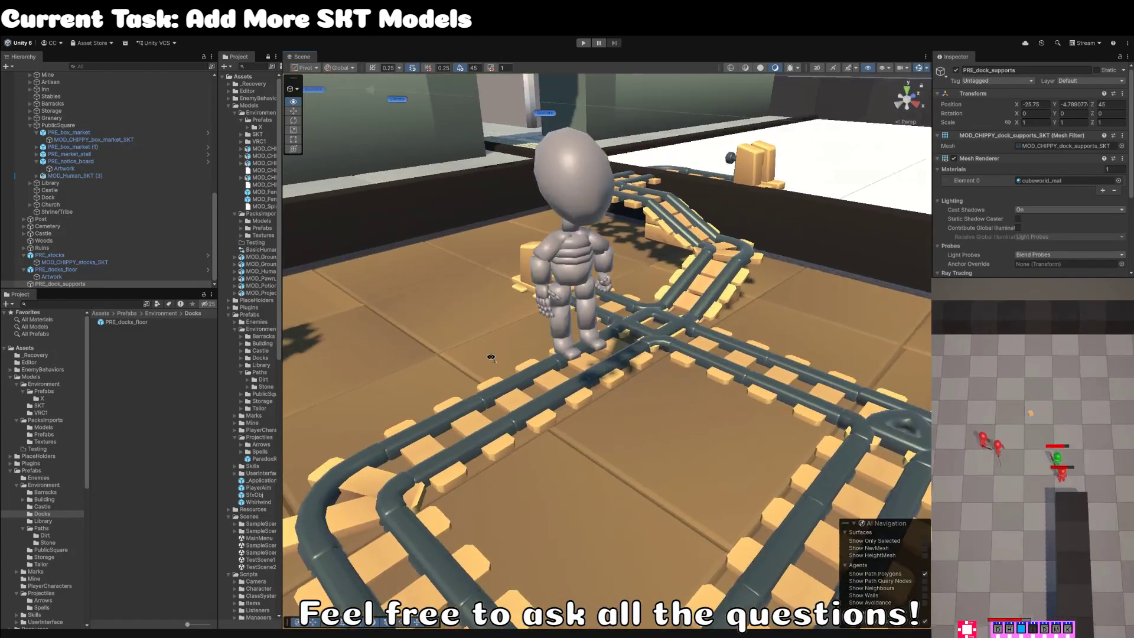
scroll(665, 493, "down", 10)
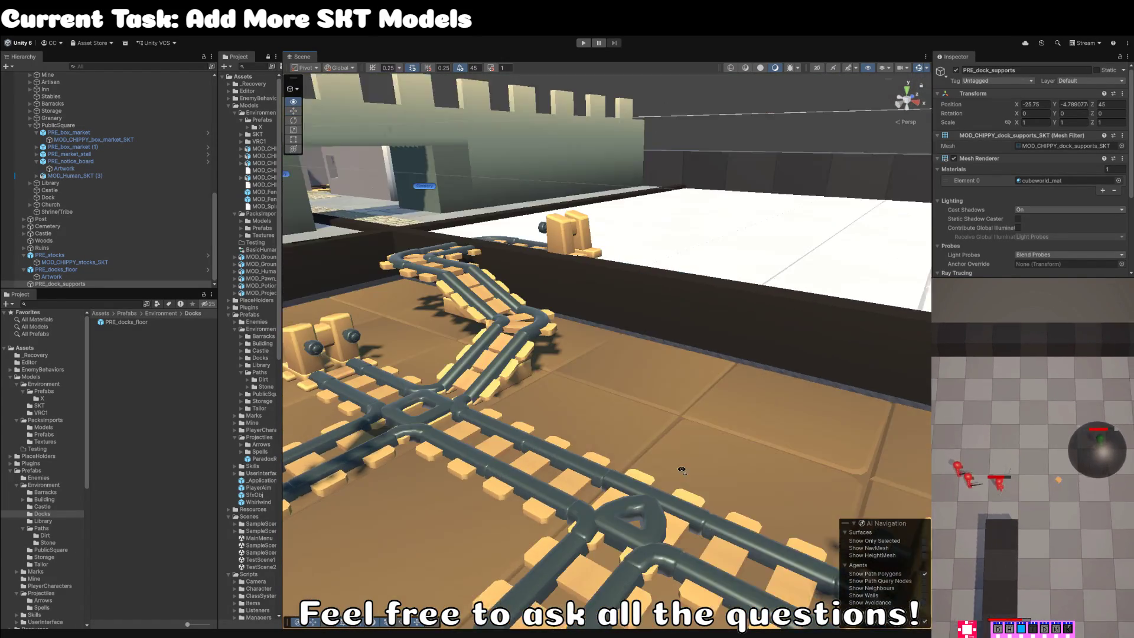
left_click_drag(664, 494, 598, 395)
scroll(599, 395, "up", 10)
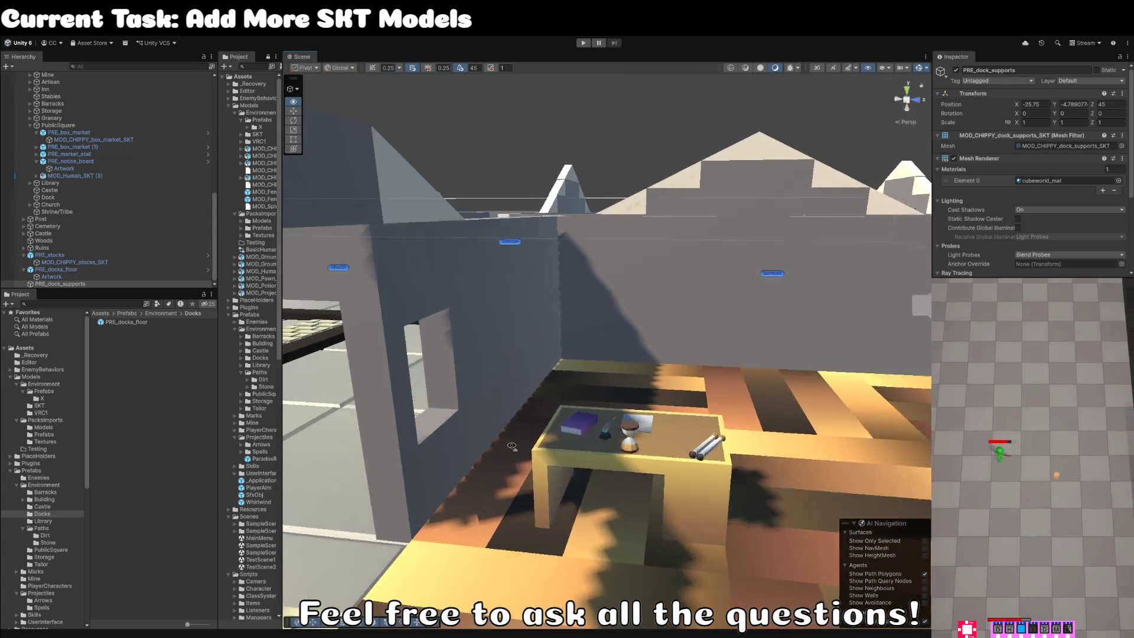
left_click_drag(512, 447, 587, 405)
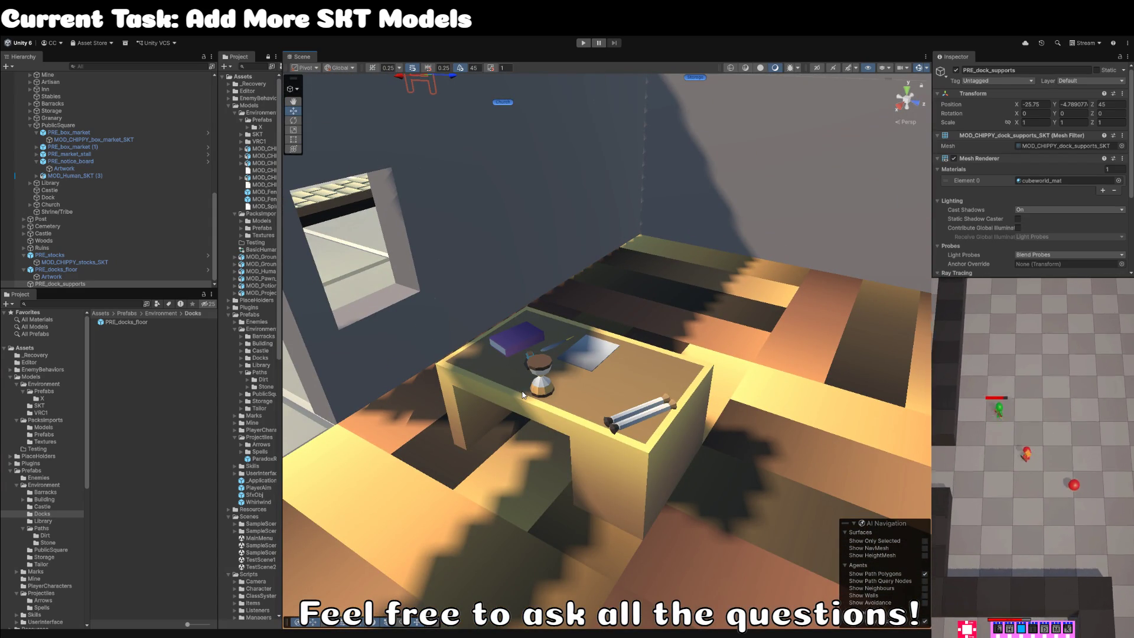
scroll(523, 395, "down", 5)
mouse_move(523, 394)
left_mouse_down()
mouse_move(621, 337)
mouse_move(557, 377)
left_mouse_up()
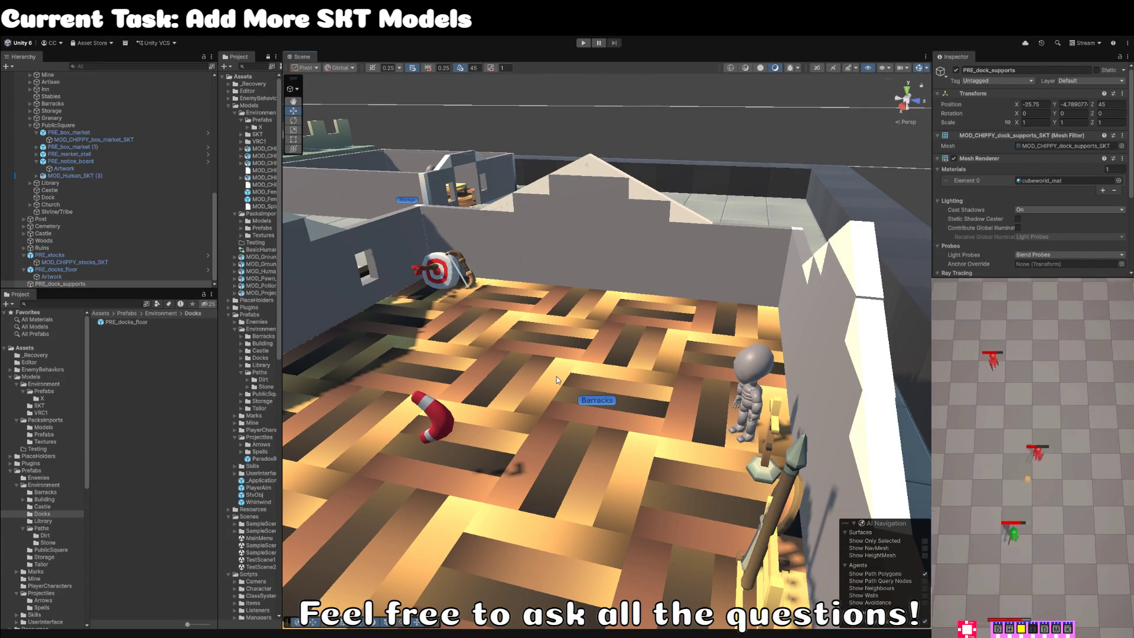
mouse_move(533, 361)
left_mouse_down()
mouse_move(511, 293)
mouse_move(455, 341)
mouse_move(456, 357)
mouse_move(530, 332)
mouse_move(803, 394)
mouse_move(852, 422)
mouse_move(806, 388)
left_mouse_up()
mouse_move(648, 276)
left_mouse_down()
mouse_move(736, 352)
mouse_move(661, 360)
left_mouse_up()
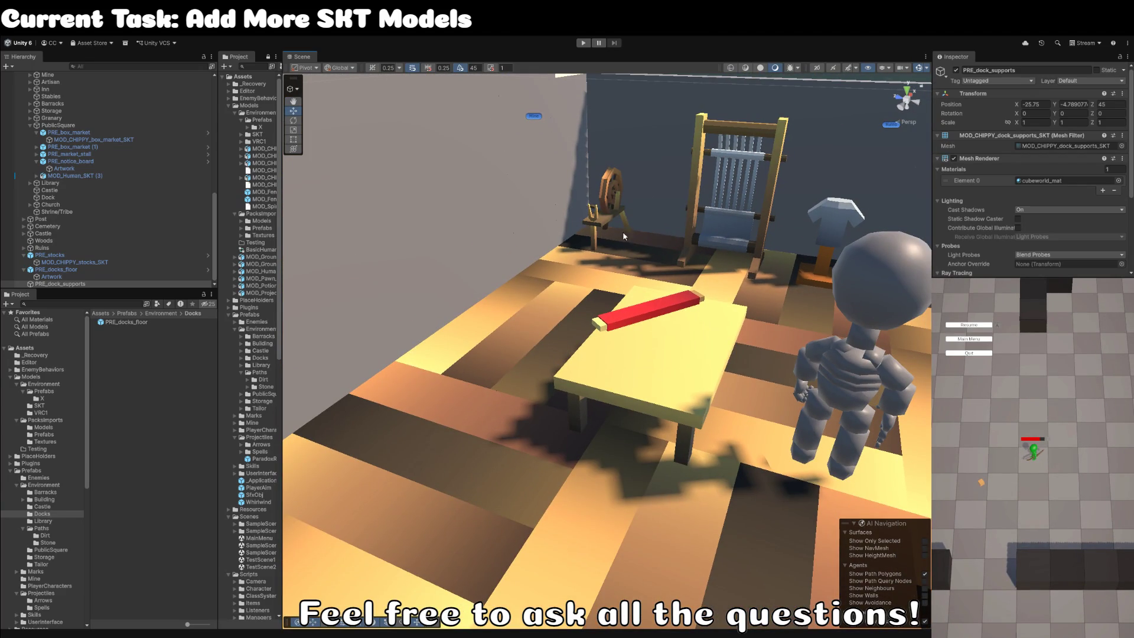
mouse_move(605, 212)
left_mouse_down()
mouse_move(649, 233)
mouse_move(444, 199)
left_mouse_up()
scroll(671, 227, "down", 5)
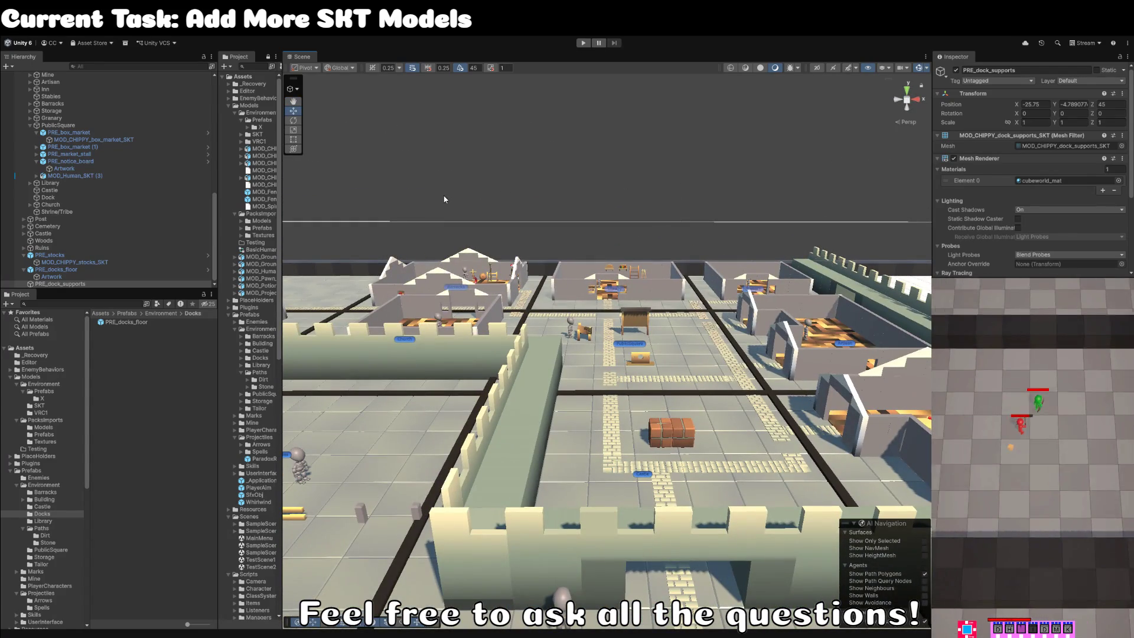
mouse_move(584, 238)
left_mouse_down()
mouse_move(605, 235)
mouse_move(663, 275)
left_mouse_up()
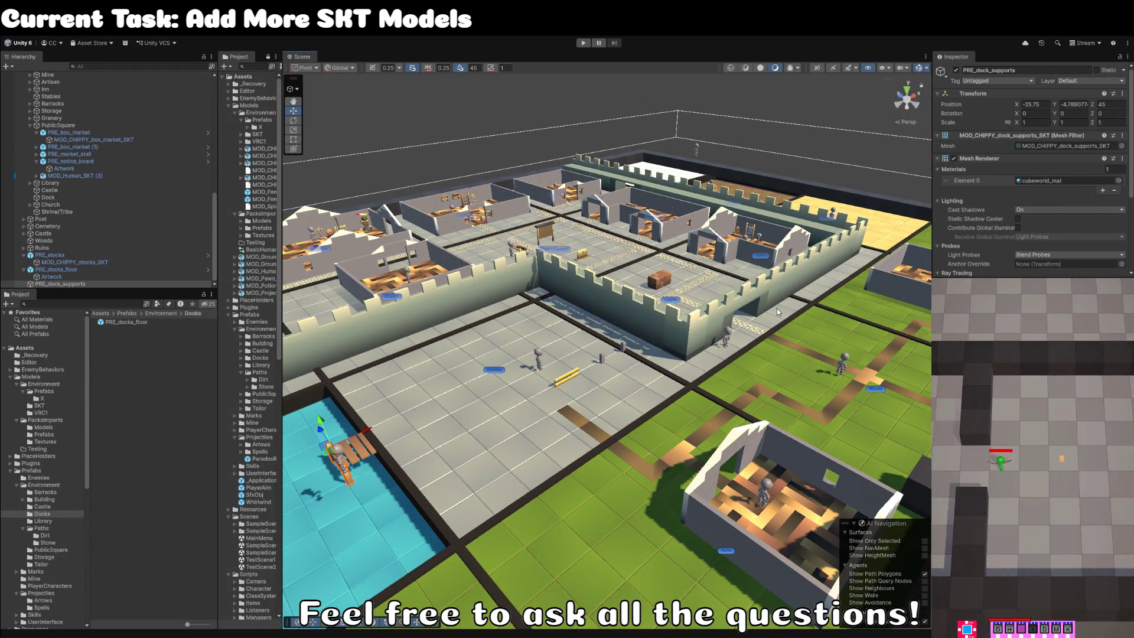
left_click_drag(821, 326, 608, 323)
key("f")
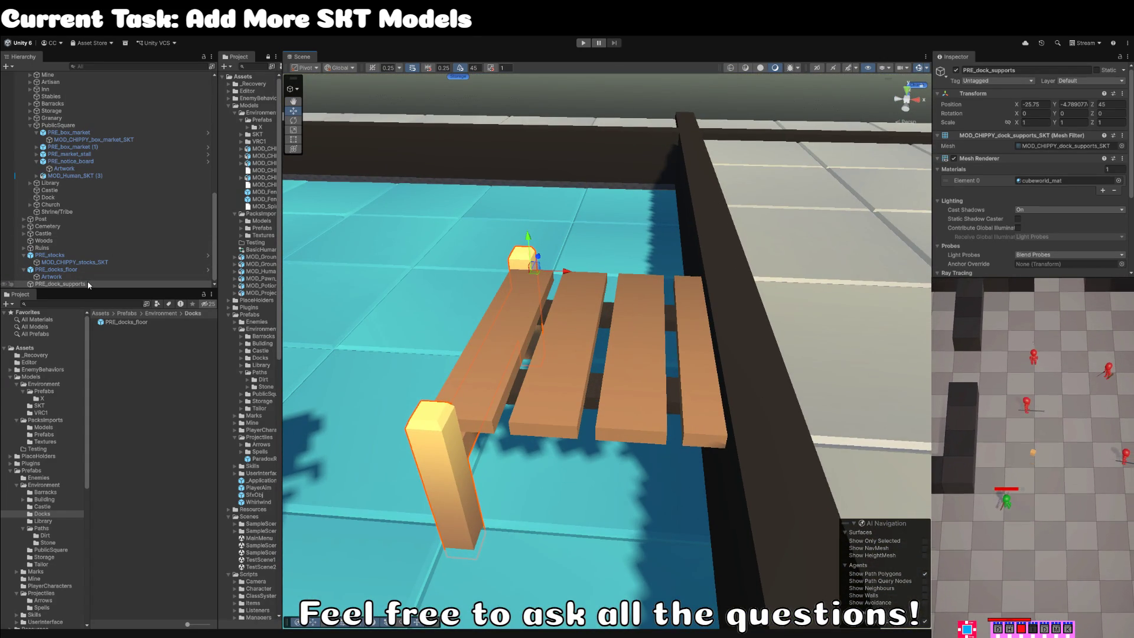
Wrap the dock supports in a new empty parent named PRE_dock_supports.
left_click(88, 284)
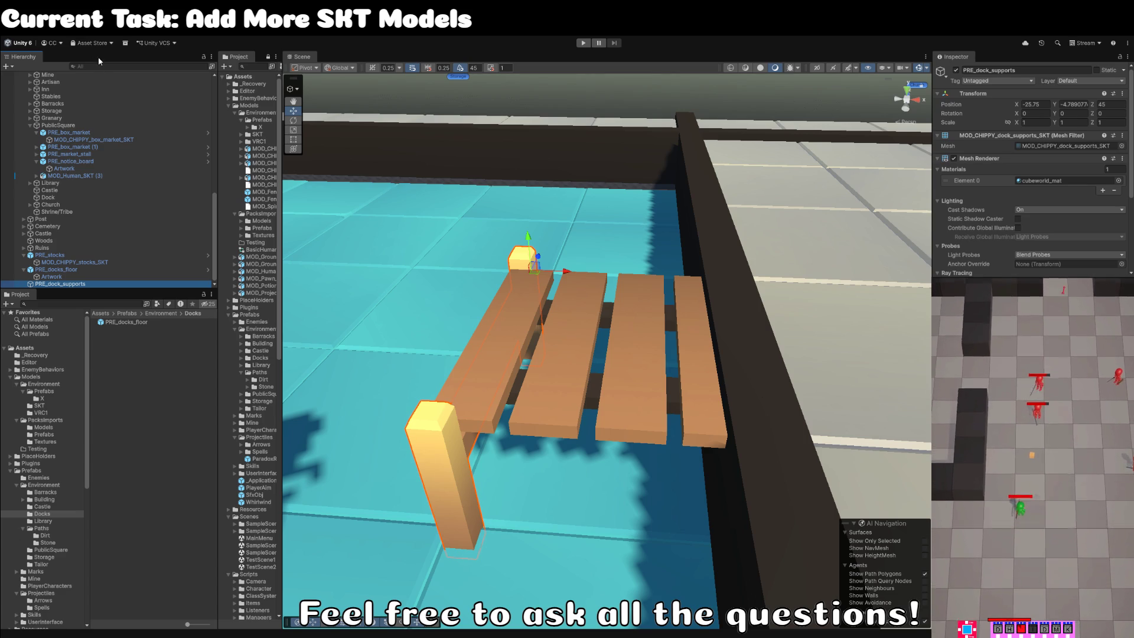
key("ctrl+shift+g")
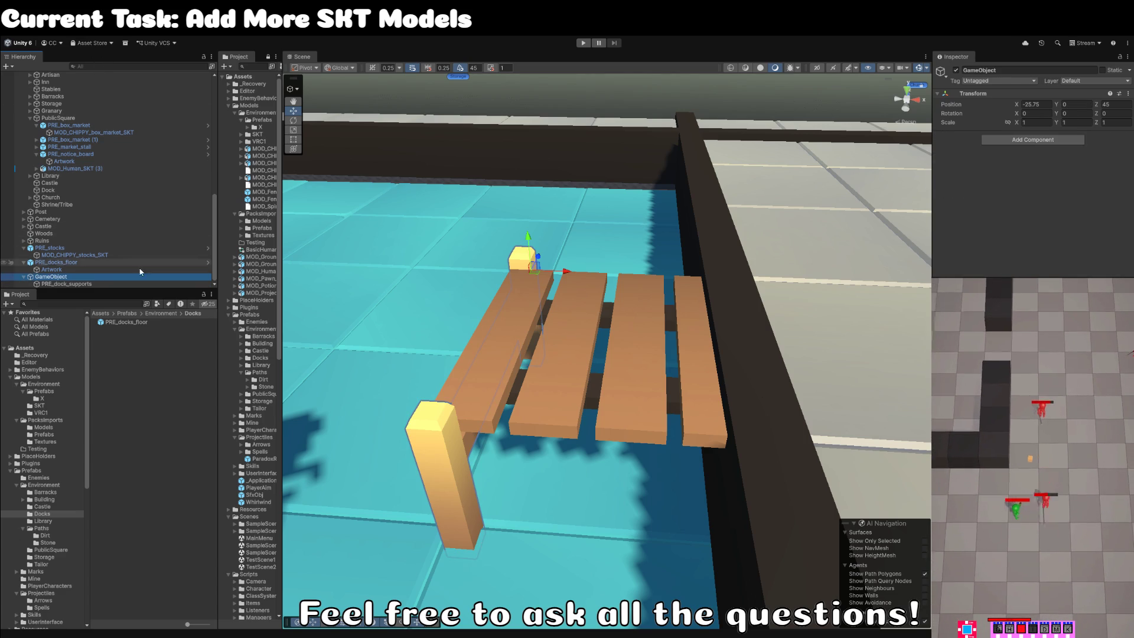
left_click(82, 284)
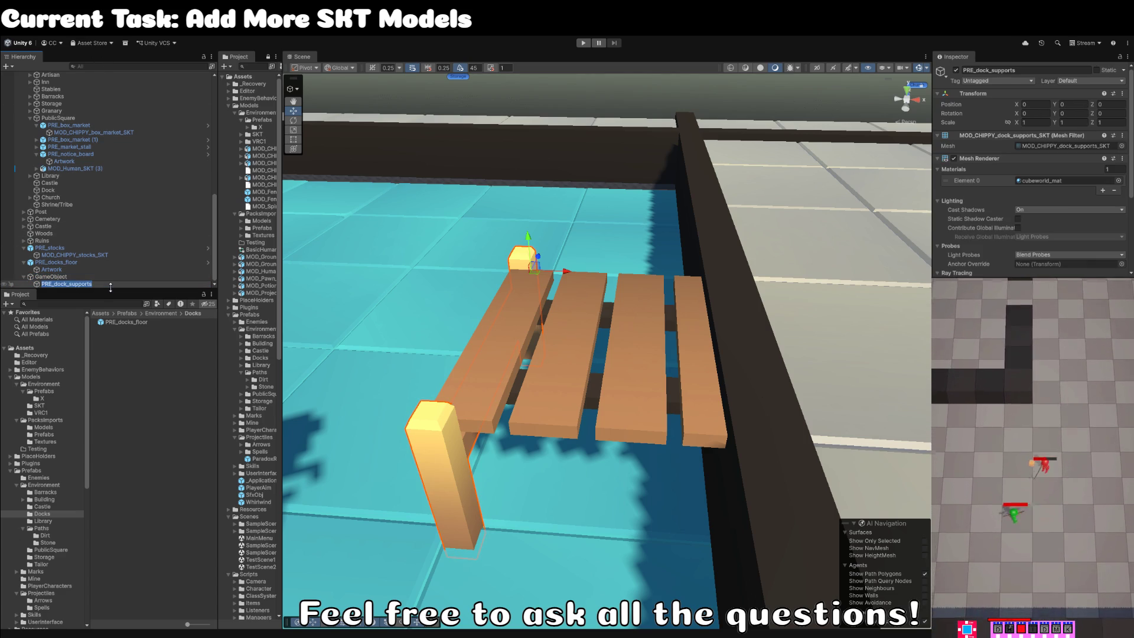
double_click(76, 277)
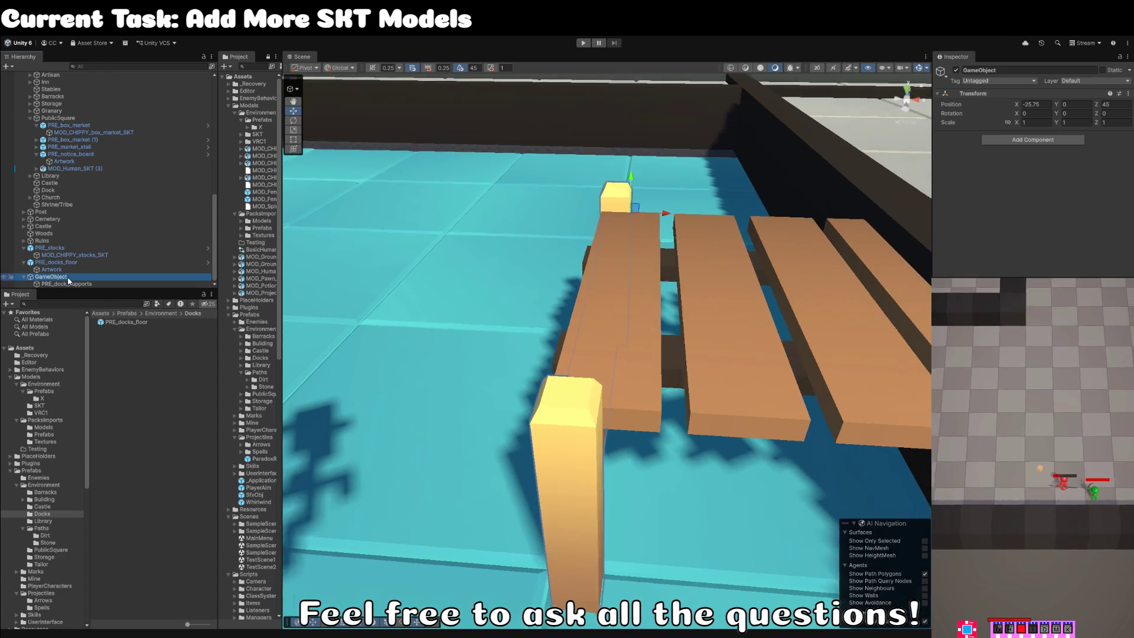
type("PRE_dock_supports")
key("Return")
Rename the child to Artwork and save PRE_dock_supports as a prefab in Prefabs/Environment/Docks.
left_click(92, 284)
key("F2")
key("BackSpace")
type("ART")
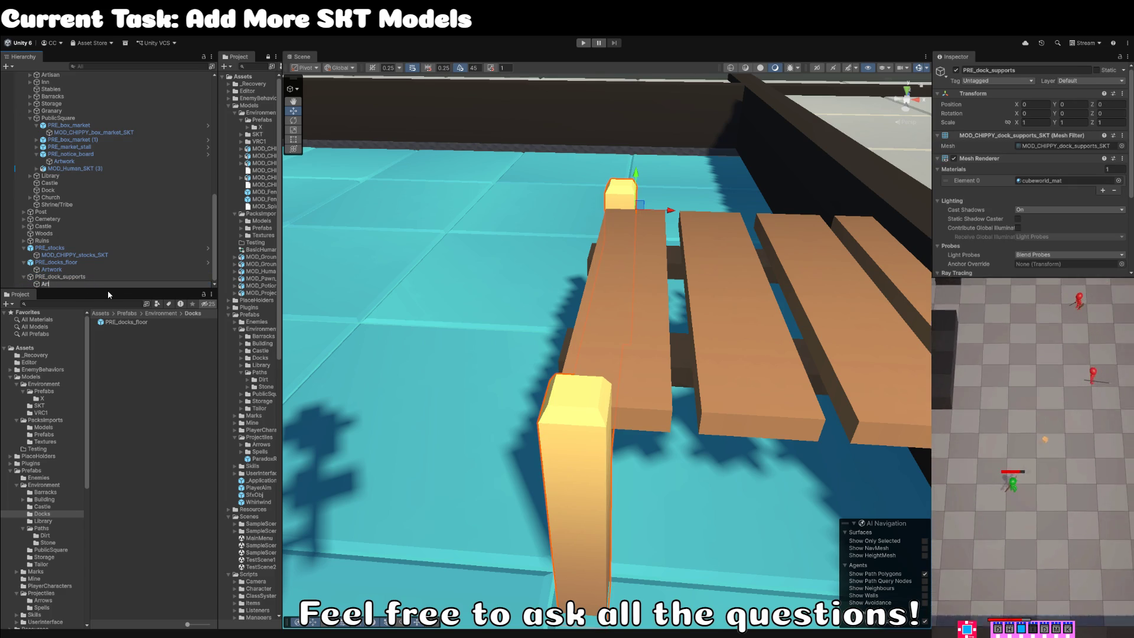
type("work")
key("Return")
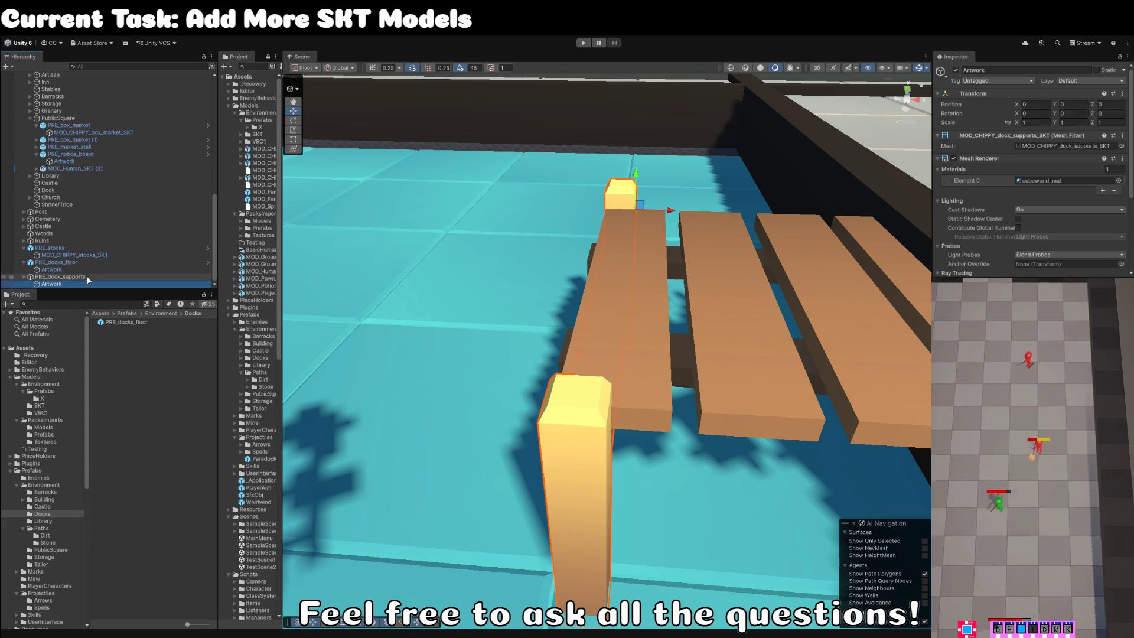
left_click(86, 276)
mouse_move(84, 281)
left_mouse_down()
mouse_move(171, 379)
mouse_move(153, 325)
left_mouse_up()
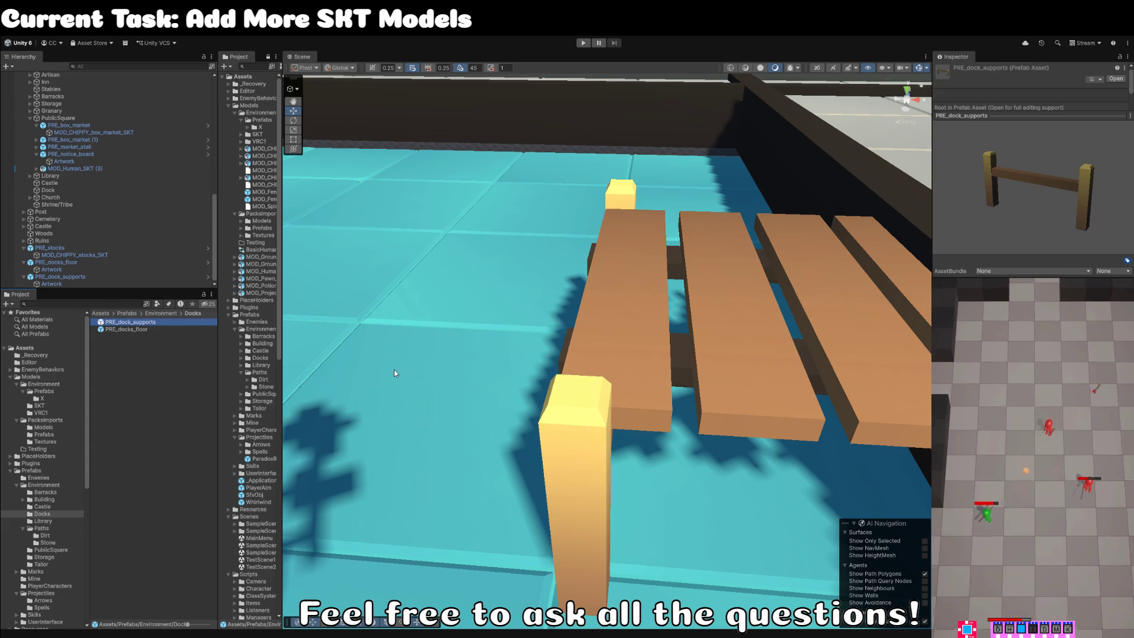
Locate the supports' mesh model file in the Project window from the Artwork child.
scroll(515, 371, "down", 5)
mouse_move(538, 354)
left_mouse_down()
mouse_move(518, 349)
mouse_move(520, 254)
left_mouse_up()
left_click(79, 283)
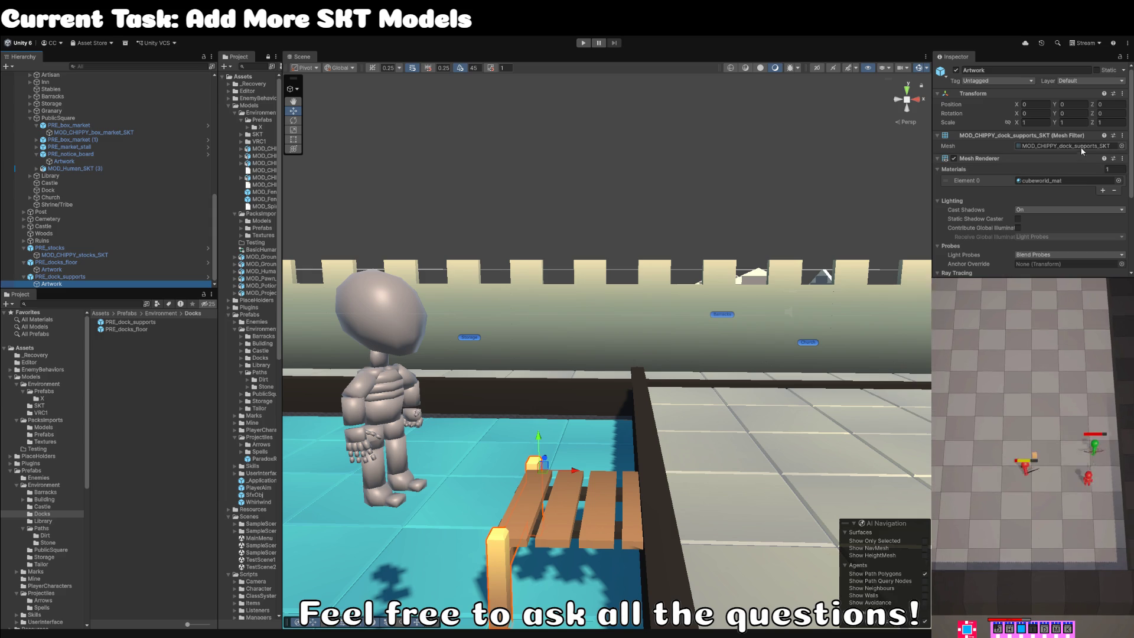
left_click(1046, 146)
left_click(162, 523)
Rename the dock supports model file to MOD_CHIPPY_dock_supports_SKT.
left_click(175, 522)
type("PRE_dock_supports")
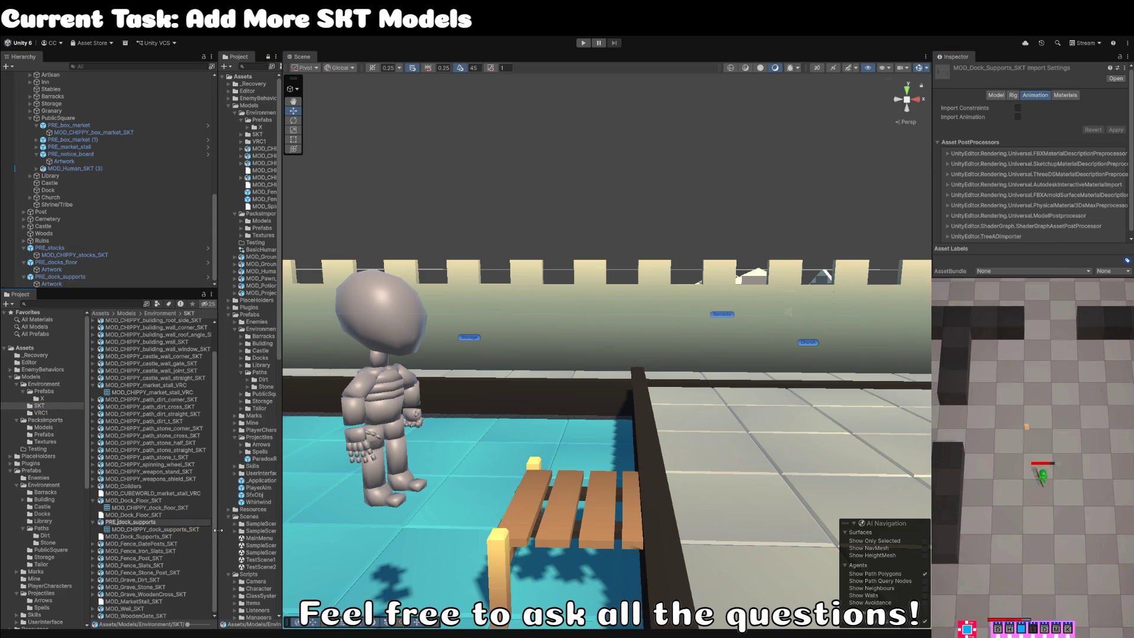
key("BackSpace")
key("BackSpace")
key("BackSpace")
type("MOD_CHIPPY_d")
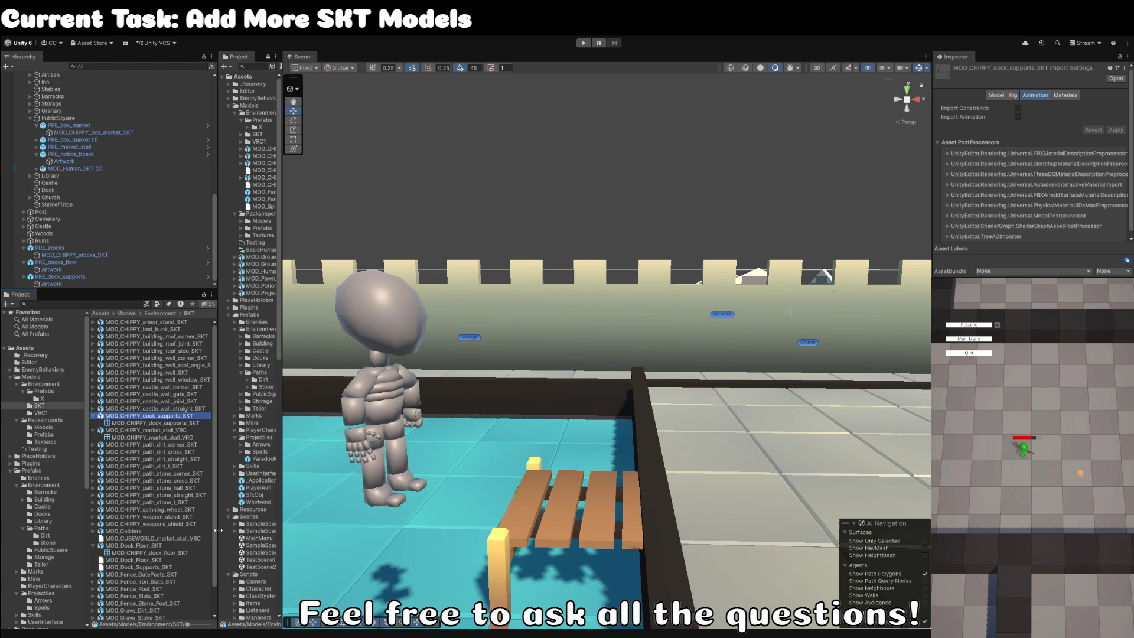
scroll(565, 309, "down", 3)
left_click(582, 216)
scroll(579, 298, "up", 5)
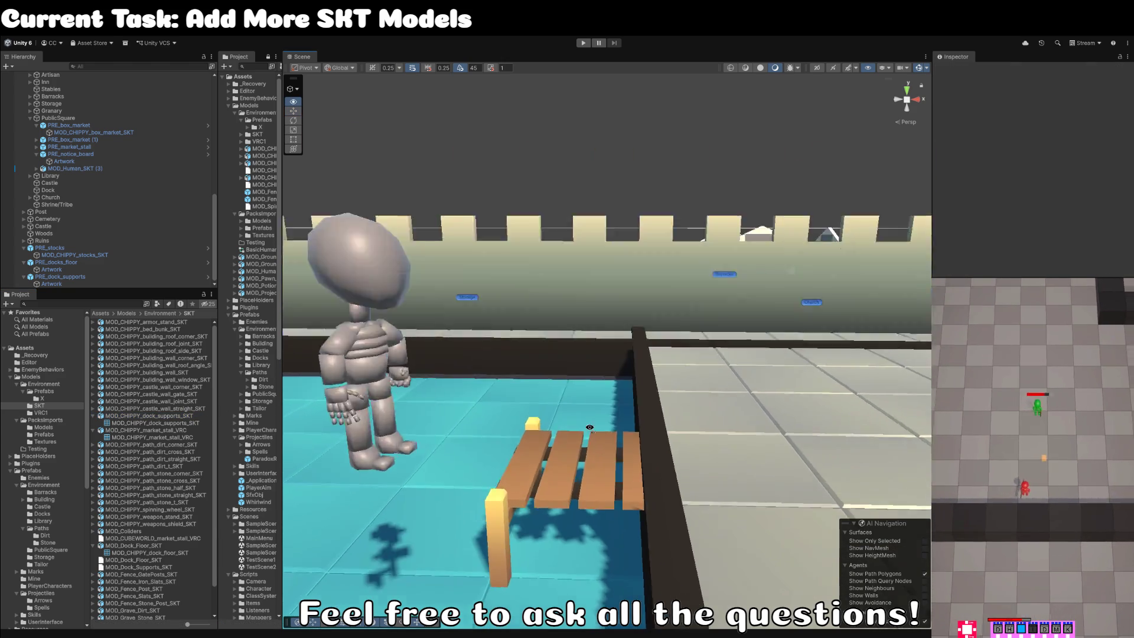
left_click(672, 371)
left_click_drag(671, 371, 619, 354)
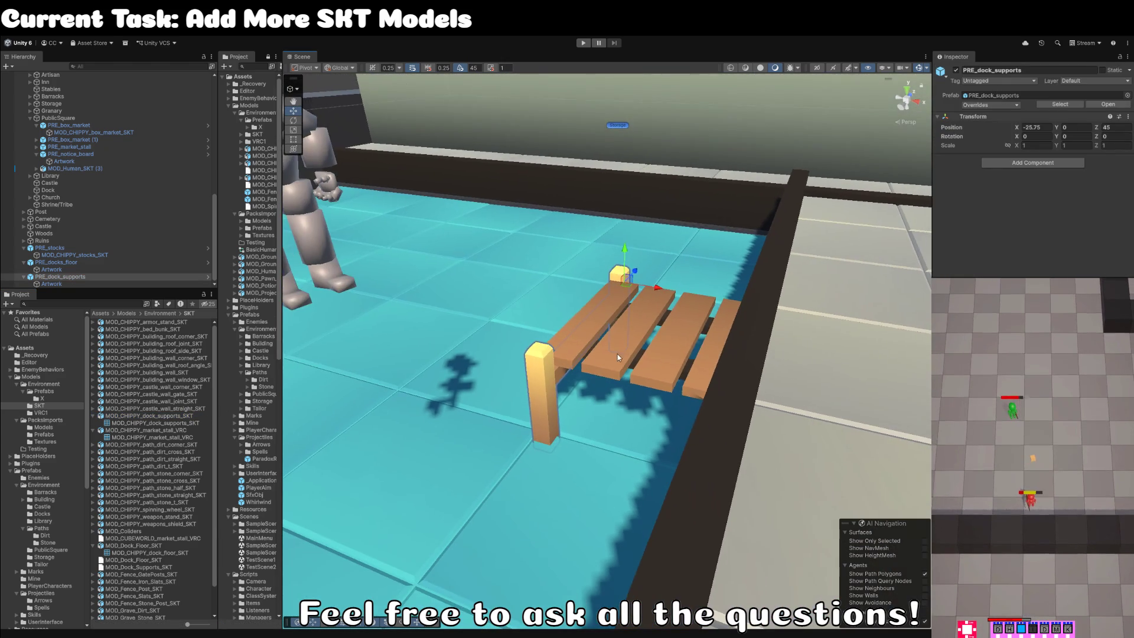
Parent PRE_docks_floor and PRE_dock_supports under the Dock group in the Hierarchy.
left_click(618, 354)
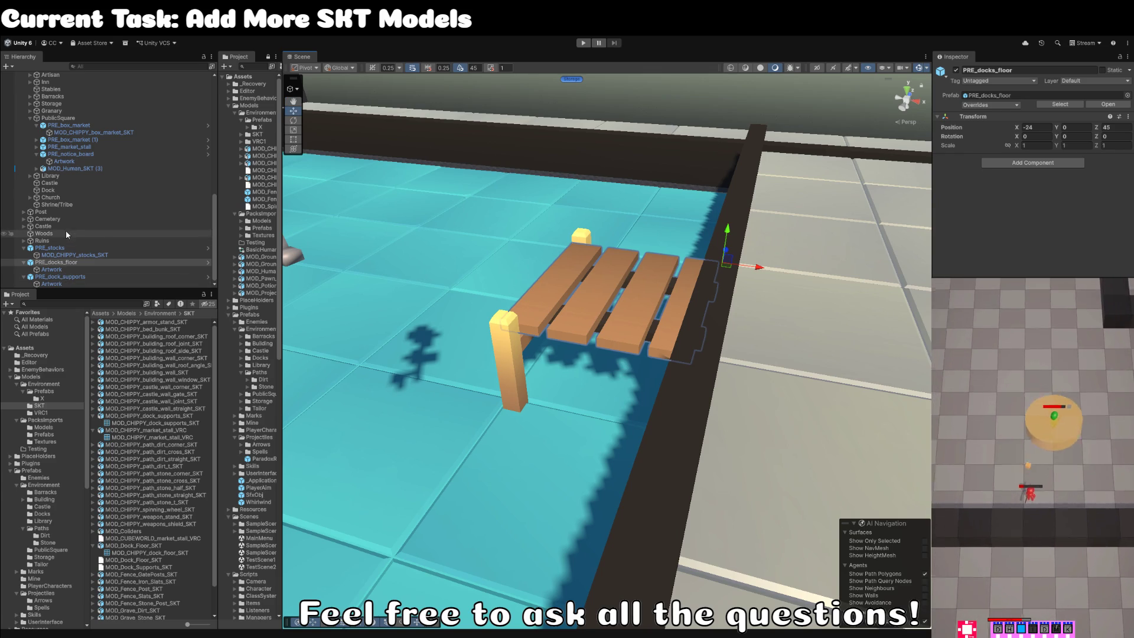
scroll(56, 226, "up", 4)
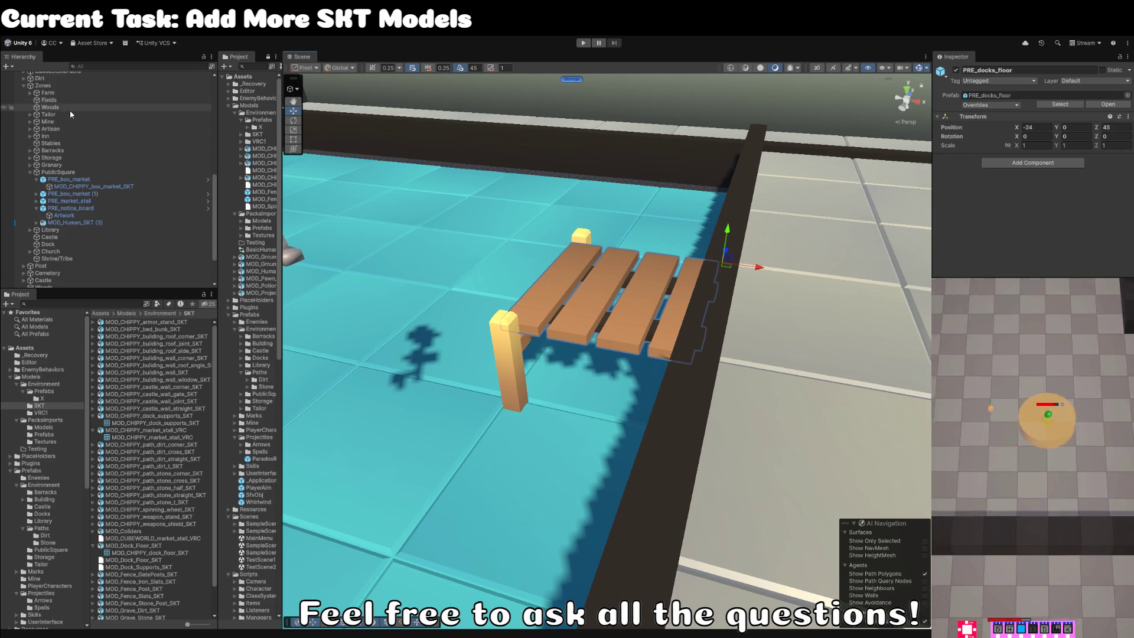
scroll(69, 104, "up", 2)
scroll(69, 136, "down", 4)
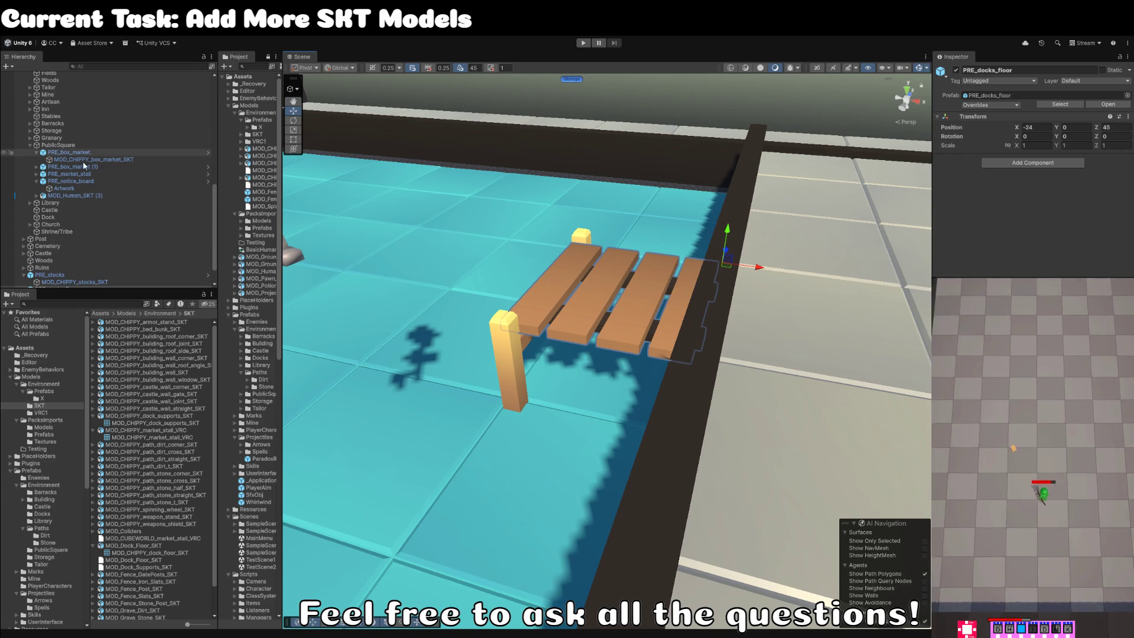
left_click(59, 217)
scroll(76, 222, "down", 2)
left_click(59, 277)
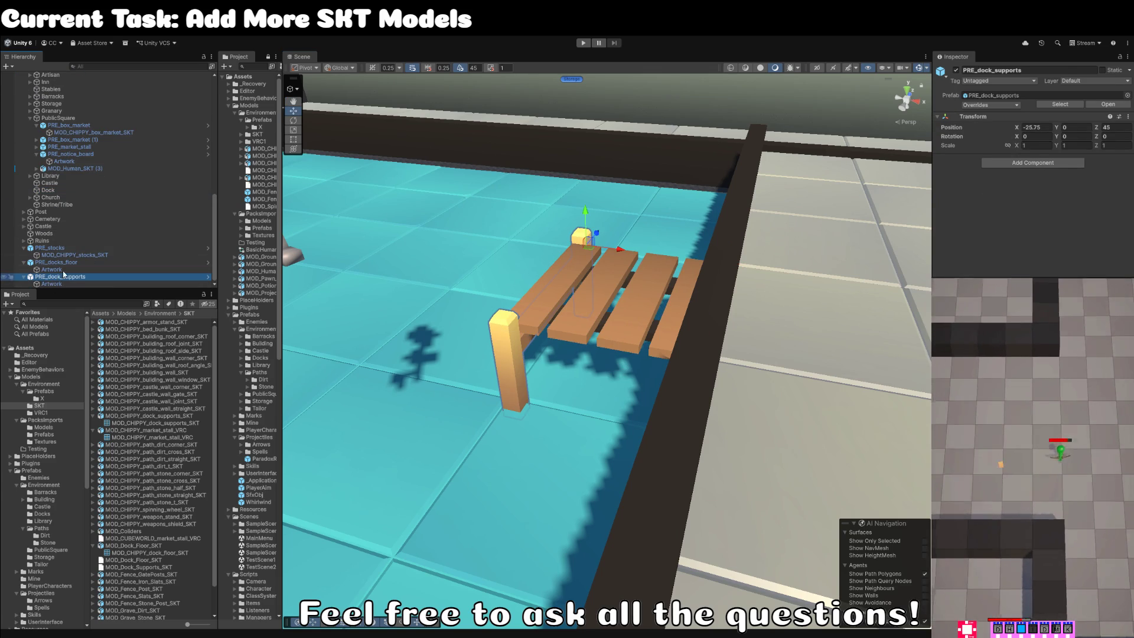
left_click(68, 263, "ctrl")
mouse_move(92, 208)
left_mouse_down()
mouse_move(62, 226)
mouse_move(56, 191)
left_mouse_up()
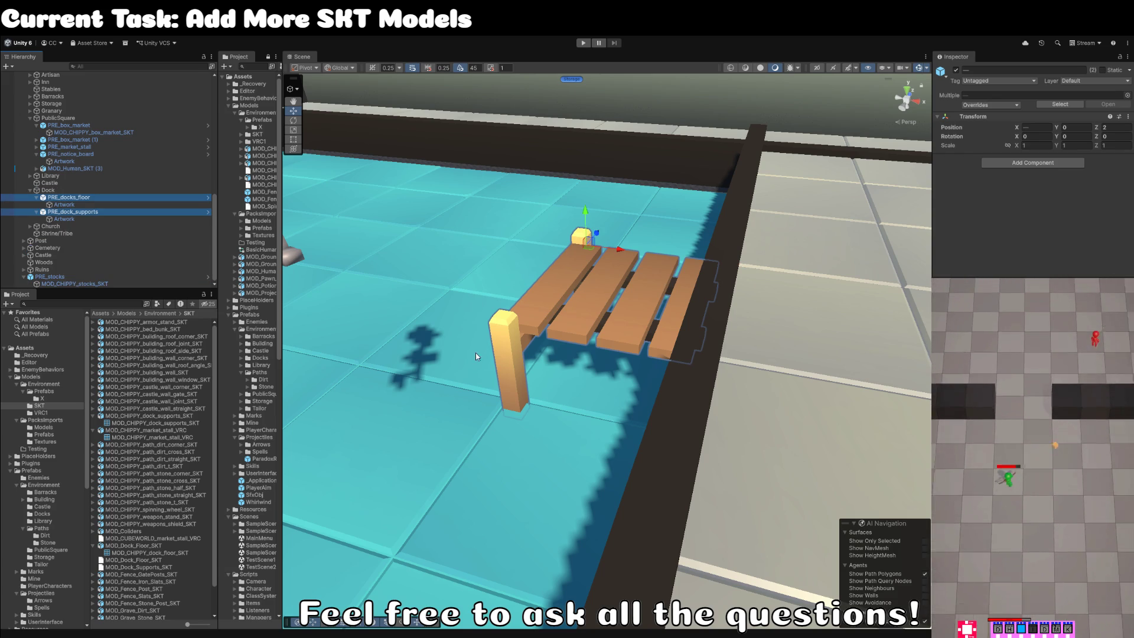
Move PRE_stocks under PublicSquare and look over the town.
left_click_drag(59, 278, 79, 118)
key("f")
left_click(682, 234)
scroll(682, 234, "down", 10)
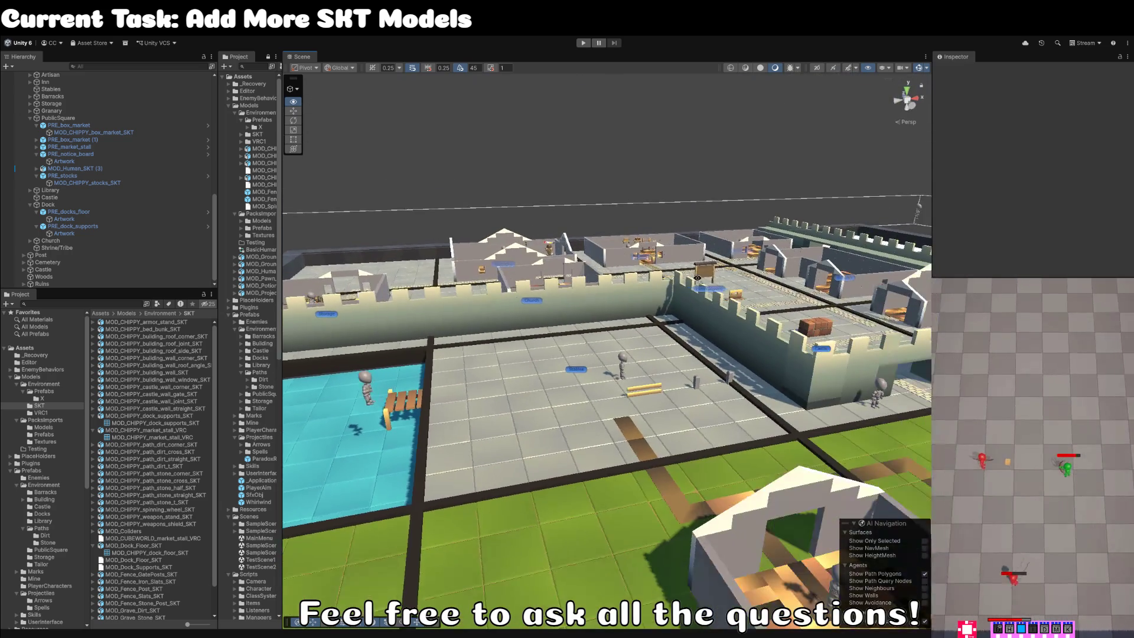
mouse_move(693, 279)
left_mouse_down()
mouse_move(726, 272)
mouse_move(508, 322)
left_mouse_up()
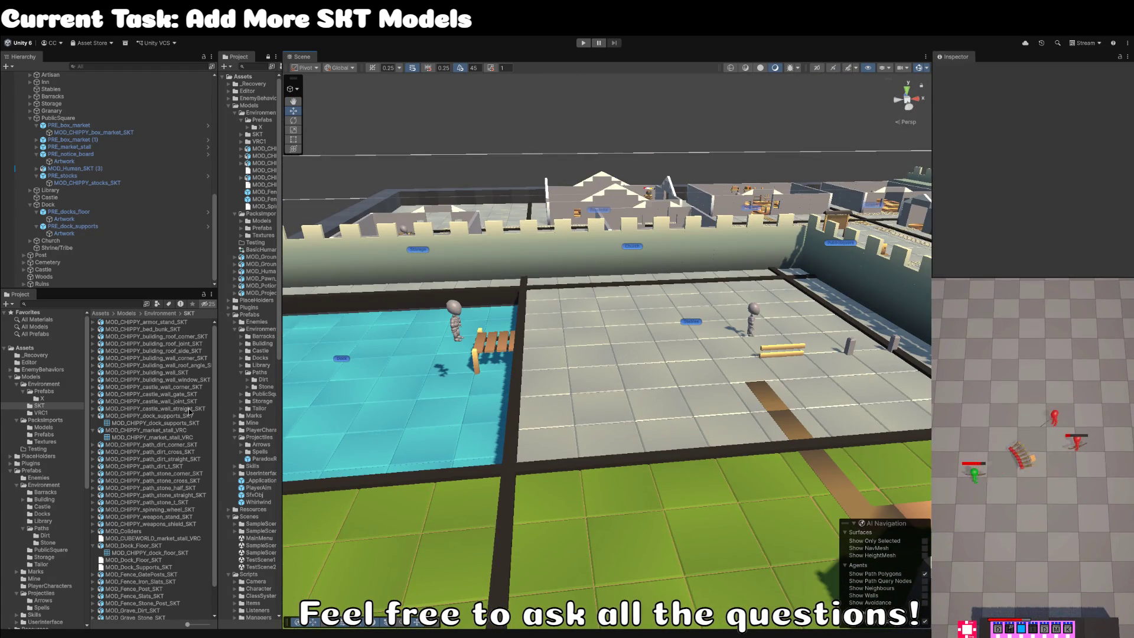
Open the PRE_docks_floor prefab in prefab editing mode.
left_click(188, 415)
key("Left")
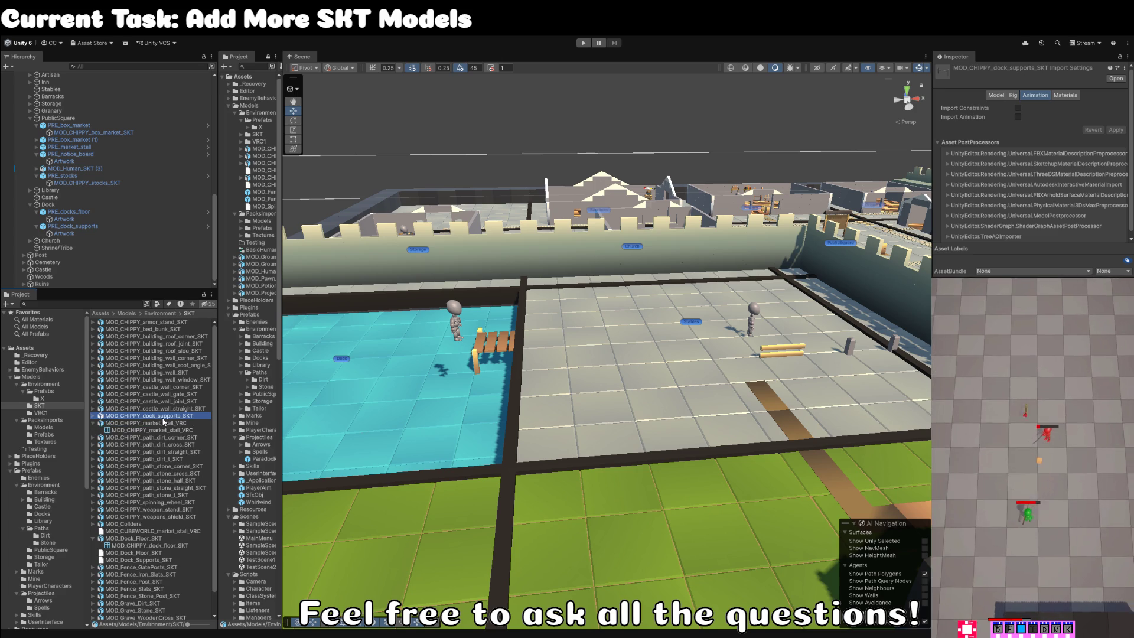
key("Down")
key("Left")
key("Down")
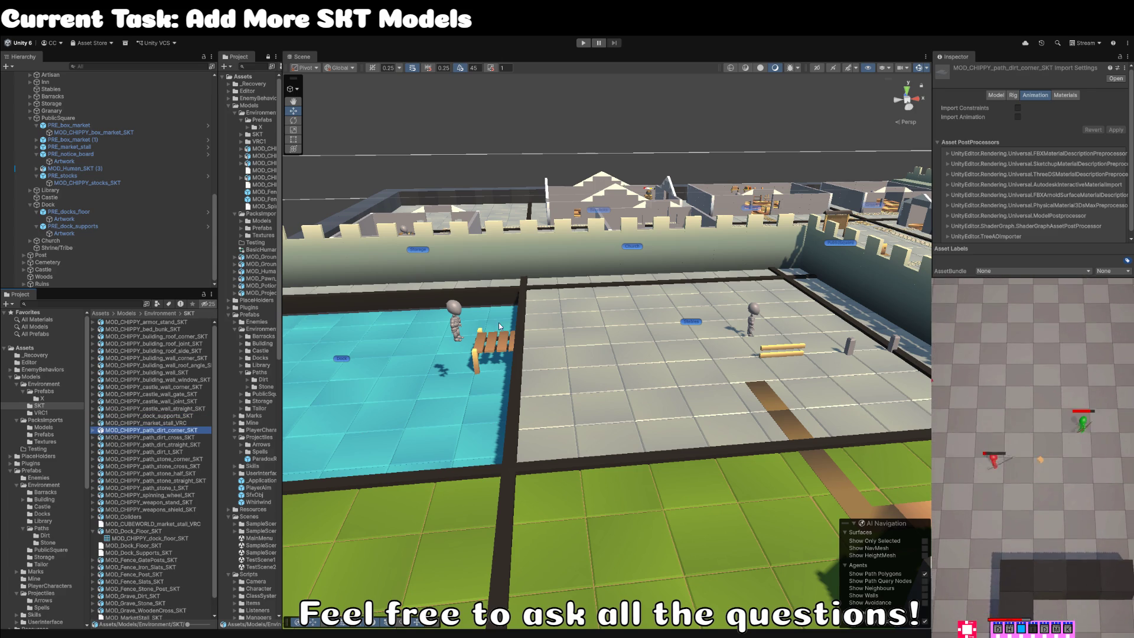
left_click(501, 329)
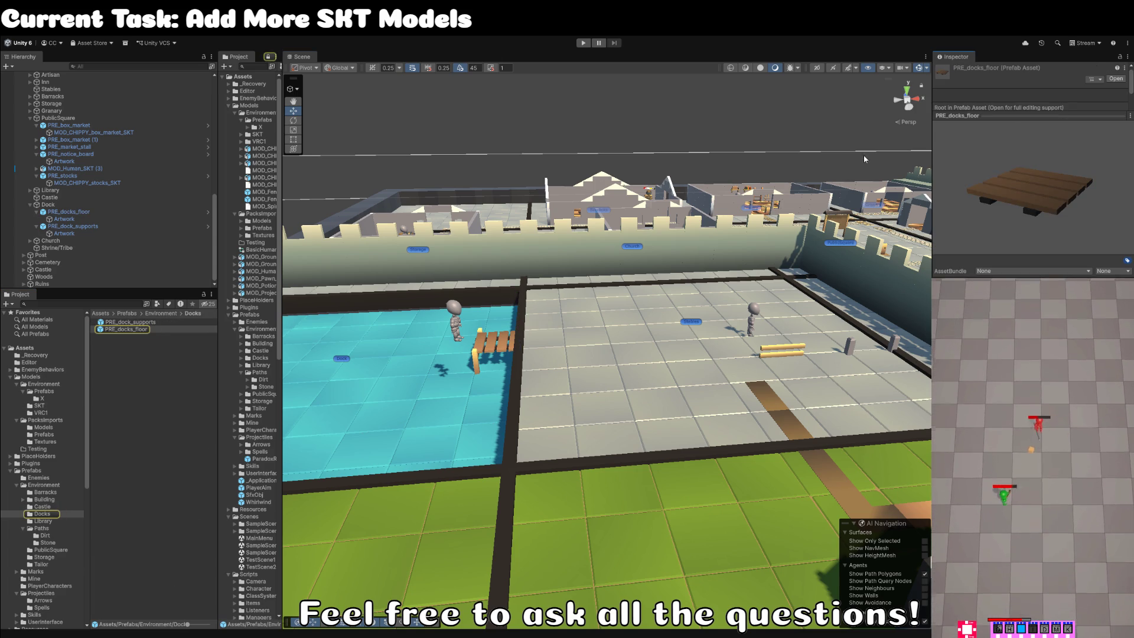
double_click(140, 330)
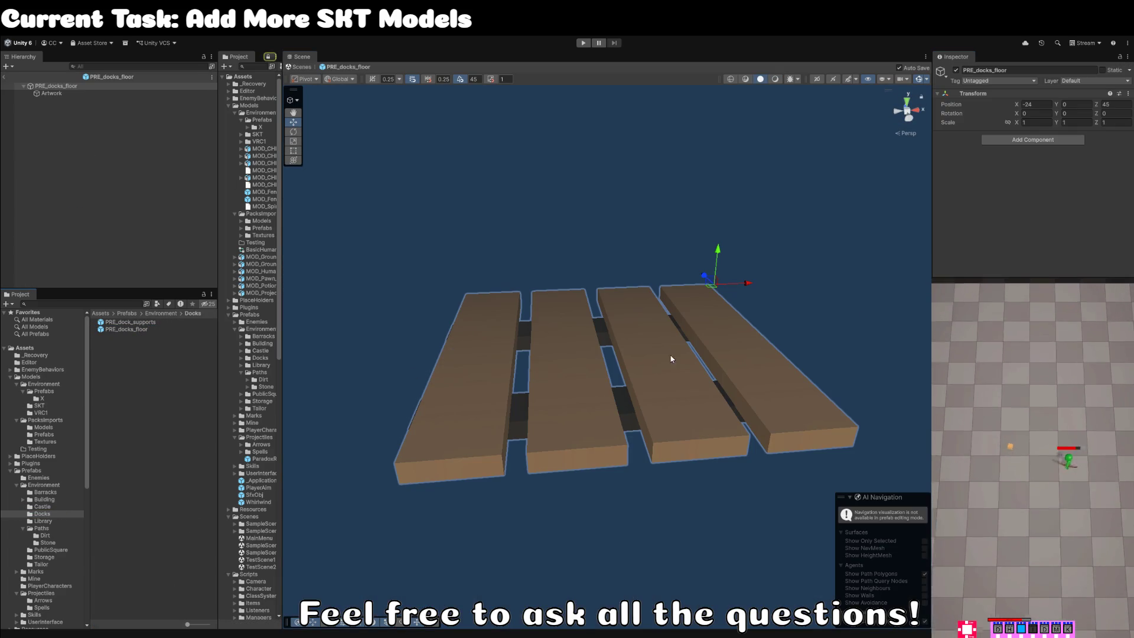
Rename the dock floor model to MOD_CHIPPY_dock_floor_SKT and return to the level.
left_click(89, 94)
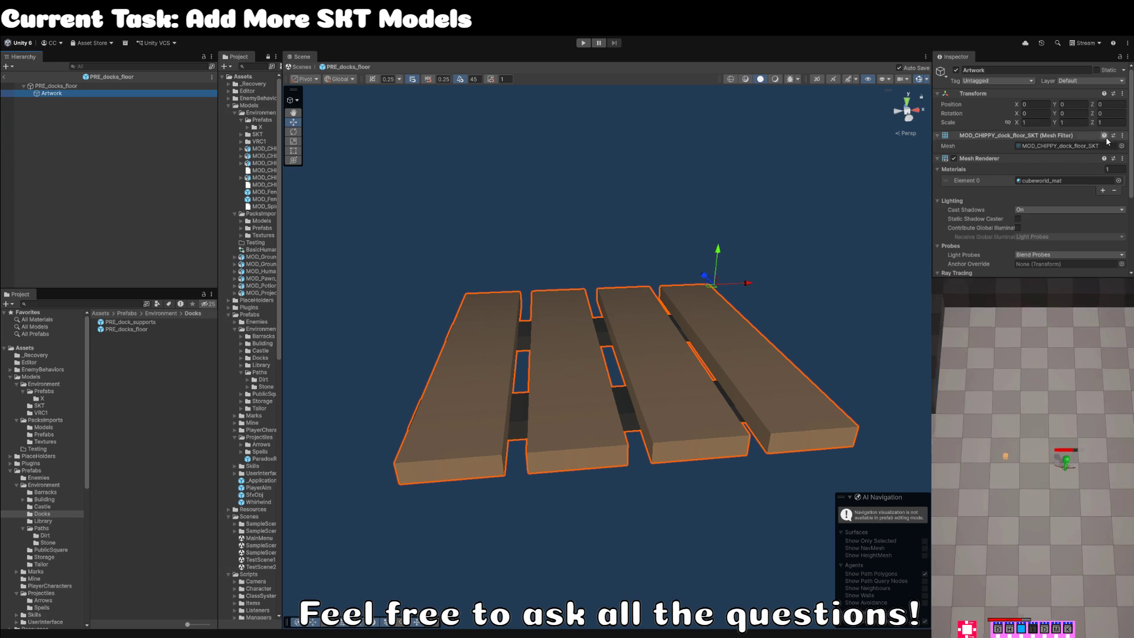
left_click(1086, 148)
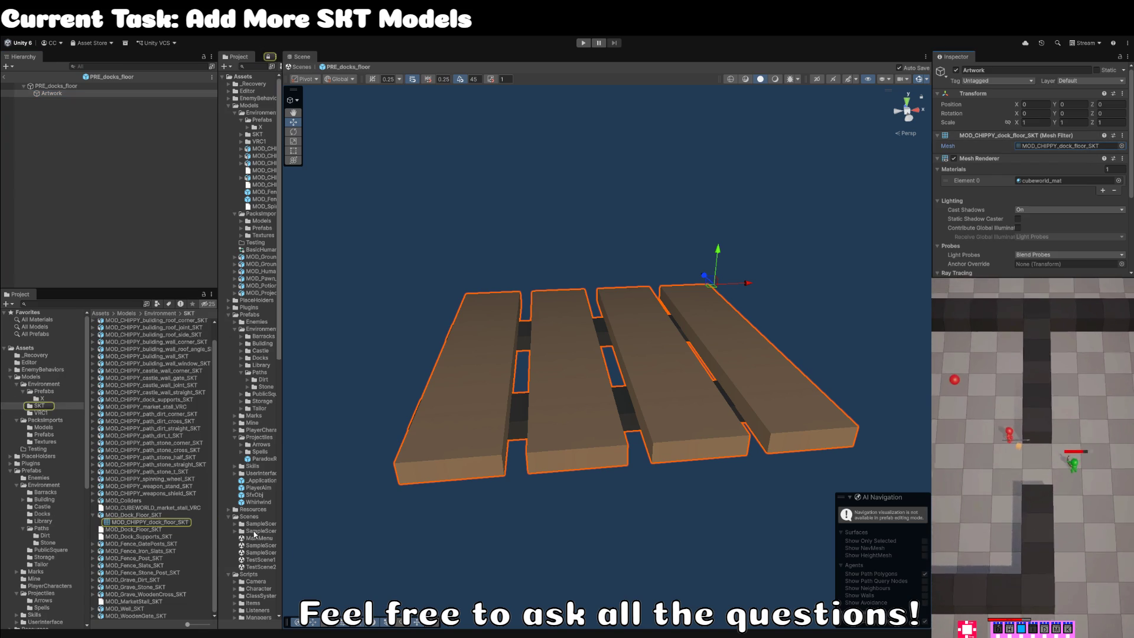
left_click(133, 514)
key("F2")
type("PRE_dock_supports")
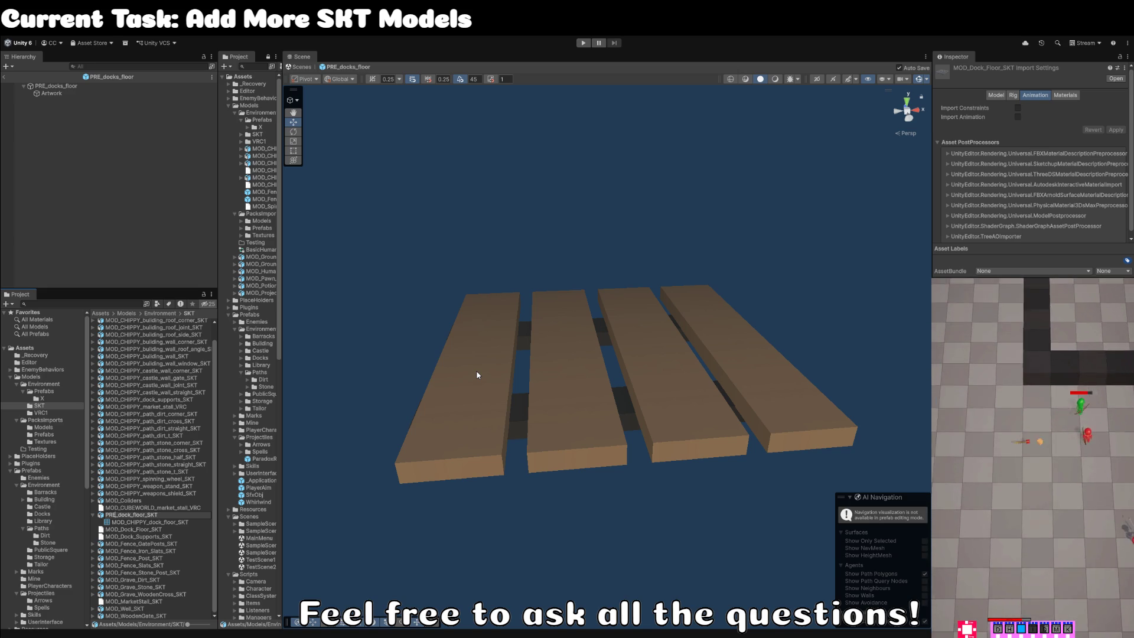
type("MOD_")
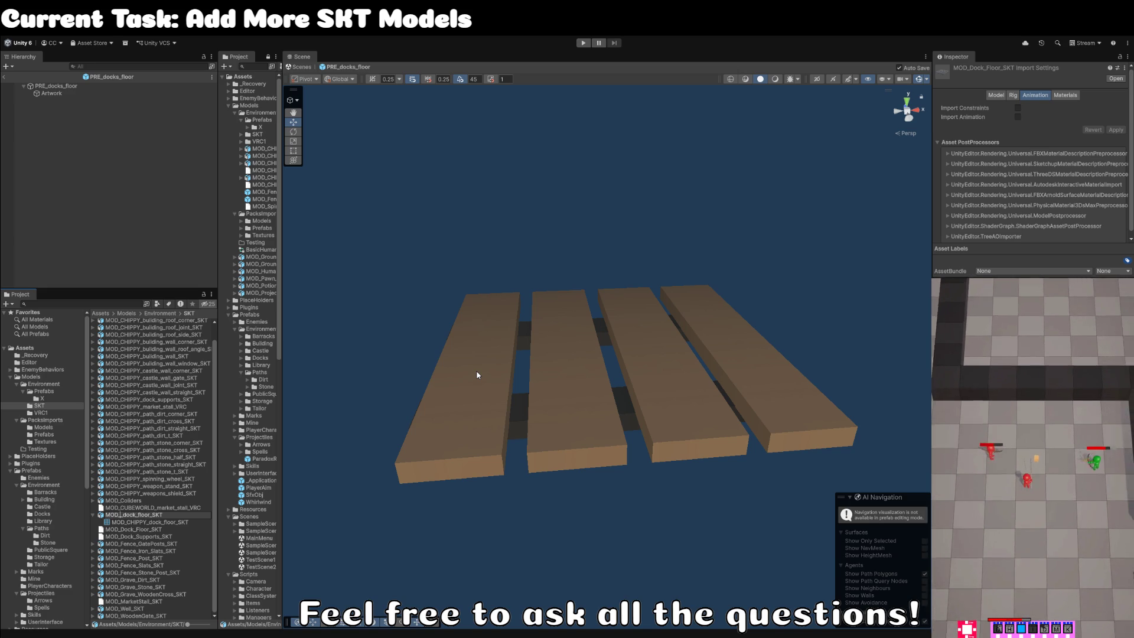
type("CHIPPY_")
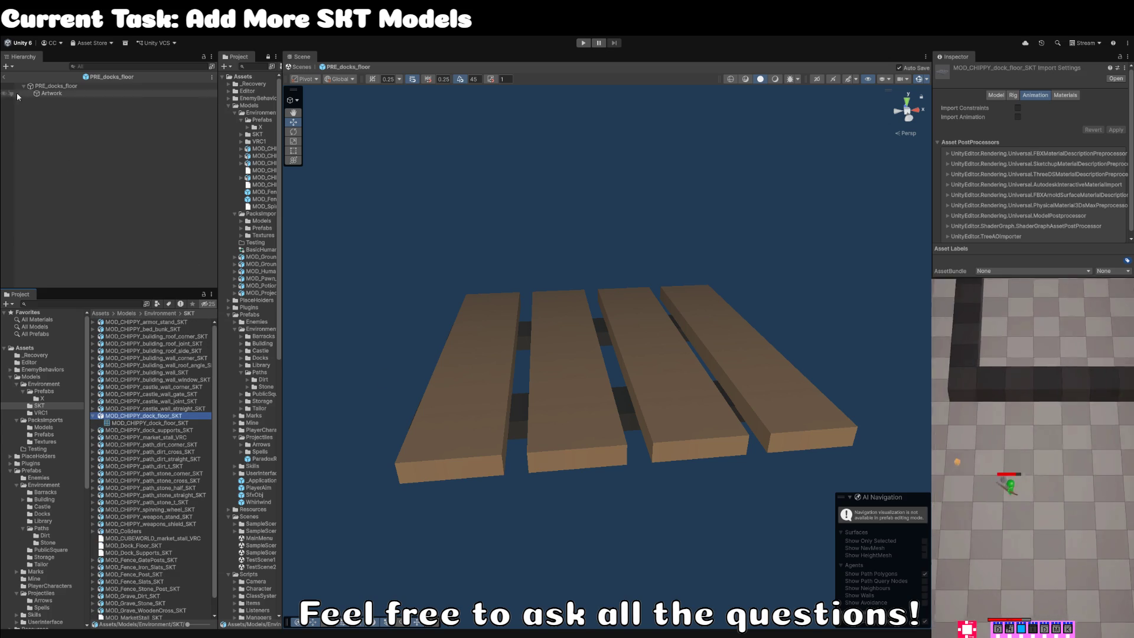
left_click(6, 78)
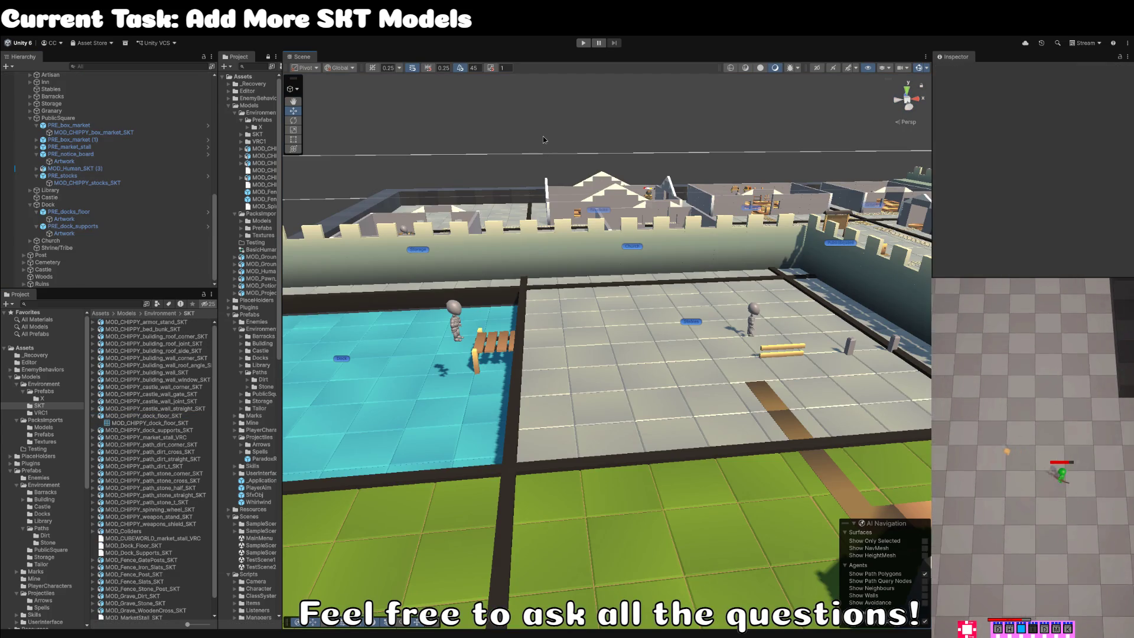
Orbit around the town level and select the small gate post for a closer look.
mouse_move(544, 141)
left_mouse_down()
mouse_move(592, 197)
mouse_move(597, 232)
left_mouse_up()
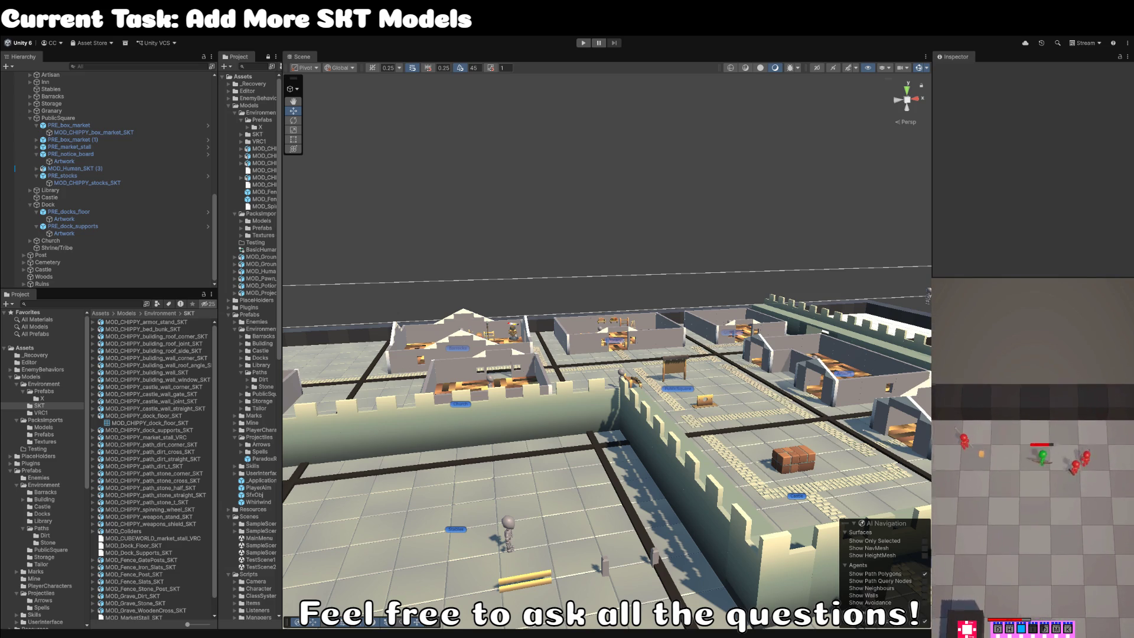
mouse_move(626, 437)
left_mouse_down()
mouse_move(633, 451)
mouse_move(509, 440)
left_mouse_up()
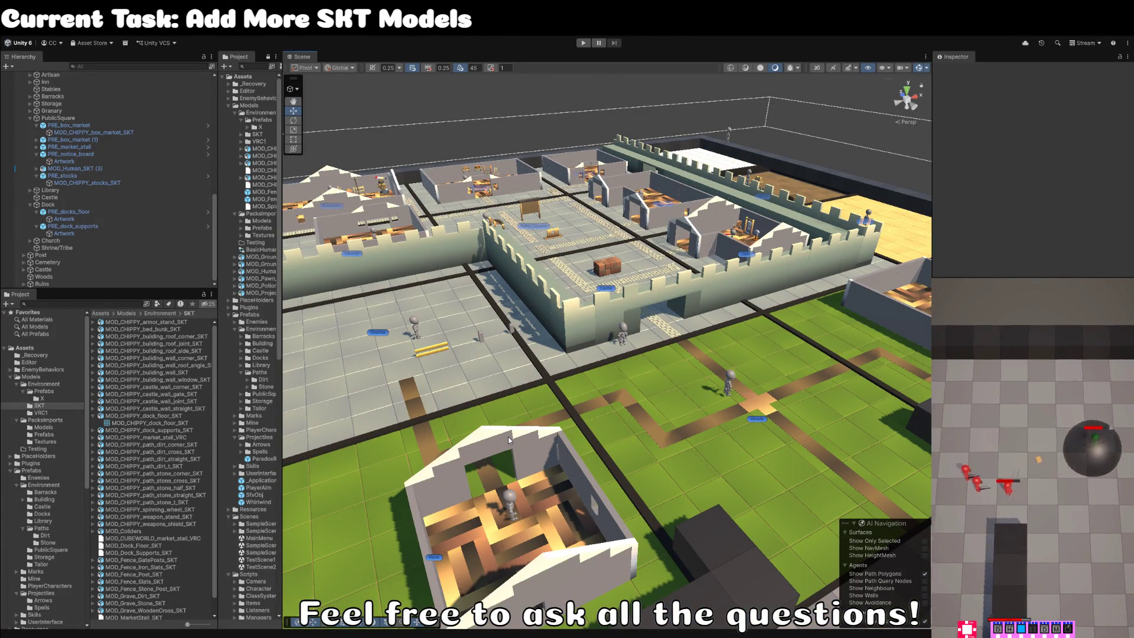
left_click(513, 329)
mouse_move(513, 328)
left_mouse_down()
mouse_move(466, 309)
mouse_move(483, 321)
left_mouse_up()
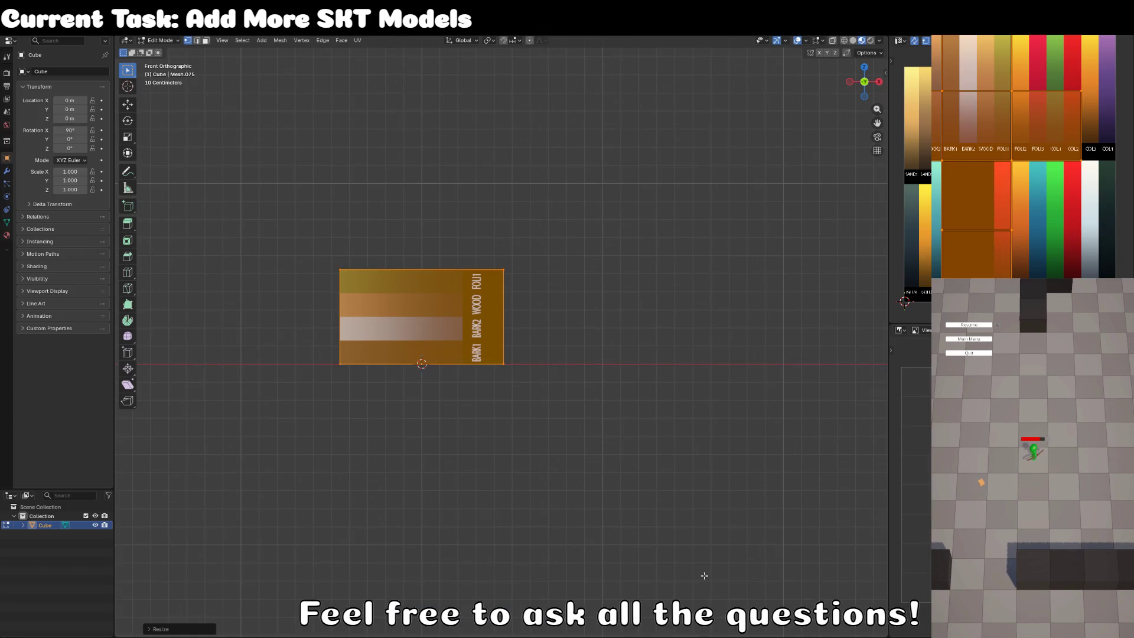
From top view, squash the whole cube along the Y axis.
key("a")
left_click_drag(552, 341, 395, 281)
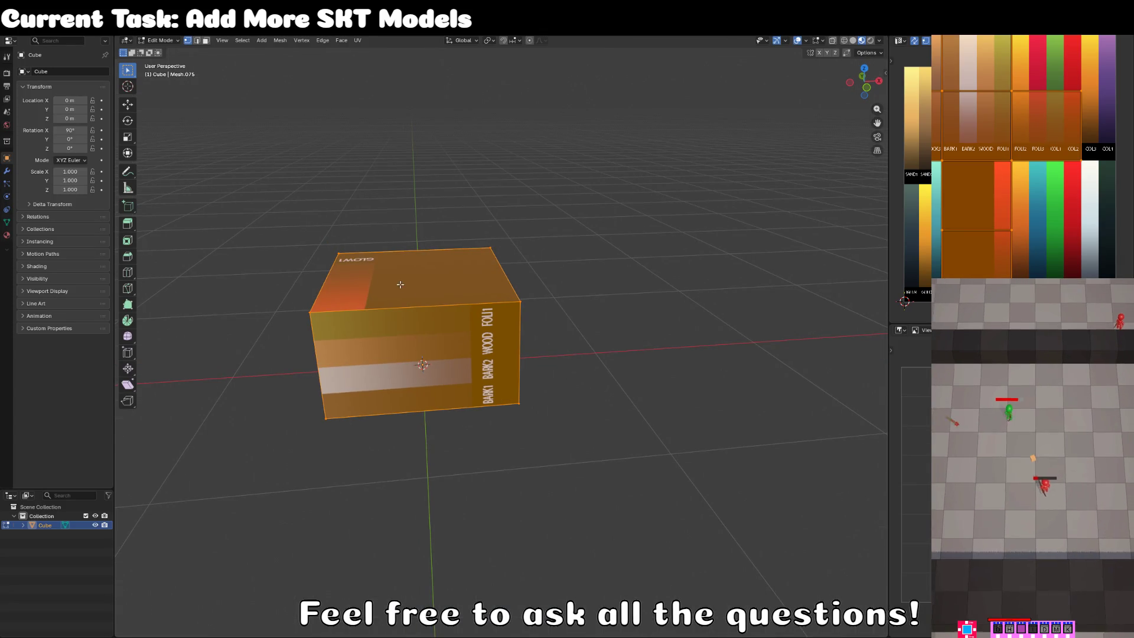
key("KP_7")
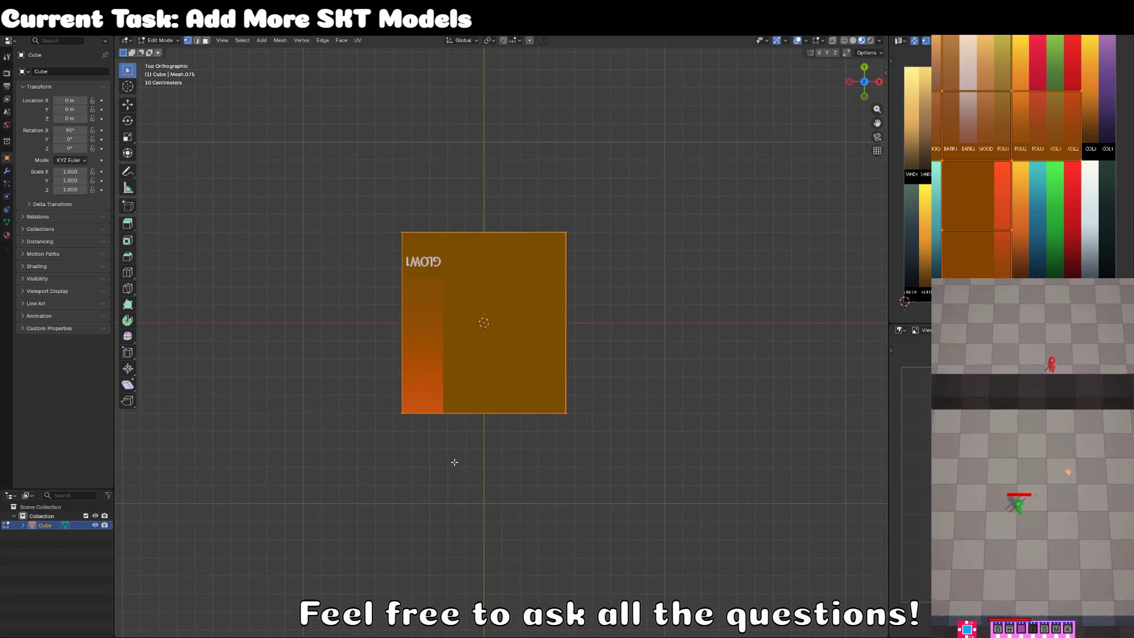
key("s")
key("y")
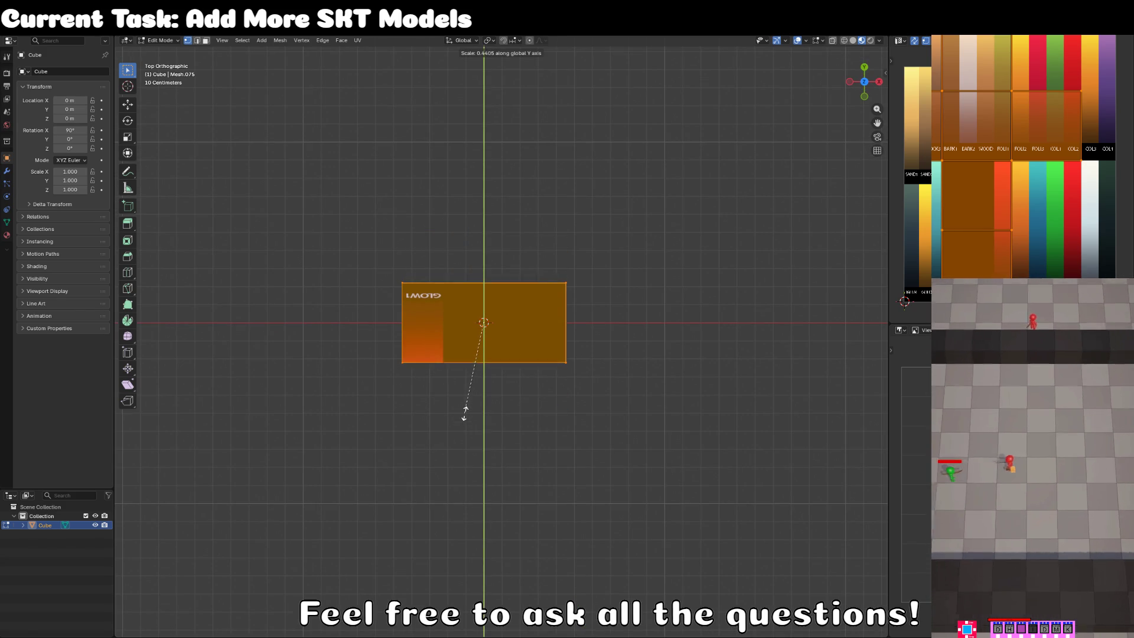
left_click(463, 406)
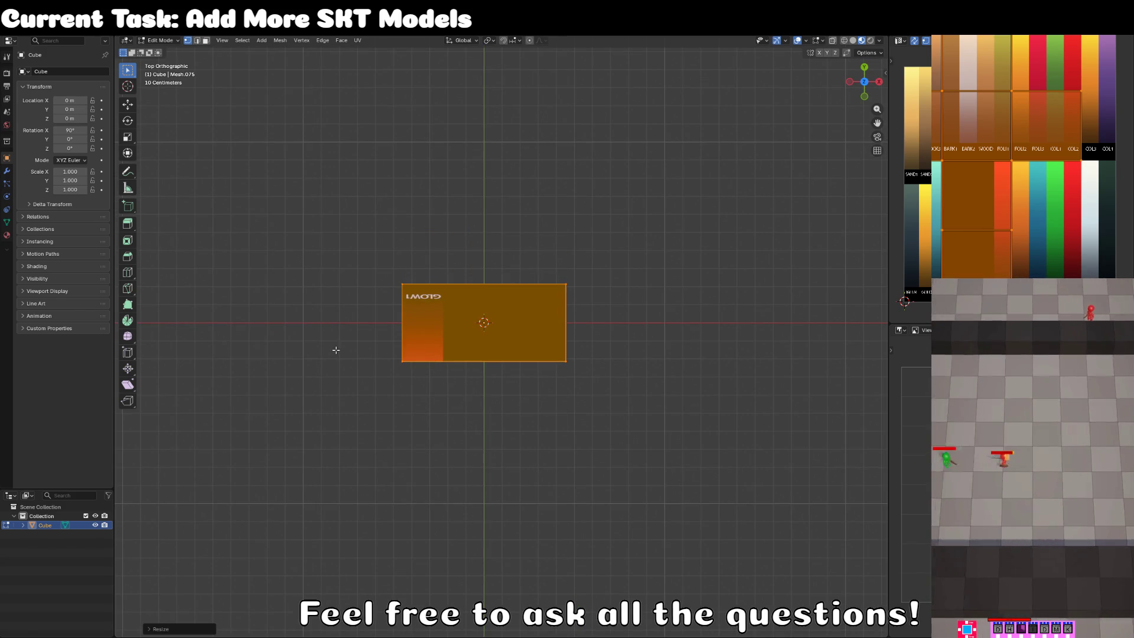
Extrude an end face and scale it on X, then scale the middle loop on X.
left_click(205, 41)
left_click(563, 278)
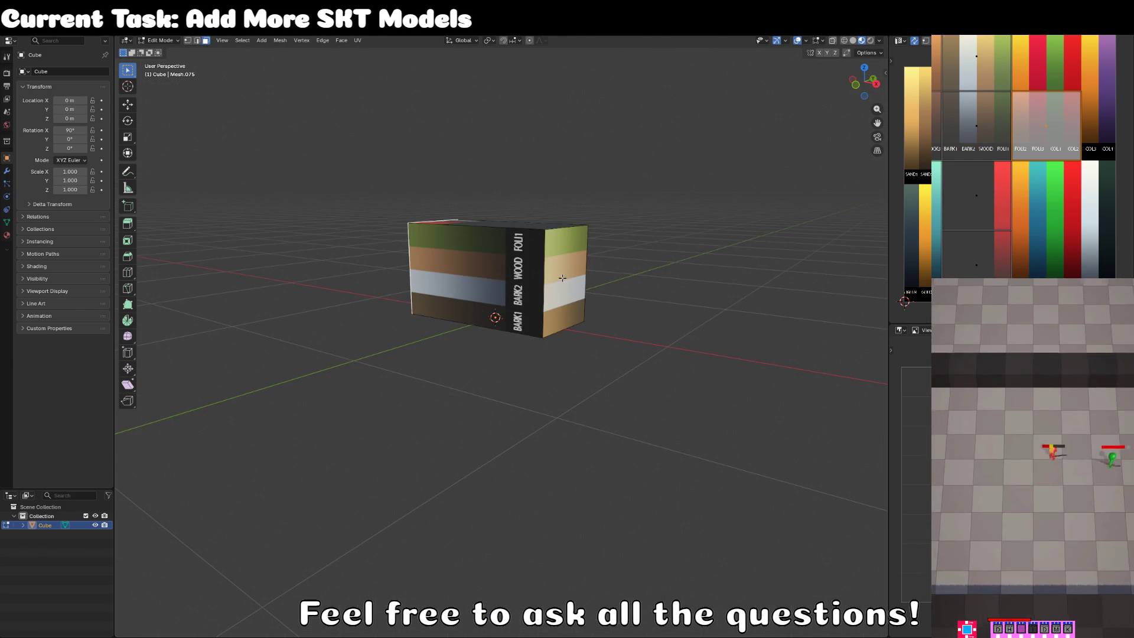
key("e")
left_click(665, 291)
key("s")
key("x")
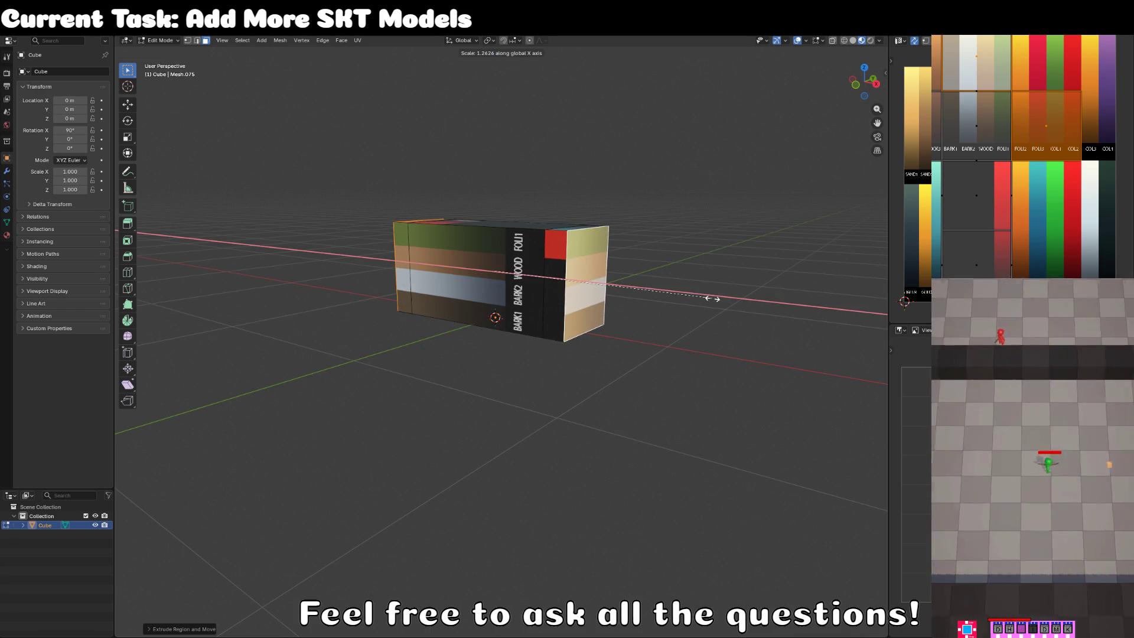
left_click(712, 299)
left_click(481, 278, "alt")
key("s")
key("x")
left_click(719, 299)
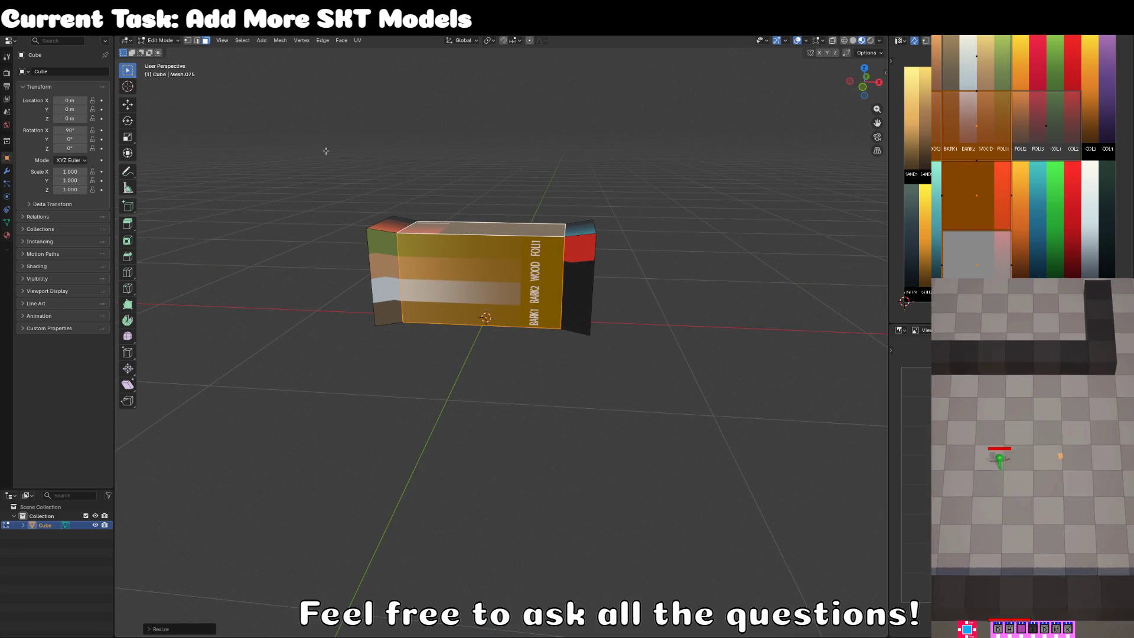
Add two loop cuts near the block's ends and select the whole mesh in front view.
left_click(127, 272)
left_click_drag(486, 224, 400, 207)
left_click_drag(553, 228, 570, 230)
key("a")
left_click_drag(1013, 178, 968, 215)
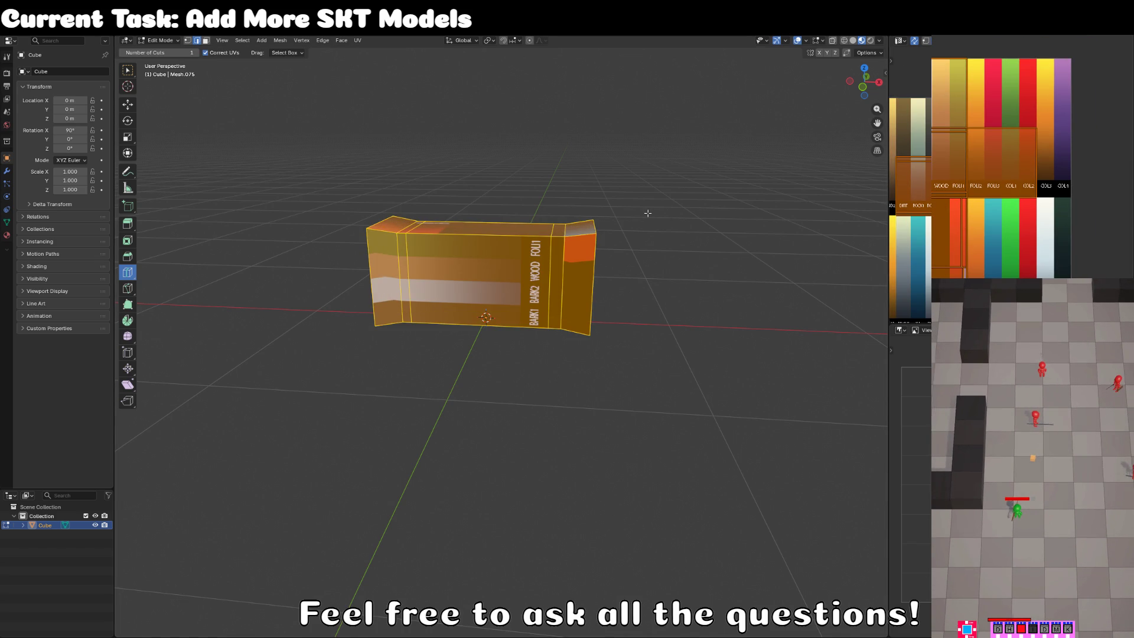
key("KP_1")
key("u")
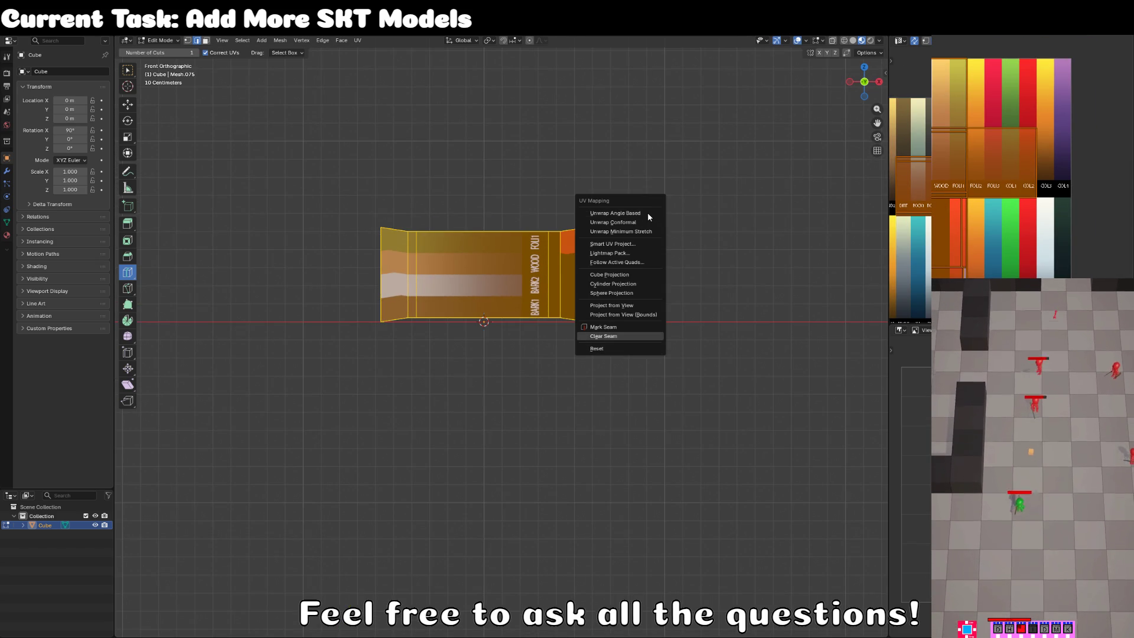
Project the block's UVs from view, shrink them, and place them on the SAND1 colour.
left_click(654, 304)
key("s")
left_click(944, 241)
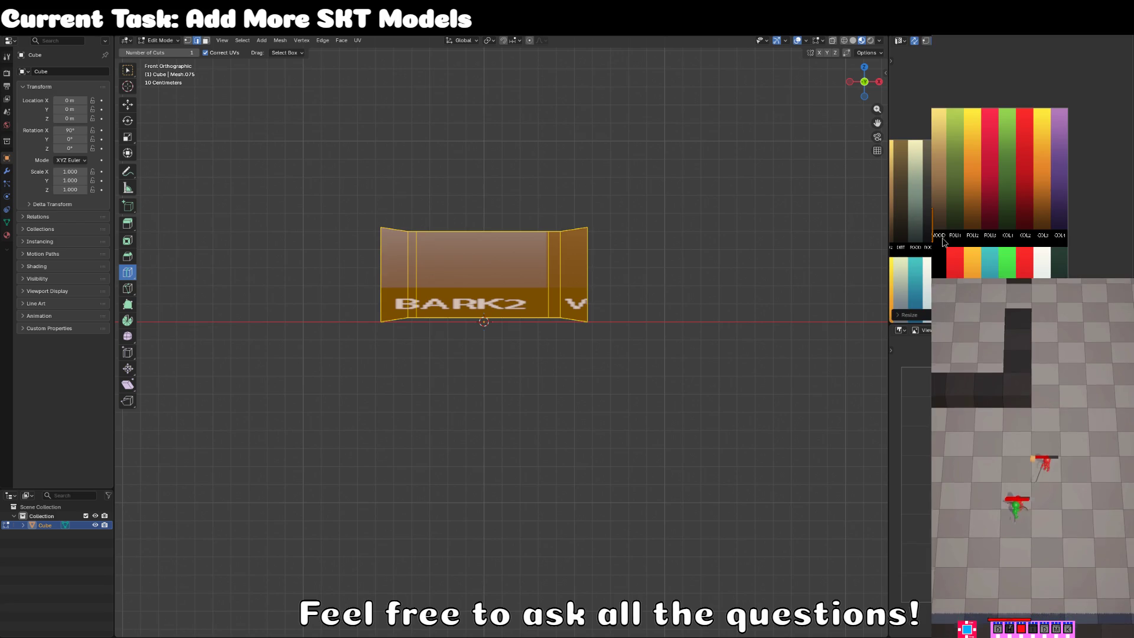
scroll(1053, 169, "up", 2)
key("g")
left_click(1036, 185)
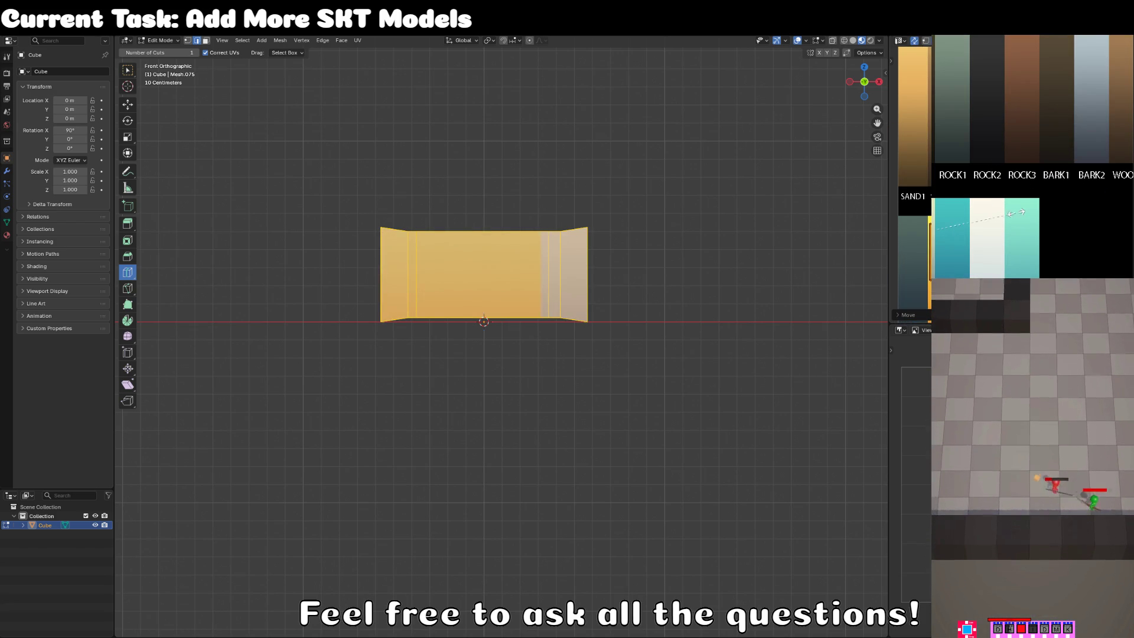
scroll(936, 107, "down", 3)
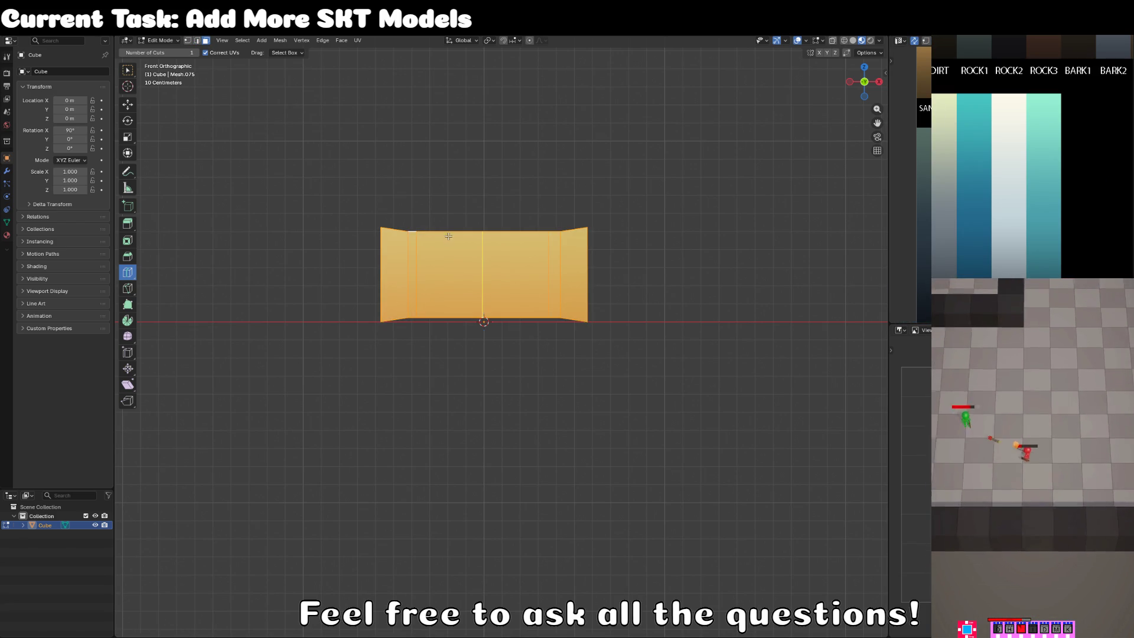
Move two face bands' UVs onto a dark swatch to form the straps, then inspect in Object Mode.
left_click(413, 274, "alt")
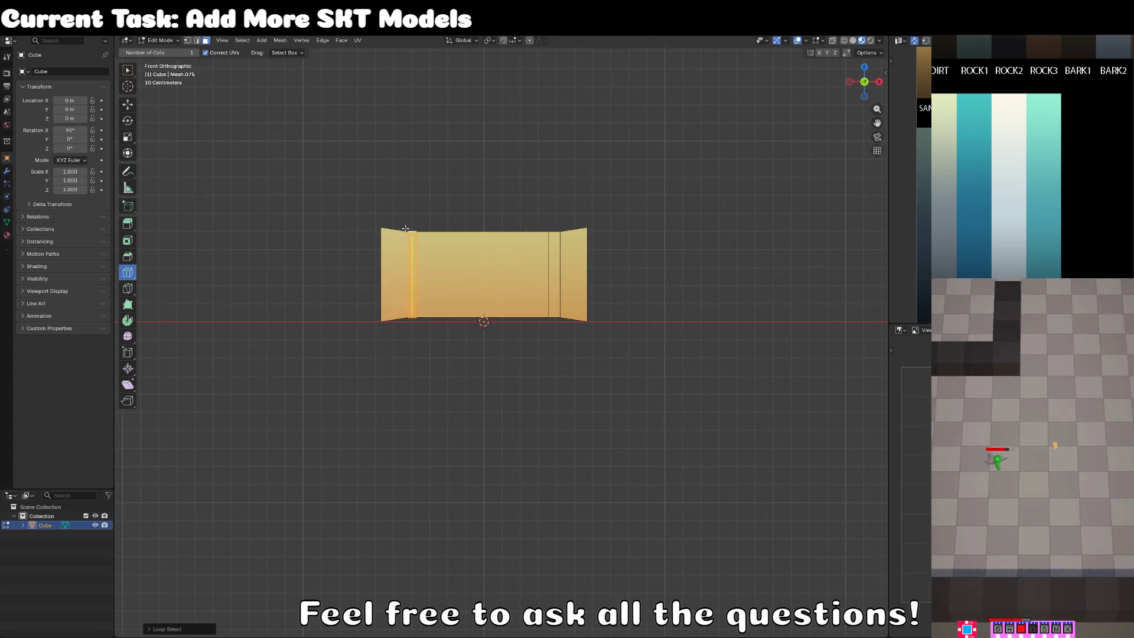
left_click(555, 233, "alt+shift")
left_click_drag(988, 172, 953, 256)
key("g")
left_click(1003, 105)
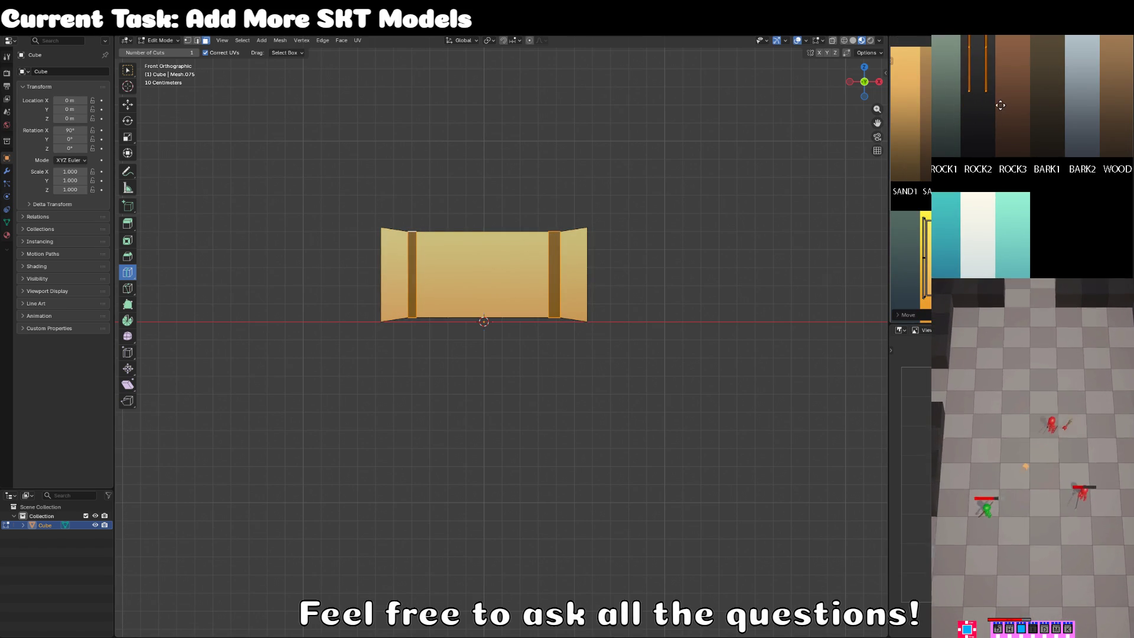
key("Tab")
left_click_drag(650, 284, 720, 310)
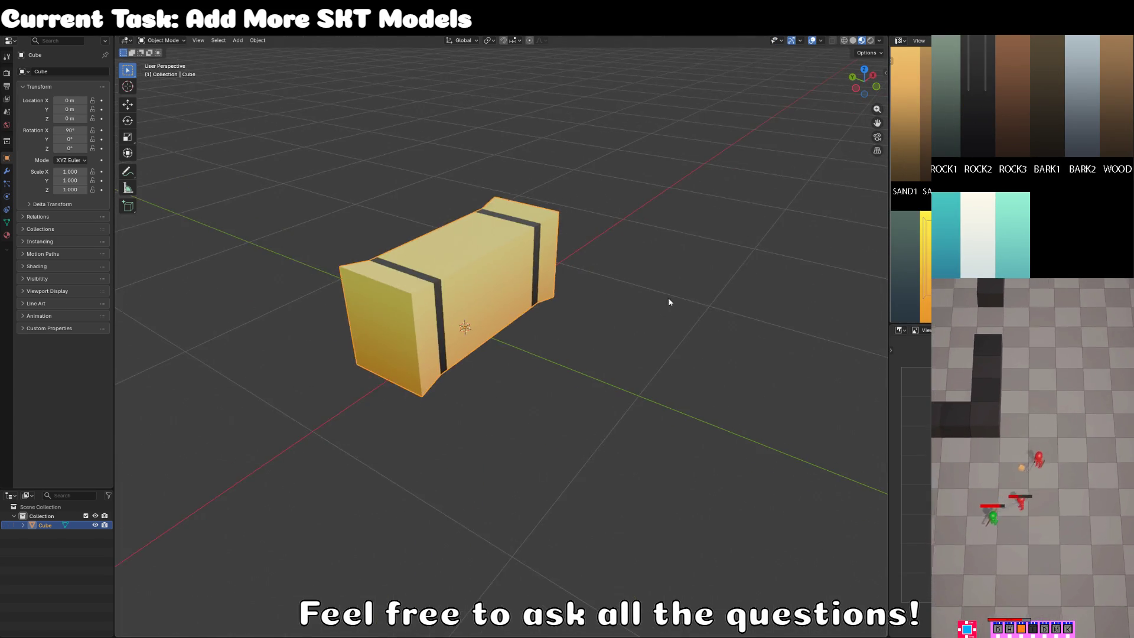
scroll(720, 310, "down", 2)
key("Tab")
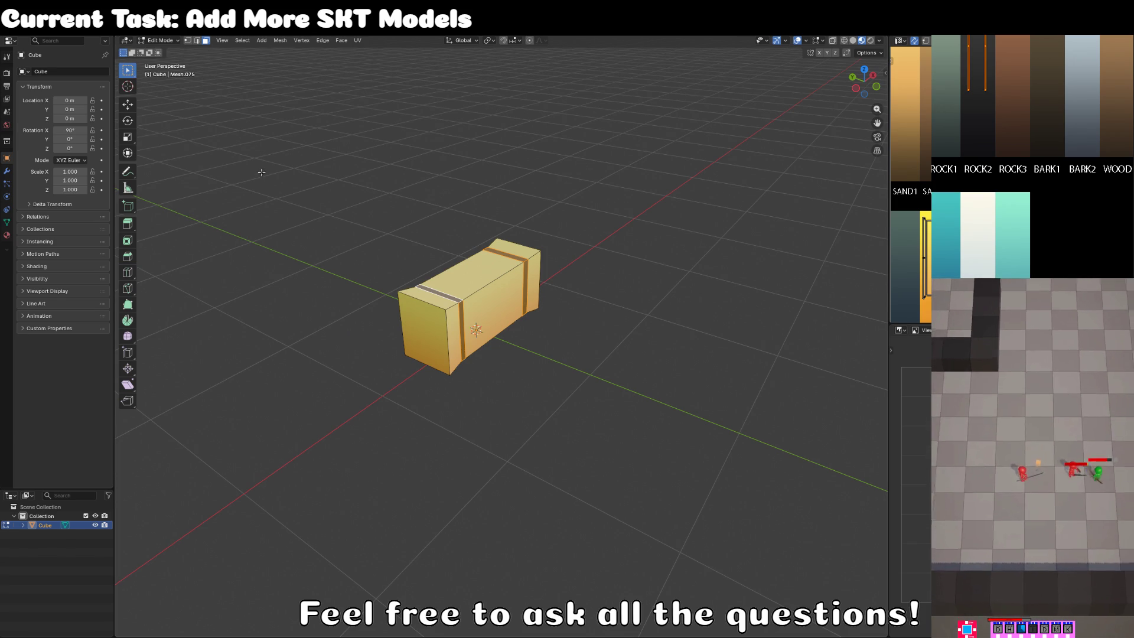
Rename the Cube object in the Outliner to MOD_CHIPPY_hay_bale_SKT.
left_click(261, 173)
double_click(48, 525)
type("MOD_CHIPPY")
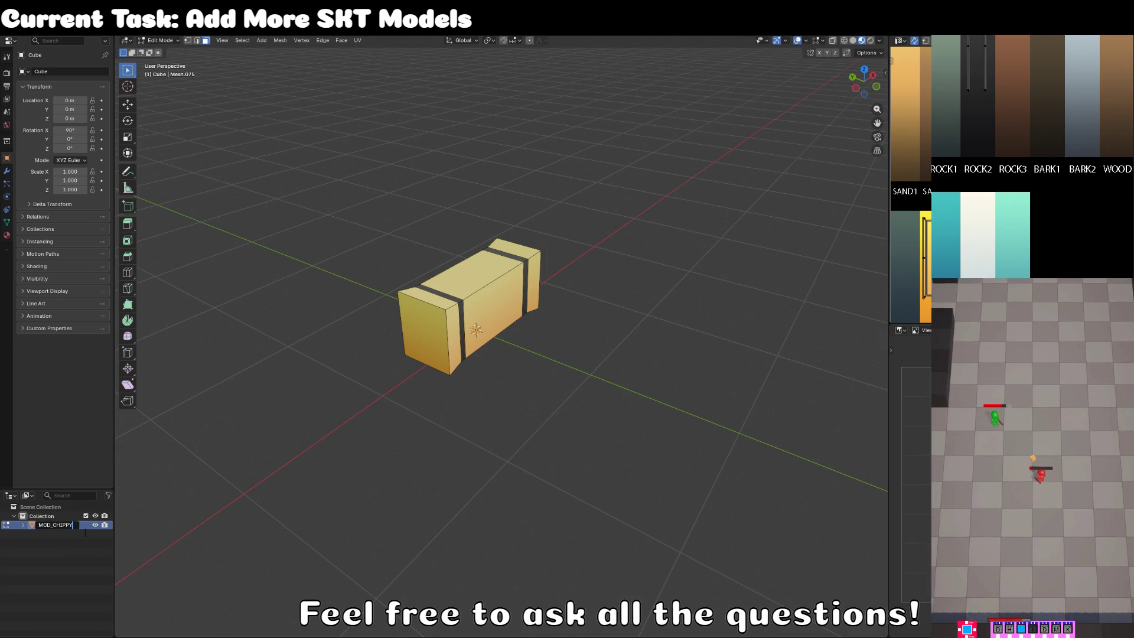
type("_")
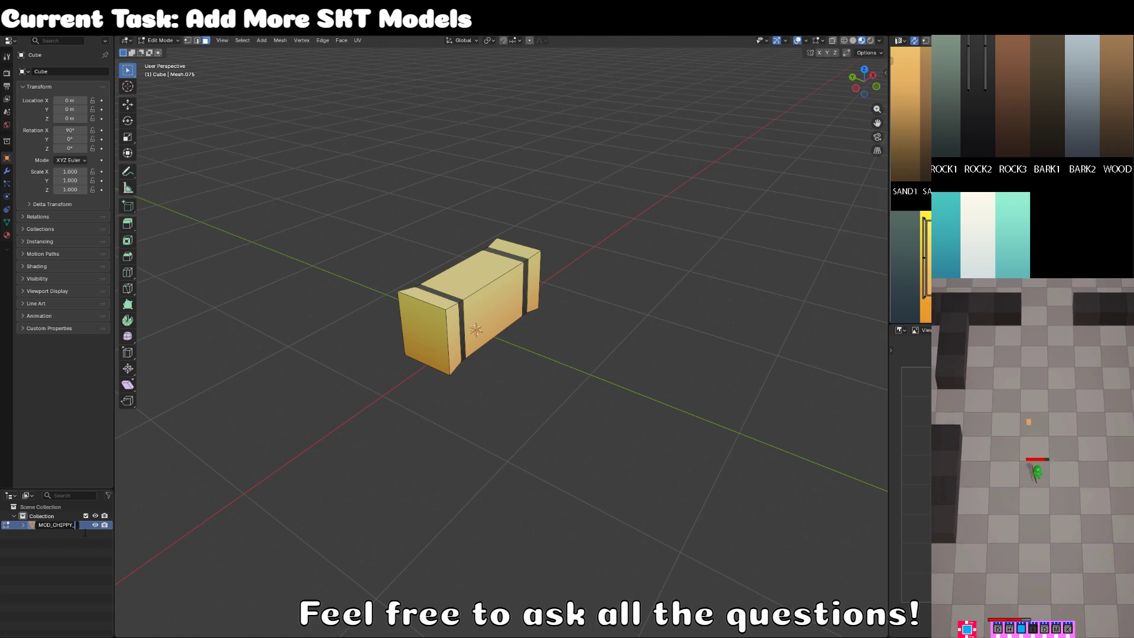
type("hallw")
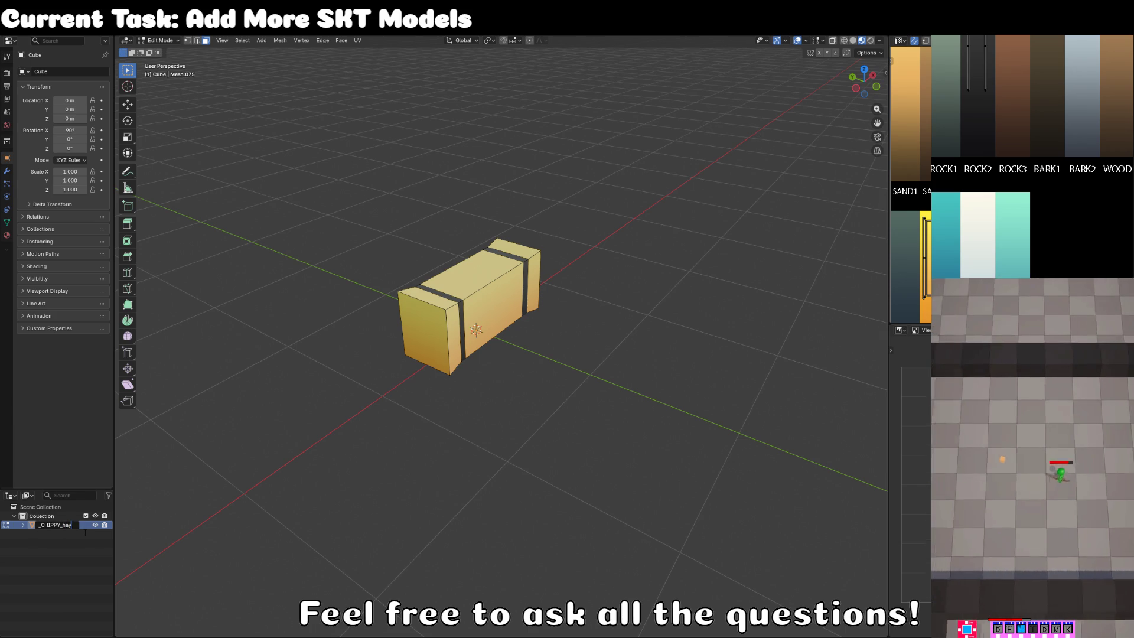
type("ale_SKT")
key("Return")
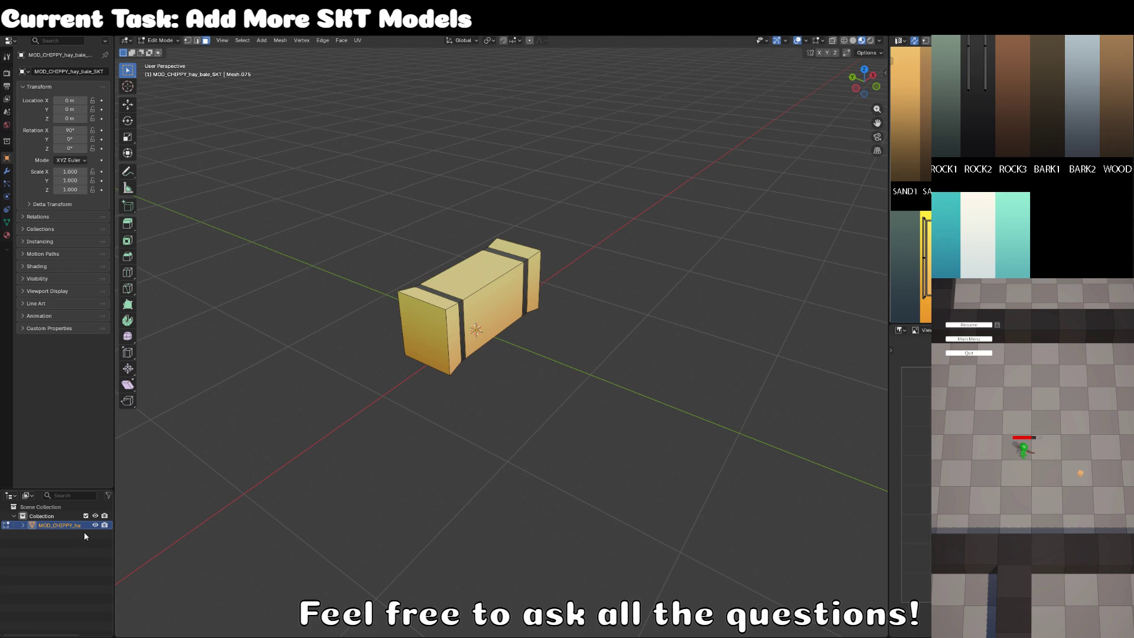
left_click(24, 71)
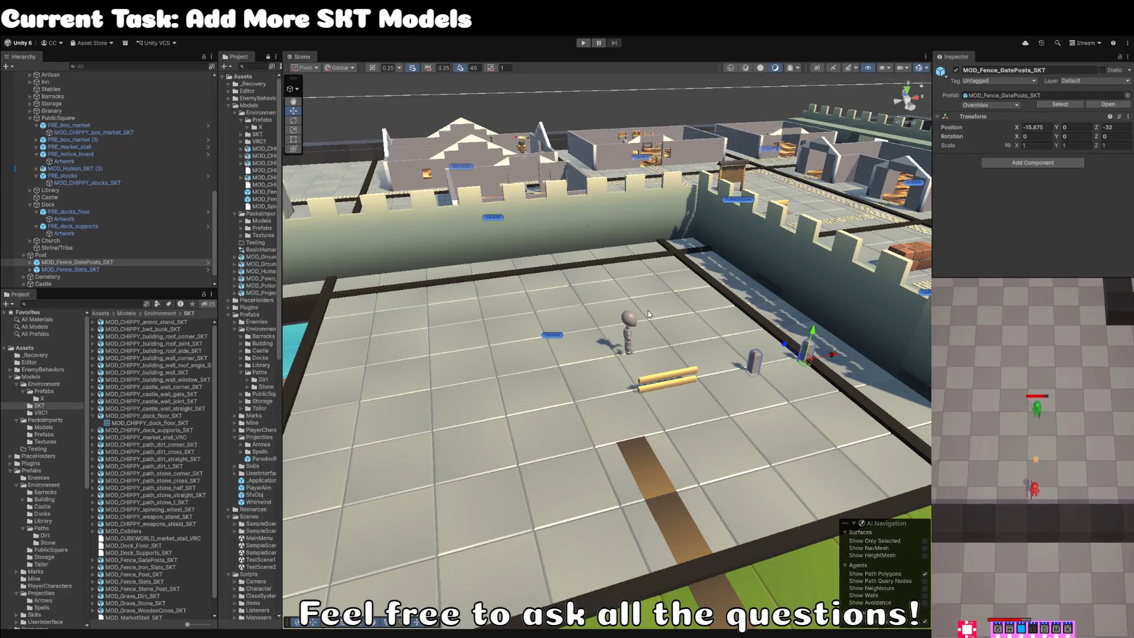
Find MOD_CHIPPY_hay_bale_SKT and place it beside the yellow fence slats at X -15.5, Z 42.75.
mouse_move(631, 272)
left_mouse_down()
mouse_move(635, 238)
mouse_move(644, 280)
left_mouse_up()
type("MOD_CHIPPY_hay_bale_SKT")
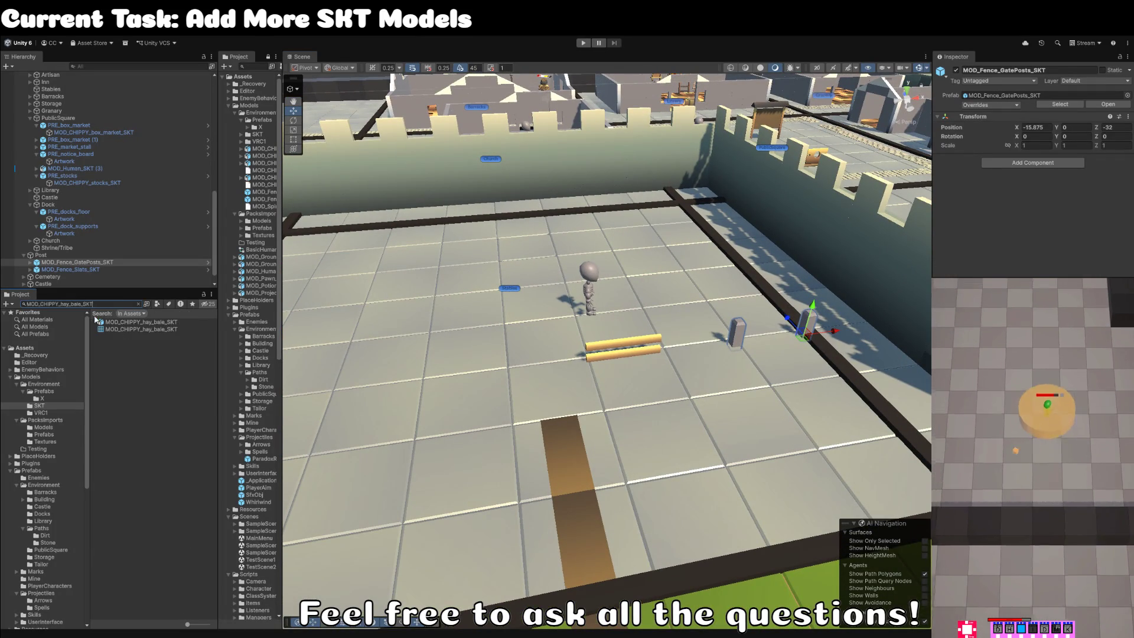
mouse_move(151, 330)
left_mouse_down()
mouse_move(632, 332)
mouse_move(568, 331)
mouse_move(545, 347)
mouse_move(615, 319)
mouse_move(511, 359)
mouse_move(527, 335)
left_mouse_up()
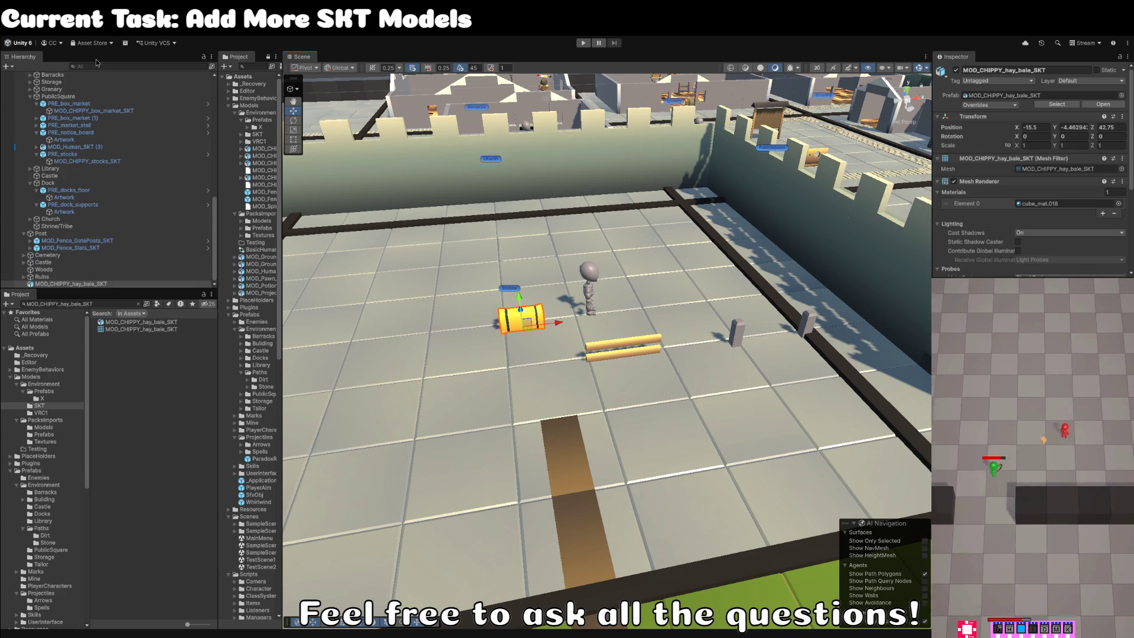
Wrap the hay bale model in a new empty parent named PRE_hay_bale.
key("ctrl+shift+g")
type("PRE_hay")
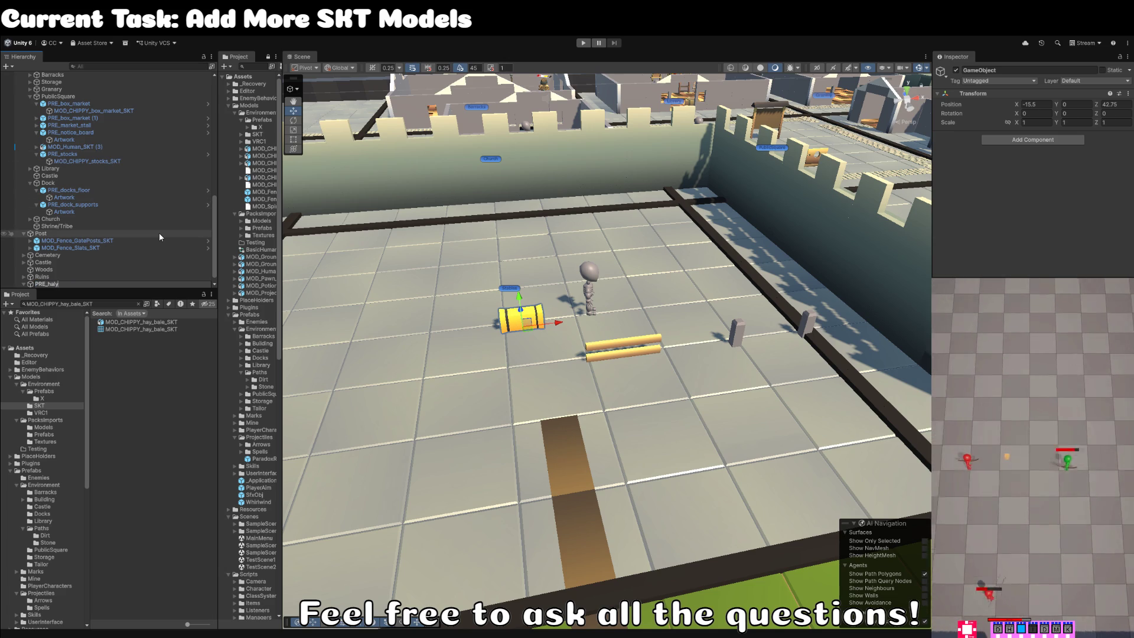
type("_bale")
key("Return")
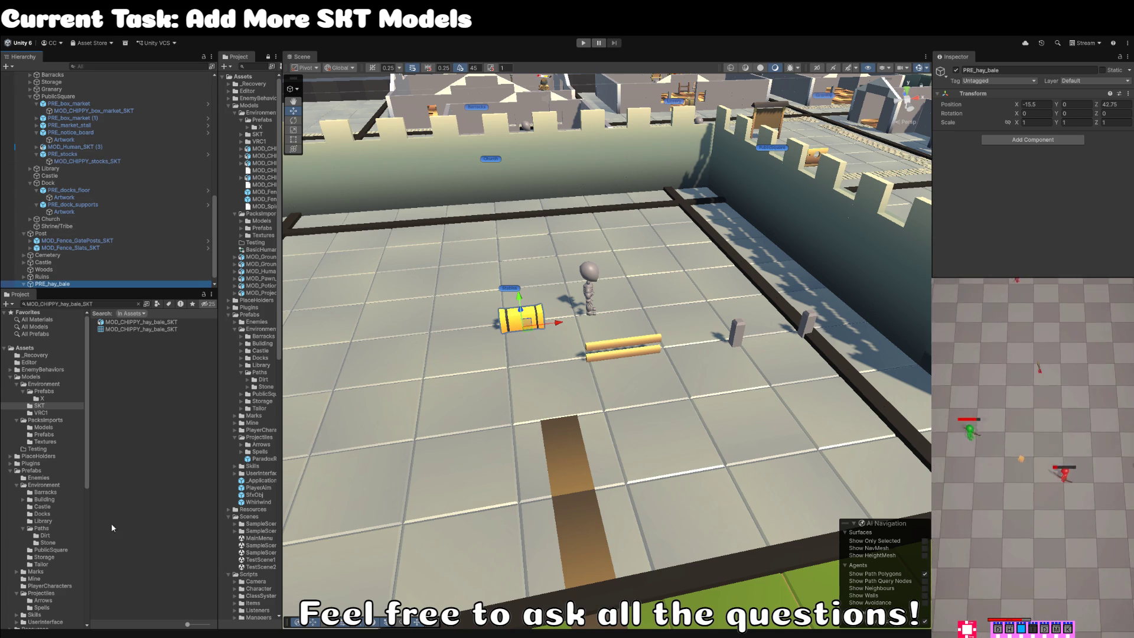
Create a Stable folder inside Prefabs/Environment, then select the hay bale model under PRE_hay_bale.
scroll(67, 474, "down", 3)
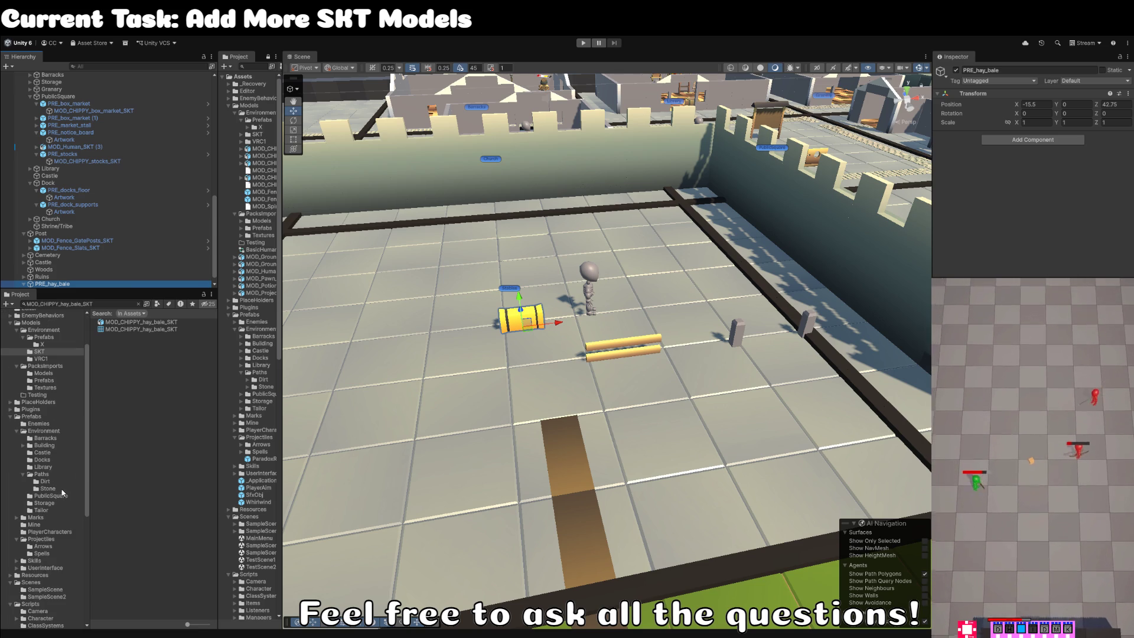
left_click(45, 432)
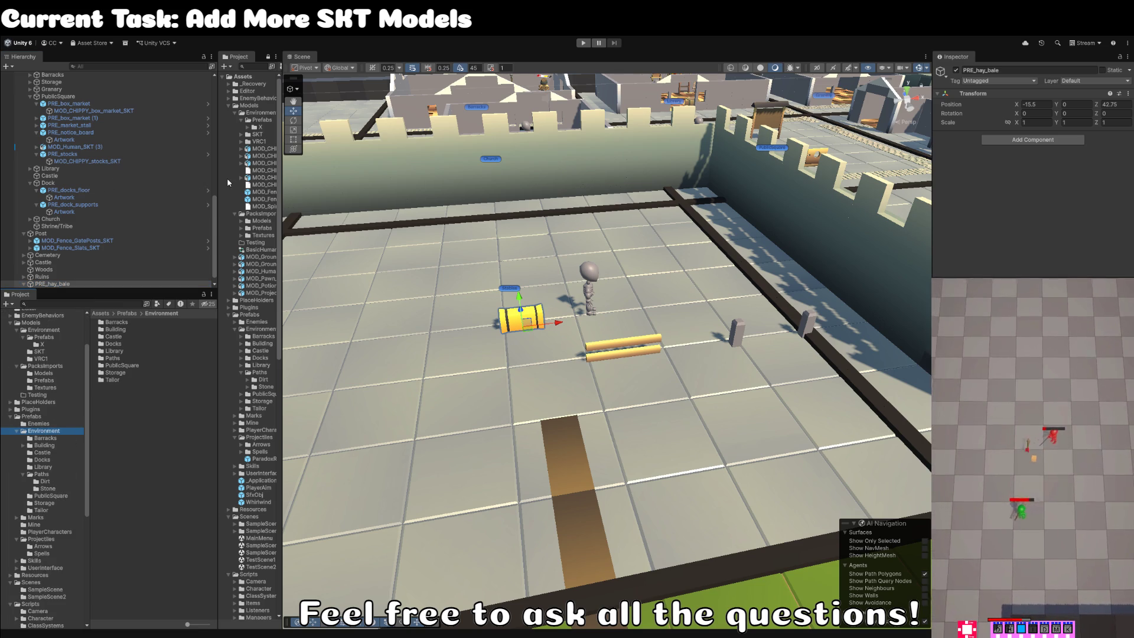
key("ctrl+shift+n")
type("Stabl")
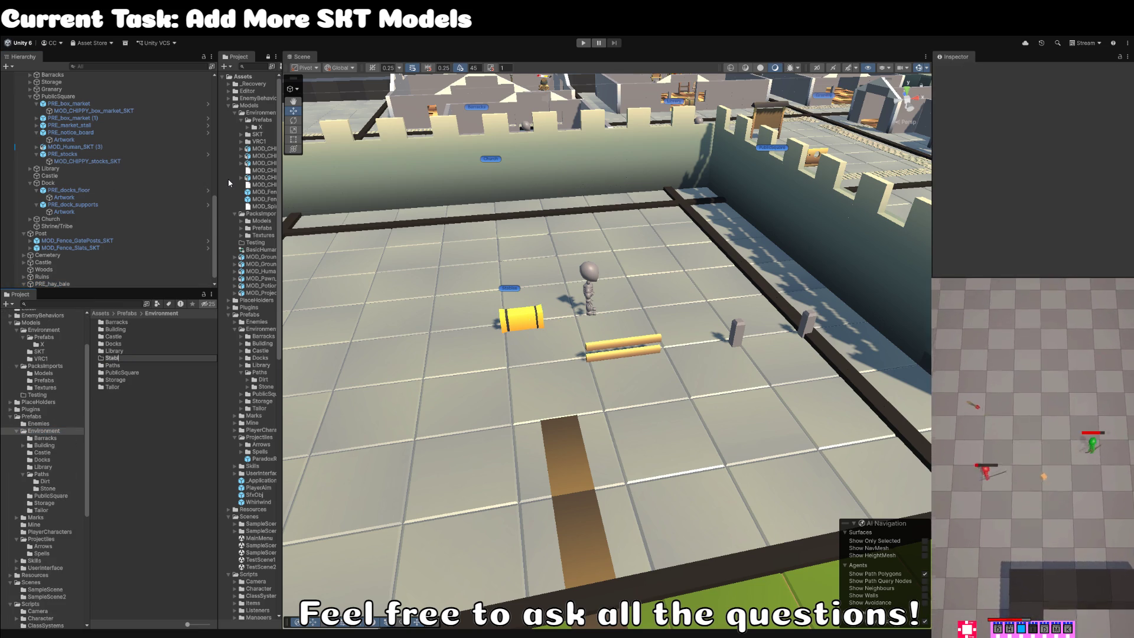
type("e")
key("Return")
scroll(90, 189, "down", 1)
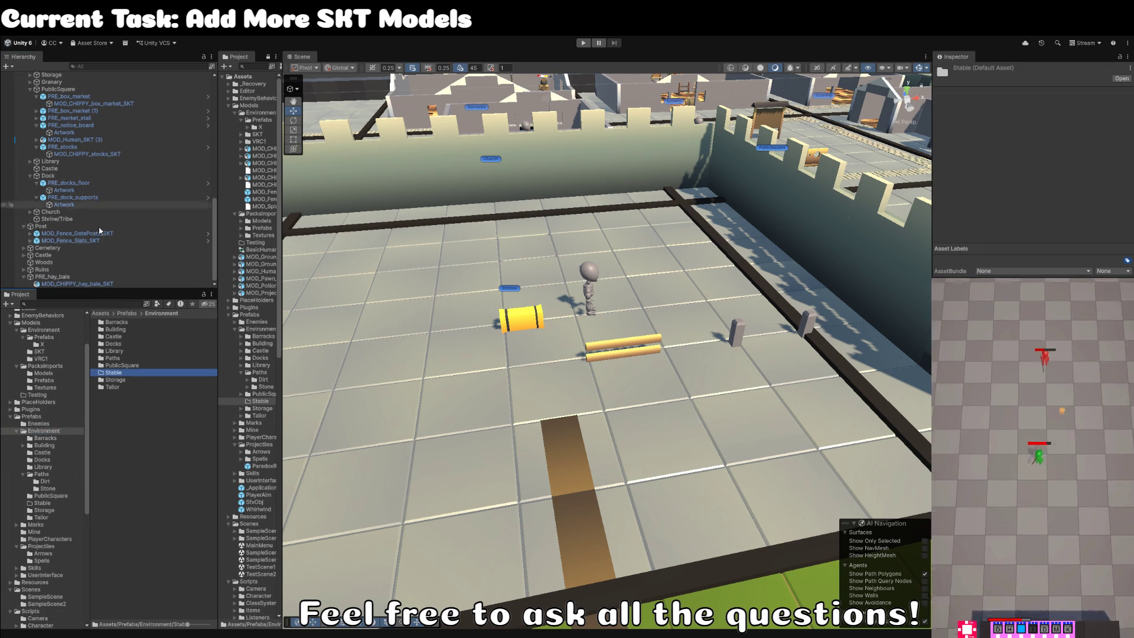
left_click(39, 284)
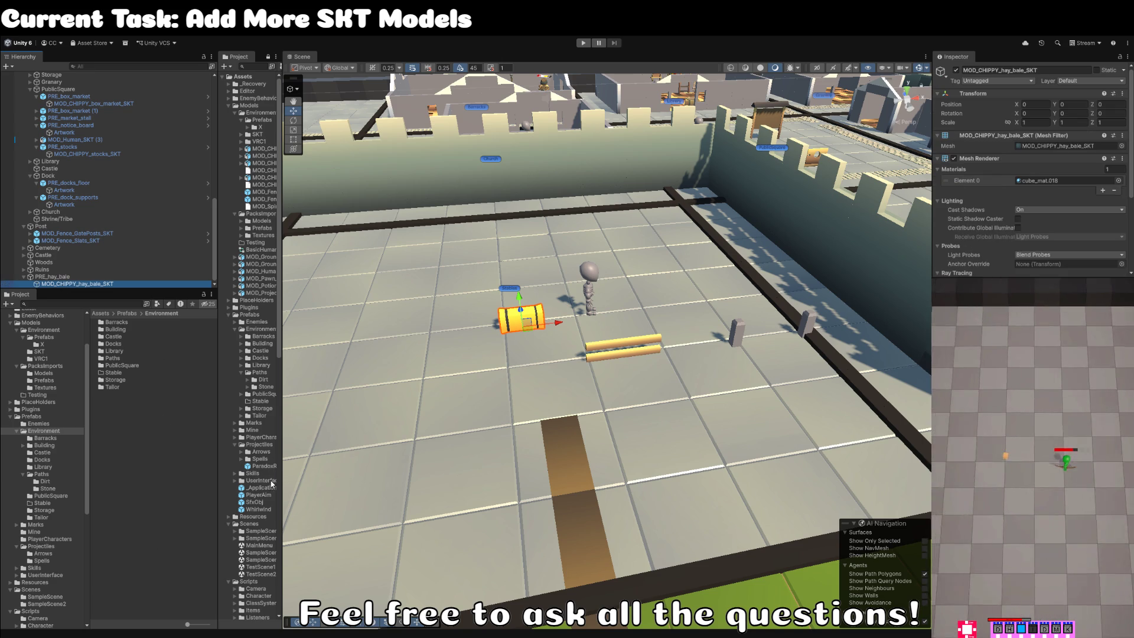
Give the hay bale the cubeworld_mat material and rename its model child to Artwork.
left_click(1117, 189)
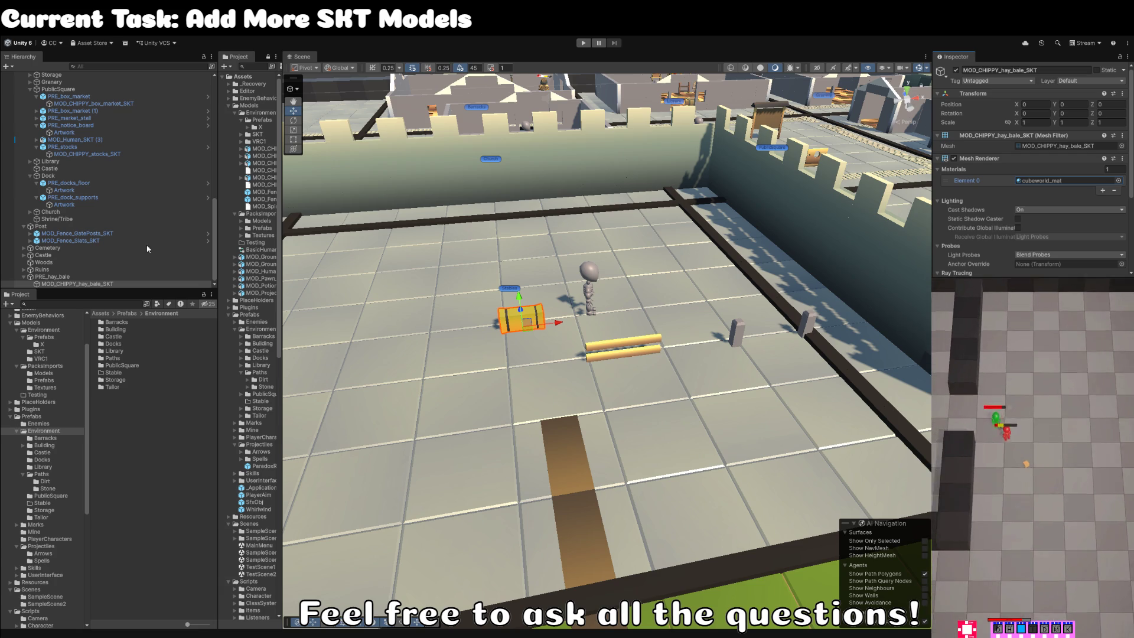
left_click(94, 284)
key("F2")
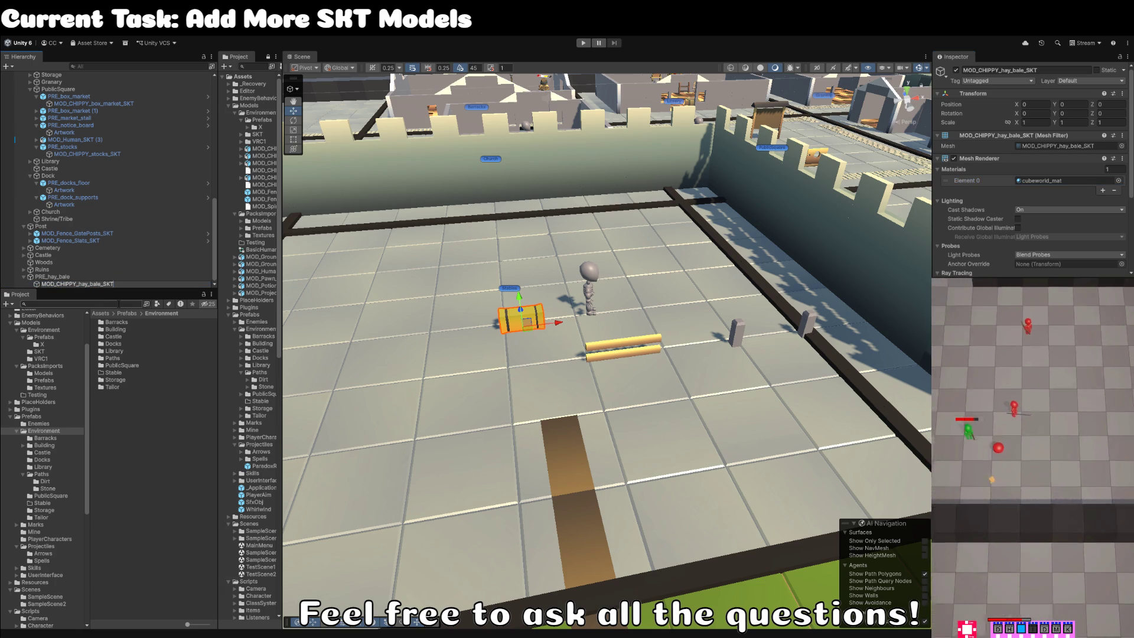
type("Artwork")
key("Return")
Save PRE_hay_bale as a prefab in the Stable folder and inspect the placed bale.
left_click_drag(52, 284, 134, 370)
left_click(519, 321)
mouse_move(520, 321)
left_mouse_down()
mouse_move(617, 344)
mouse_move(606, 426)
mouse_move(725, 456)
mouse_move(644, 473)
mouse_move(549, 434)
mouse_move(543, 448)
mouse_move(569, 483)
mouse_move(482, 502)
mouse_move(421, 550)
mouse_move(431, 501)
mouse_move(511, 498)
mouse_move(594, 458)
left_mouse_up()
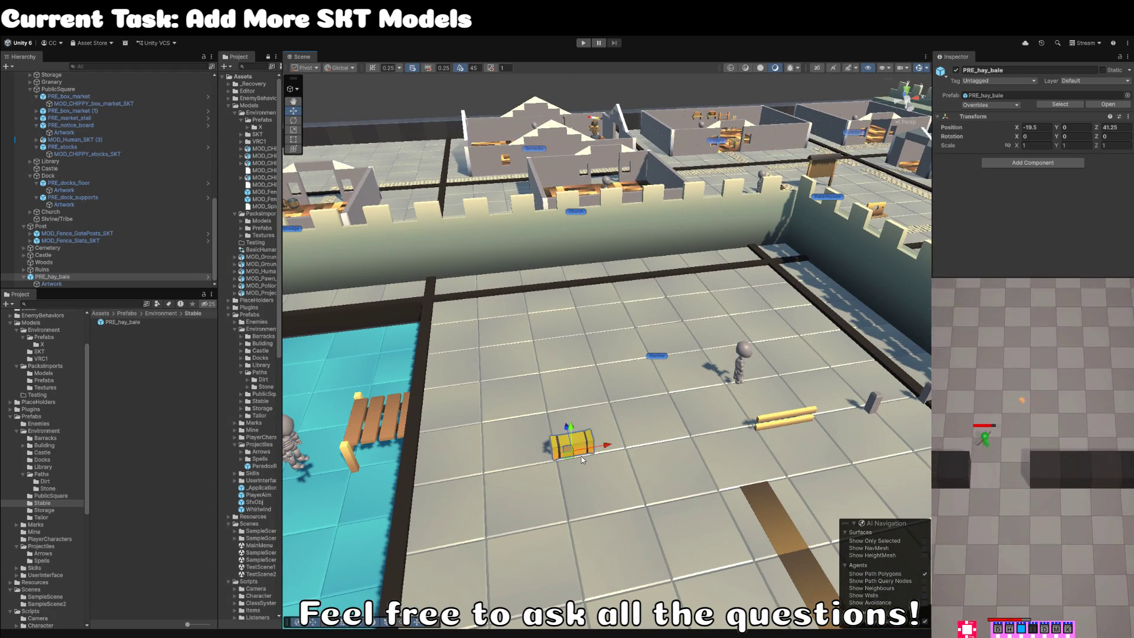
scroll(640, 223, "down", 5)
Select the fence gate posts, locate their MOD_Fence_GatePosts_SKT prefab asset and open it for editing.
left_click(639, 223)
scroll(639, 223, "up", 5)
left_click(76, 233)
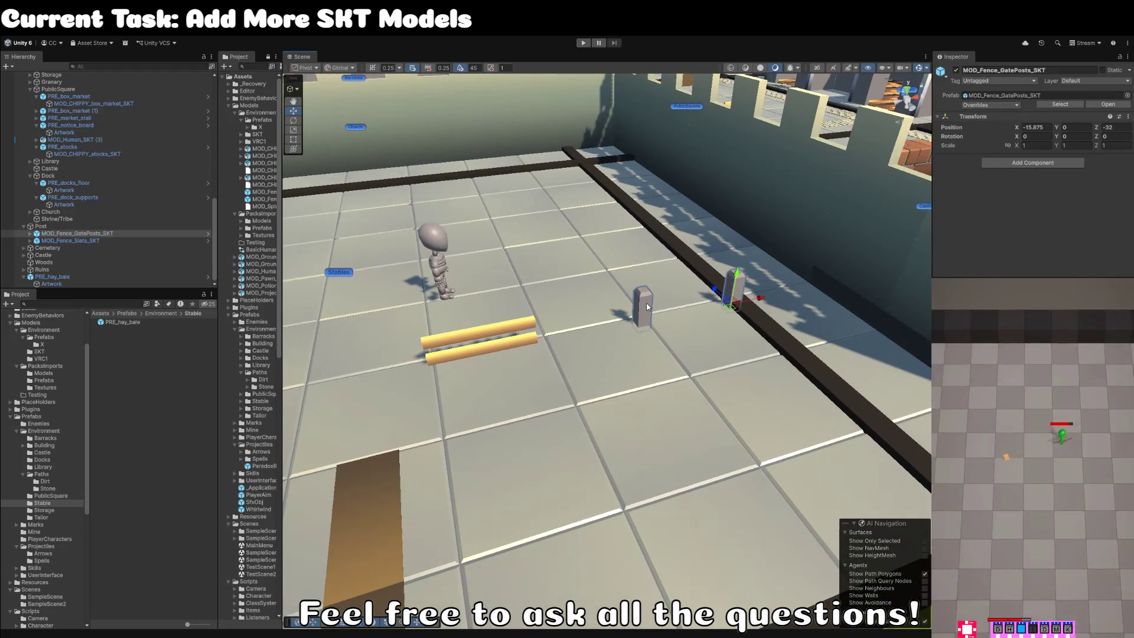
key("ctrl+z")
key("ctrl+y")
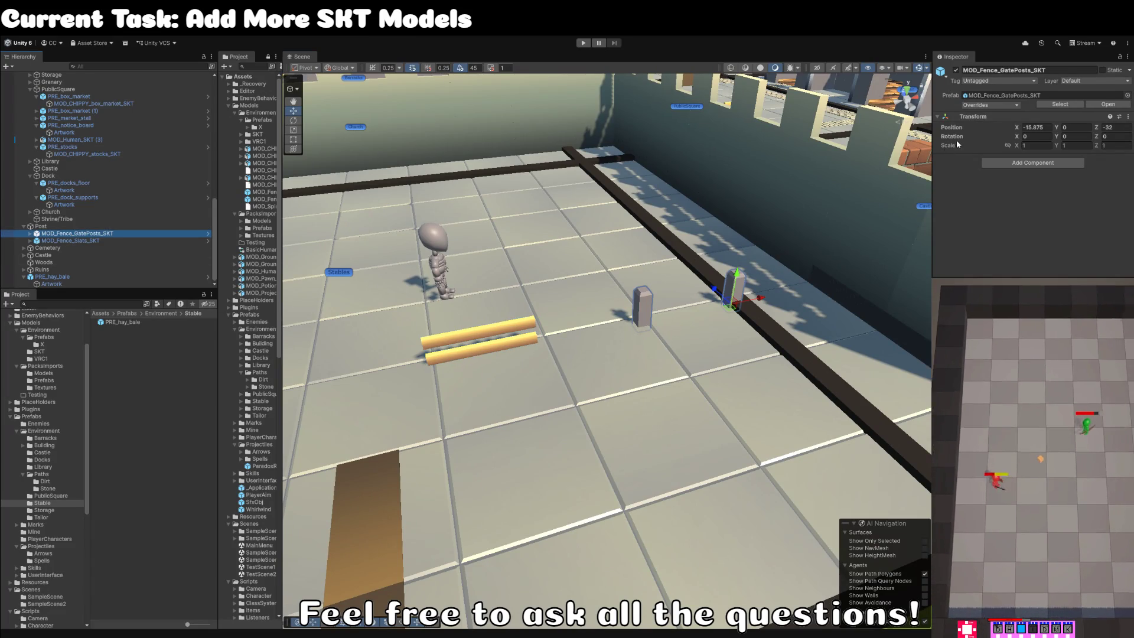
left_click(1060, 104)
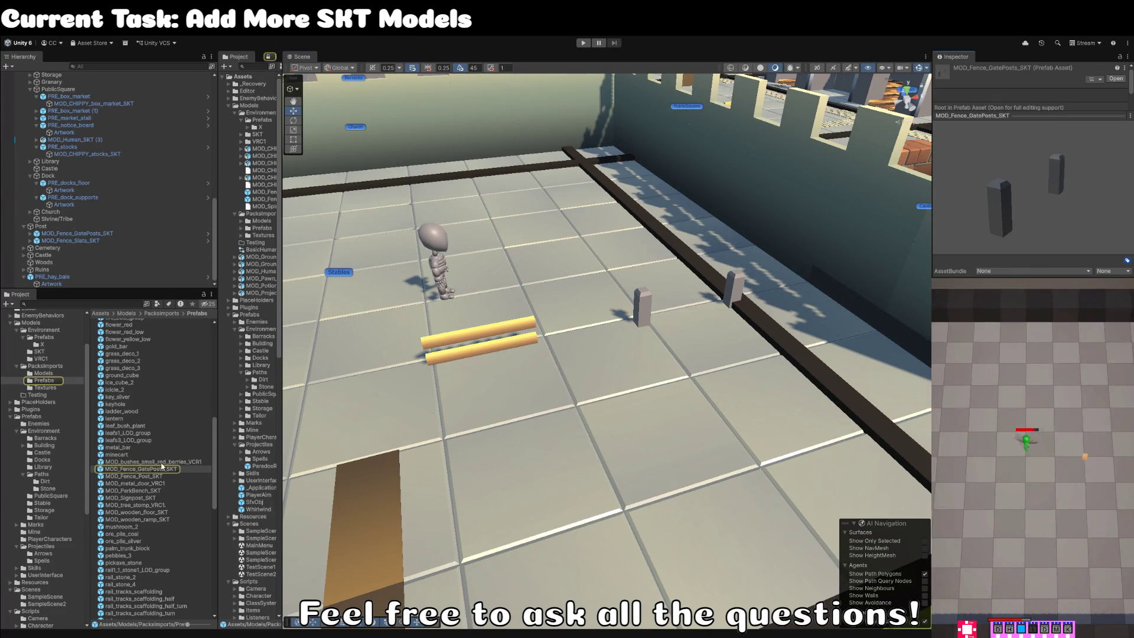
left_click(187, 467)
double_click(162, 471)
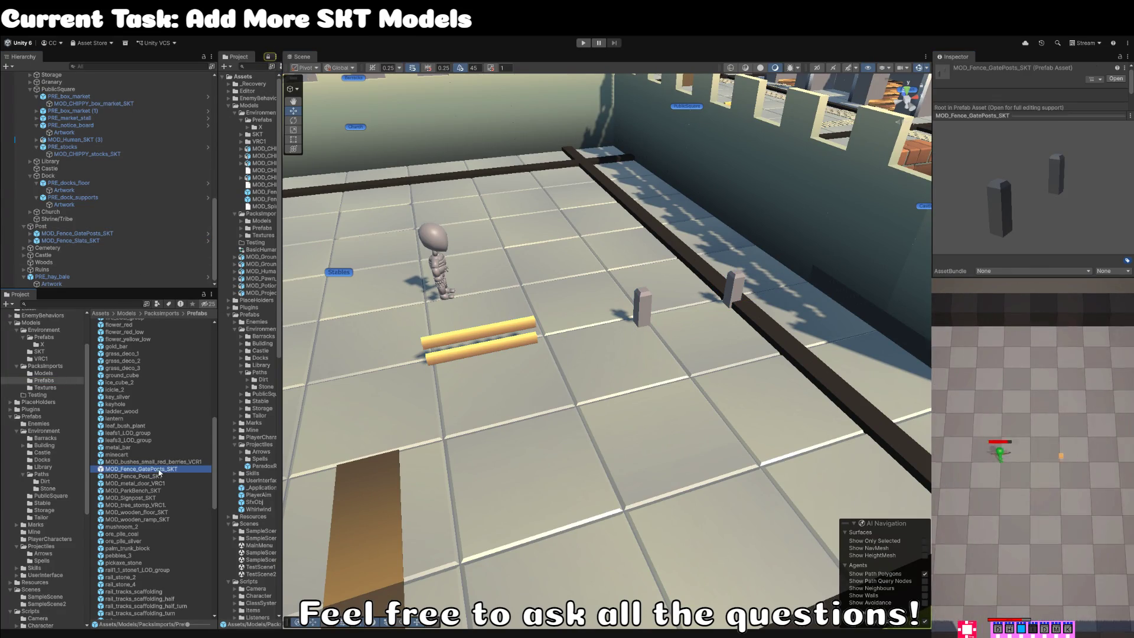
Collapse the gate posts' components and jump to the MOD_Chippy_Fence_Gate Posts_SKT model's import settings.
left_click(92, 94)
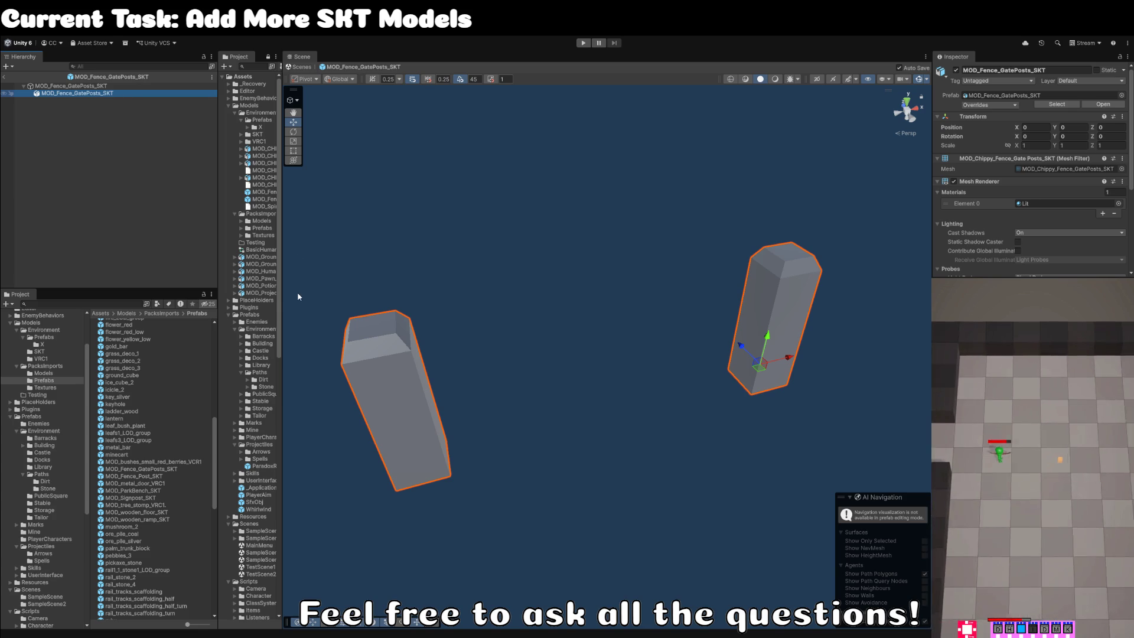
left_click(1051, 159)
left_click(1077, 145)
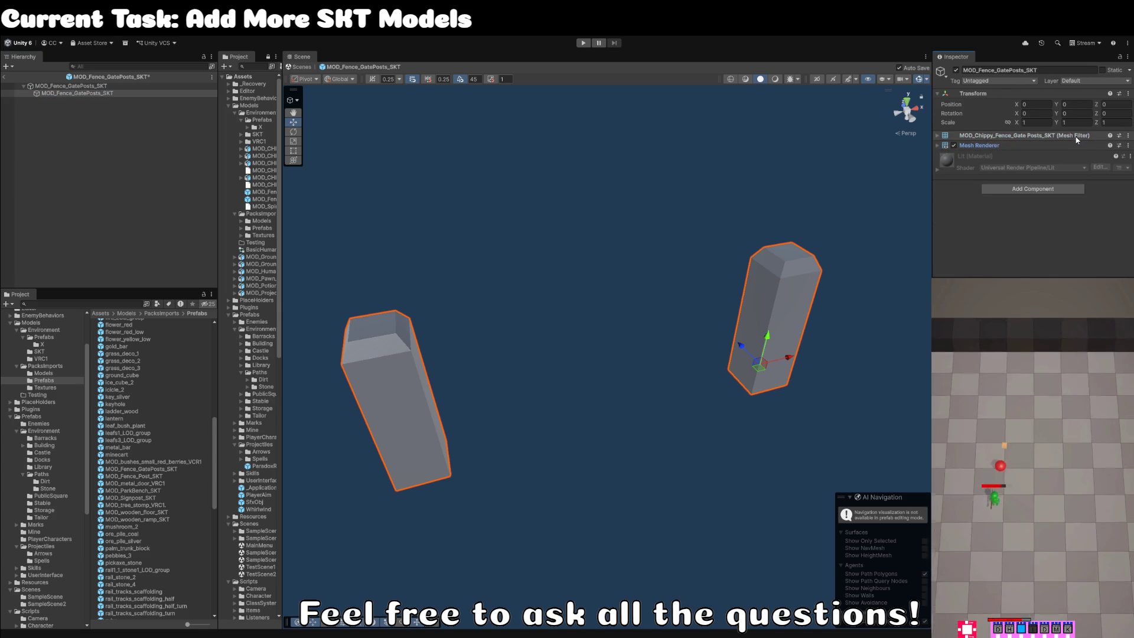
left_click(1078, 136)
left_click(1063, 146)
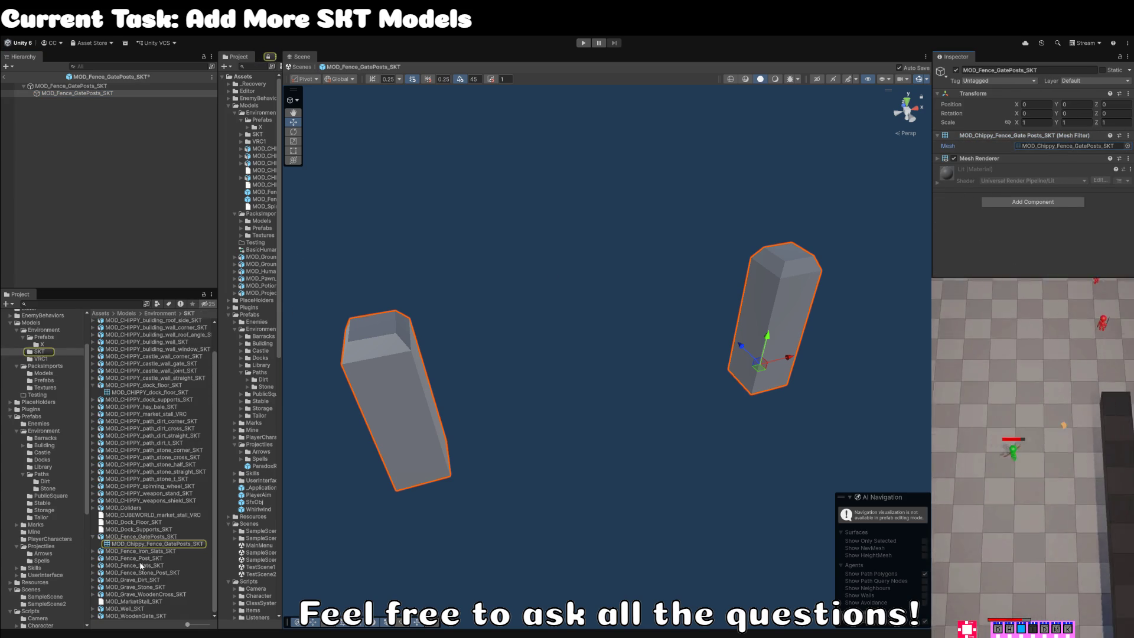
left_click(142, 536)
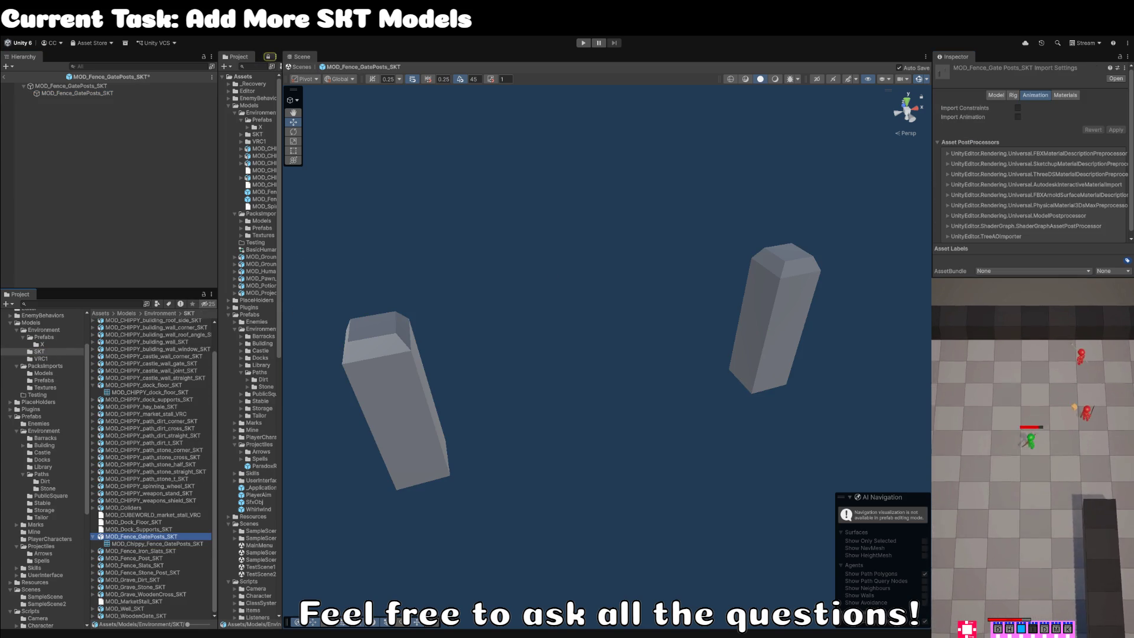
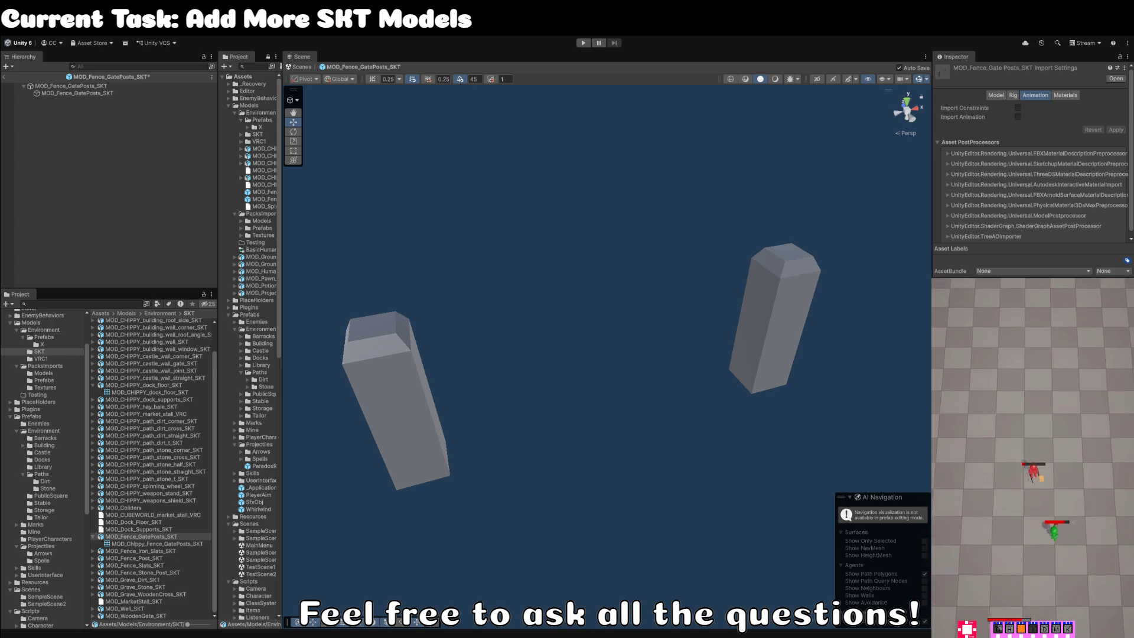
Assign cubeworld_mat as Element 0 on the gate-post mesh's Mesh Renderer.
left_click(690, 182)
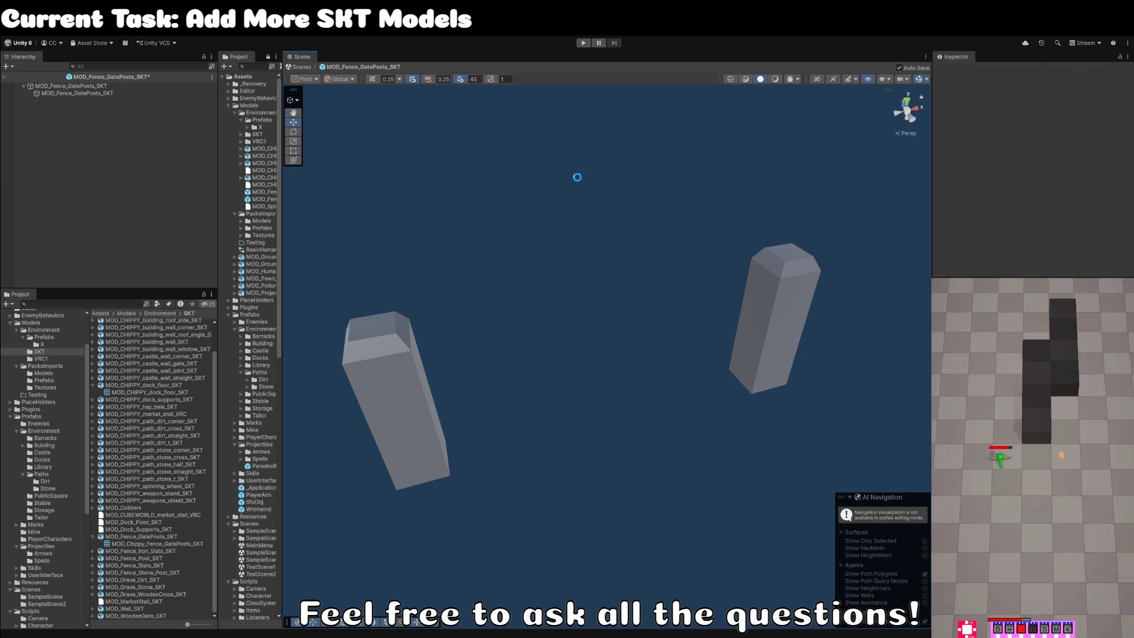
left_click(95, 92)
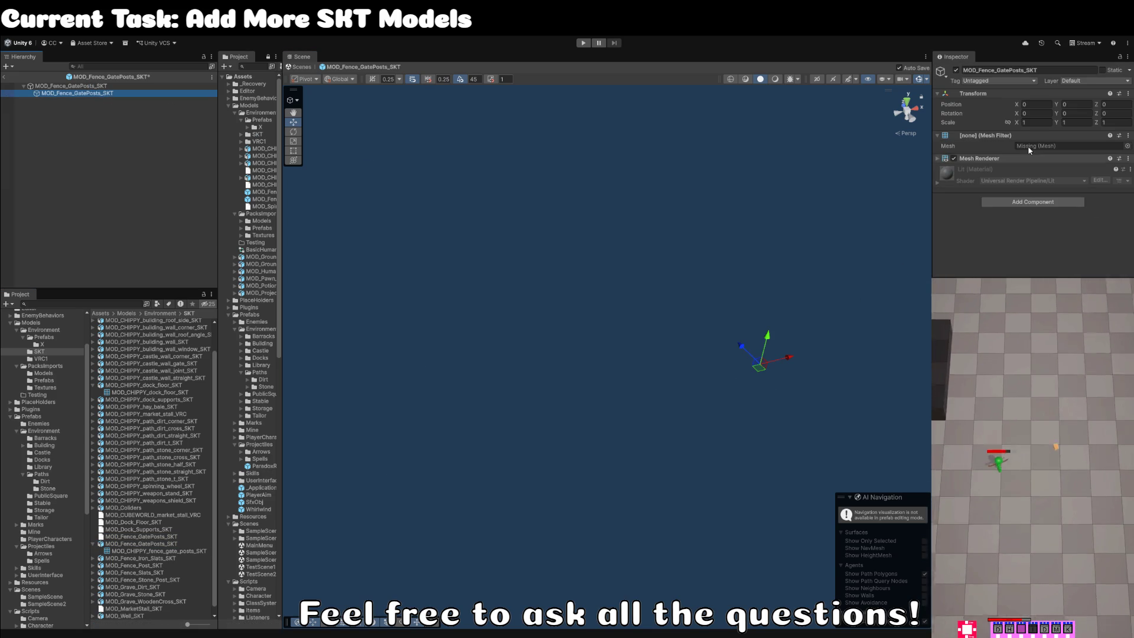
left_click(1127, 146)
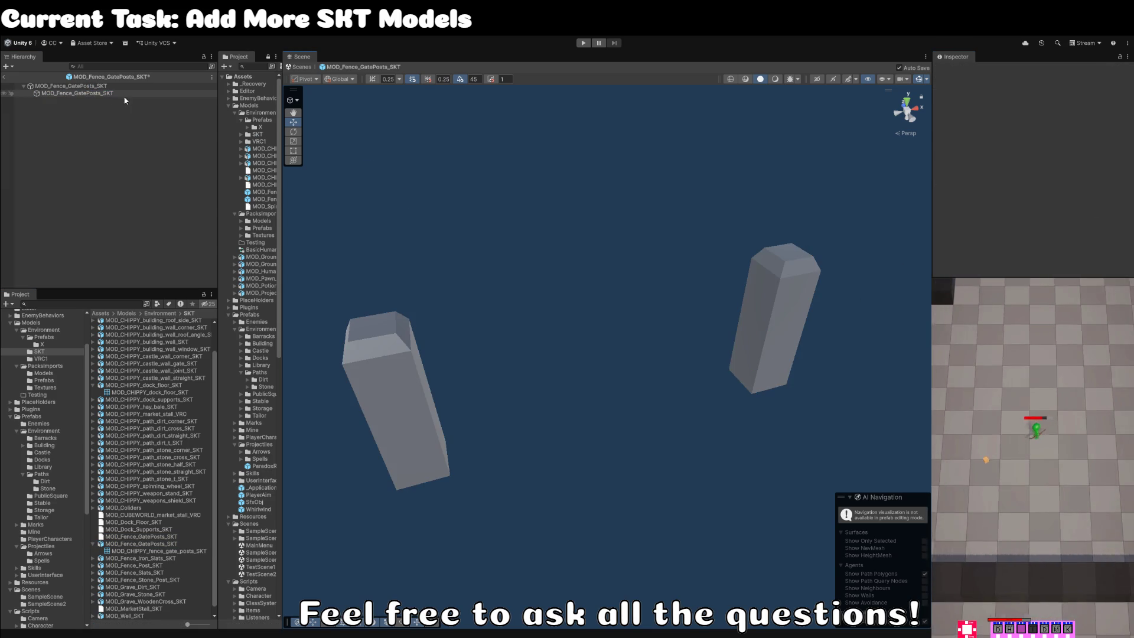
left_click(1039, 159)
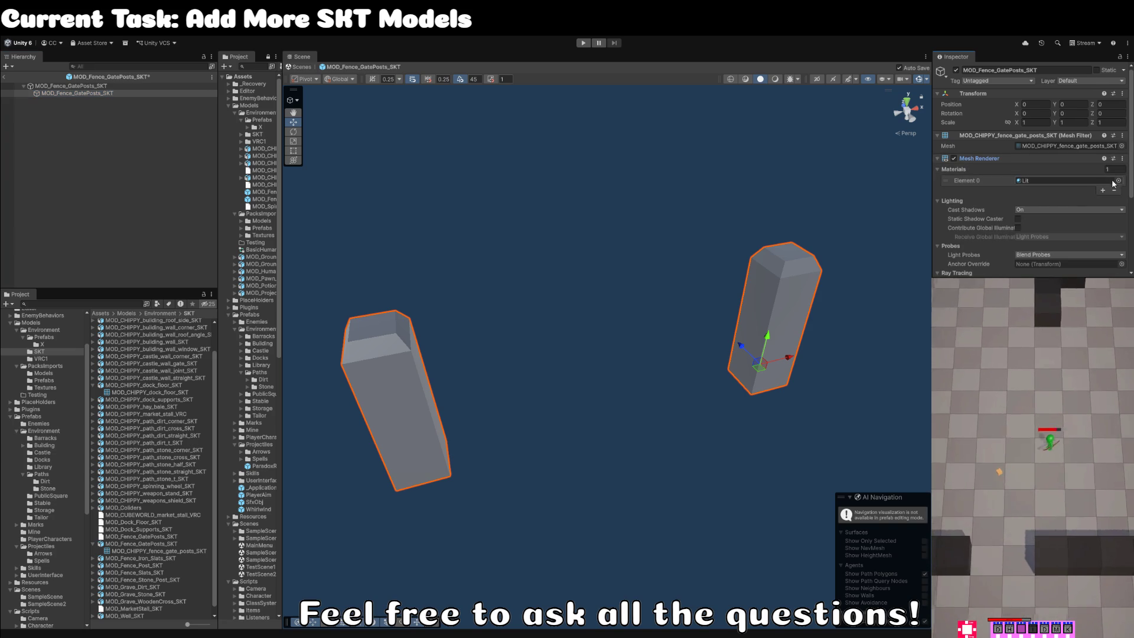
key("Escape")
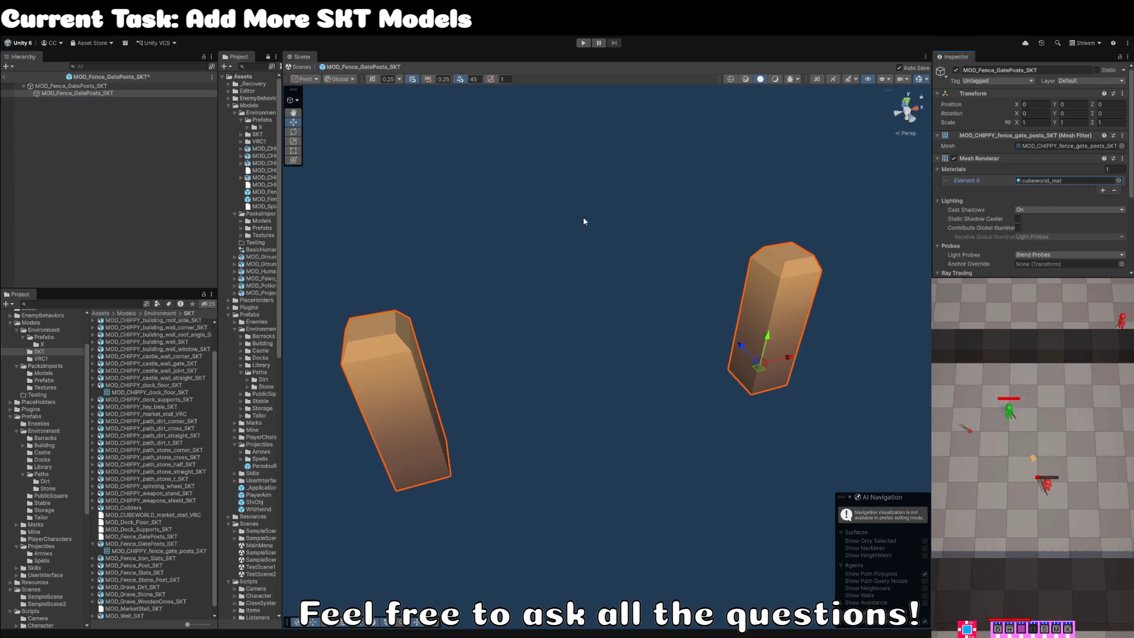
Check the recoloured gate posts, save the prefab and return to the stable scene.
left_click(173, 130)
left_click(102, 93)
left_click(135, 168)
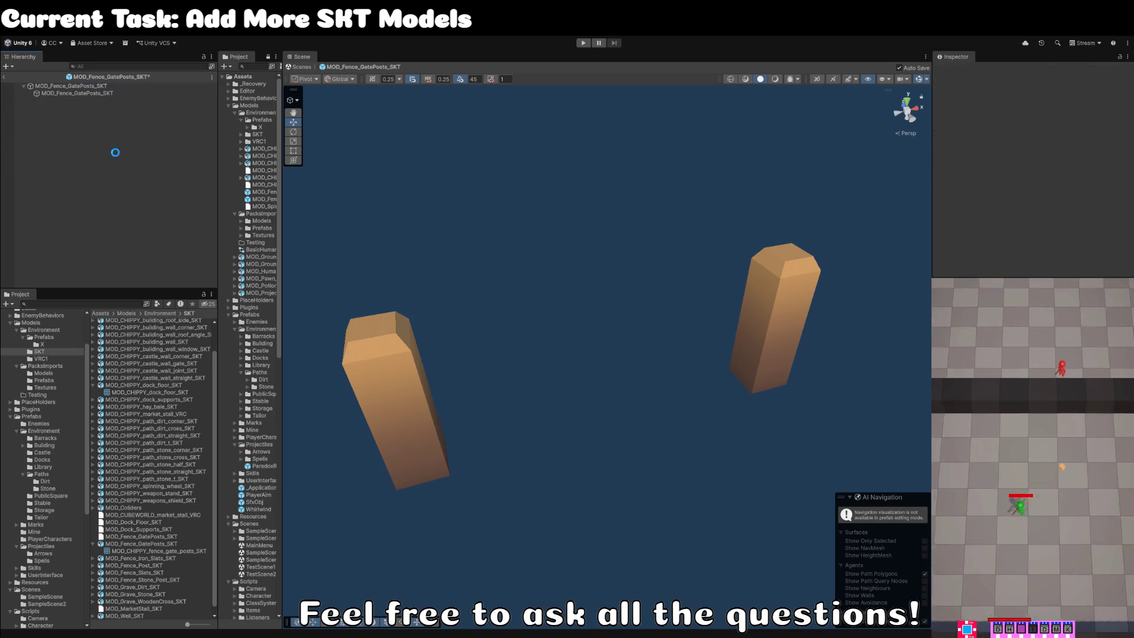
left_click(7, 79)
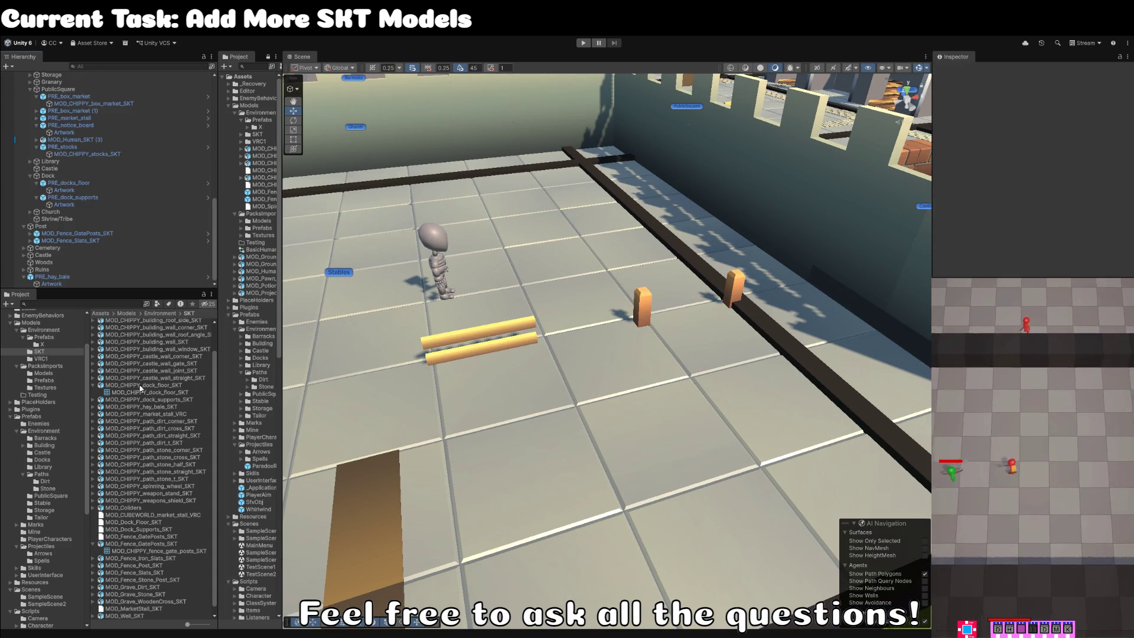
Rename the gate-post prefab to PRE_fence_gate_posts and move it into the Stable folder.
left_click(645, 299)
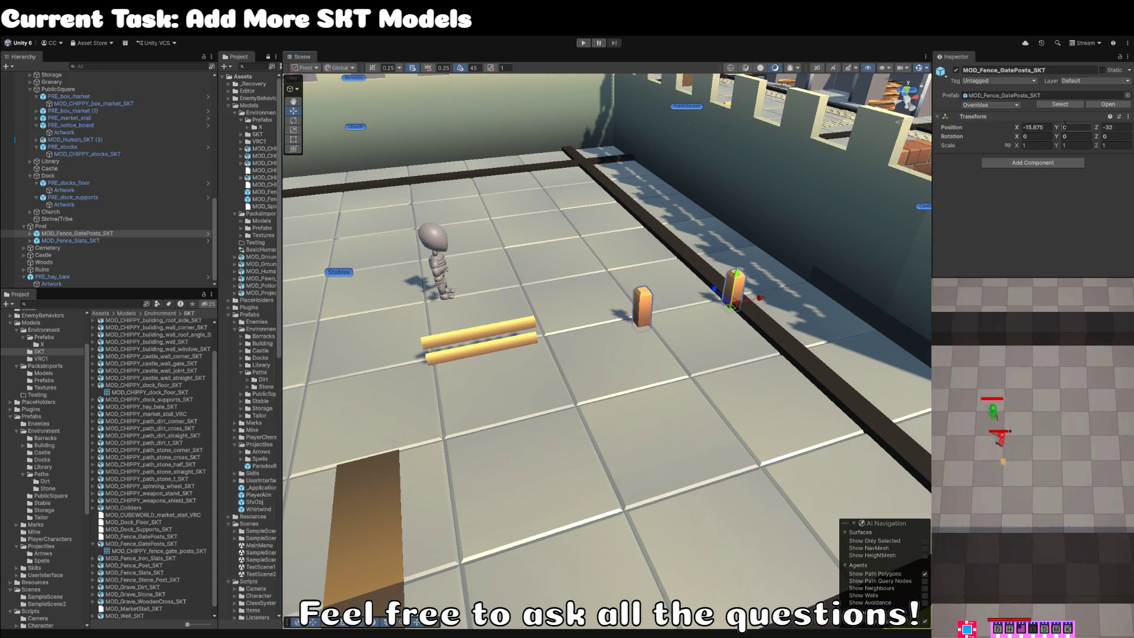
left_click(1068, 111)
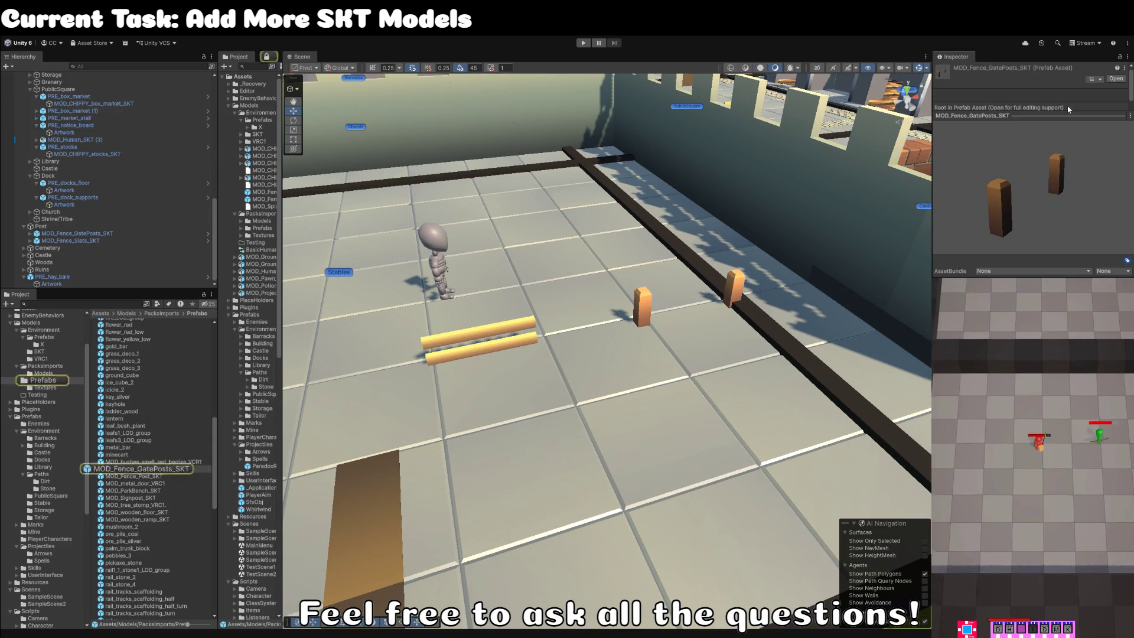
left_click(140, 470)
key("Up")
key("Down")
key("Up")
key("Down")
left_click(180, 470)
type("PRE_fence_g")
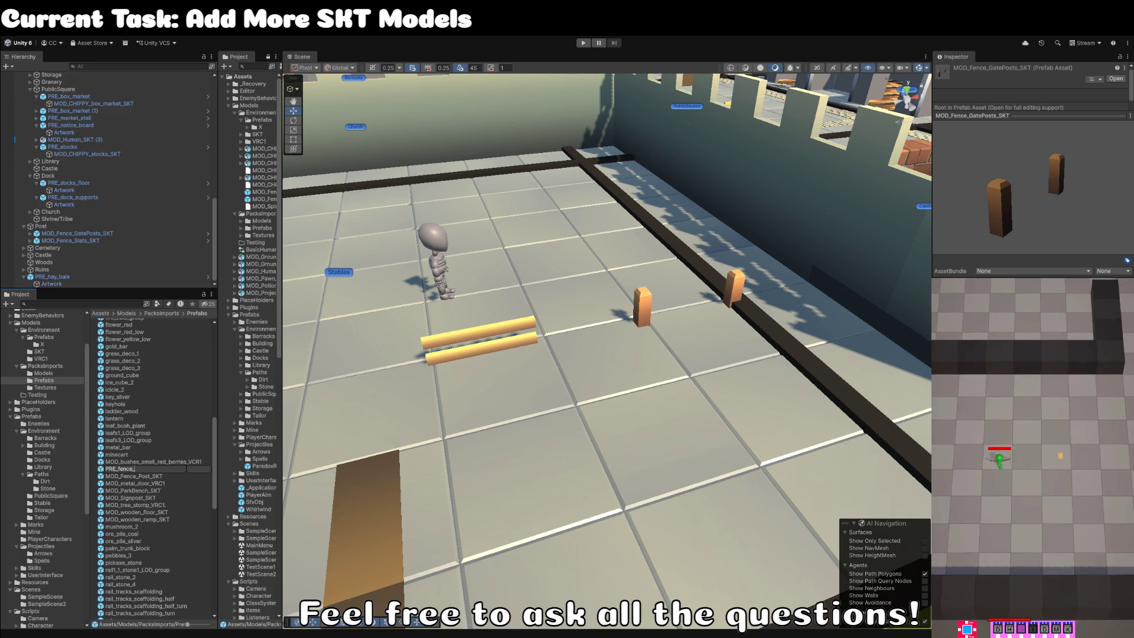
type("ame")
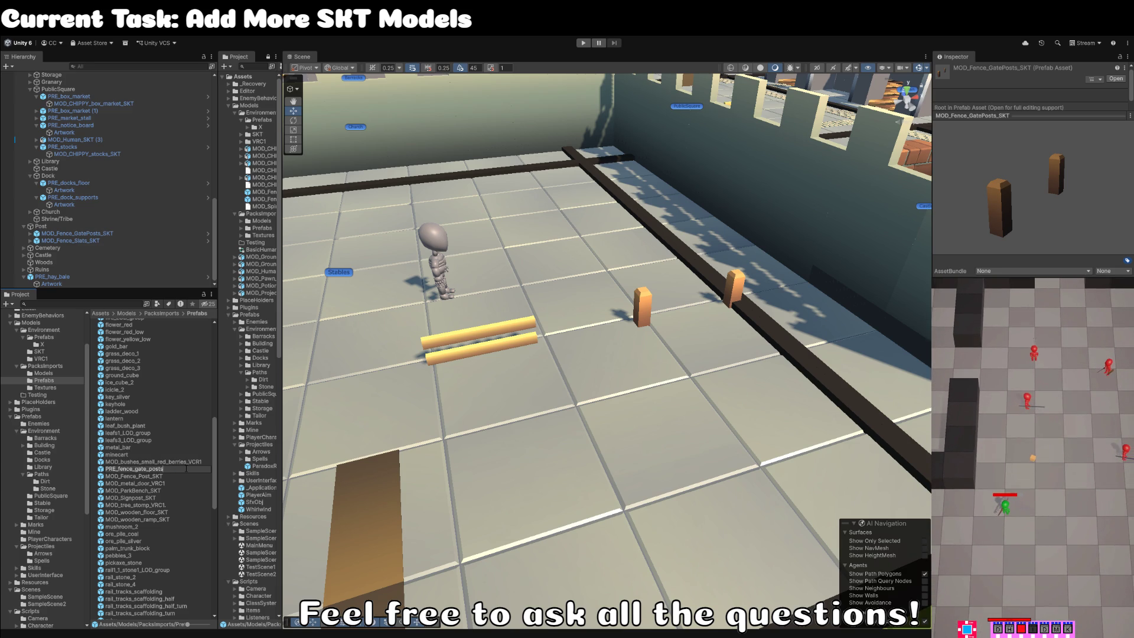
key("Return")
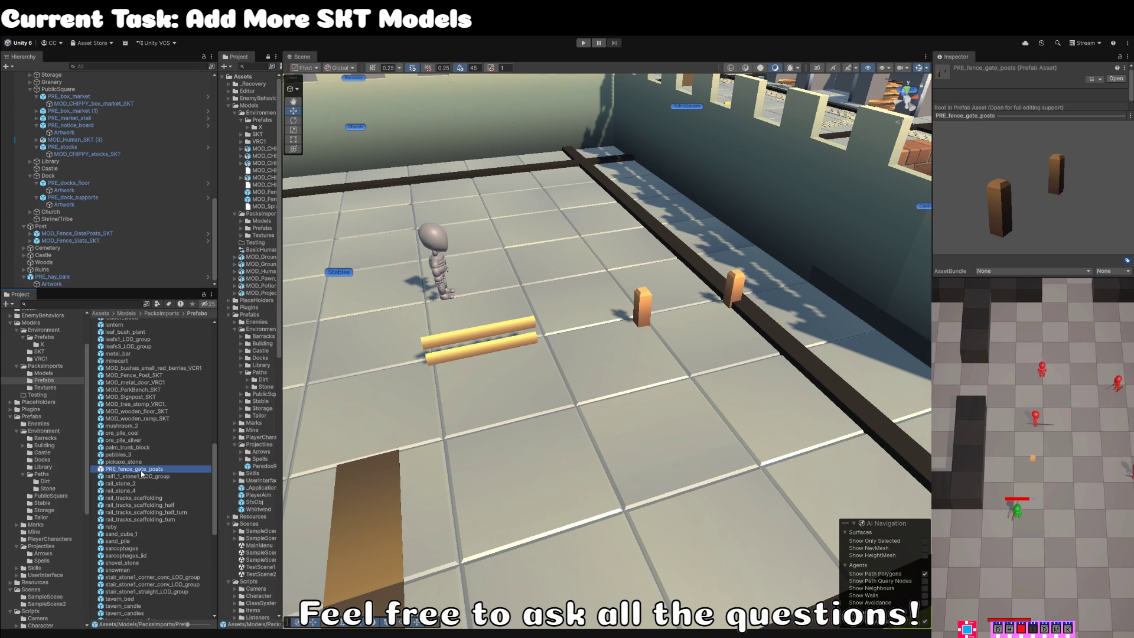
mouse_move(142, 472)
left_mouse_down()
mouse_move(41, 496)
mouse_move(59, 502)
mouse_move(53, 378)
mouse_move(51, 530)
mouse_move(50, 495)
mouse_move(52, 520)
mouse_move(51, 507)
left_mouse_up()
left_click(51, 506)
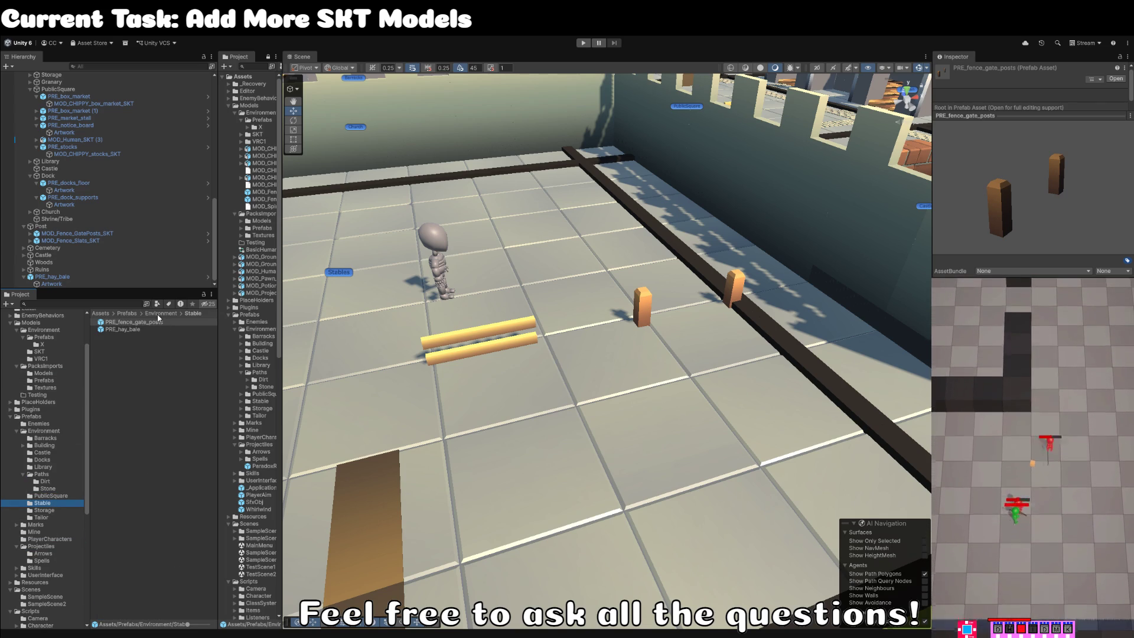
Move the gate posts beside the dirt path in the Scene view.
left_click(654, 312)
mouse_move(654, 312)
left_mouse_down()
mouse_move(625, 338)
mouse_move(815, 322)
left_mouse_up()
mouse_move(904, 325)
left_mouse_down()
mouse_move(615, 339)
mouse_move(582, 364)
left_mouse_up()
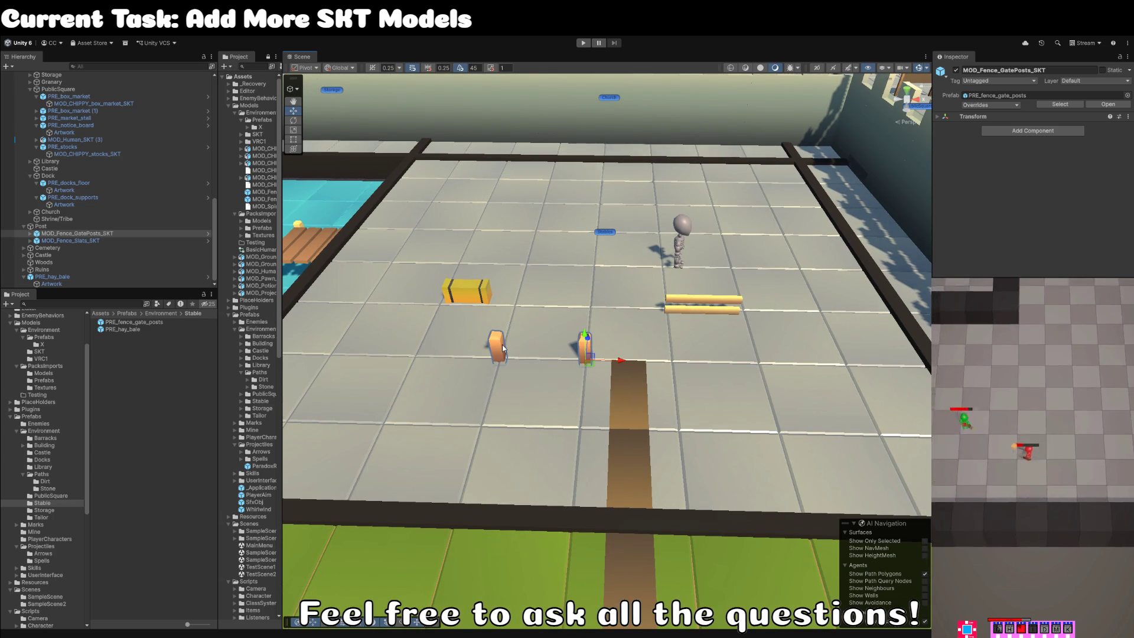
Slide the gate posts further right along the path.
scroll(508, 340, "up", 5)
left_click_drag(618, 385, 737, 384)
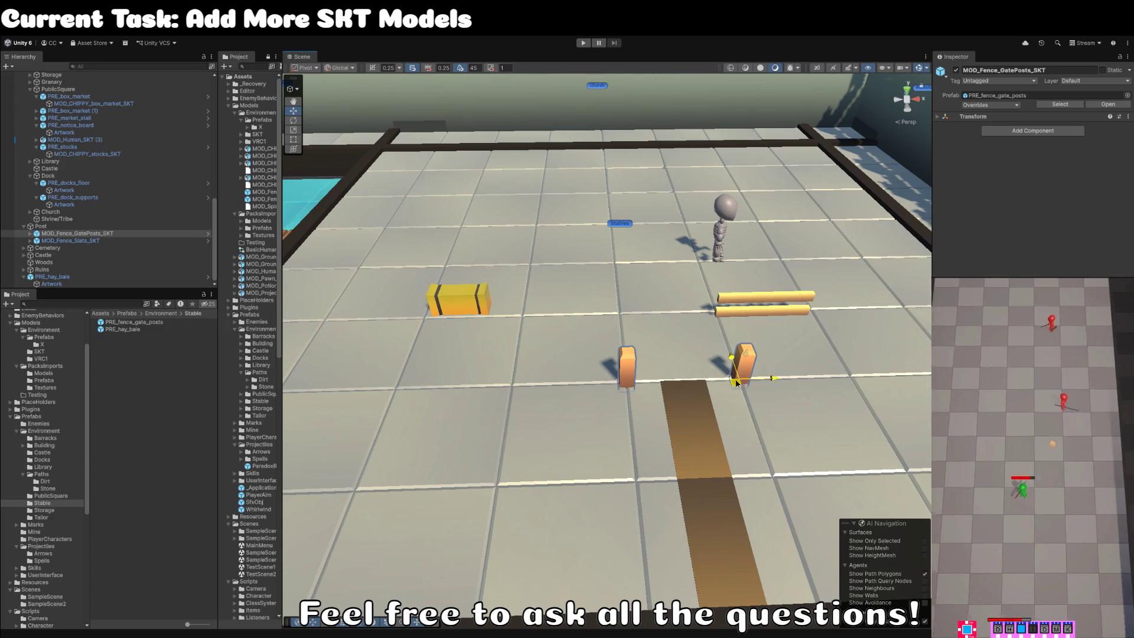
left_click(753, 314)
left_click(53, 285)
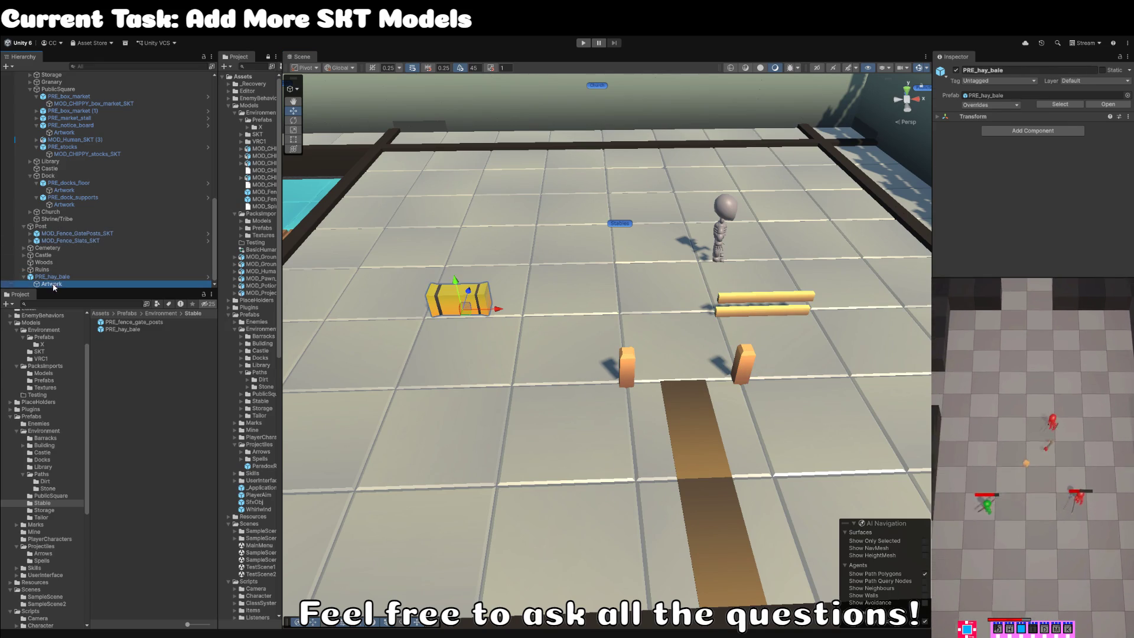
left_click(77, 233)
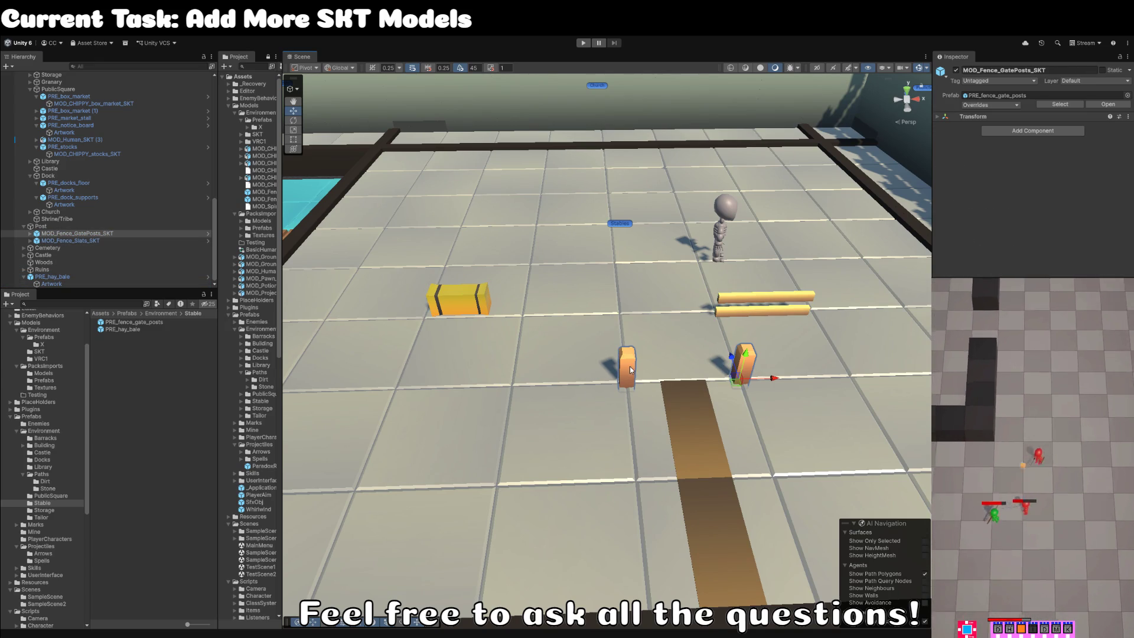
Parent the Post group under Stables in the Hierarchy.
left_click(79, 240, "ctrl")
left_click(41, 228)
mouse_move(33, 231)
left_mouse_down()
mouse_move(109, 158)
mouse_move(56, 97)
mouse_move(95, 241)
mouse_move(65, 80)
mouse_move(65, 157)
left_mouse_up()
Snap the fence slats onto the left gate post.
left_click(88, 168)
mouse_move(622, 364)
left_mouse_down()
mouse_move(649, 343)
mouse_move(647, 318)
left_mouse_up()
left_click(654, 309)
mouse_move(722, 314)
left_mouse_down()
mouse_move(631, 388)
mouse_move(472, 387)
left_mouse_up()
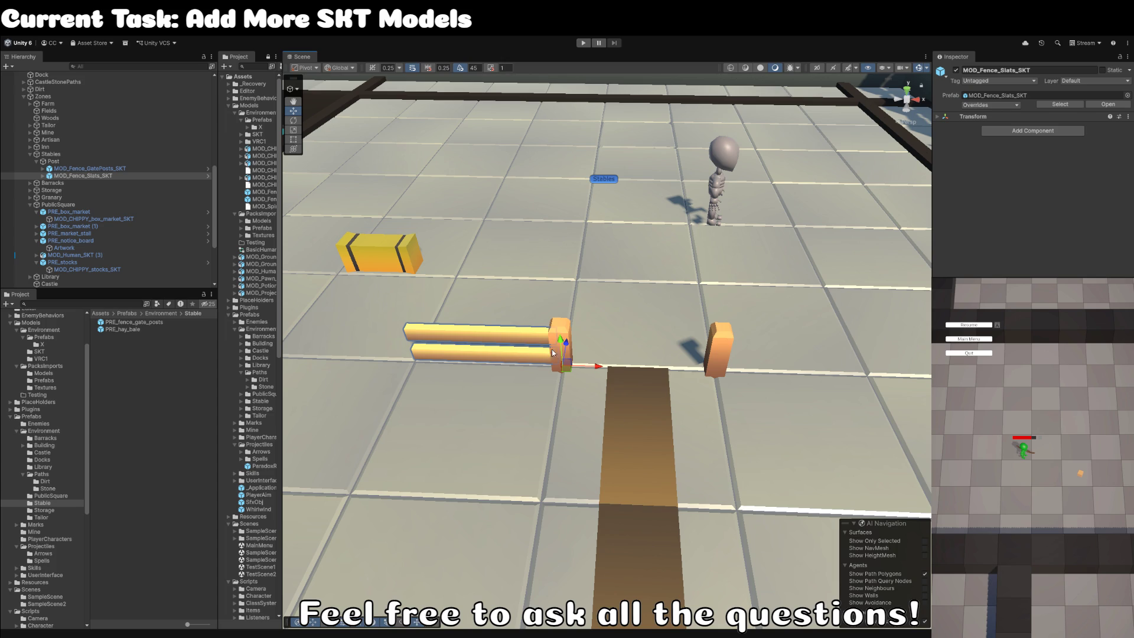
left_click(89, 169)
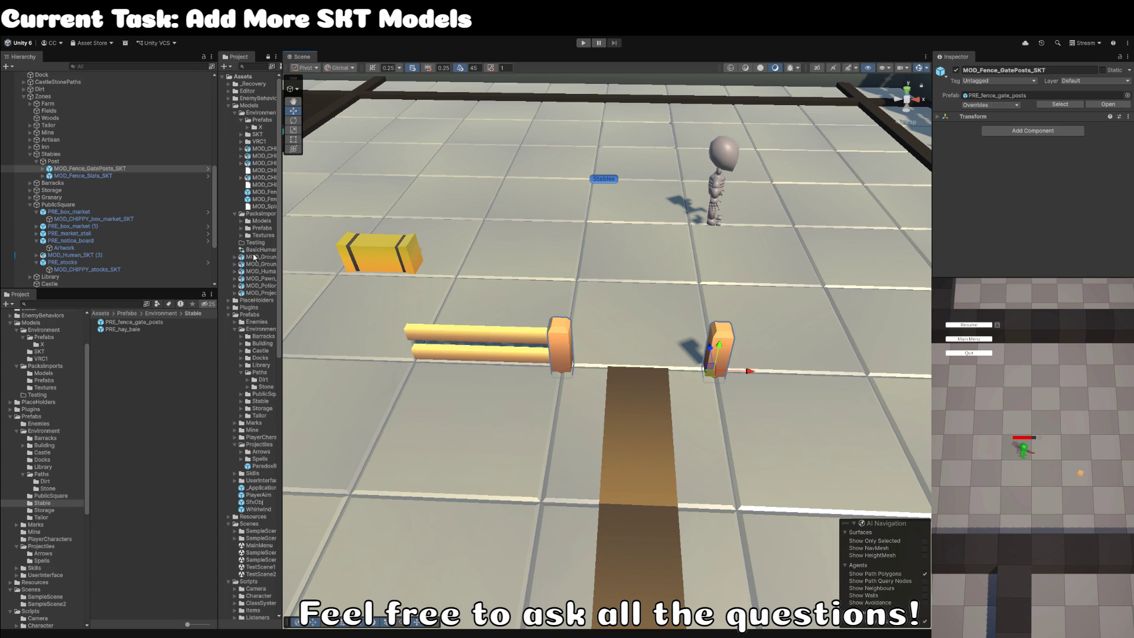
Rename the gate-post model asset to MOD_CHIPPY_fence_gate_posts_SKT.
left_click(43, 168)
left_click(72, 176)
left_click(1070, 114)
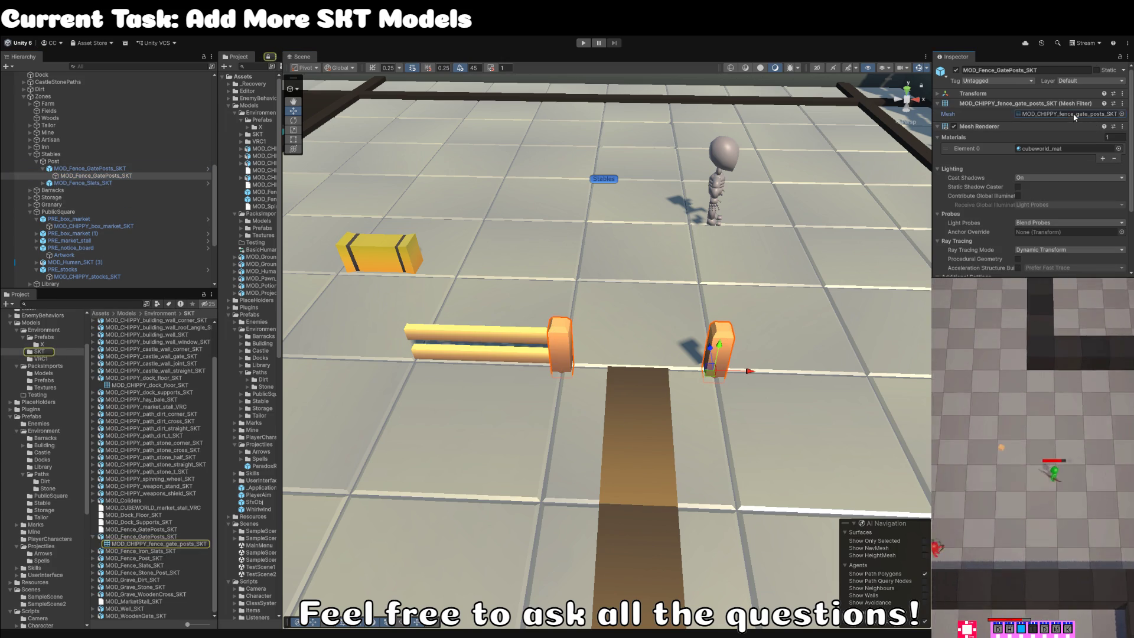
left_click(175, 537)
key("F2")
type("MOD_CHIPPY_fence_gate_posts_SKT")
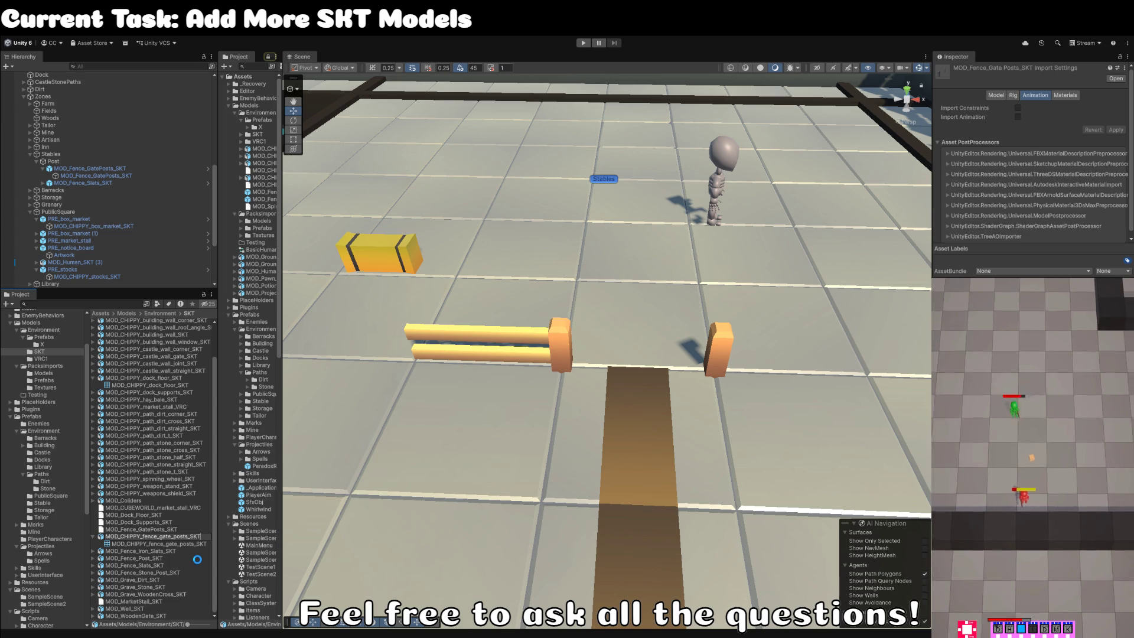
key("Return")
Select the fence slats and open the MOD_Fence_Slats_SKT prefab for editing.
left_click_drag(372, 434, 490, 398)
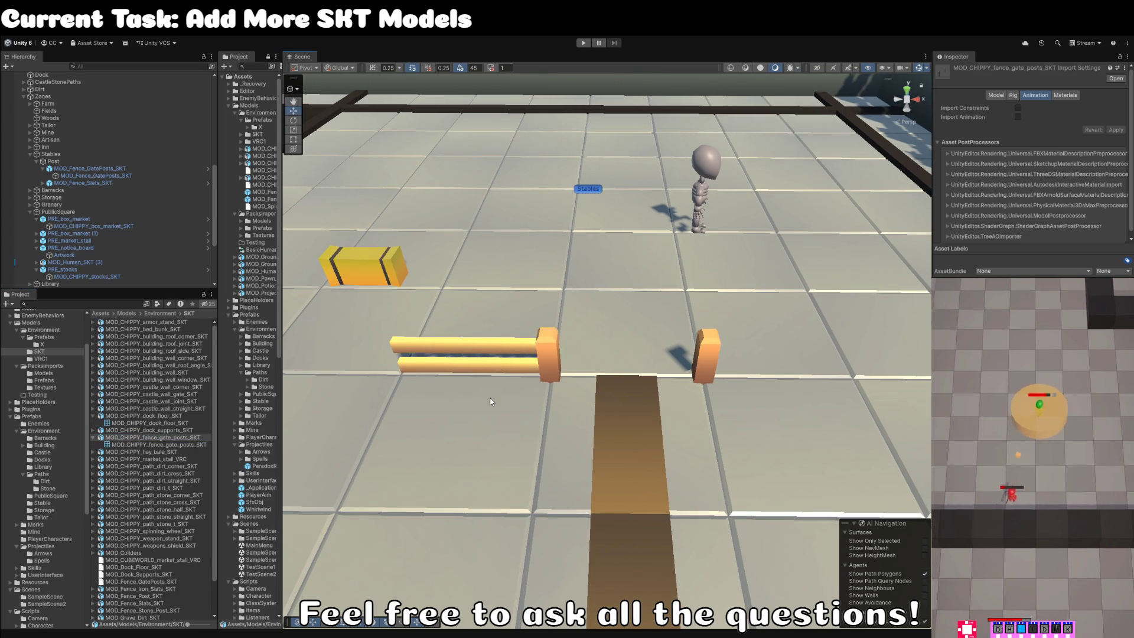
left_click(554, 367)
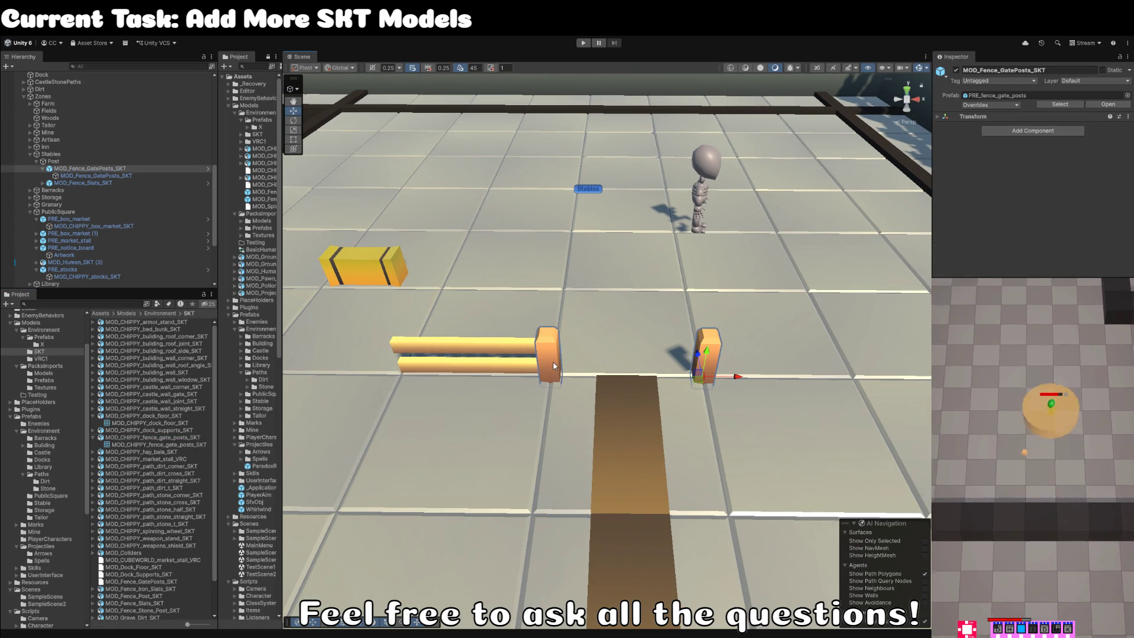
left_click(481, 365)
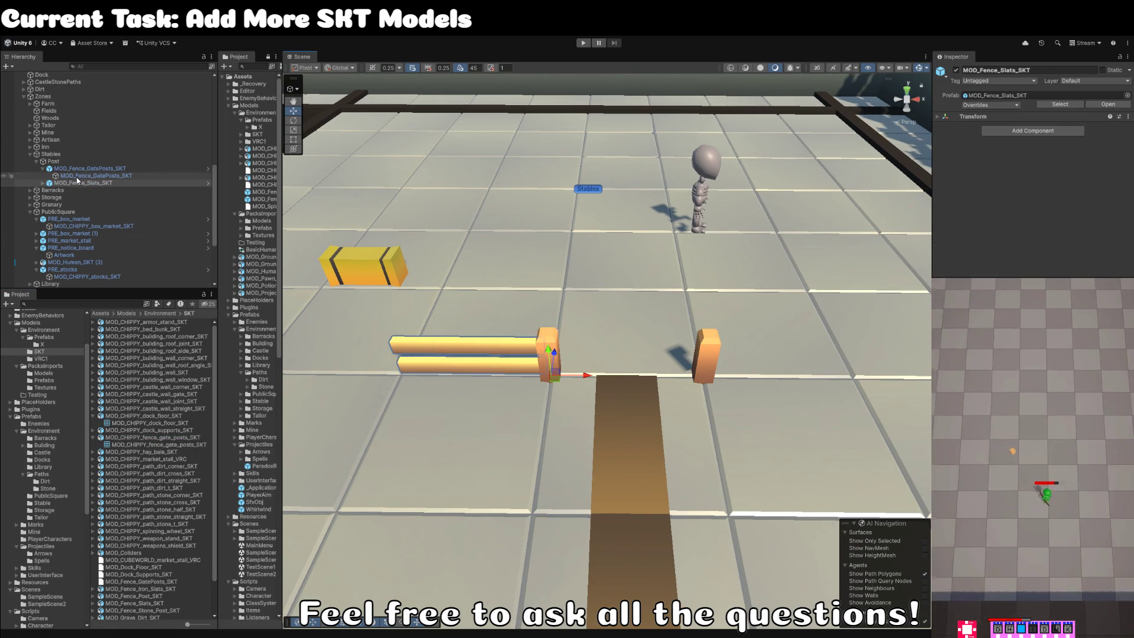
left_click(43, 183)
left_click(73, 190)
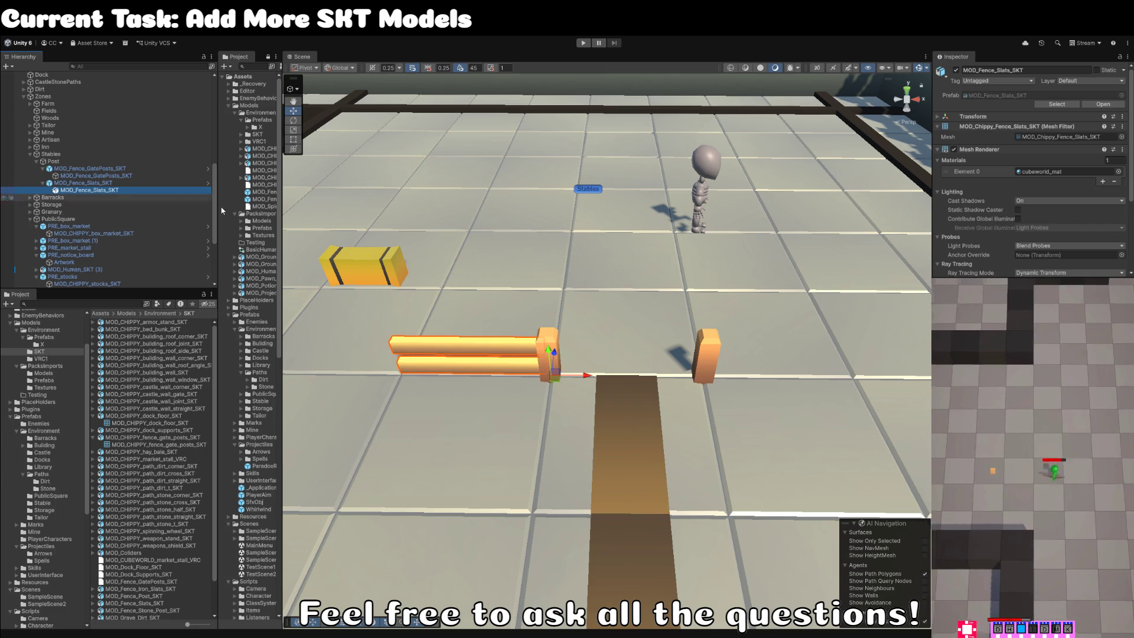
left_click(1035, 136)
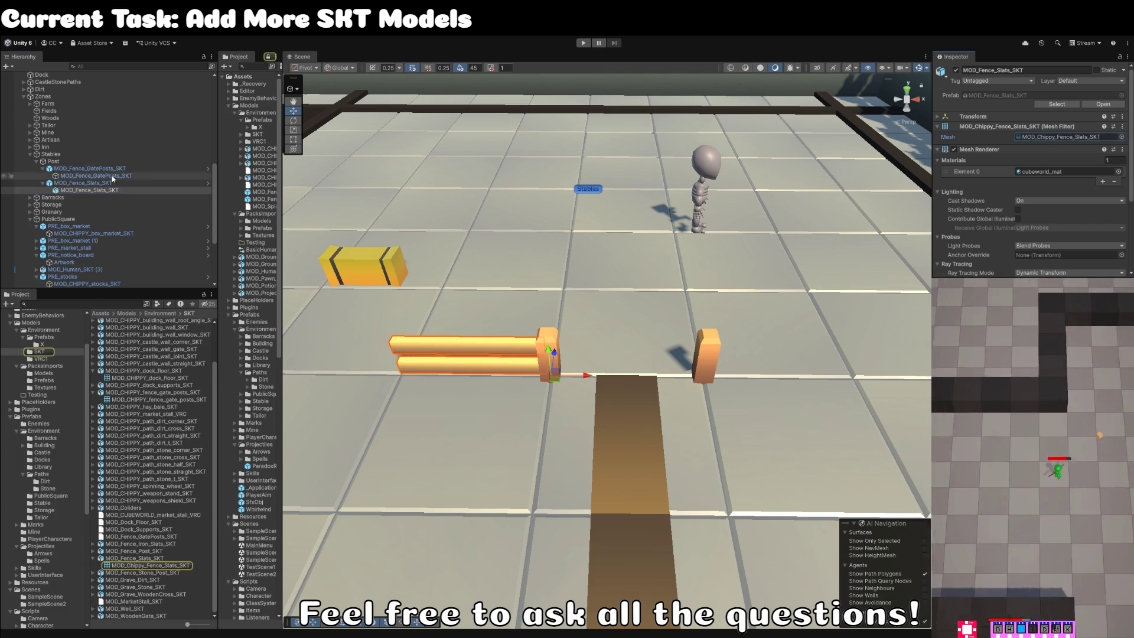
left_click(1108, 104)
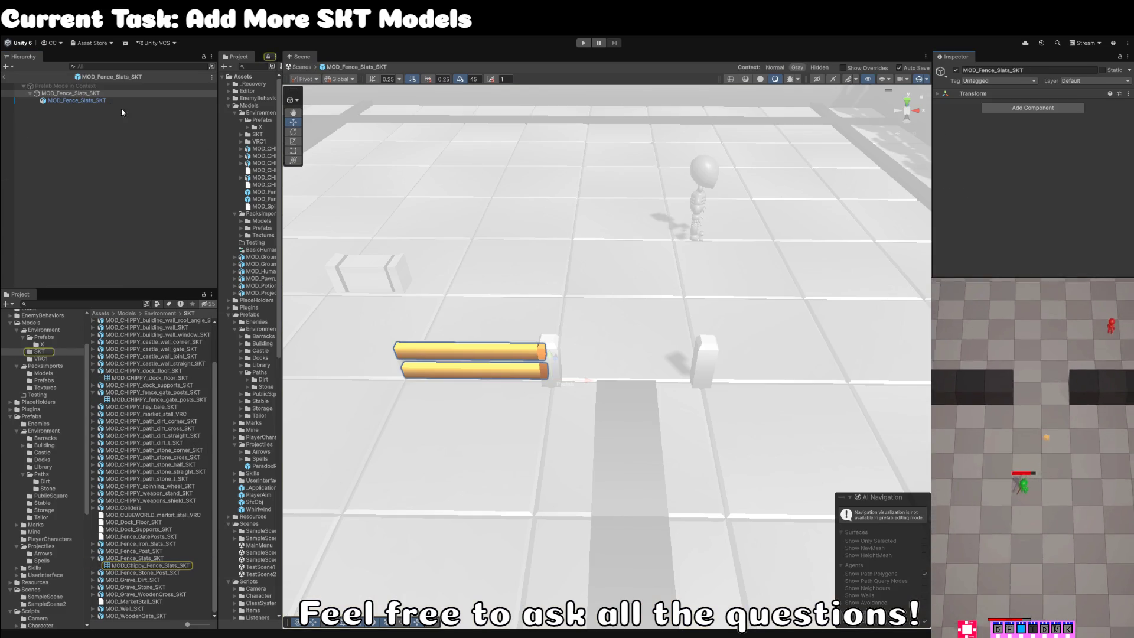
Rename the fence slats model asset to MOD_CHIPPY_fence_slats_SKT.
left_click(1053, 142)
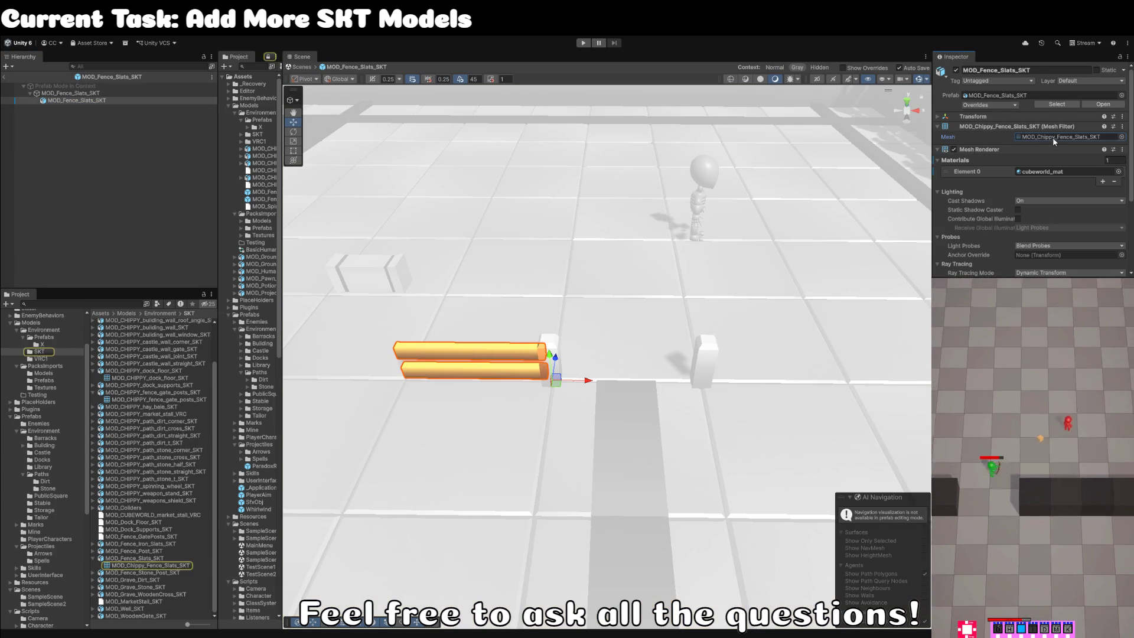
left_click(166, 559)
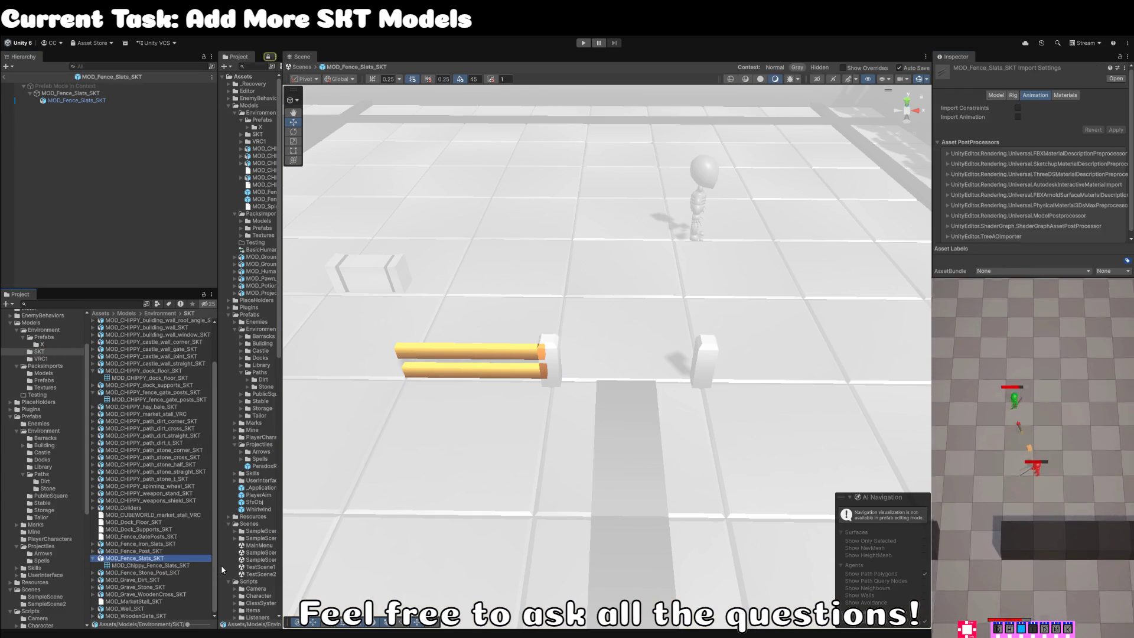
key("F2")
type("MOD_CHIPPY_fence_gate_posts_SKT")
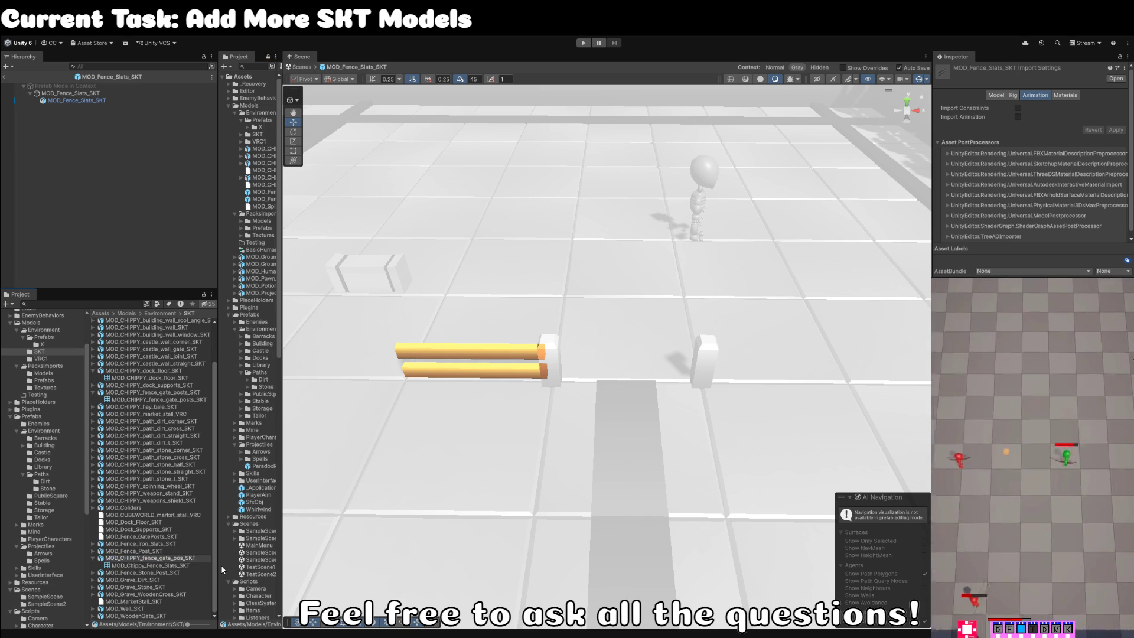
key("BackSpace")
key("BackSpace")
key("BackSpace")
type("lats")
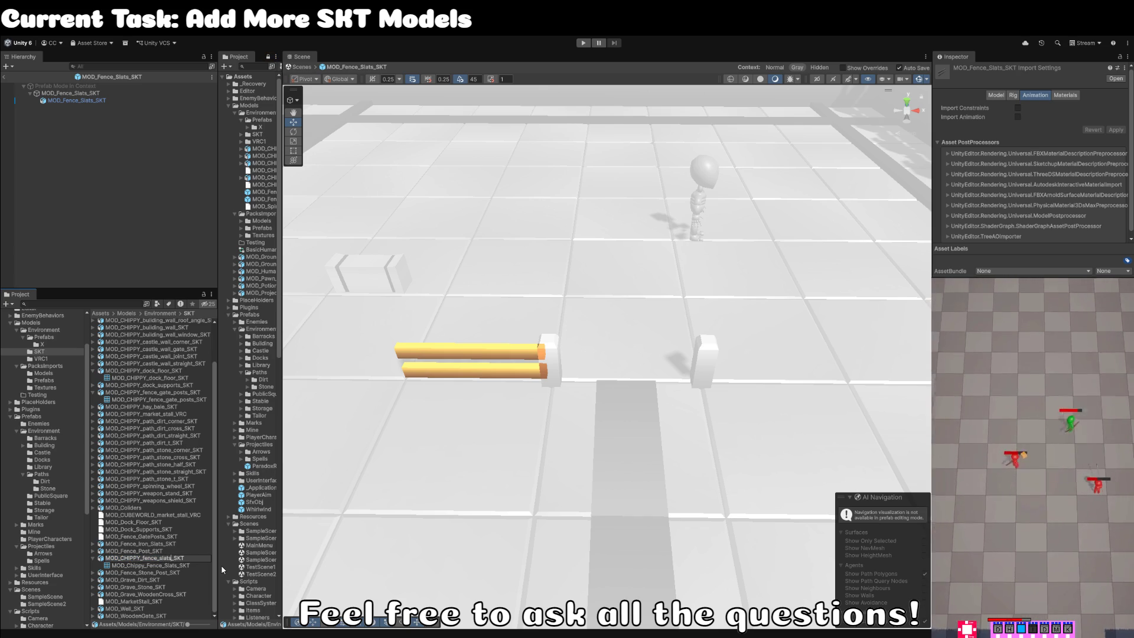
key("ctrl+a")
key("ctrl+c")
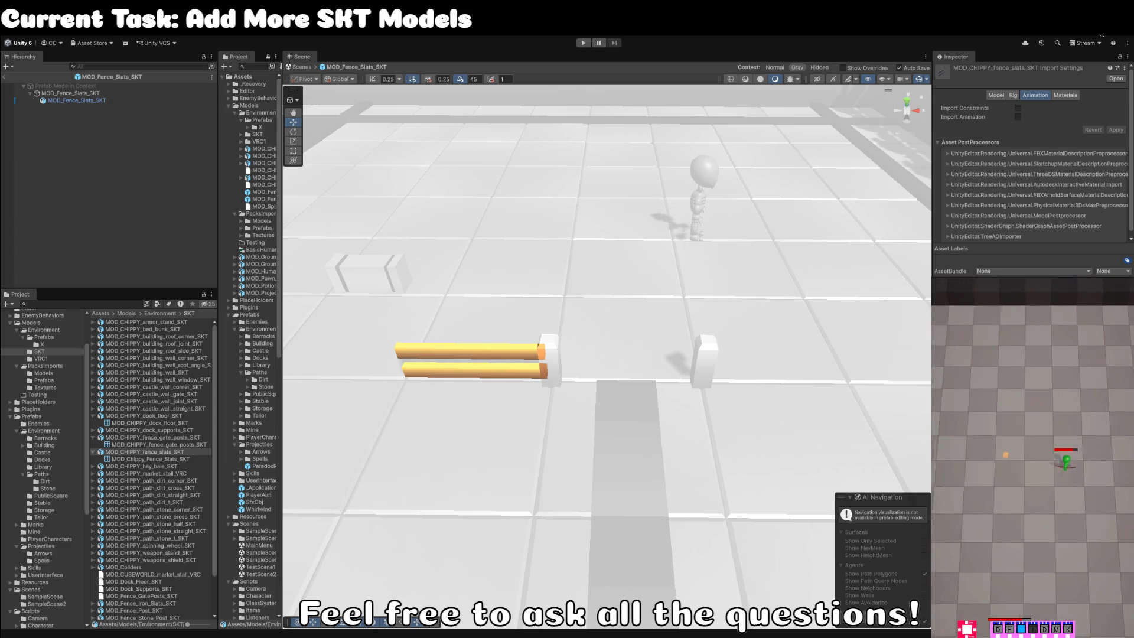
left_click(145, 452)
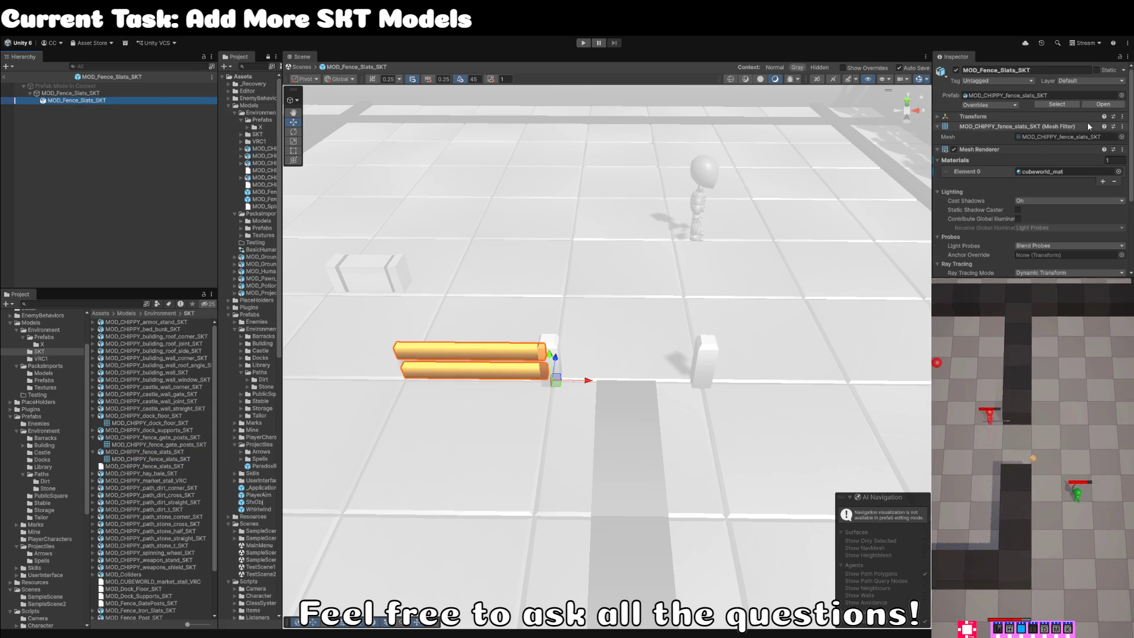
Check the slats' mesh reference and exit Prefab Mode to the stable scene.
left_click(88, 93)
left_click(53, 101)
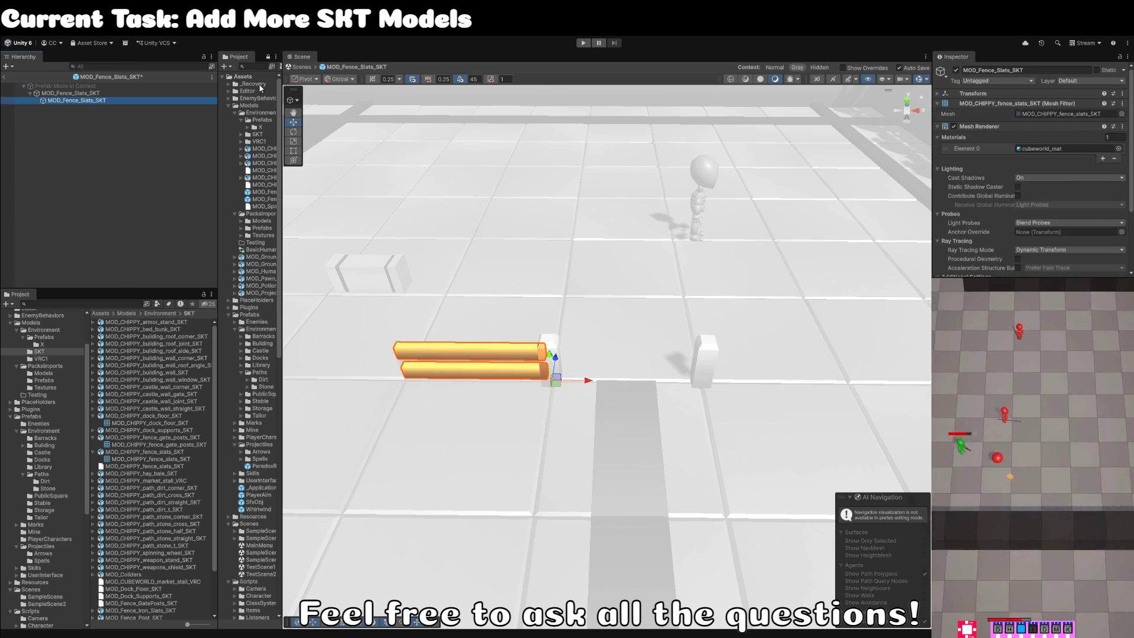
left_click(77, 94)
left_click(5, 78)
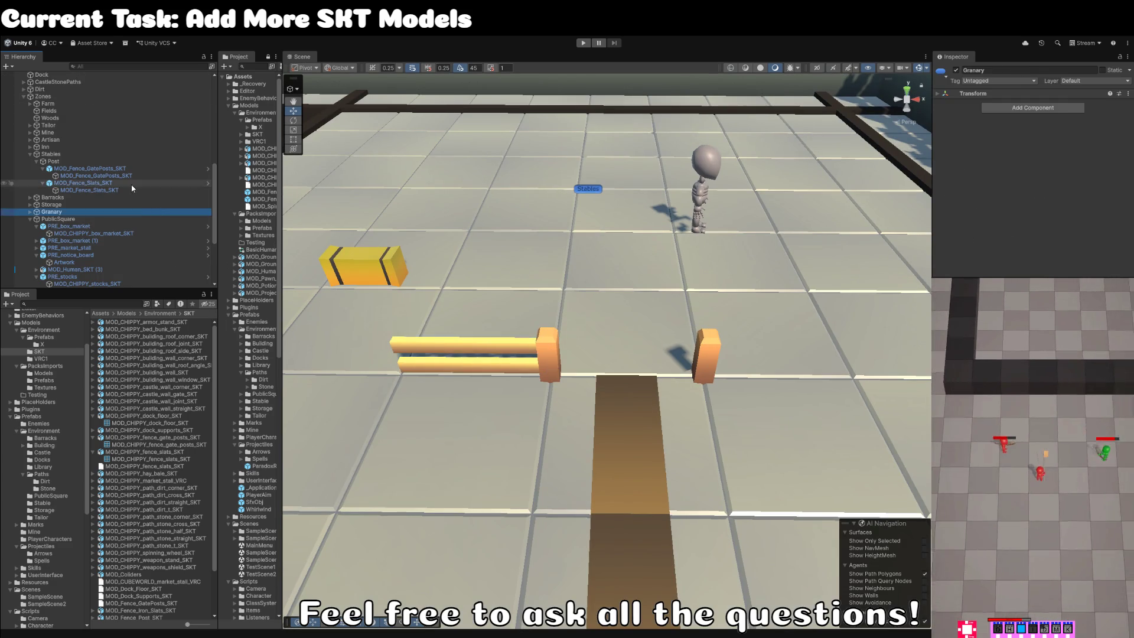
Rename the fence slats prefab to PRE_fence_slats.
left_click(1060, 104)
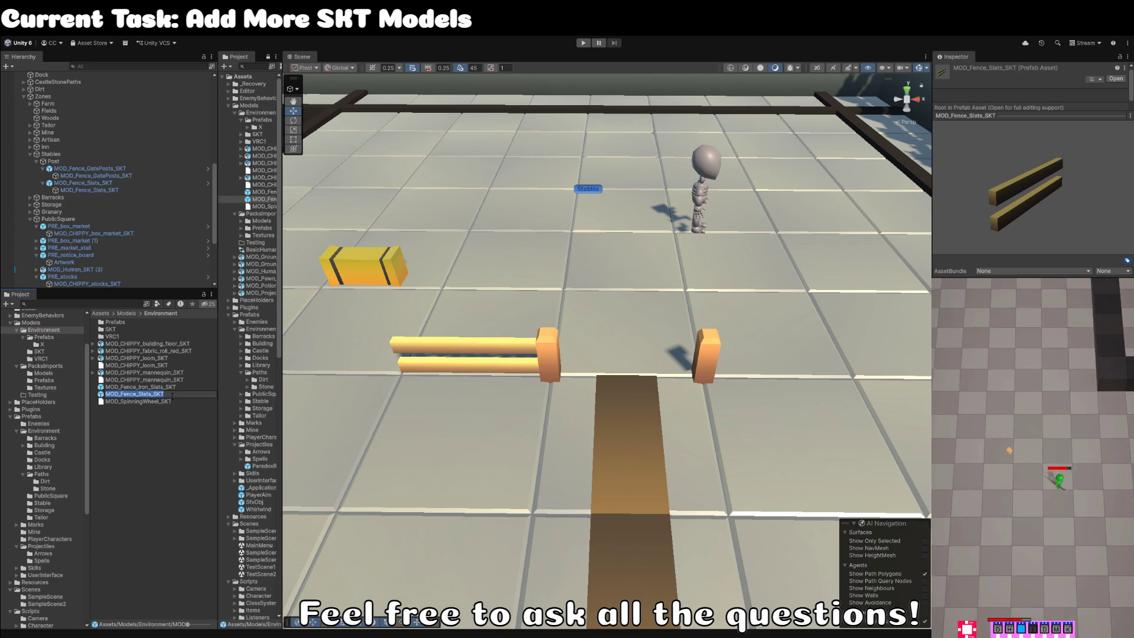
type("PRE")
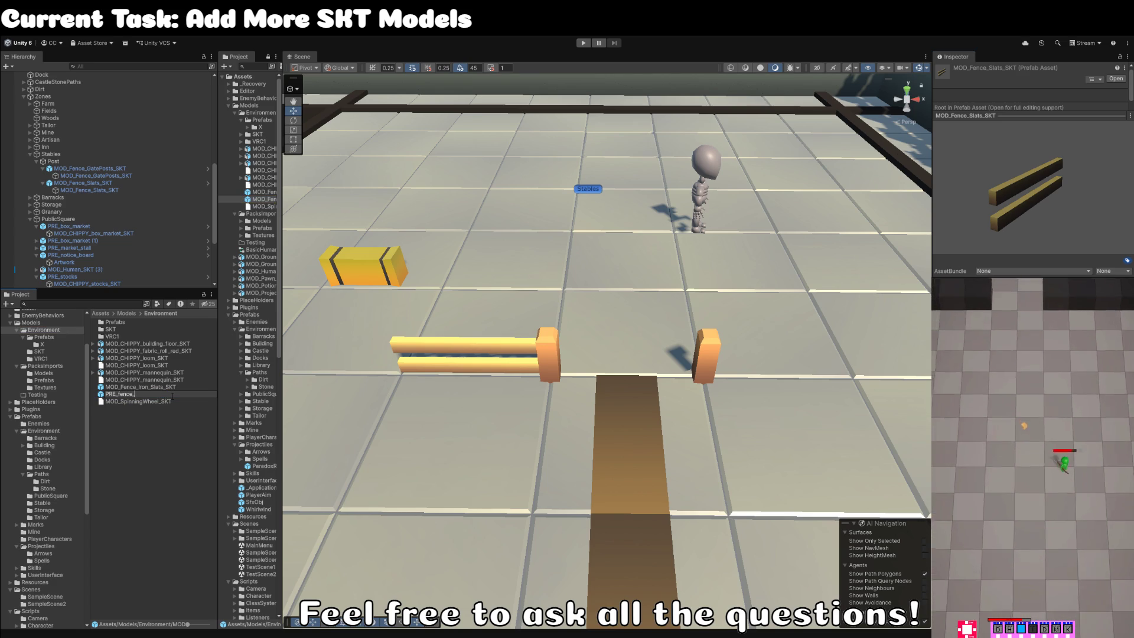
type("slats")
key("Return")
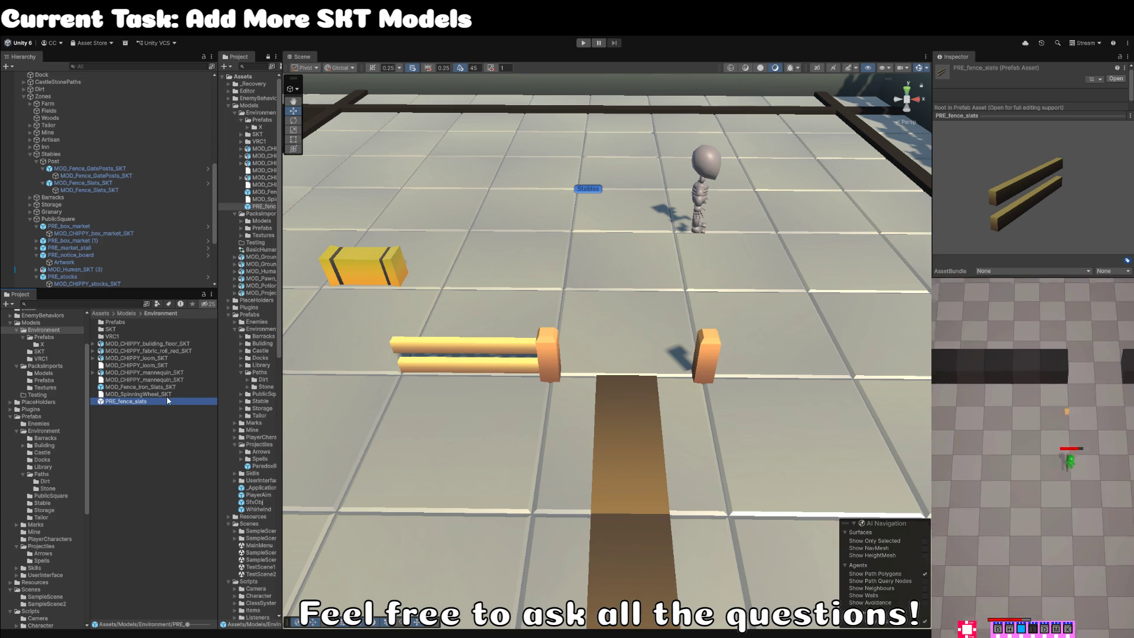
Move PRE_fence_slats into the Stable prefabs folder and return to the scene.
double_click(143, 402)
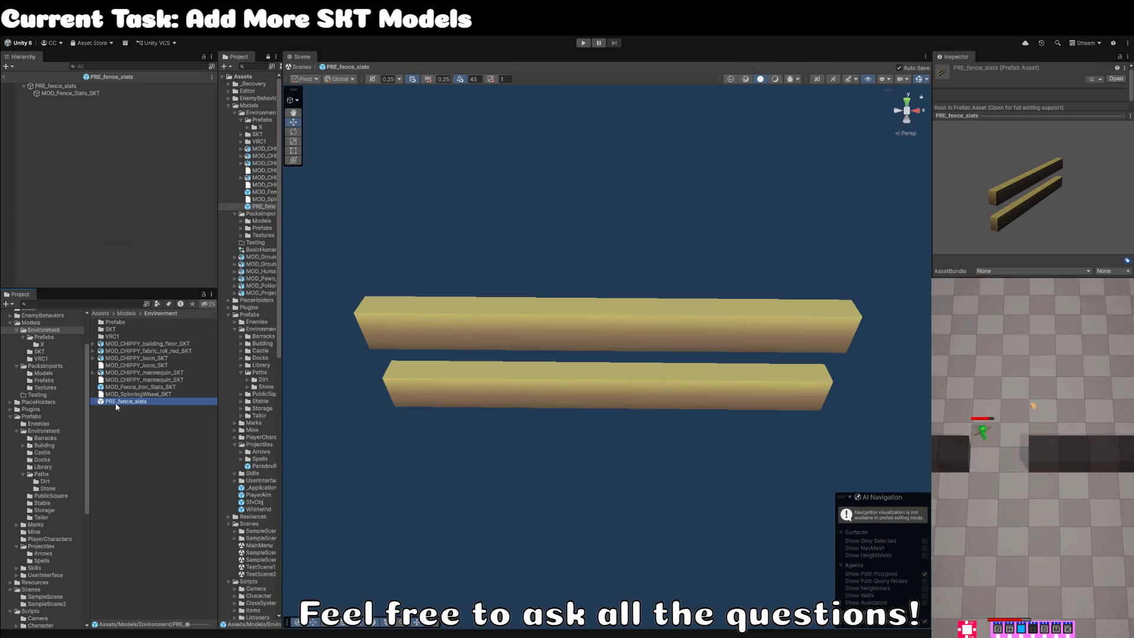
mouse_move(38, 493)
left_mouse_down()
mouse_move(56, 499)
mouse_move(47, 466)
mouse_move(56, 493)
mouse_move(109, 520)
mouse_move(131, 511)
left_mouse_up()
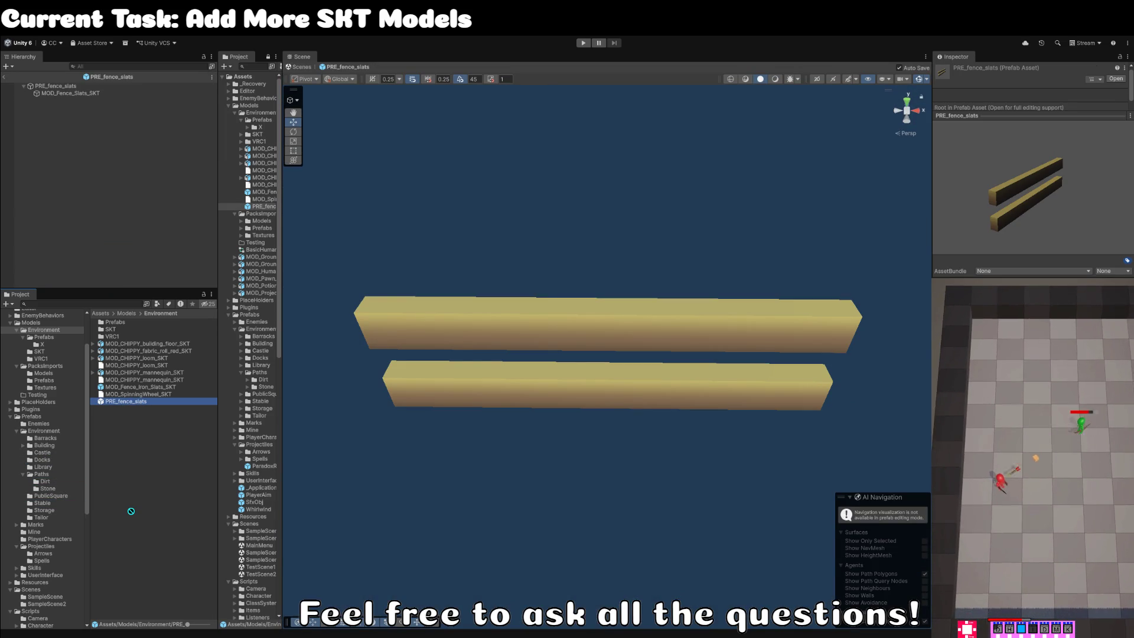
left_click_drag(131, 511, 52, 503)
left_click(4, 77)
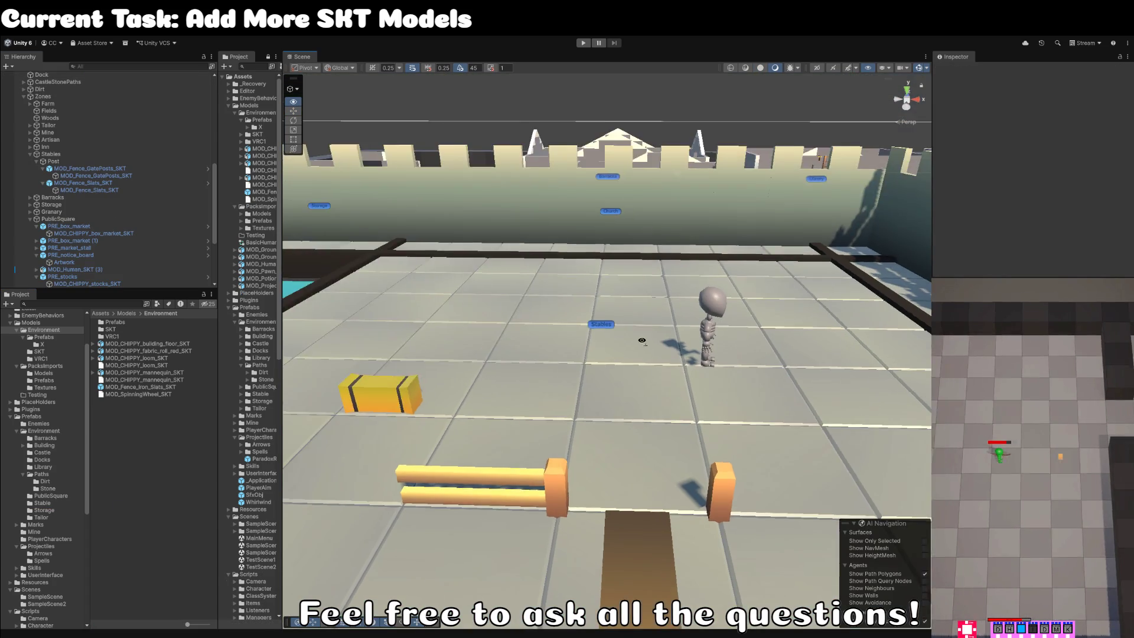
left_click_drag(642, 341, 695, 357)
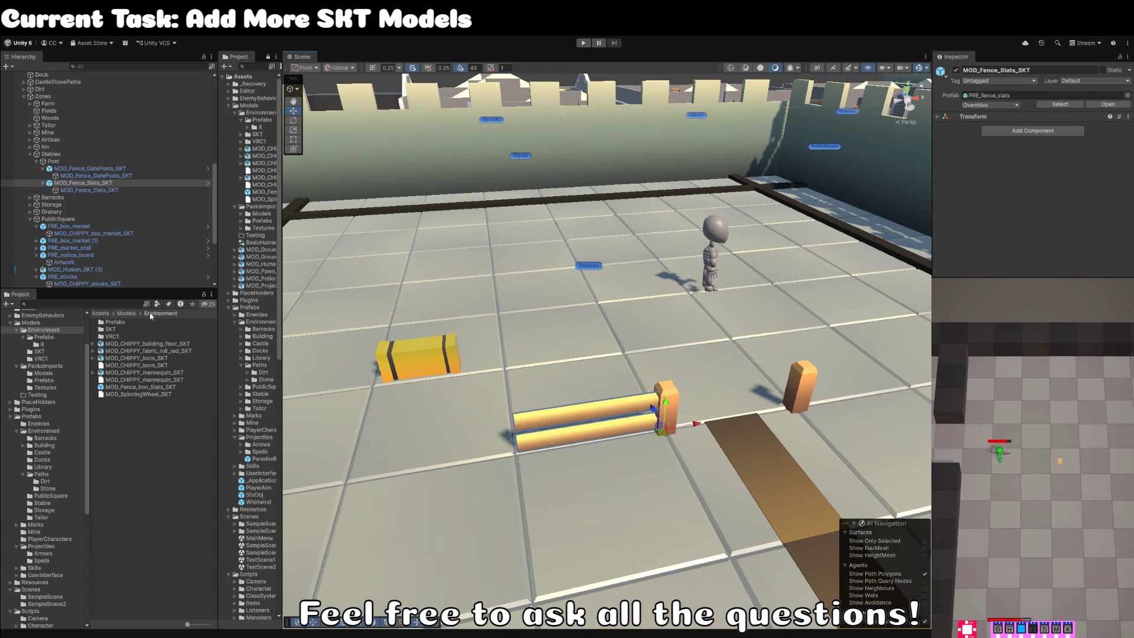
Search the project for the MOD_CHIPPY fence models and select the fence post model.
left_click(120, 304)
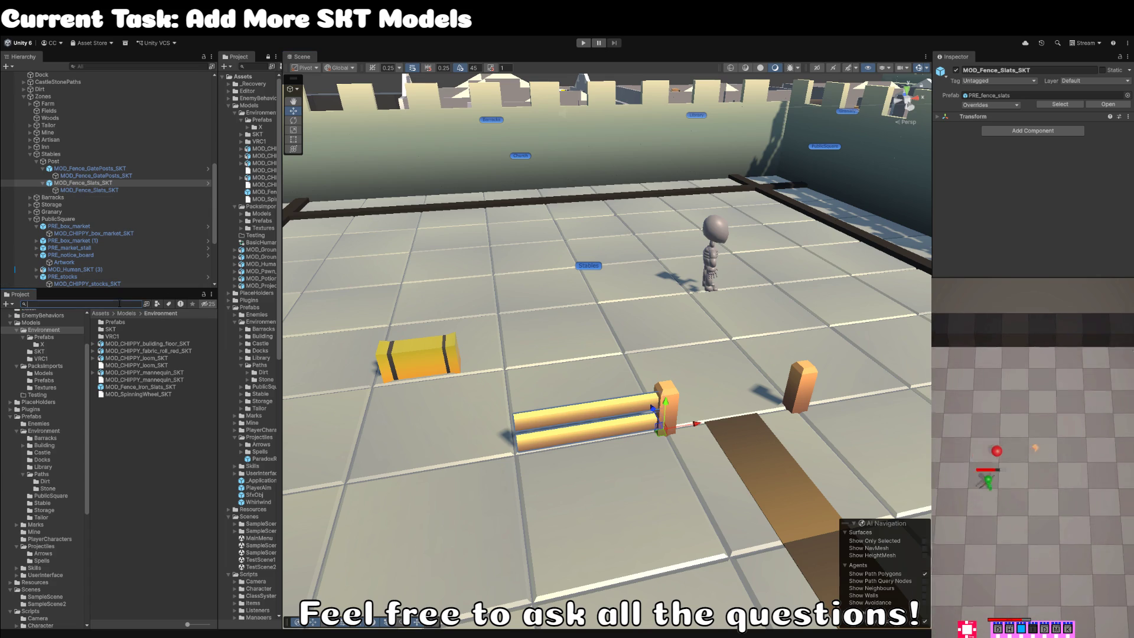
key("ctrl+v")
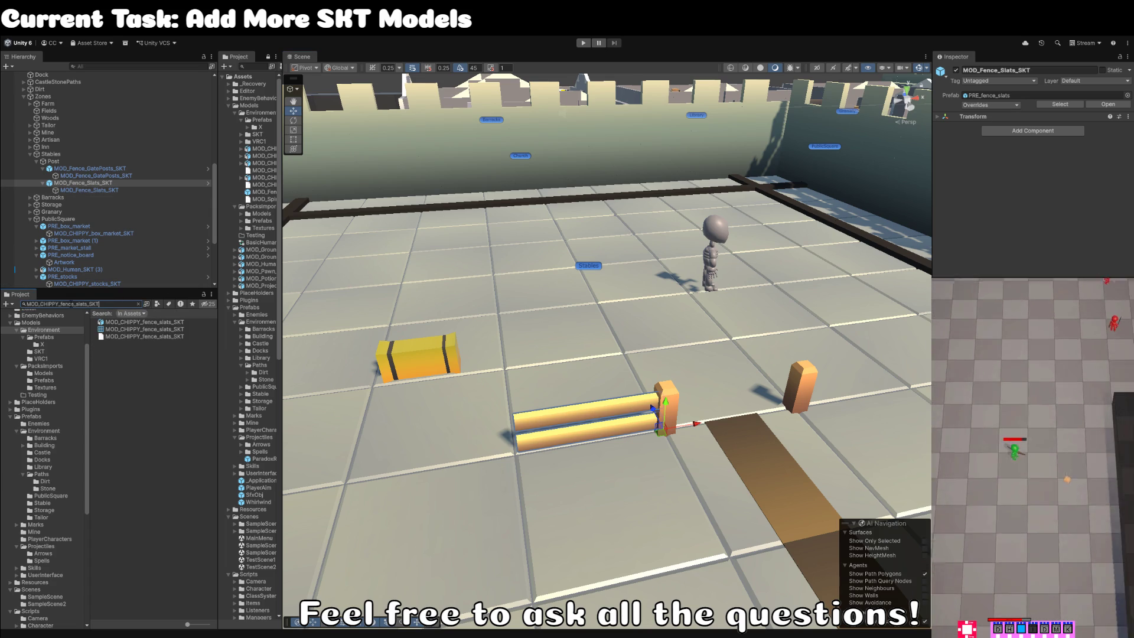
key("BackSpace")
key("BackSpace")
key("BackSpace")
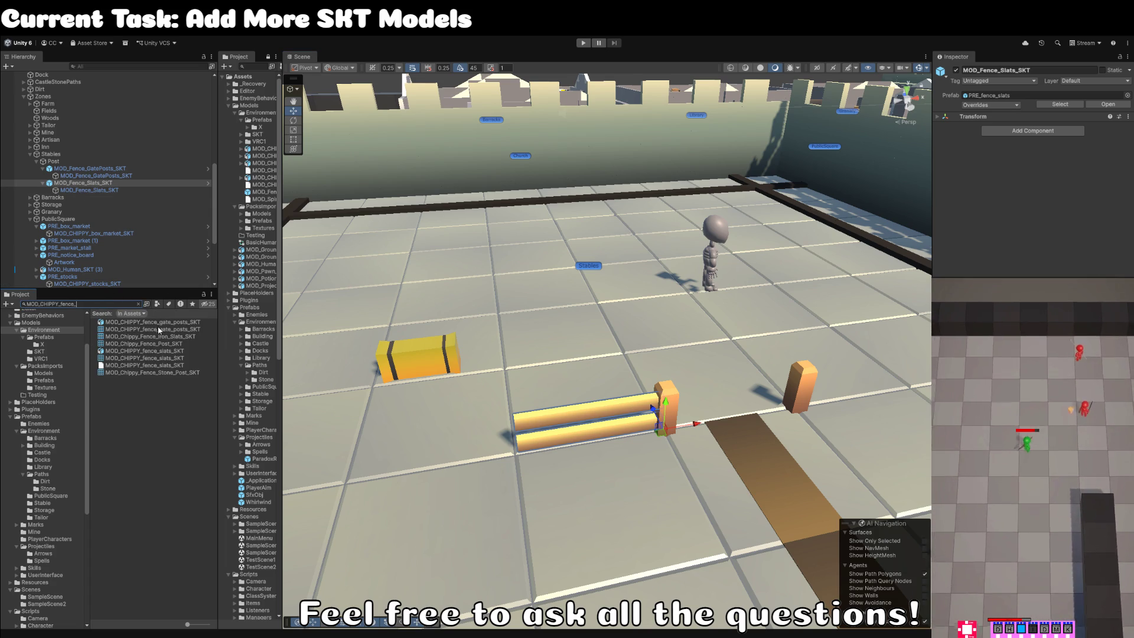
left_click(160, 323)
left_click(164, 351)
left_click(164, 344)
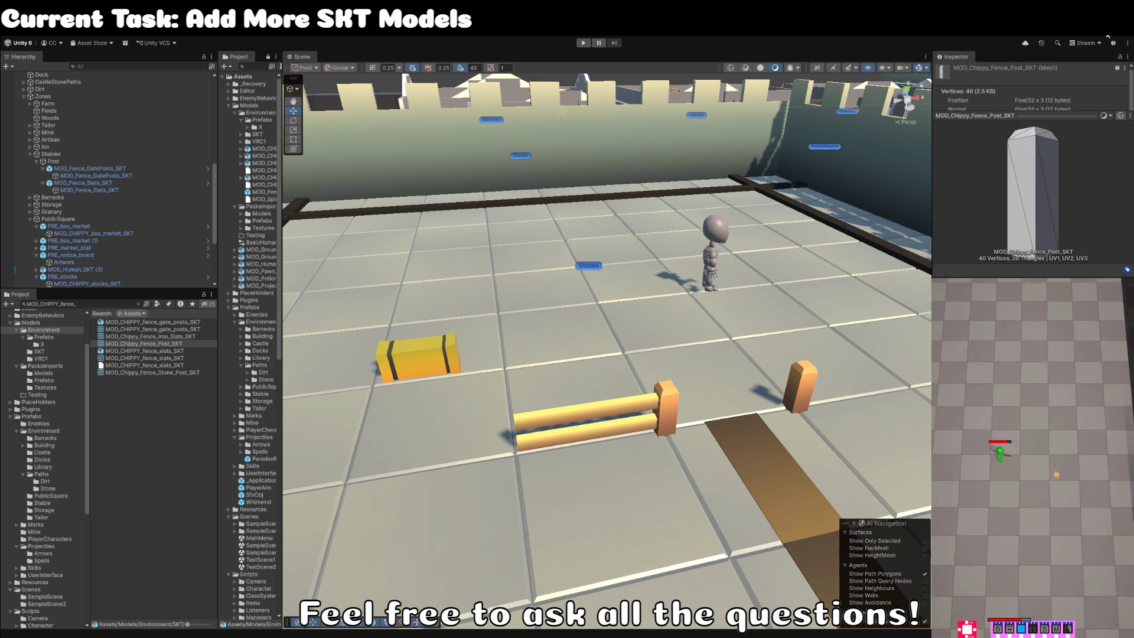
Narrow the project search down to the post assets.
key("alt+Tab")
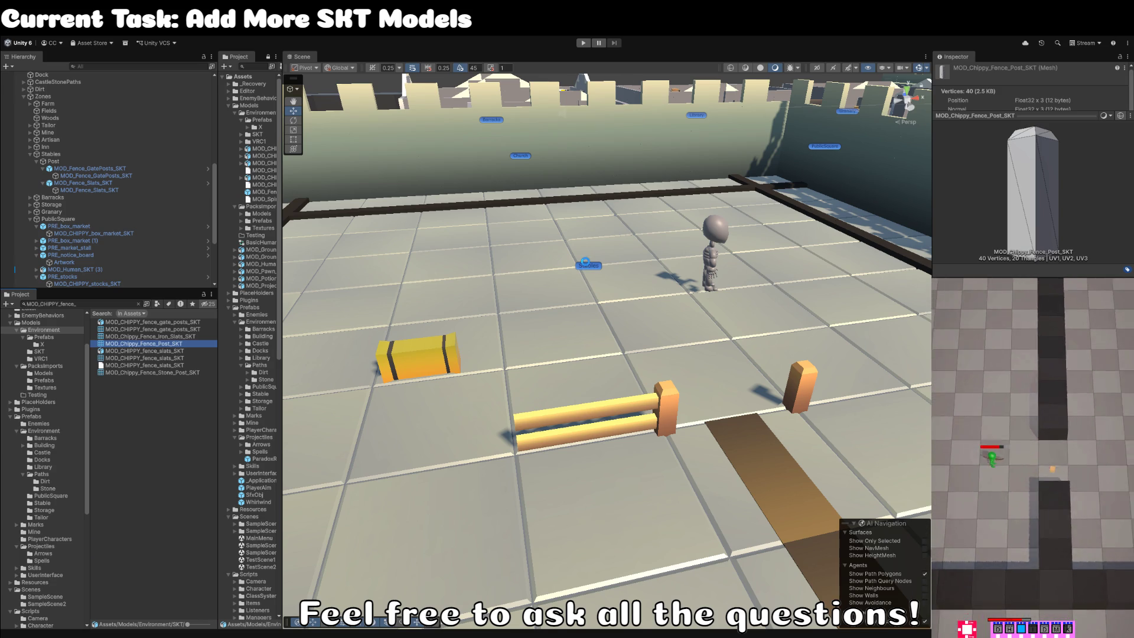
left_click(148, 346)
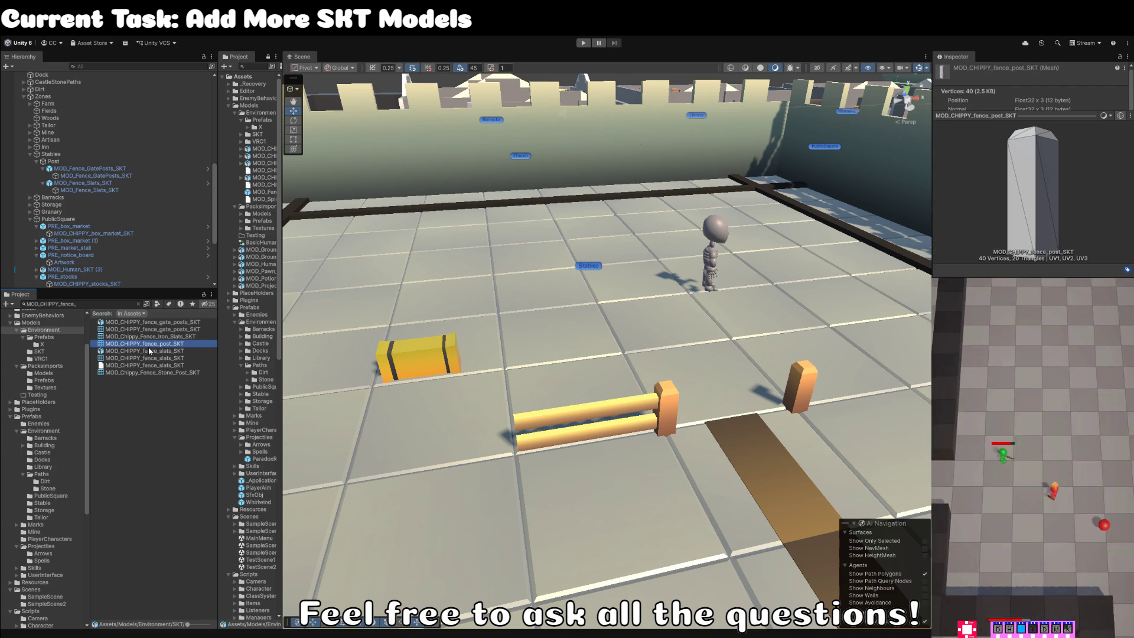
left_click(118, 303)
type("post_SKT")
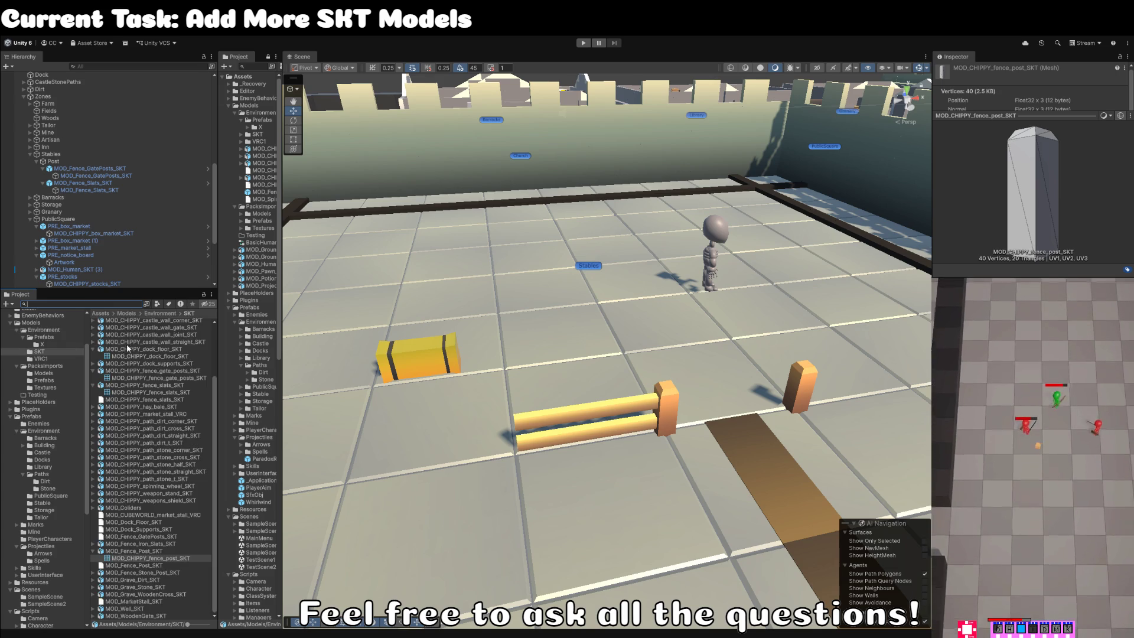
key("ctrl+a")
Search for 'post' and rename the MOD_Fence_Post_SKT prefab to PRE_fence_post.
type("post")
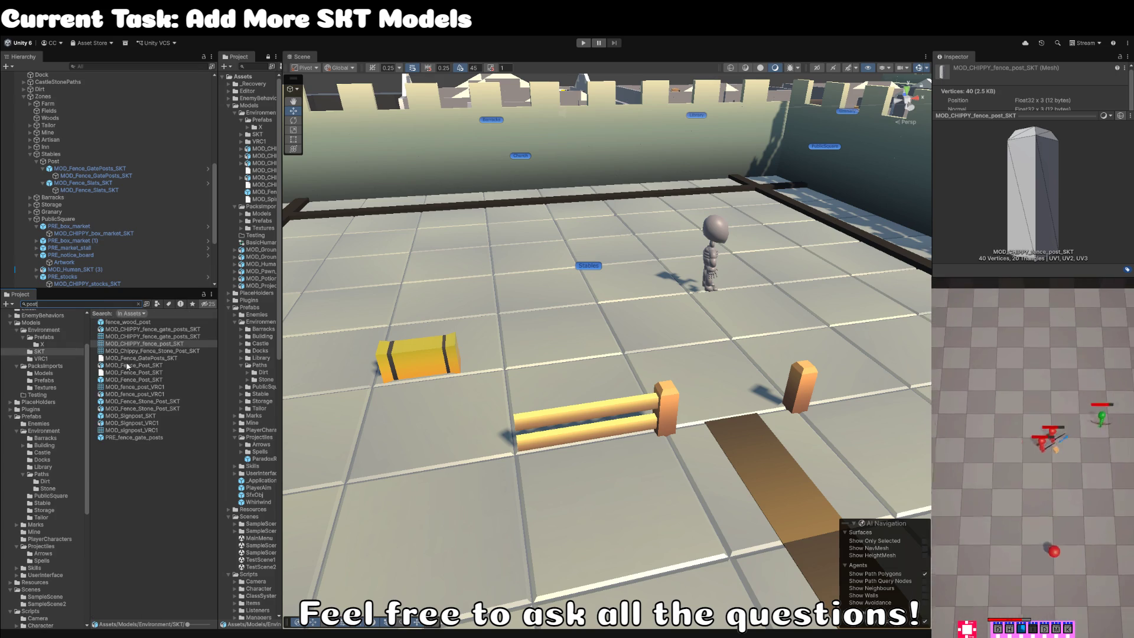
left_click(125, 323)
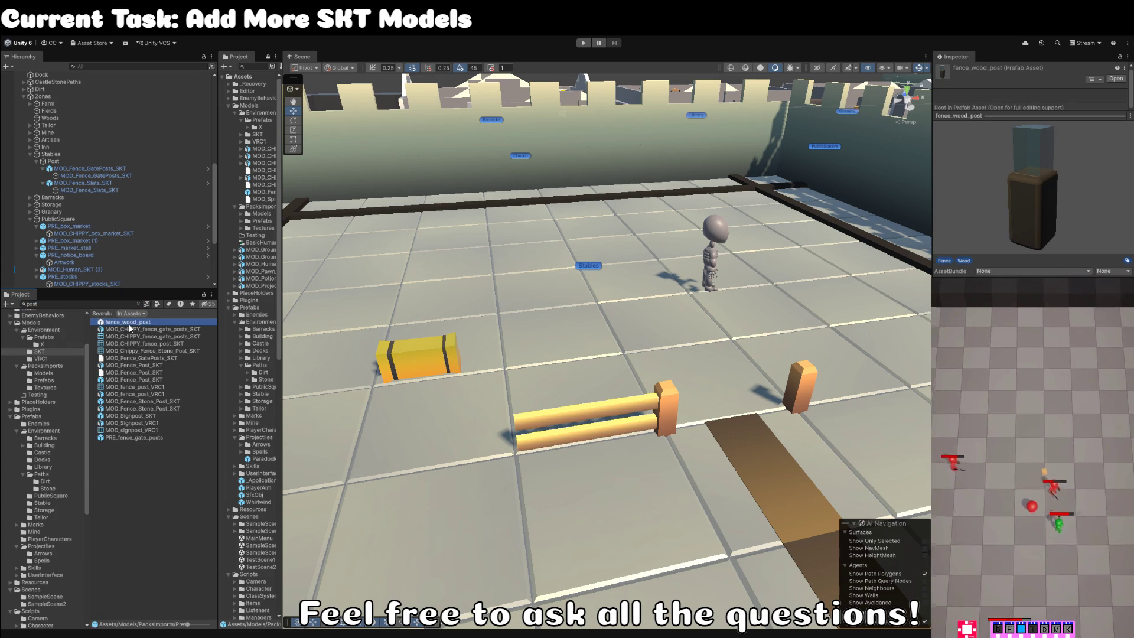
left_click(142, 366)
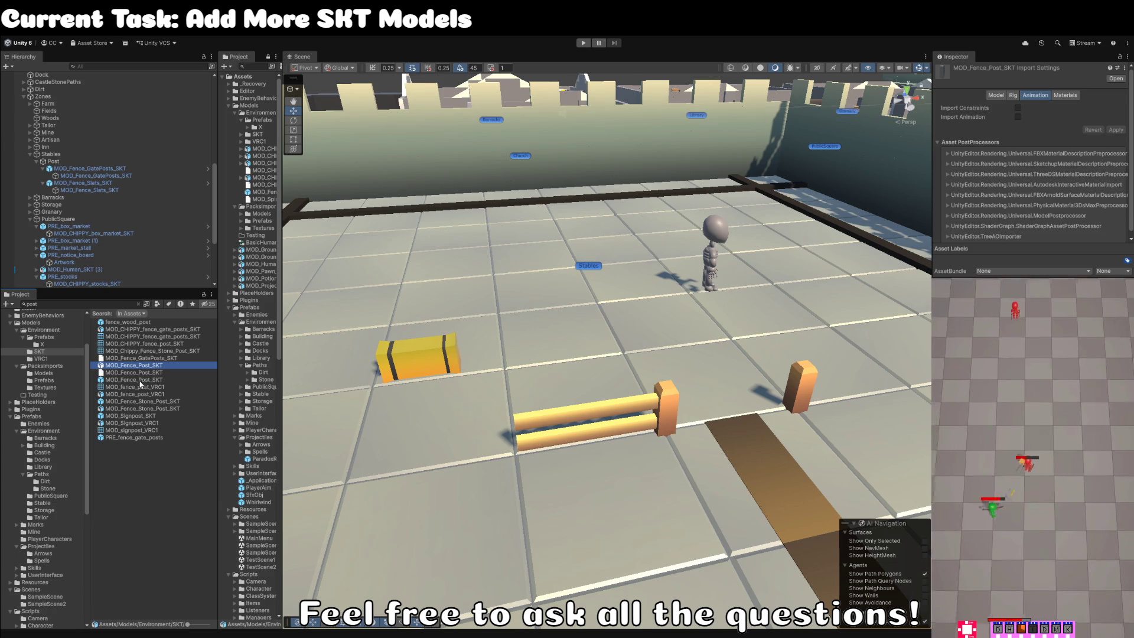
left_click(141, 380)
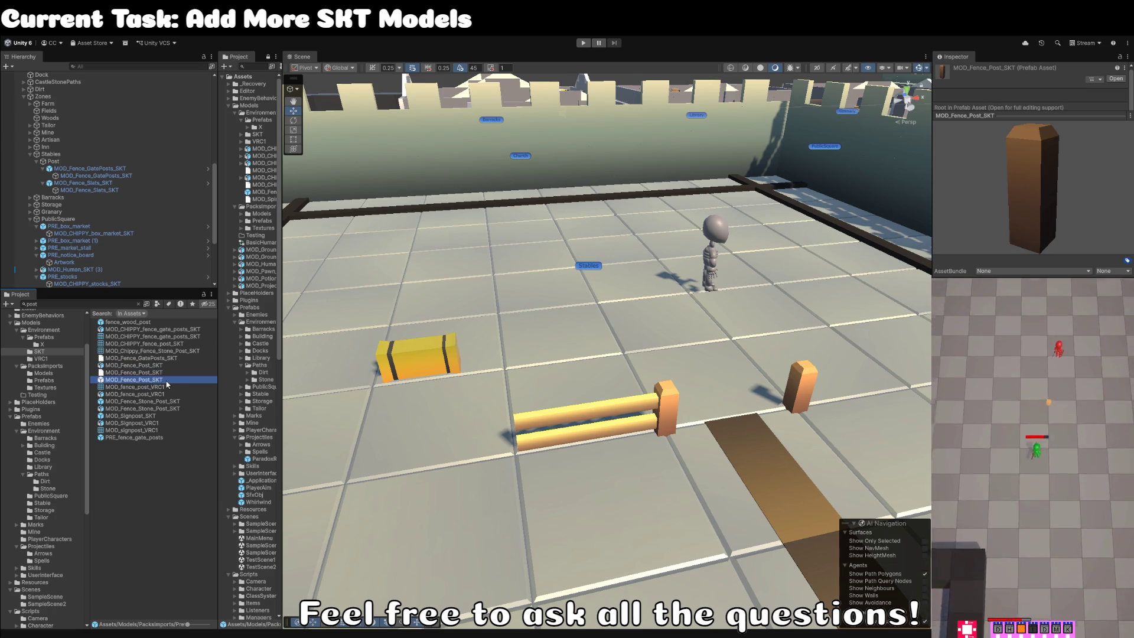
left_click(169, 382)
key("BackSpace")
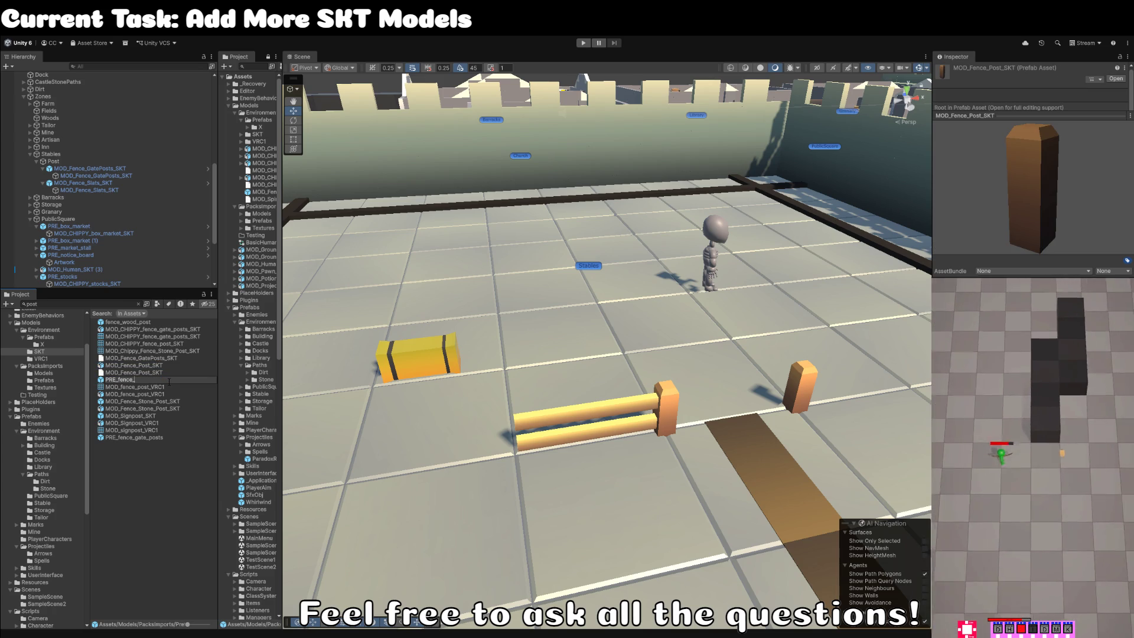
type("post")
key("Return")
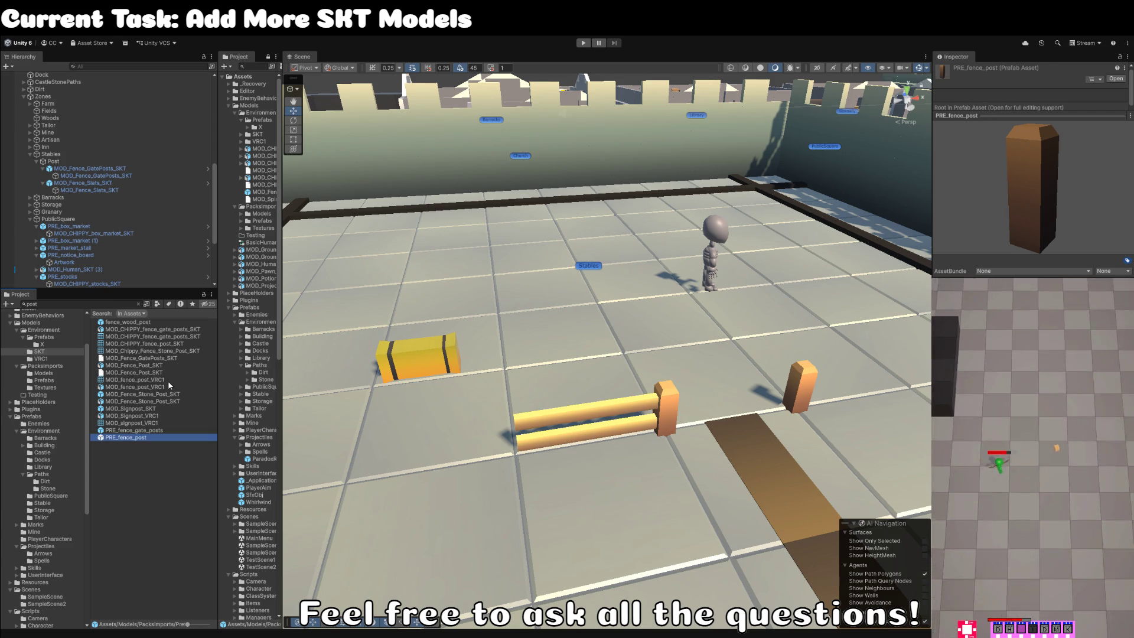
Open PRE_fence_post, confirm it uses the MOD_CHIPPY_fence_post_SKT mesh, then return to the scene.
double_click(137, 438)
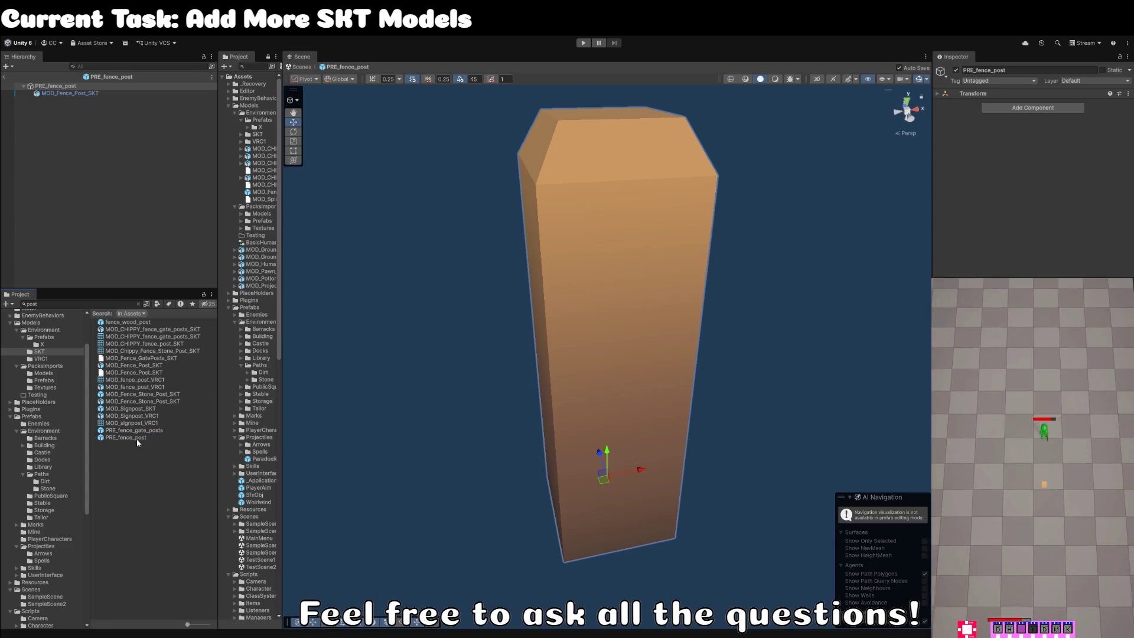
left_click(84, 94)
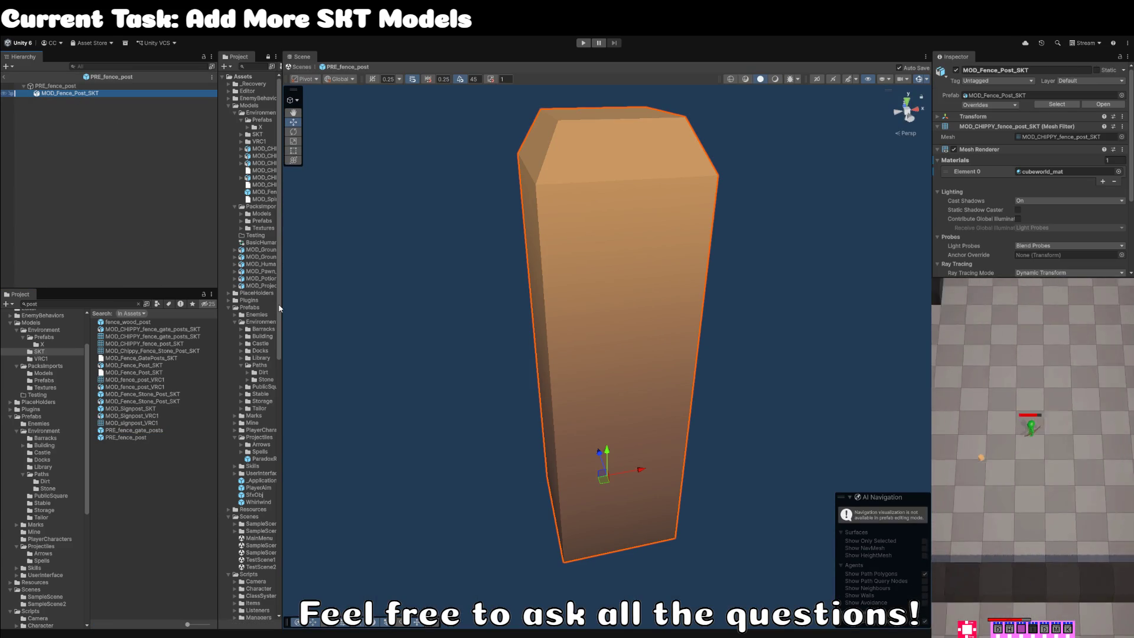
left_click(1122, 114)
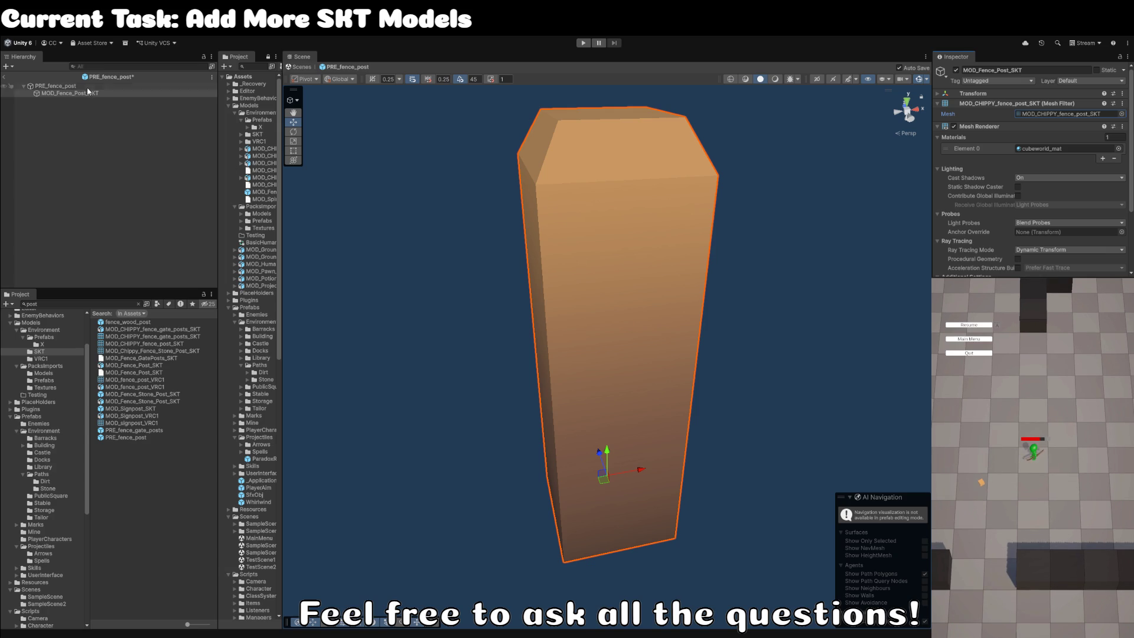
left_click(4, 77)
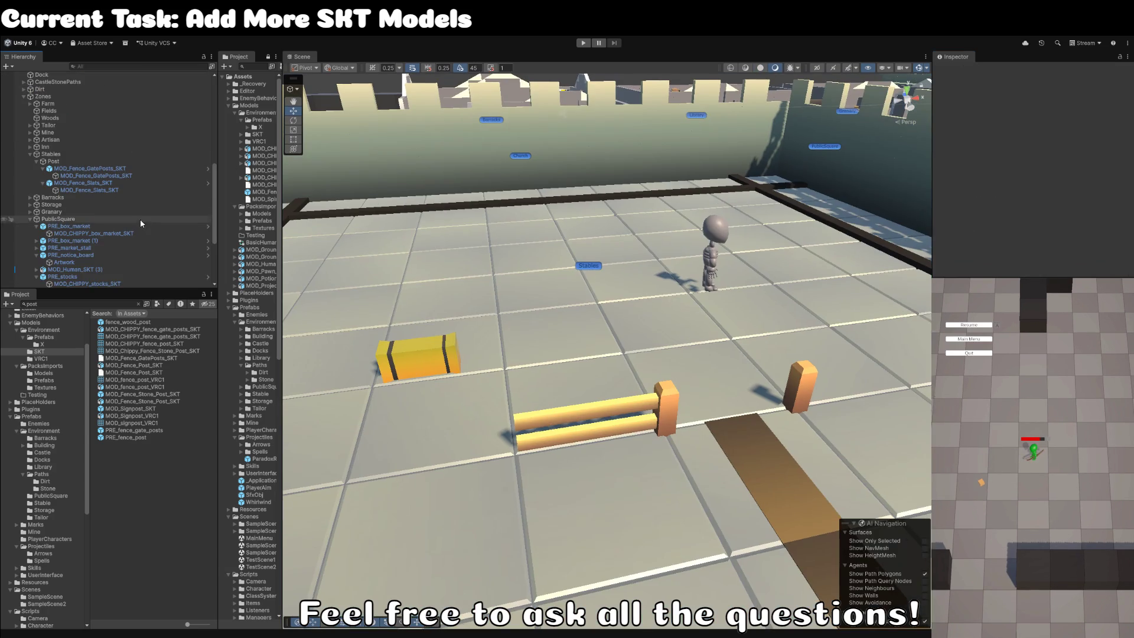
Move PRE_fence_post from the search results into the Stable prefabs folder.
left_click(142, 394)
left_click(133, 409)
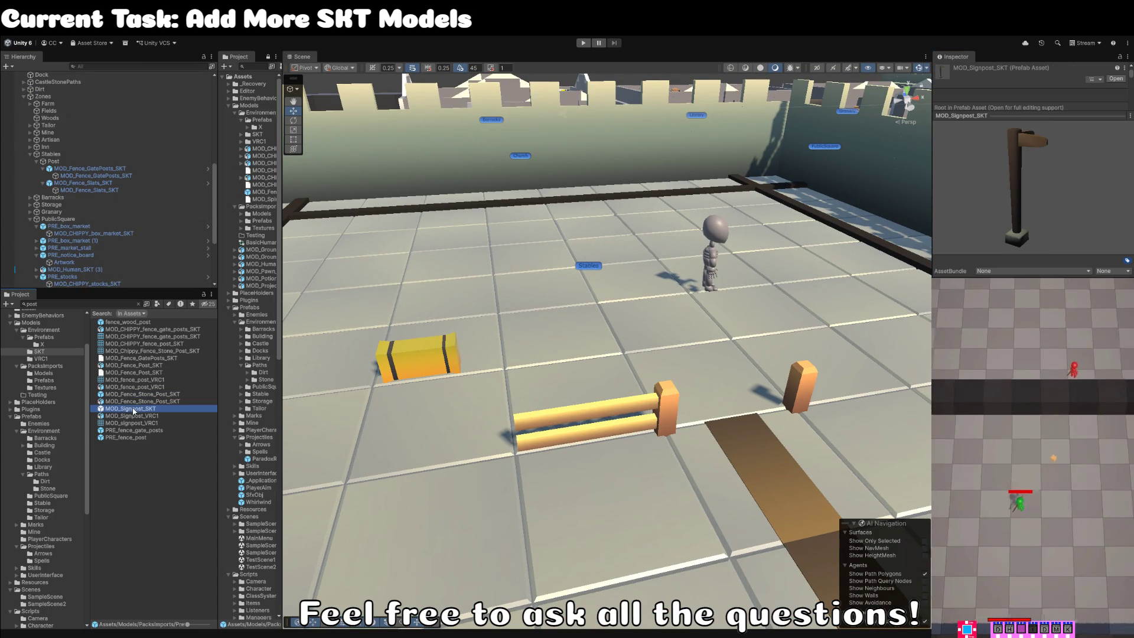
left_click(134, 387)
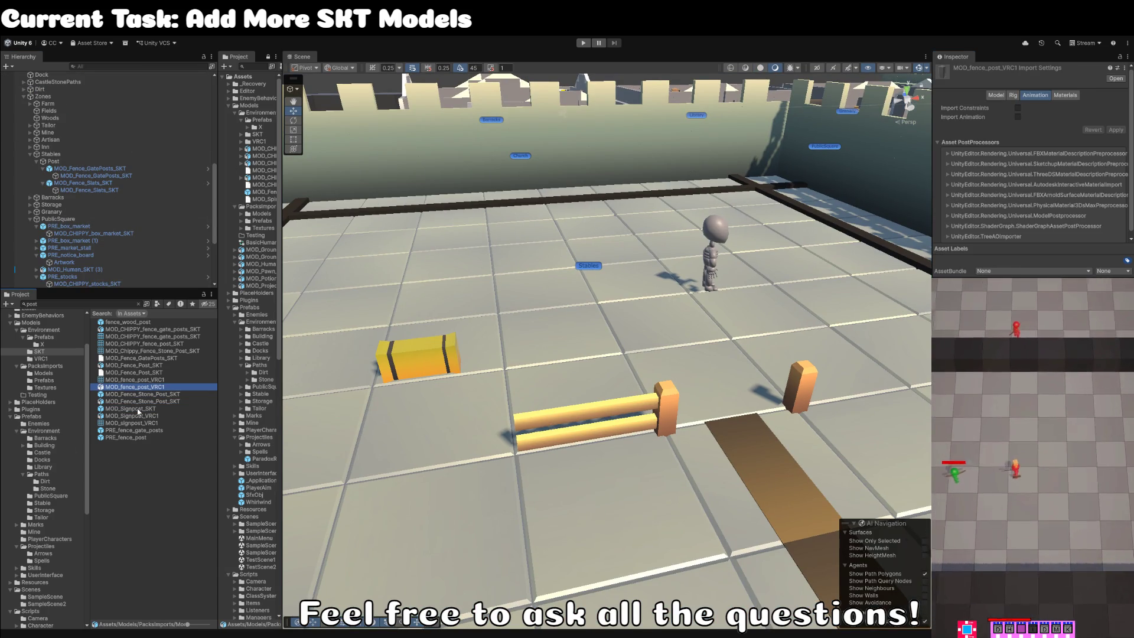
left_click(126, 437)
mouse_move(125, 438)
left_mouse_down()
mouse_move(210, 511)
mouse_move(51, 507)
left_mouse_up()
Preview the fence prefabs and PRE_hay_bale in the Stable folder.
left_click(51, 506)
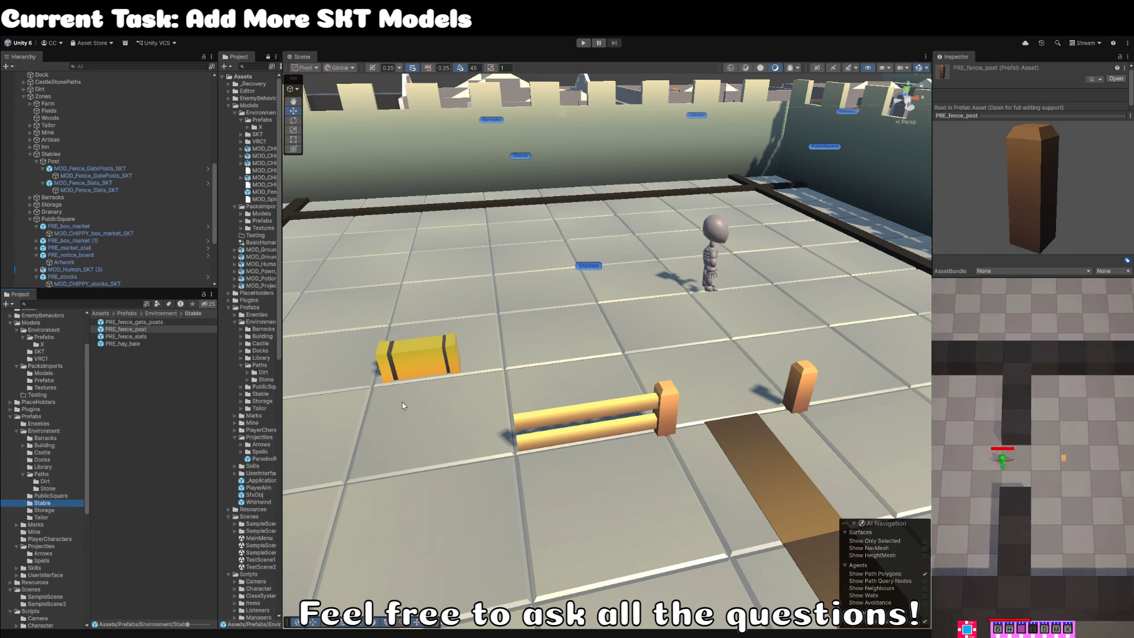
left_click(309, 399)
left_click(130, 330)
left_click(133, 336)
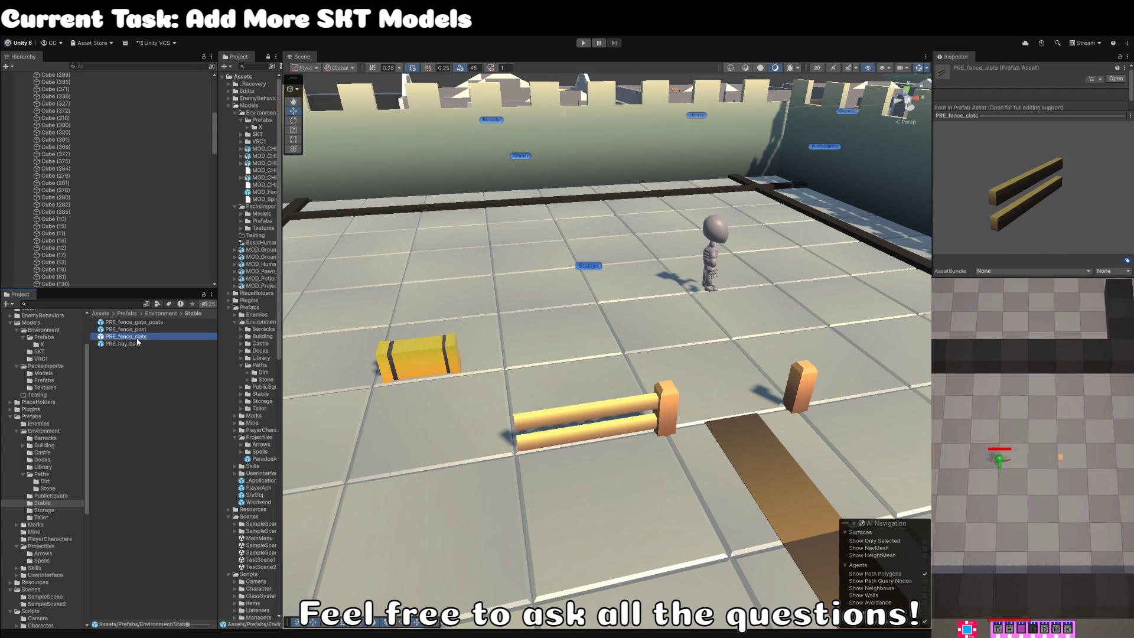
left_click(134, 343)
left_click(136, 331)
left_click(141, 343)
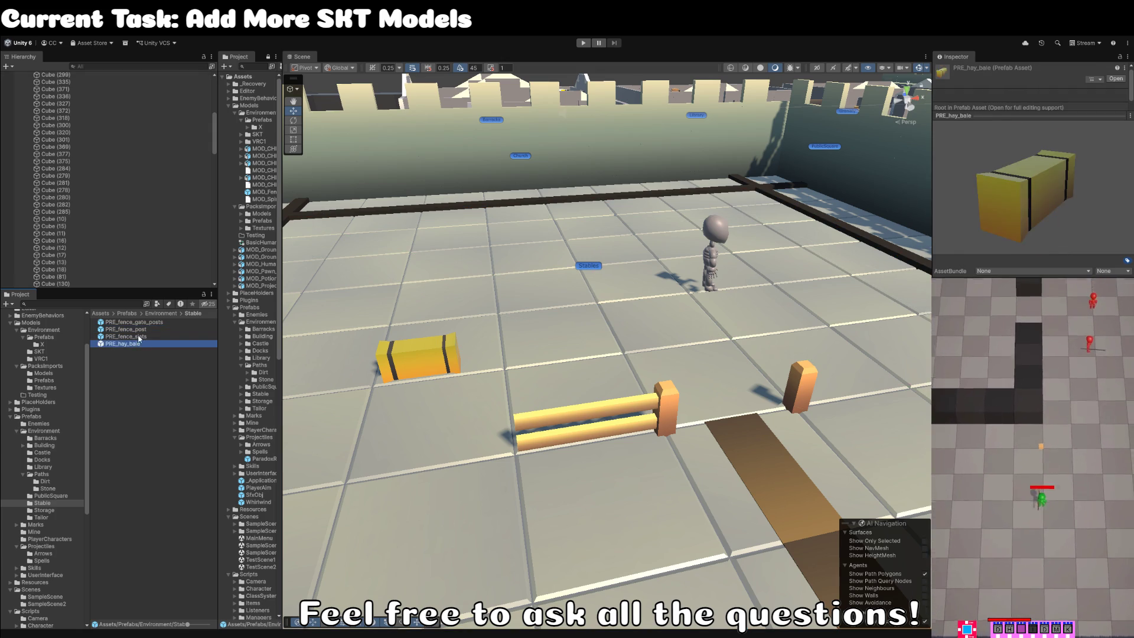
left_click(135, 330)
Place a PRE_fence_post at the fence's left end and nest it under Stables in the Hierarchy.
mouse_move(136, 332)
left_mouse_down()
mouse_move(513, 476)
mouse_move(517, 464)
left_mouse_up()
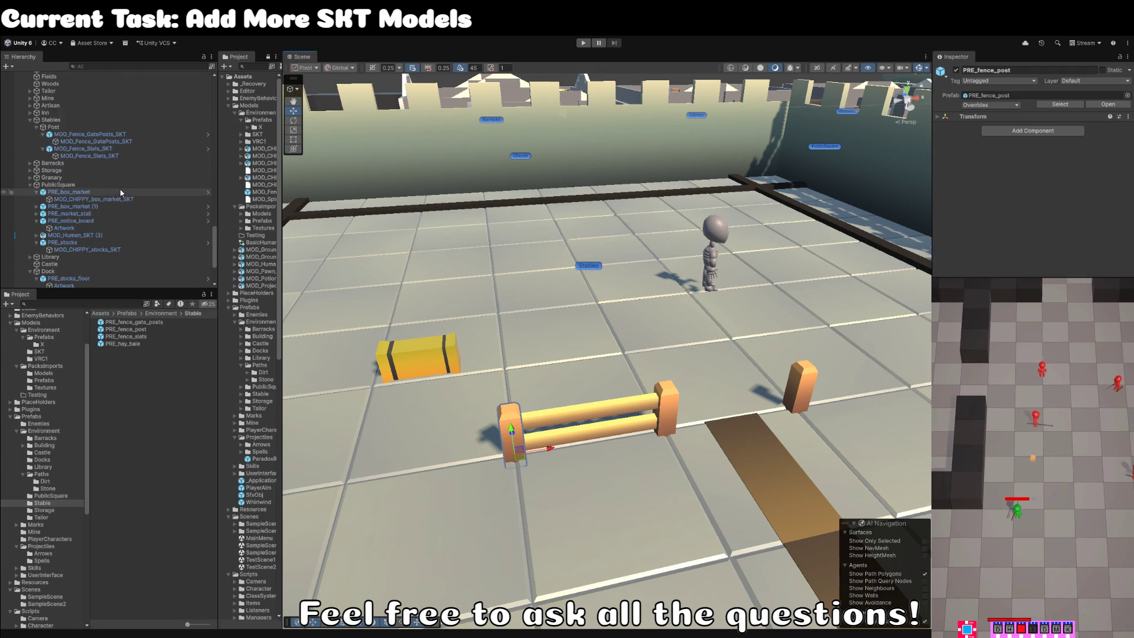
mouse_move(42, 286)
left_mouse_down()
mouse_move(71, 127)
mouse_move(71, 193)
mouse_move(81, 94)
mouse_move(66, 74)
mouse_move(59, 99)
mouse_move(59, 88)
left_mouse_up()
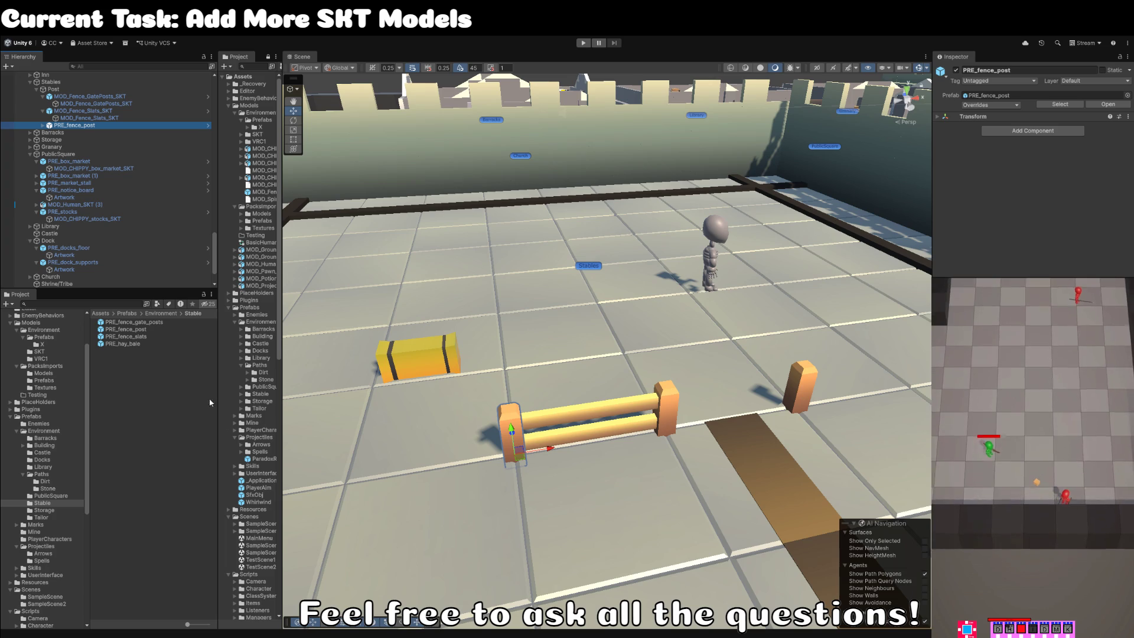
key("Right")
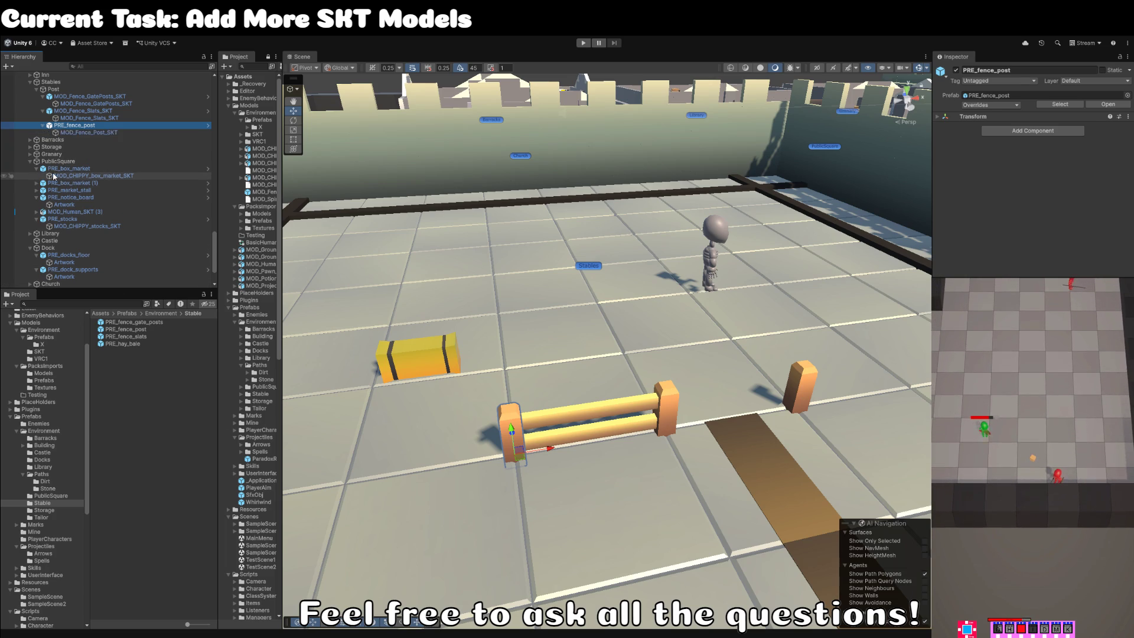
Ping the fence post's mesh, MOD_Fence_Post_SKT, in the Models/Environment/SKT project folder.
key("Down")
left_click(1058, 114)
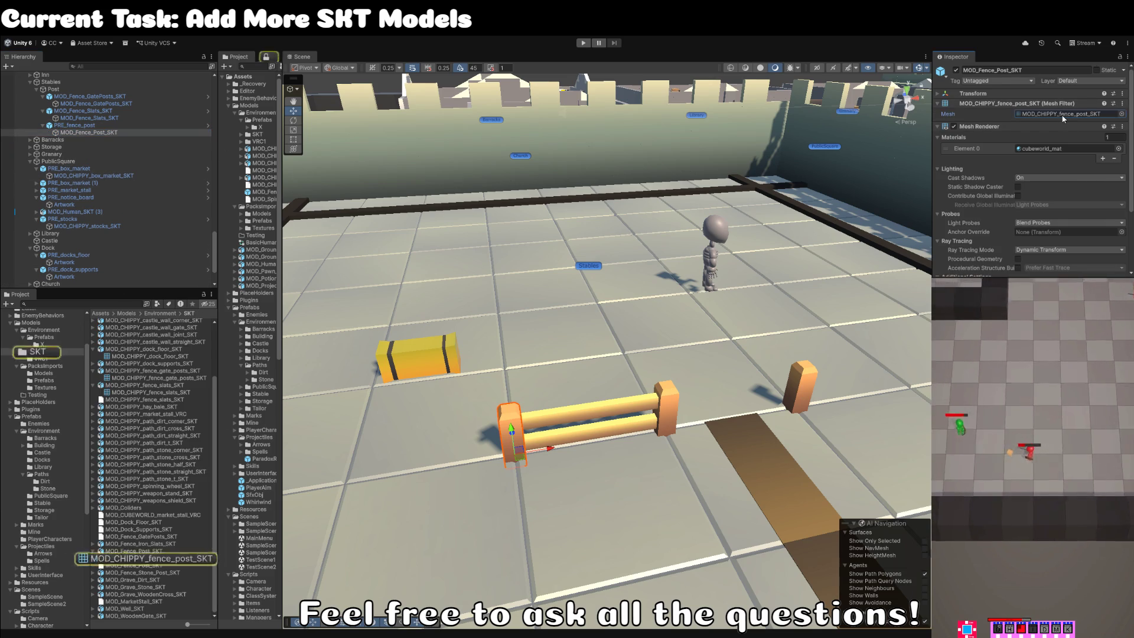
left_click(173, 552)
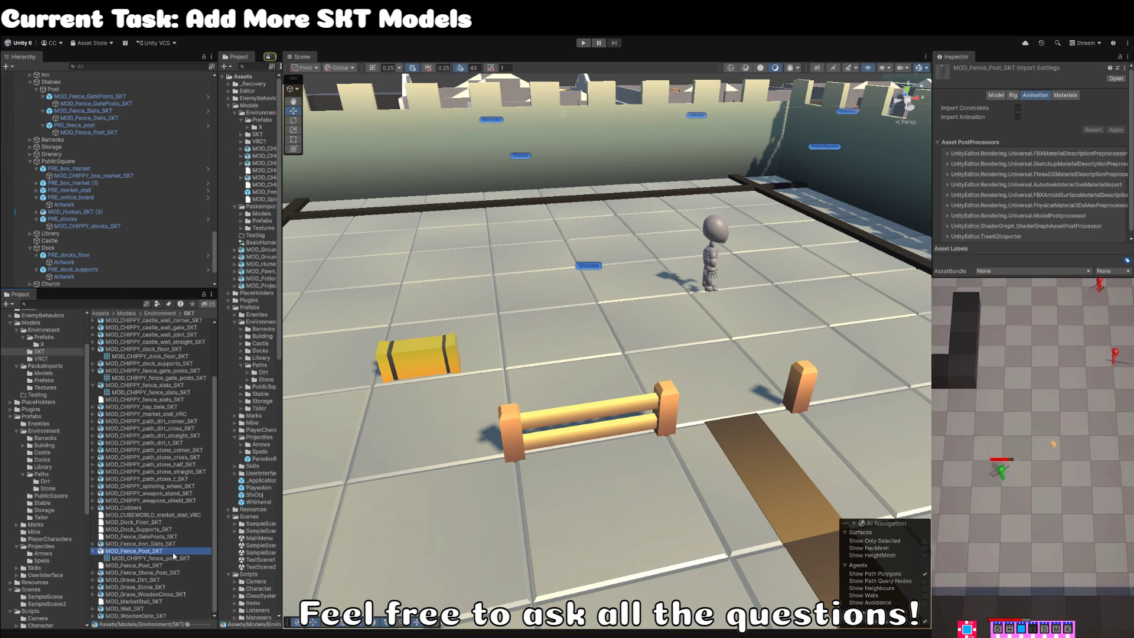
left_click(172, 552)
type("MOD_CHIPPY_fence_post_SKT")
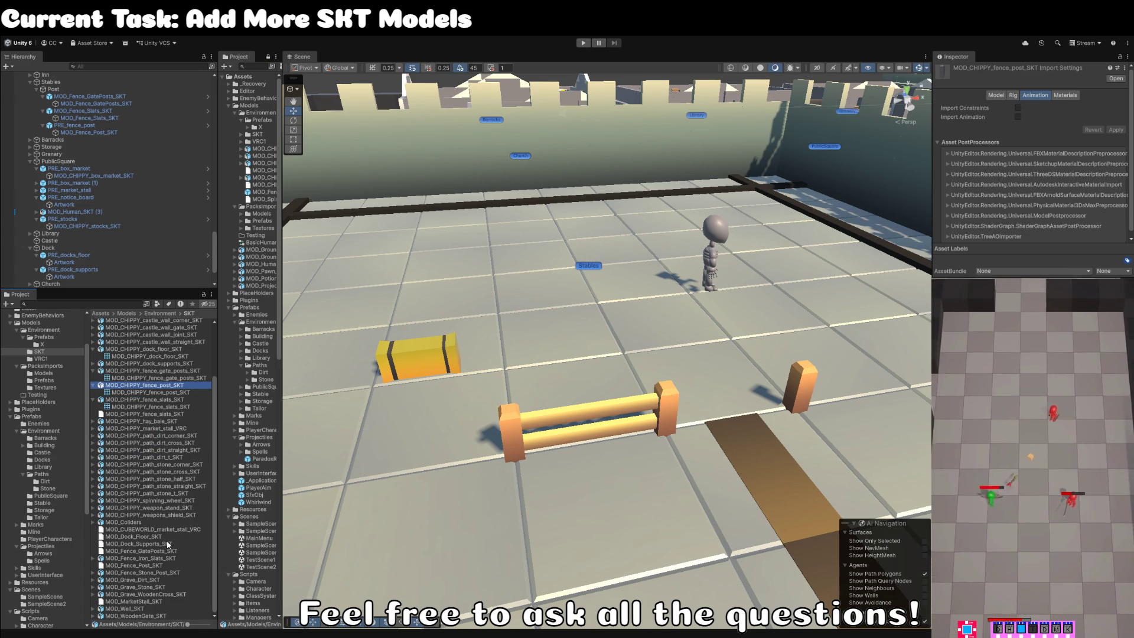
Inspect the SKT fence models, including MOD_CHIPPY_fence_slats_SKT and MOD_CHIPPY_fence_post_SKT.
left_click(172, 565)
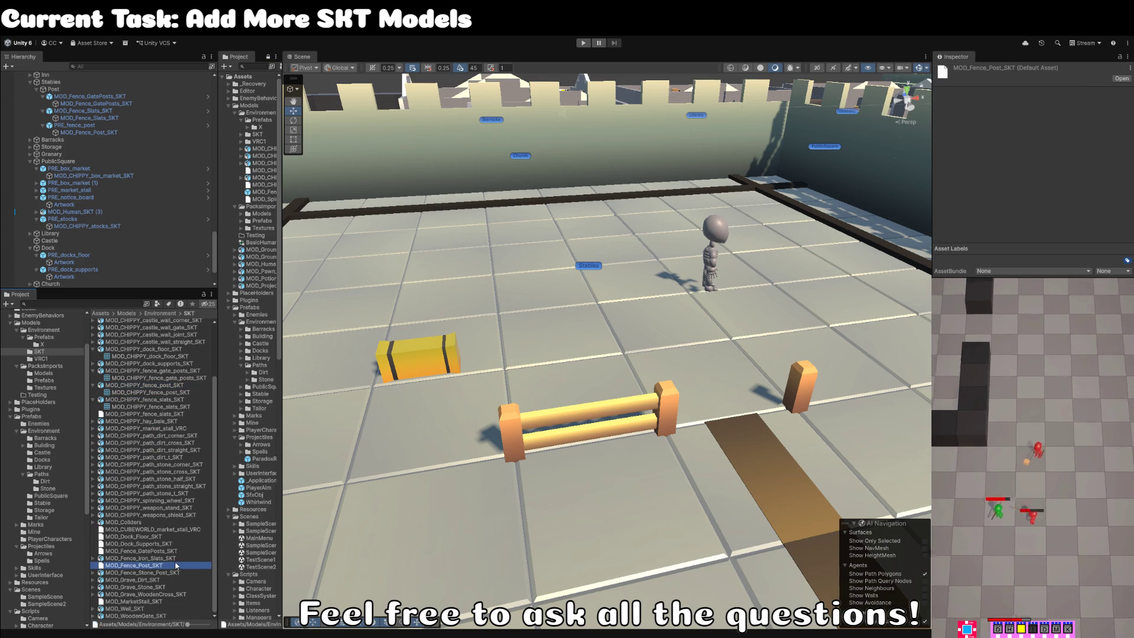
key("Up")
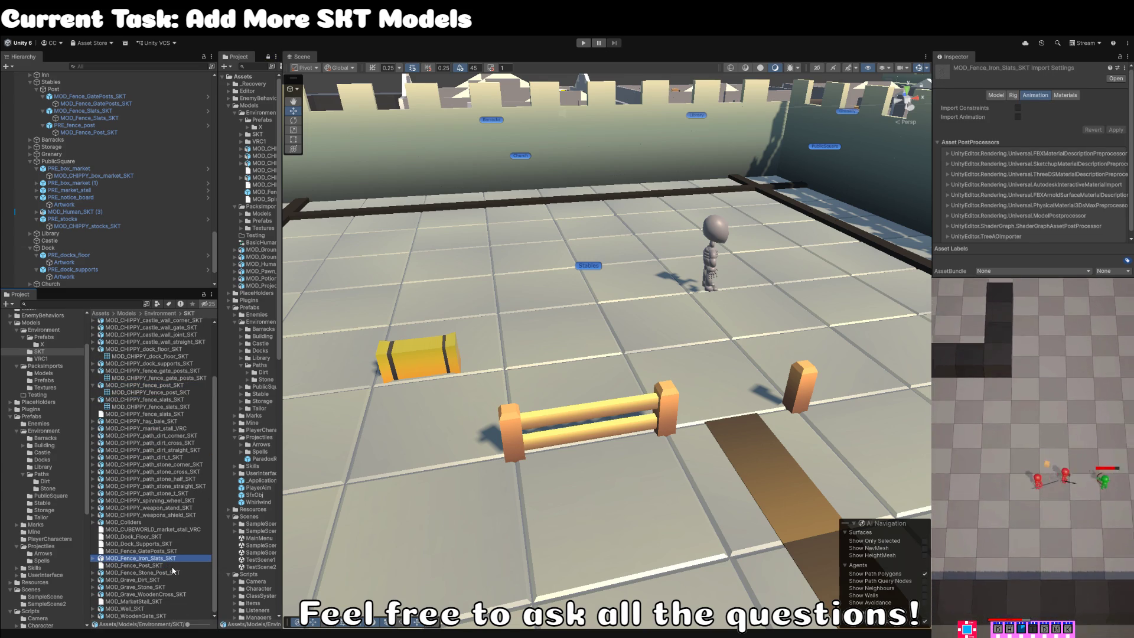
left_click(167, 573)
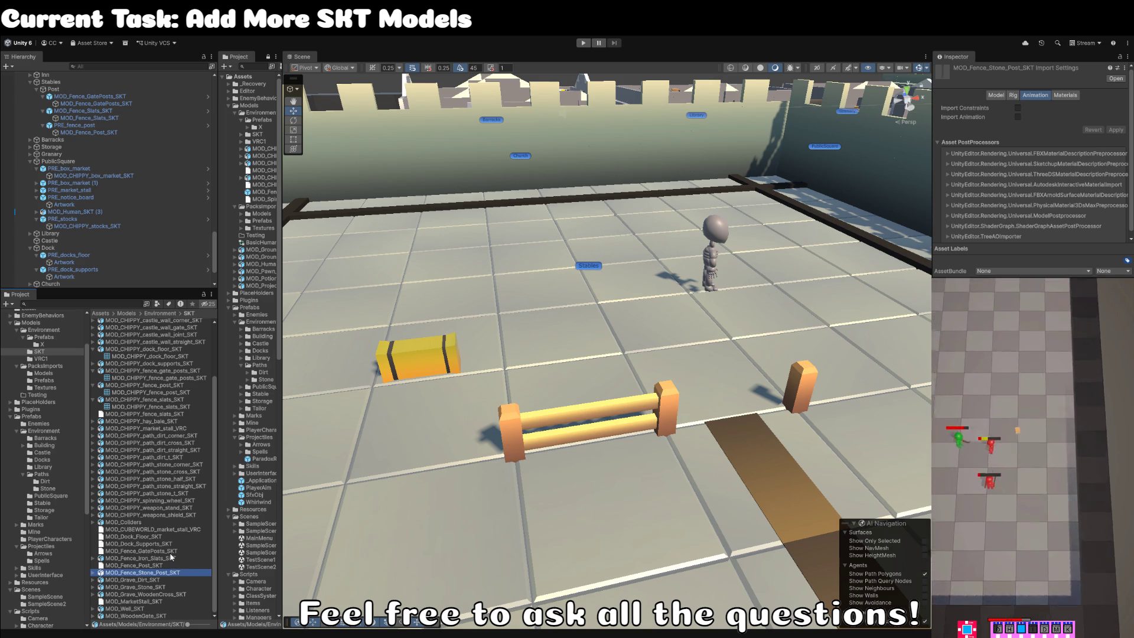
left_click(167, 400)
left_click(161, 387)
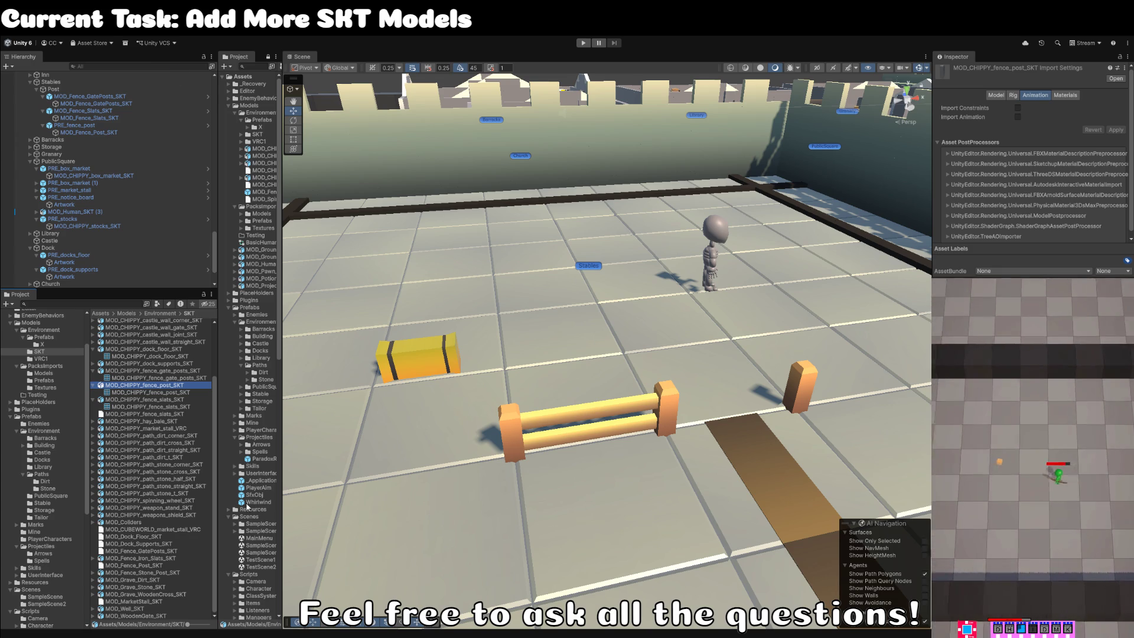
mouse_move(610, 342)
left_mouse_down()
mouse_move(625, 251)
mouse_move(603, 271)
left_mouse_up()
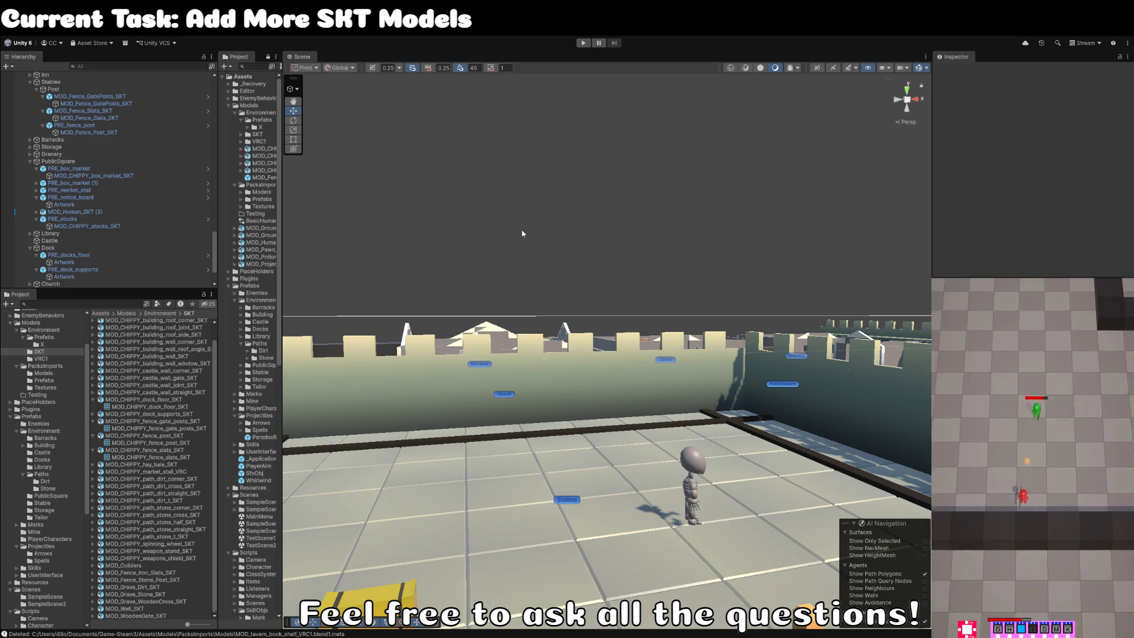
Duplicate the placed fence post and slats together and slide the copy into place.
left_click_drag(552, 203, 550, 278)
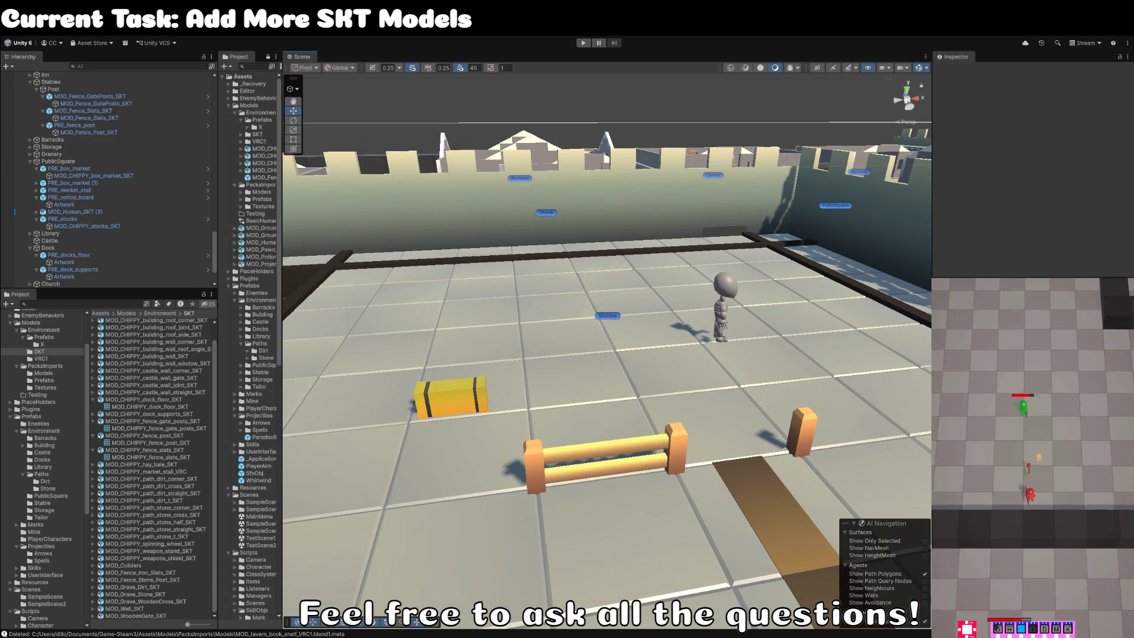
scroll(451, 373, "up", 3)
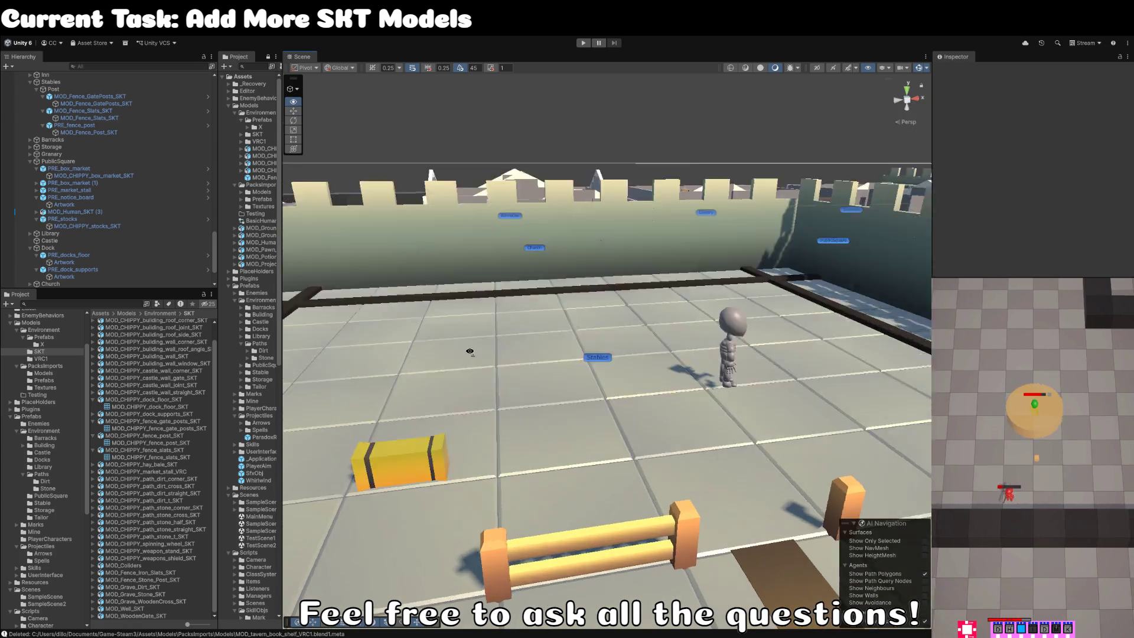
left_click(682, 420)
scroll(632, 436, "down", 2)
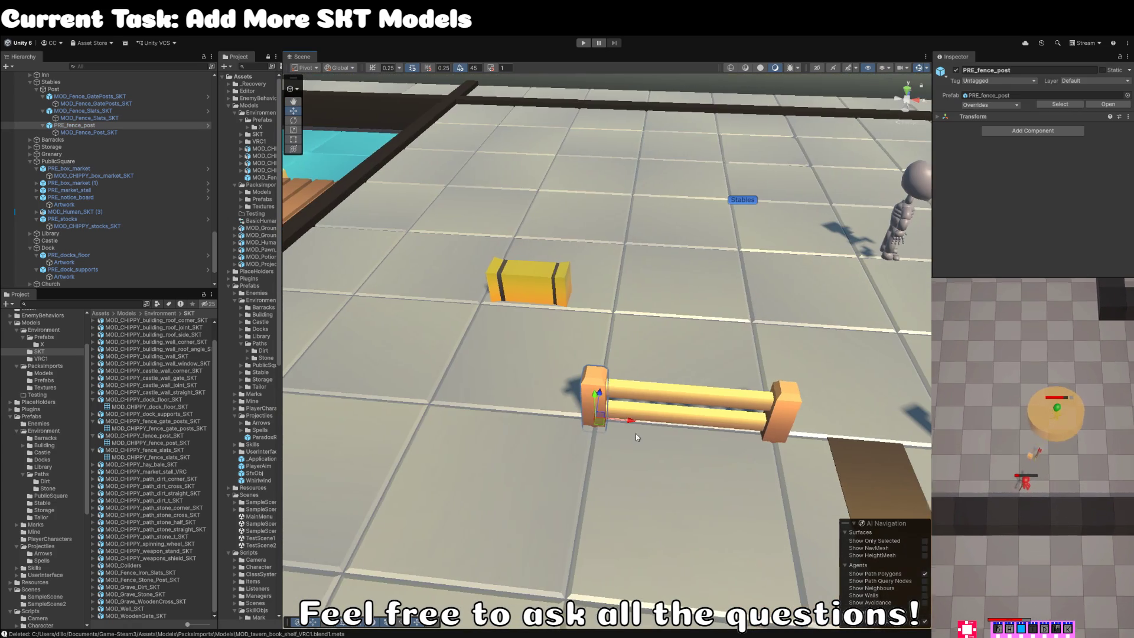
left_click(679, 387, "ctrl")
key("ctrl+d")
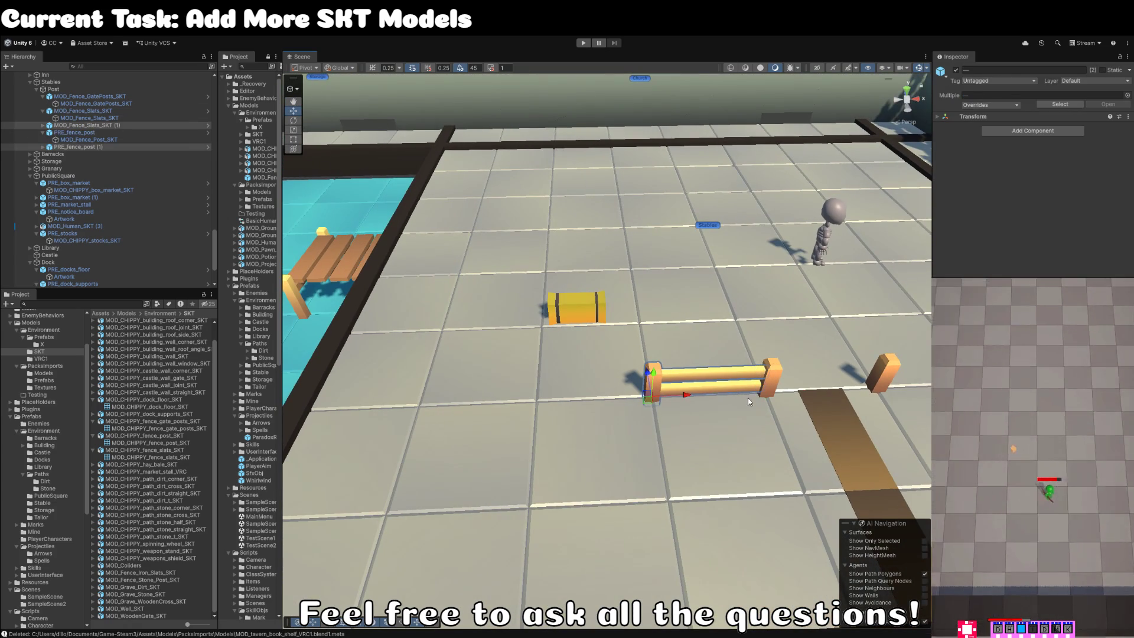
left_click_drag(660, 402, 566, 399)
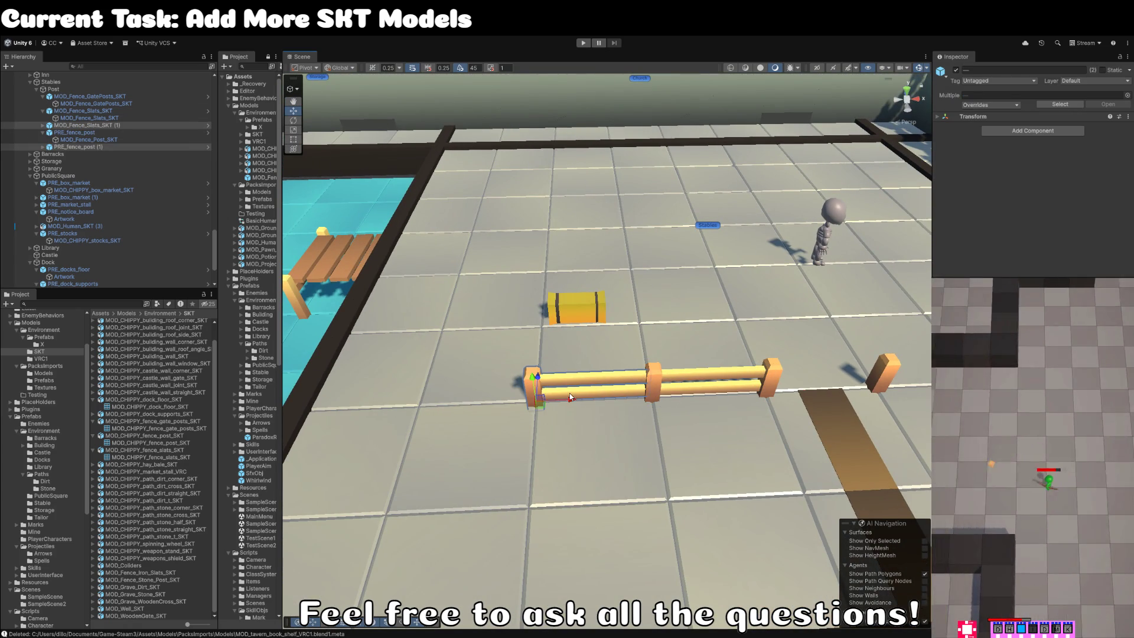
left_click_drag(551, 358, 685, 373)
Duplicate the section again, turn it 90°, and move its slats to meet the corner post.
key("ctrl+d")
key("e")
mouse_move(670, 479)
left_mouse_down()
mouse_move(695, 445)
mouse_move(591, 364)
left_mouse_up()
key("w")
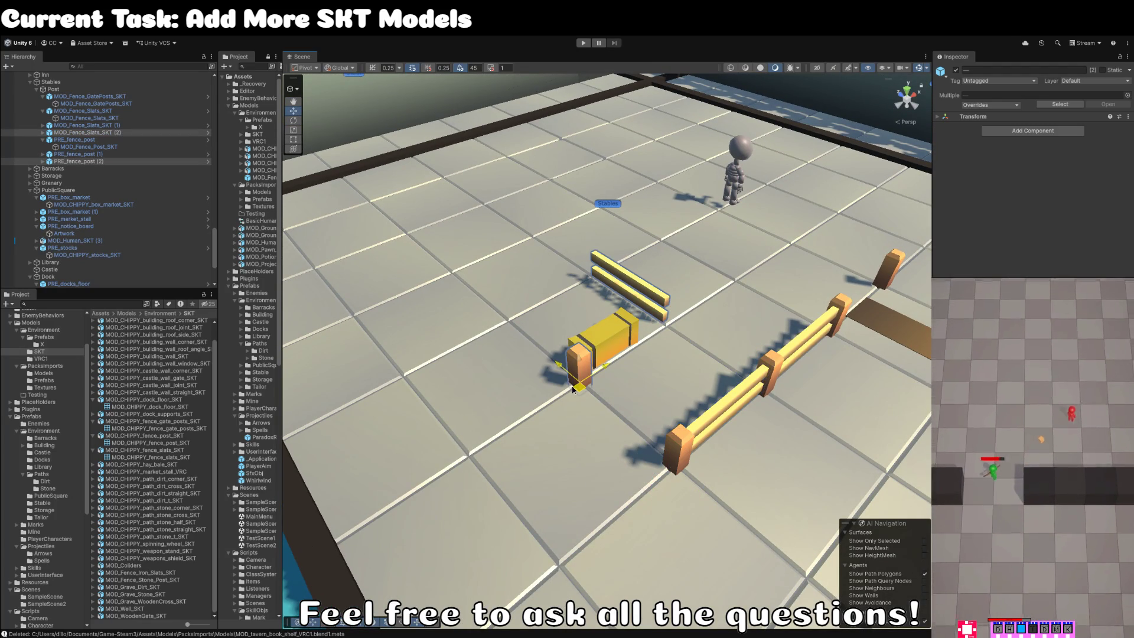
left_click(659, 304)
left_click_drag(670, 331, 679, 469)
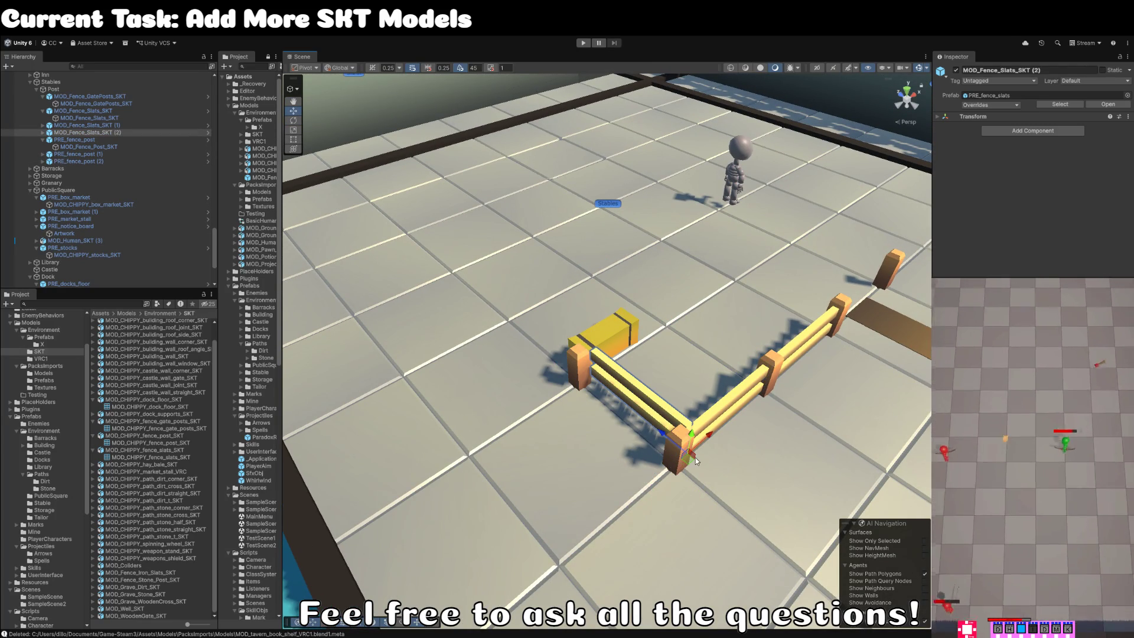
Add slat copies beside the hay bale and leftward, plus a turned copy at the fence end.
key("ctrl+d")
mouse_move(662, 450)
left_mouse_down()
mouse_move(449, 272)
mouse_move(553, 314)
mouse_move(576, 302)
left_mouse_up()
key("ctrl+d")
key("ctrl+d")
key("ctrl+d")
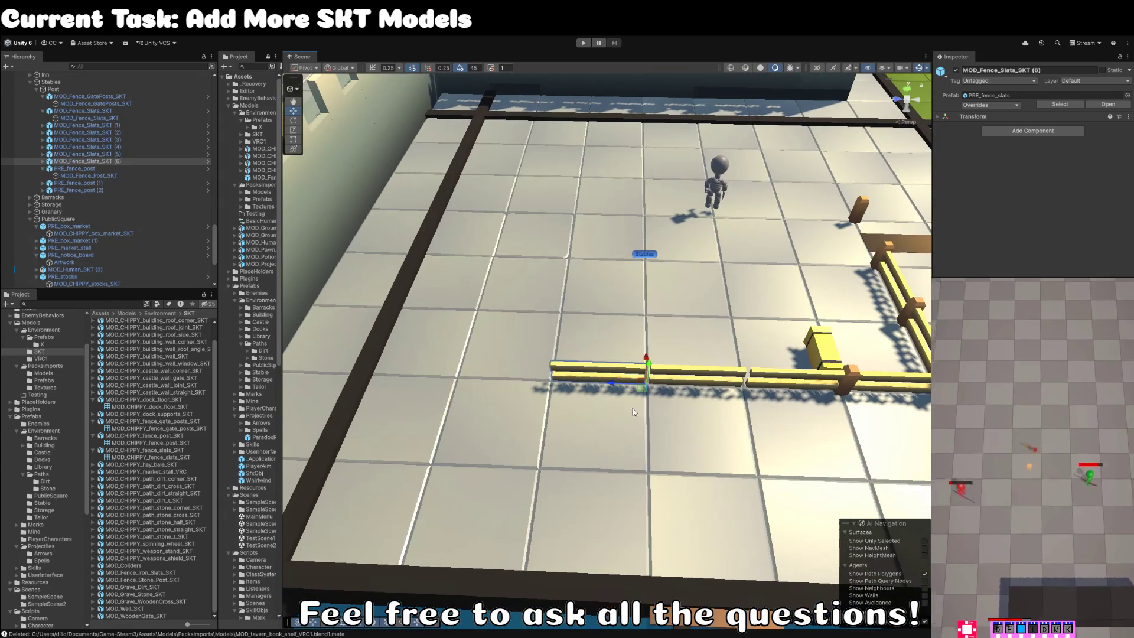
mouse_move(643, 386)
left_mouse_down()
mouse_move(536, 384)
mouse_move(548, 385)
mouse_move(449, 437)
left_mouse_up()
key("ctrl+d")
key("e")
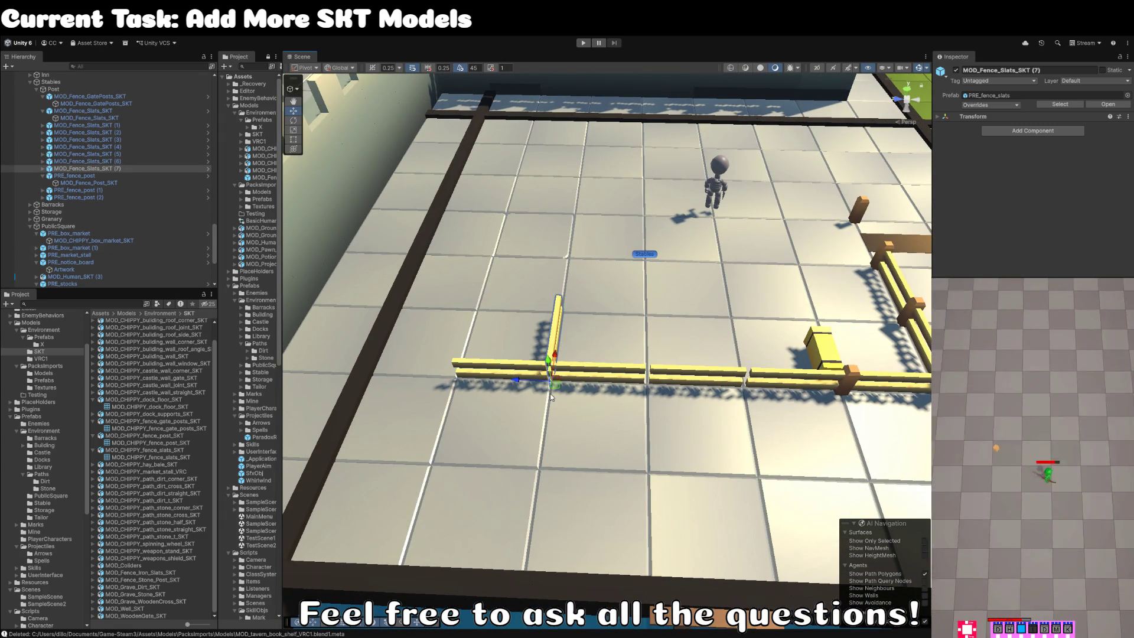
key("w")
mouse_move(532, 378)
left_mouse_down()
mouse_move(343, 354)
mouse_move(354, 354)
left_mouse_up()
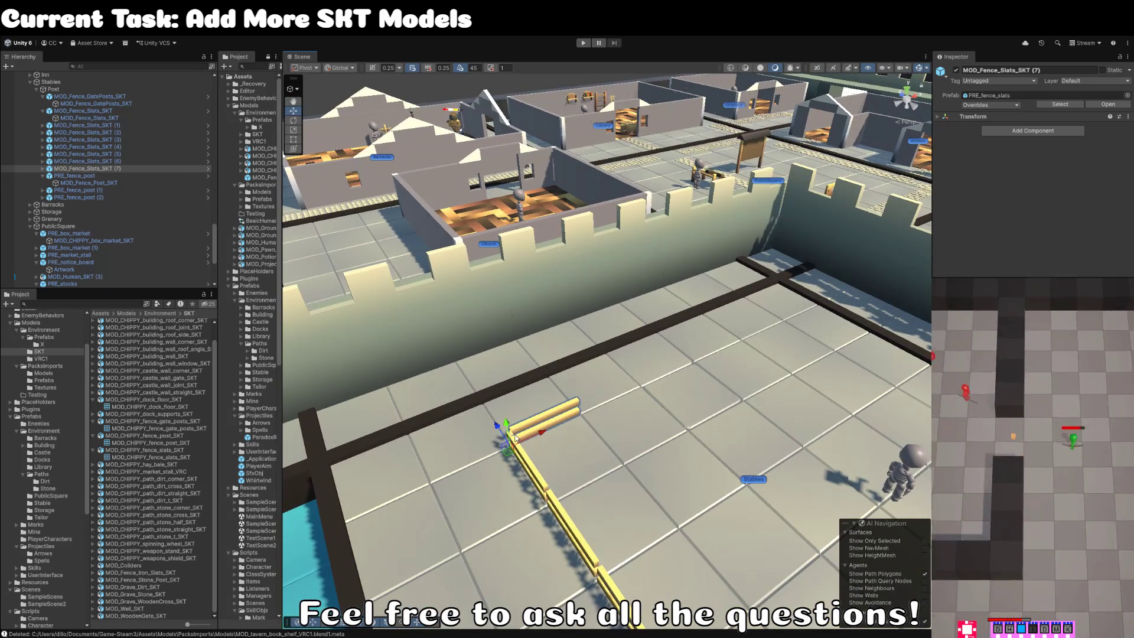
Extend the rail with further fence slat copies slid along the floor.
key("ctrl+d")
left_click_drag(542, 426, 646, 390)
left_click(574, 412)
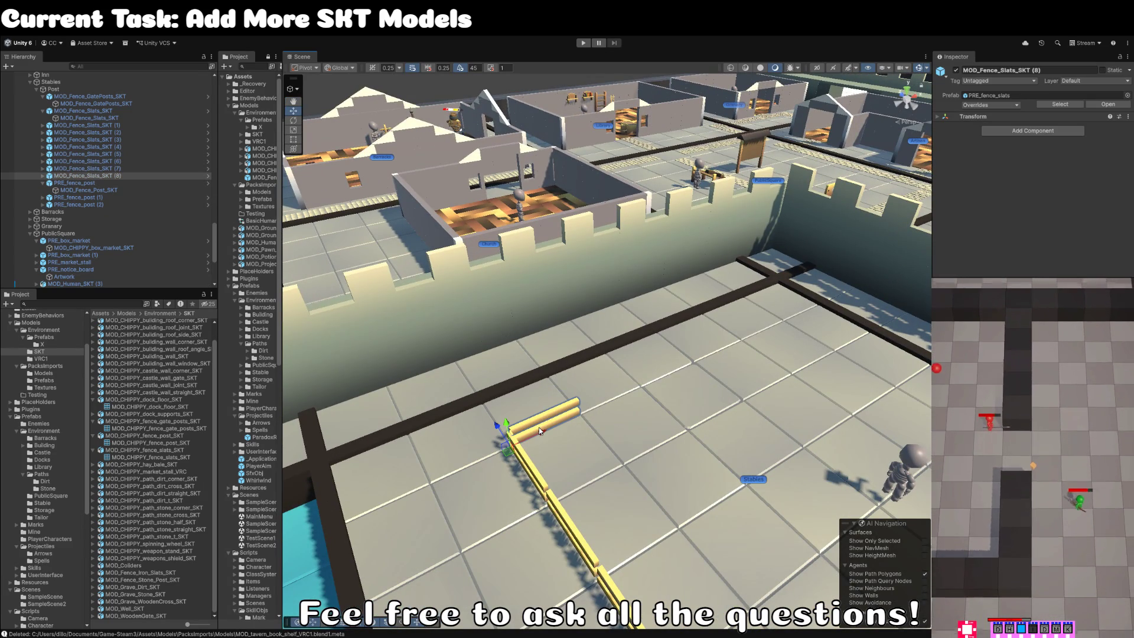
mouse_move(539, 430)
left_mouse_down()
mouse_move(674, 369)
mouse_move(573, 347)
mouse_move(588, 336)
mouse_move(569, 335)
left_mouse_up()
key("ctrl+d")
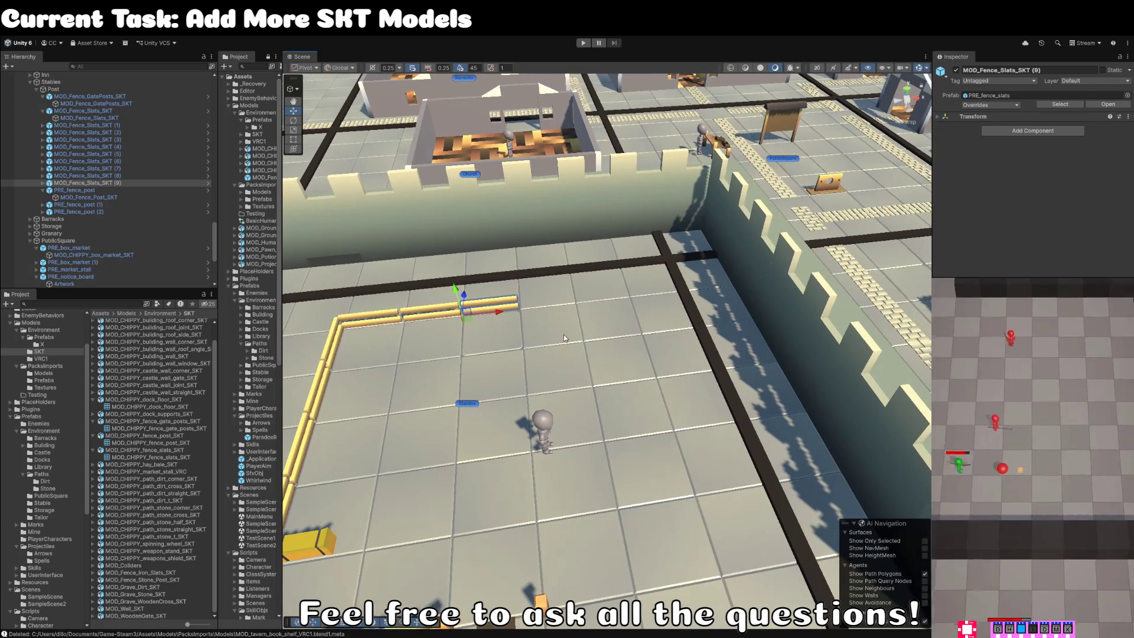
key("ctrl+d")
mouse_move(468, 320)
left_mouse_down()
mouse_move(604, 390)
mouse_move(664, 392)
mouse_move(613, 410)
mouse_move(673, 374)
left_mouse_up()
Rotate slats and place a copy beside slats (10) to start the right side.
key("e")
key("w")
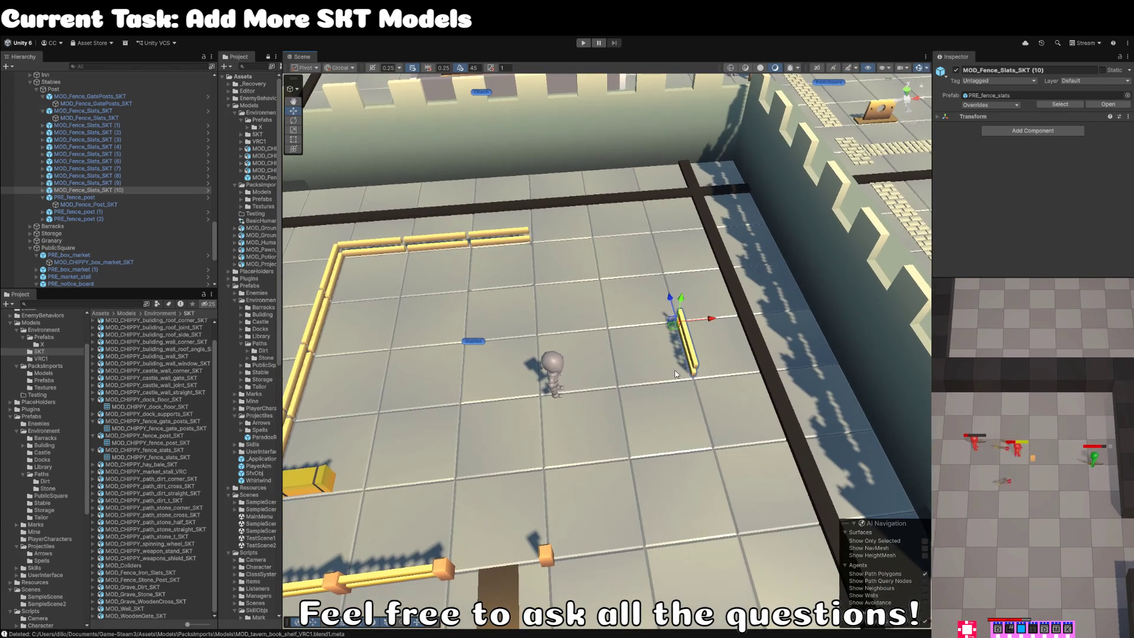
key("ctrl+d")
mouse_move(674, 335)
left_mouse_down()
mouse_move(706, 431)
mouse_move(686, 399)
left_mouse_up()
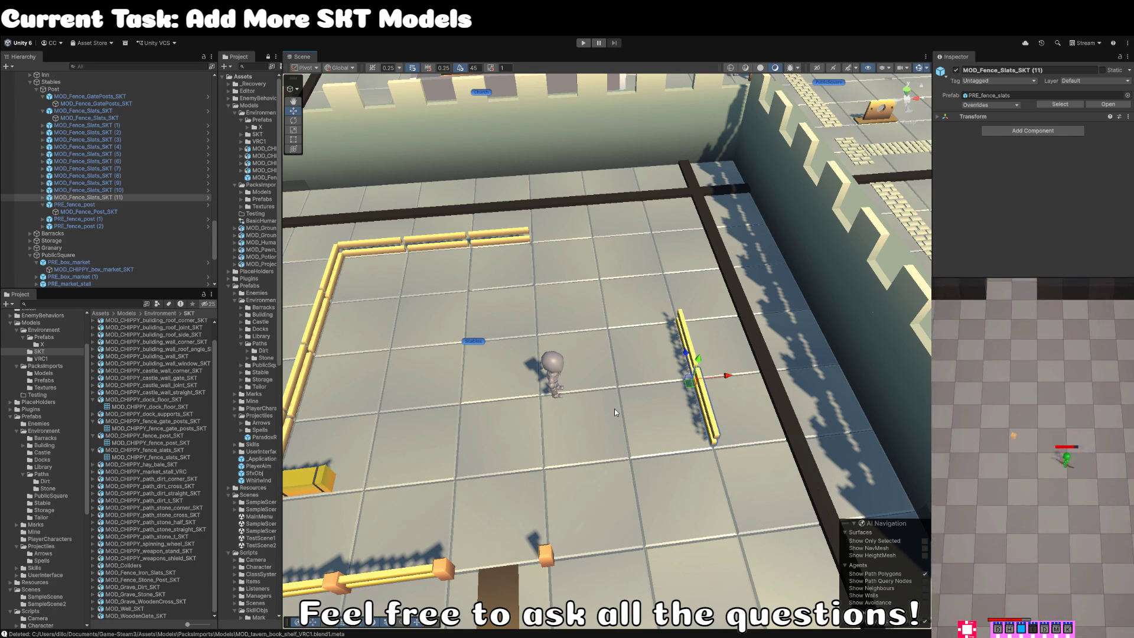
mouse_move(601, 270)
left_mouse_down()
mouse_move(629, 306)
mouse_move(624, 360)
mouse_move(564, 406)
mouse_move(572, 419)
mouse_move(532, 426)
mouse_move(656, 407)
mouse_move(598, 417)
left_mouse_up()
key("ctrl+d")
Turn the new slat copy 90° and lay it along the enclosure's lower edge.
key("ctrl+d")
key("e")
key("w")
mouse_move(673, 393)
left_mouse_down()
mouse_move(620, 470)
mouse_move(630, 477)
mouse_move(517, 445)
mouse_move(543, 434)
mouse_move(614, 482)
mouse_move(520, 417)
mouse_move(526, 427)
mouse_move(521, 377)
mouse_move(423, 364)
mouse_move(472, 447)
left_mouse_up()
Duplicate PRE_fence_post and space copies along the rail, with post (8) mid-rail.
key("ctrl+d")
left_click(489, 387)
key("ctrl+d")
mouse_move(566, 435)
left_mouse_down()
mouse_move(784, 346)
mouse_move(795, 359)
mouse_move(569, 359)
mouse_move(657, 331)
left_mouse_up()
key("ctrl+d")
key("ctrl+d")
key("ctrl+d")
key("ctrl+d")
key("ctrl+d")
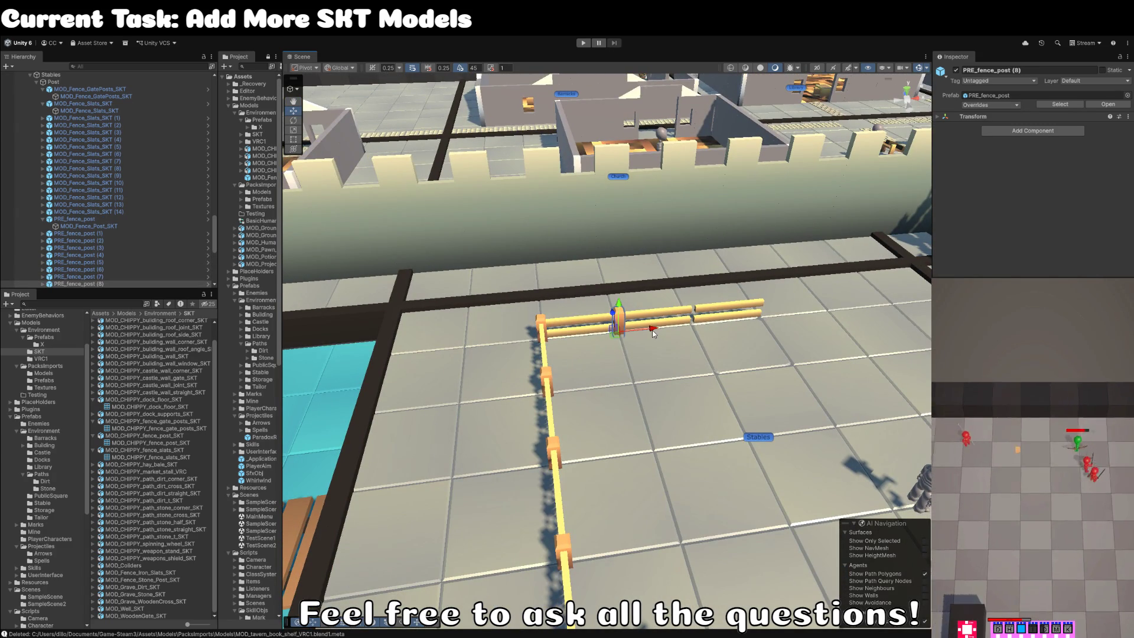
mouse_move(656, 330)
left_mouse_down()
mouse_move(778, 315)
mouse_move(530, 303)
mouse_move(679, 361)
left_mouse_up()
Add more post copies down the right rail and front fence, up to post (14).
key("ctrl+d")
key("ctrl+d")
scroll(590, 372, "up", 3)
key("ctrl+d")
mouse_move(568, 358)
left_mouse_down()
mouse_move(588, 404)
mouse_move(598, 498)
mouse_move(644, 590)
mouse_move(656, 585)
left_mouse_up()
key("ctrl+d")
key("ctrl+d")
left_click_drag(600, 459, 584, 456)
key("ctrl+d")
mouse_move(748, 459)
left_mouse_down()
mouse_move(629, 467)
mouse_move(614, 332)
mouse_move(593, 307)
left_mouse_up()
left_click(618, 365)
Group MOD_Human_SKT (10) under Stables and collapse the Post group.
left_click(615, 278)
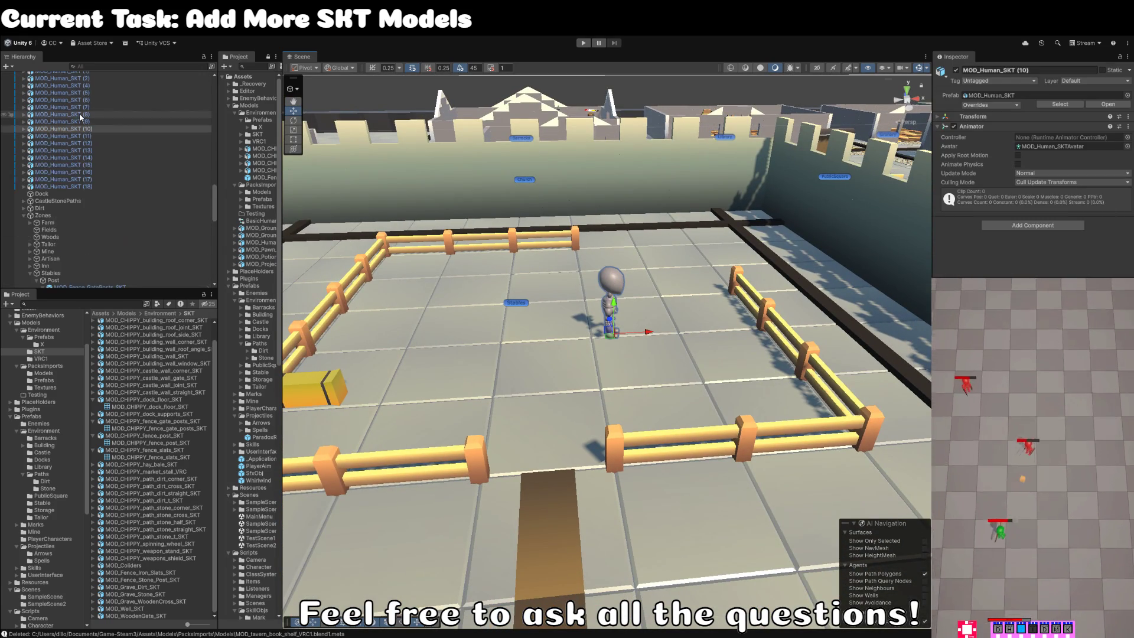
mouse_move(76, 107)
left_mouse_down()
mouse_move(77, 263)
mouse_move(76, 248)
left_mouse_up()
scroll(86, 195, "up", 5)
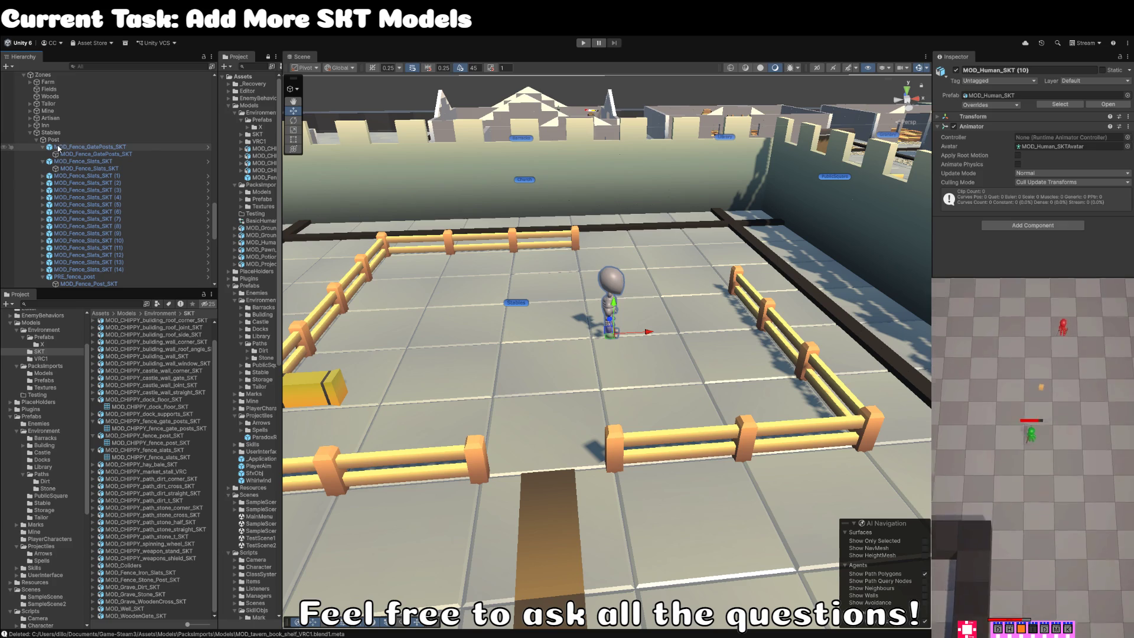
left_click(59, 140)
key("Left")
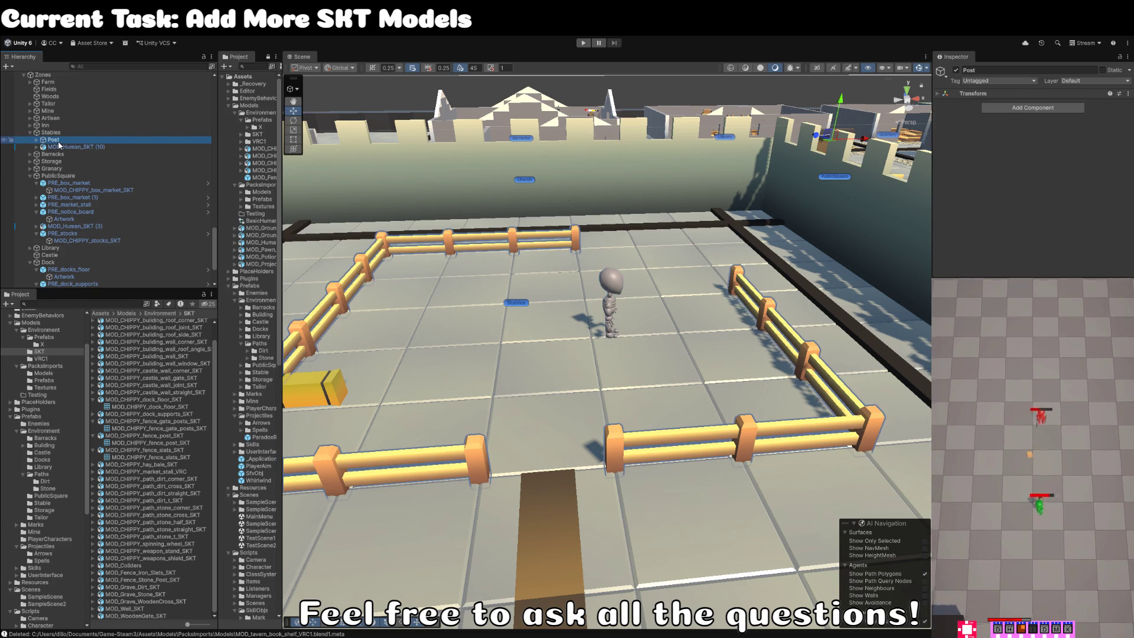
Parent PRE_hay_bale to Stables and move it beside the enclosure's front fence.
left_click(330, 392)
left_click_drag(57, 287, 60, 79)
key("f")
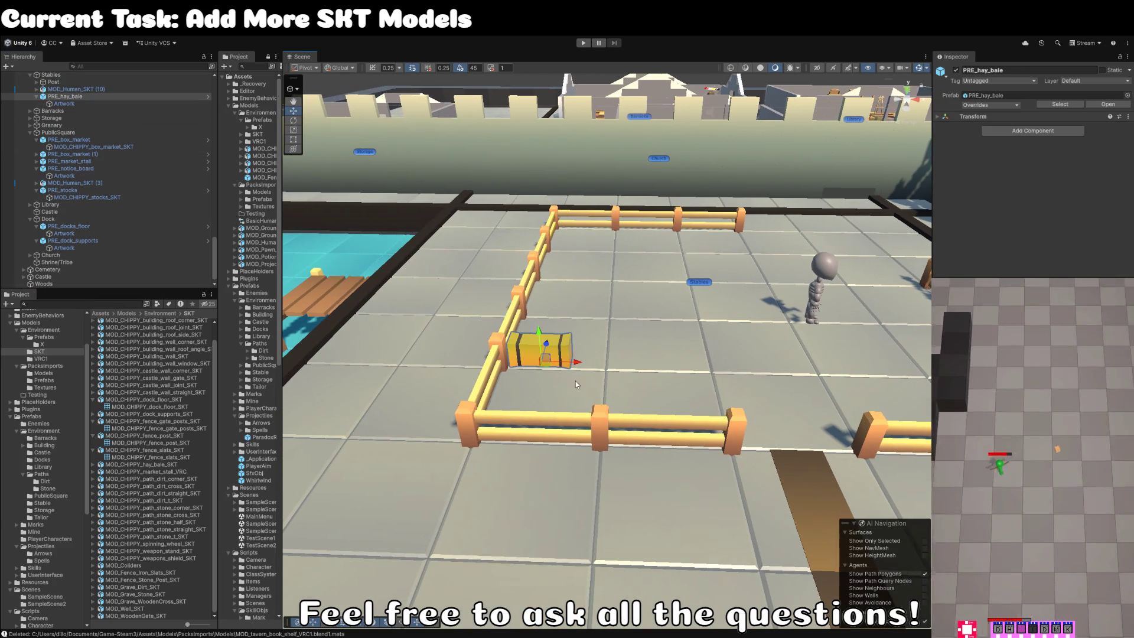
left_click_drag(553, 376, 668, 430)
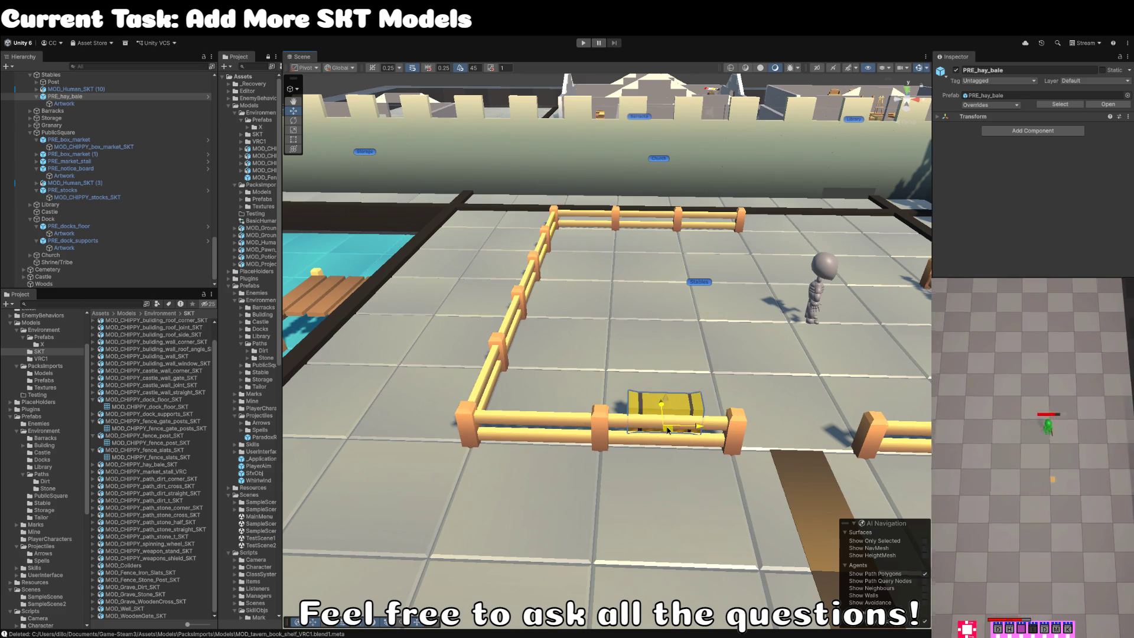
mouse_move(618, 401)
left_mouse_down()
mouse_move(412, 391)
mouse_move(574, 370)
left_mouse_up()
scroll(412, 392, "down", 5)
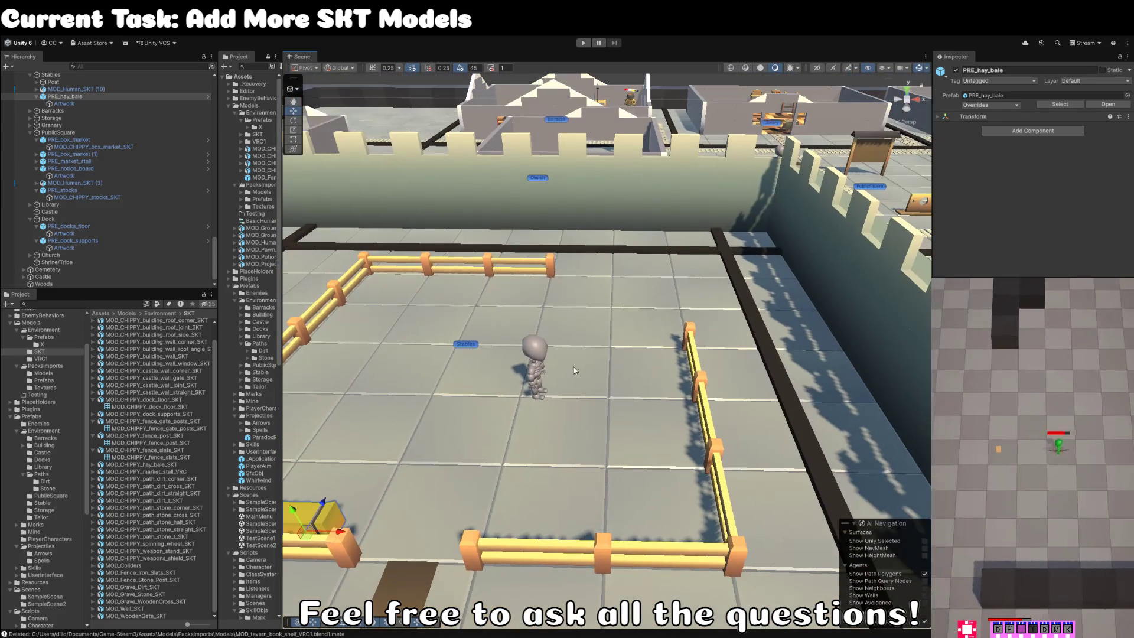
left_click(544, 355)
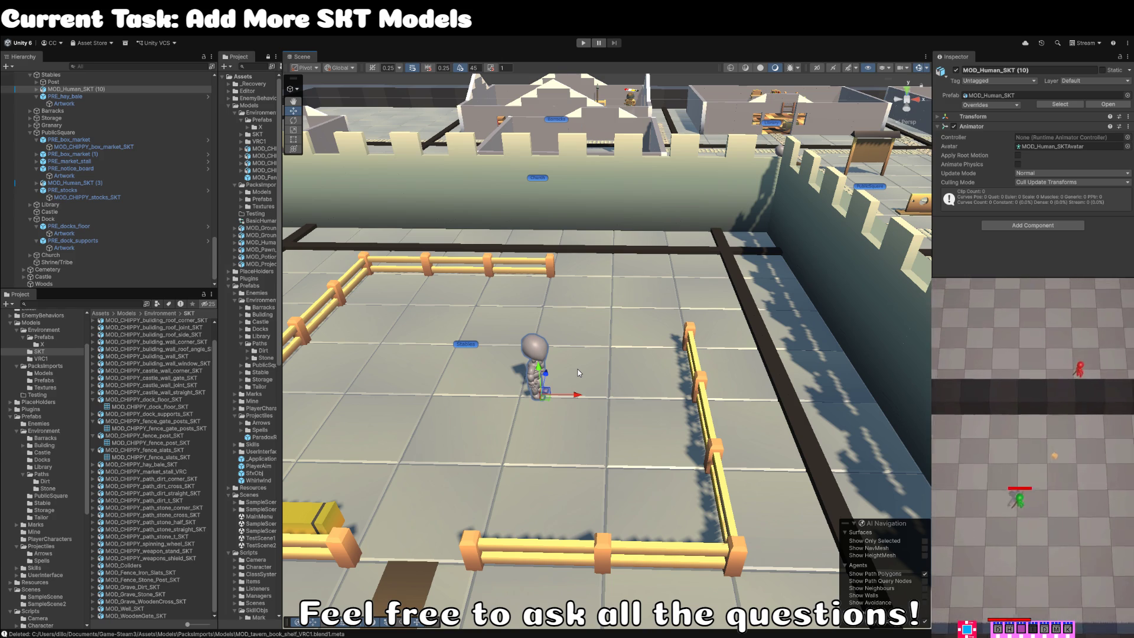
left_click_drag(399, 242, 448, 241)
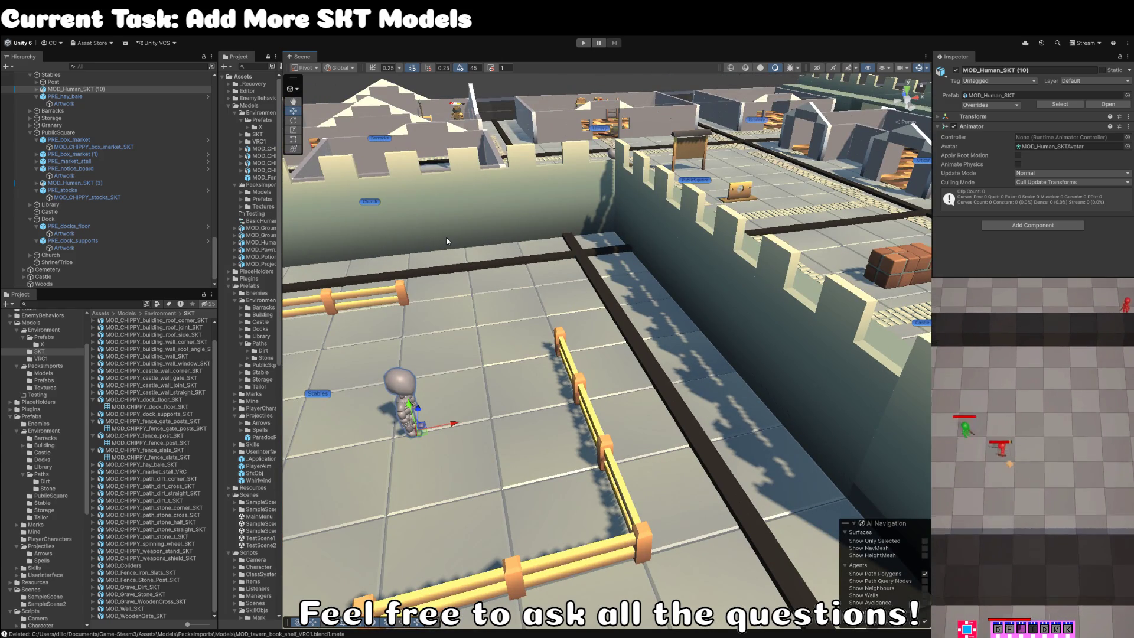
Frame MOD_Human_SKT (10) and rotate it to face the other way.
key("f")
key("e")
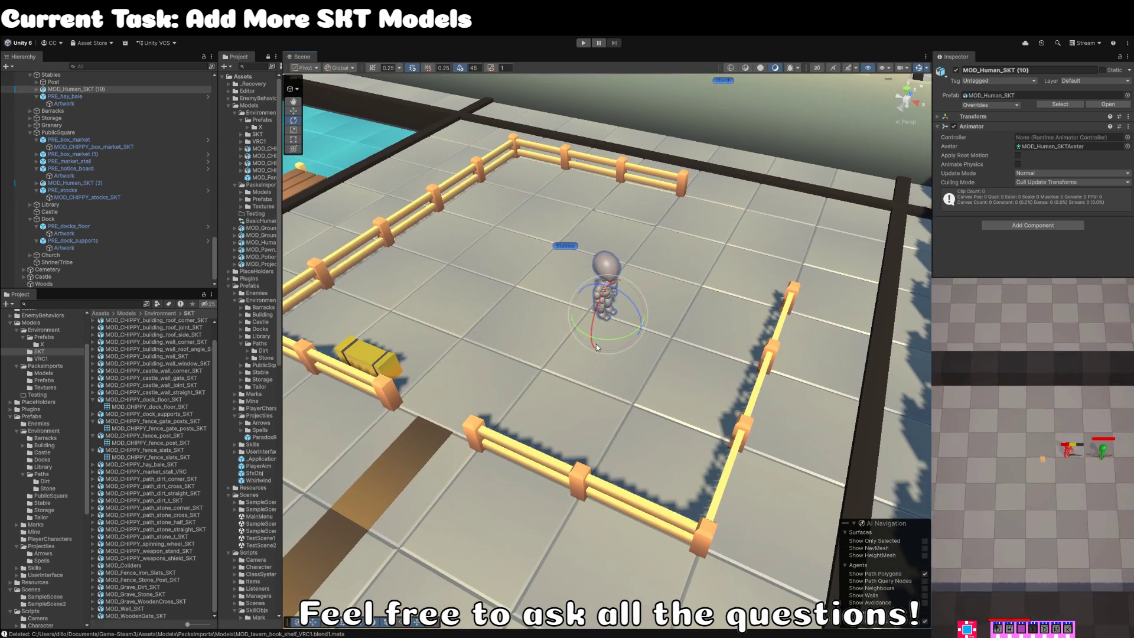
mouse_move(625, 335)
left_mouse_down()
mouse_move(508, 360)
mouse_move(645, 332)
mouse_move(363, 436)
mouse_move(560, 443)
mouse_move(569, 421)
left_mouse_up()
key("w")
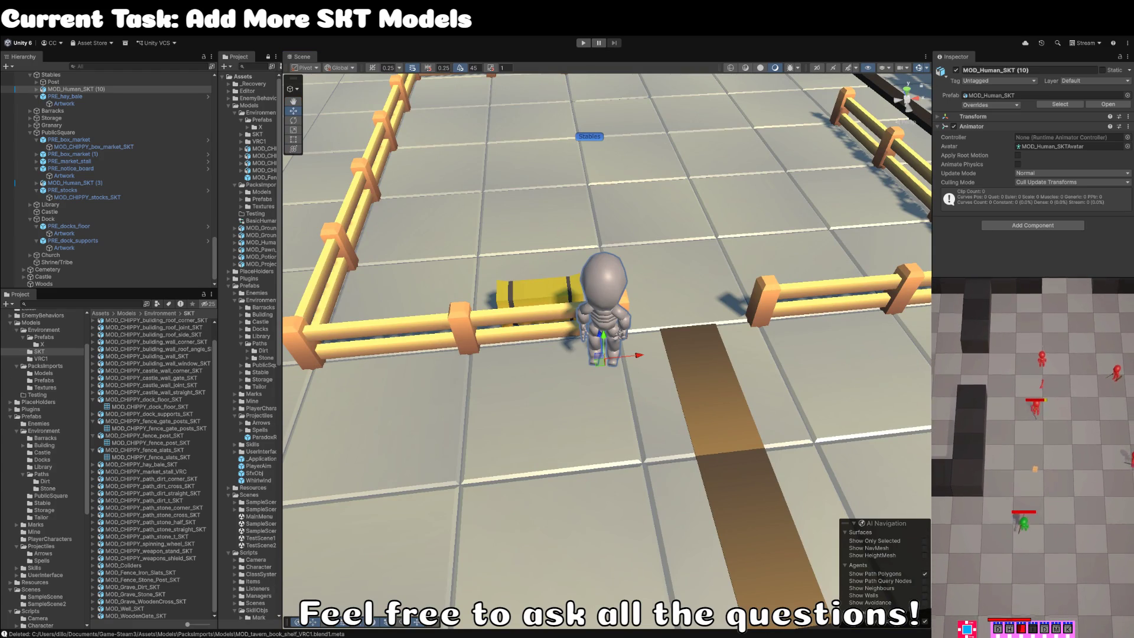
Survey the scene toward the castle wall, then switch to the hay bale model in Blender.
scroll(889, 341, "down", 6)
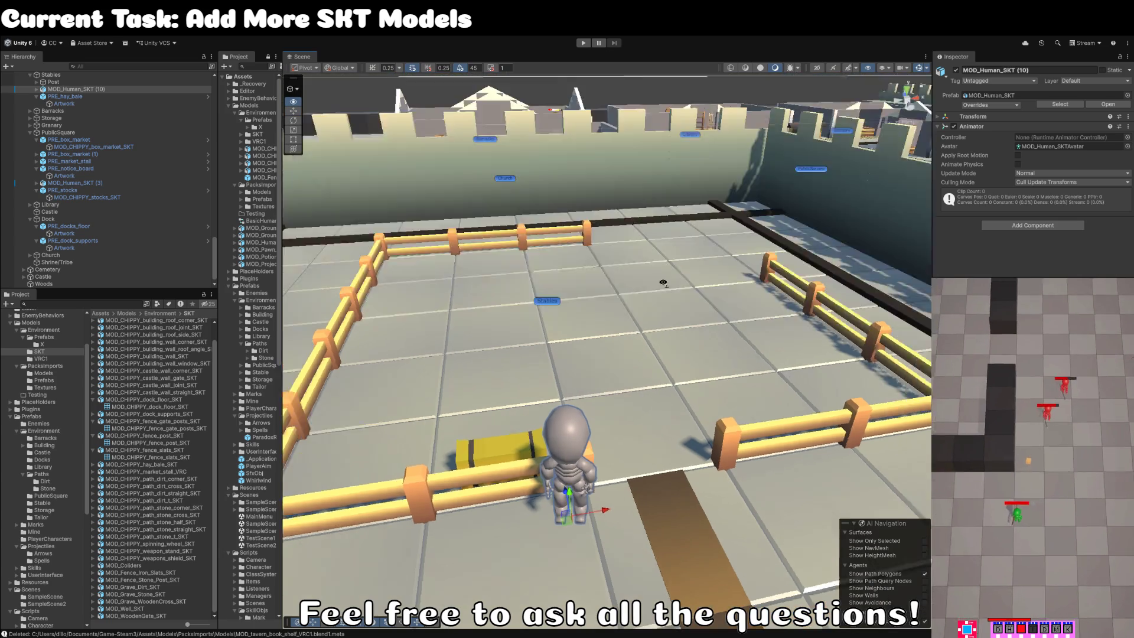
left_click_drag(552, 219, 483, 217)
scroll(483, 217, "down", 5)
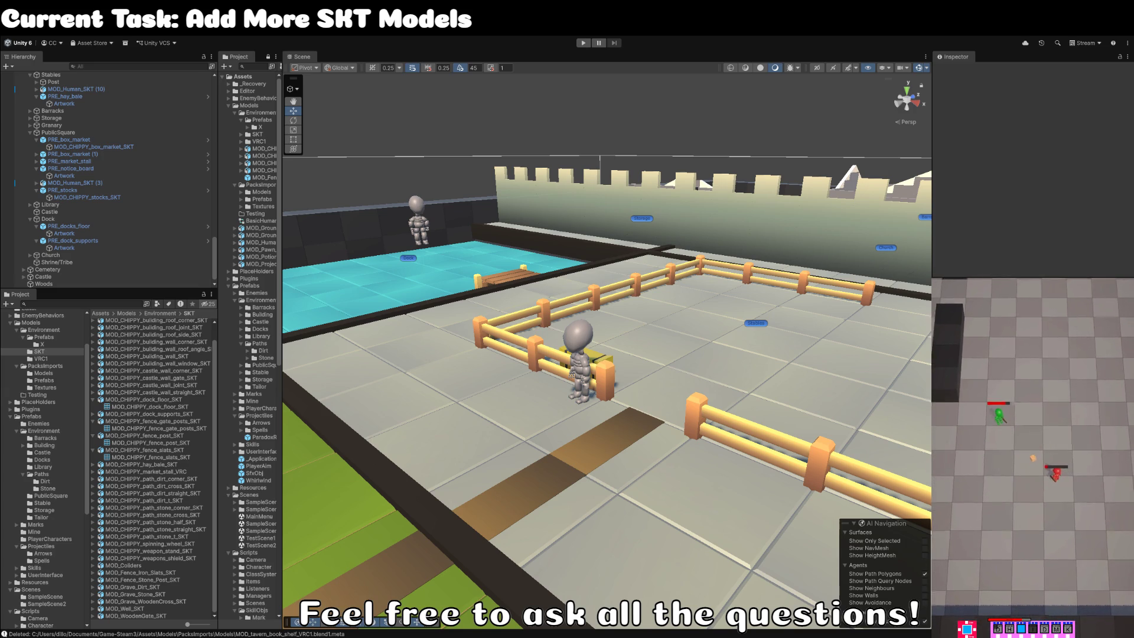
mouse_move(685, 328)
left_mouse_down()
mouse_move(714, 308)
mouse_move(720, 316)
left_mouse_up()
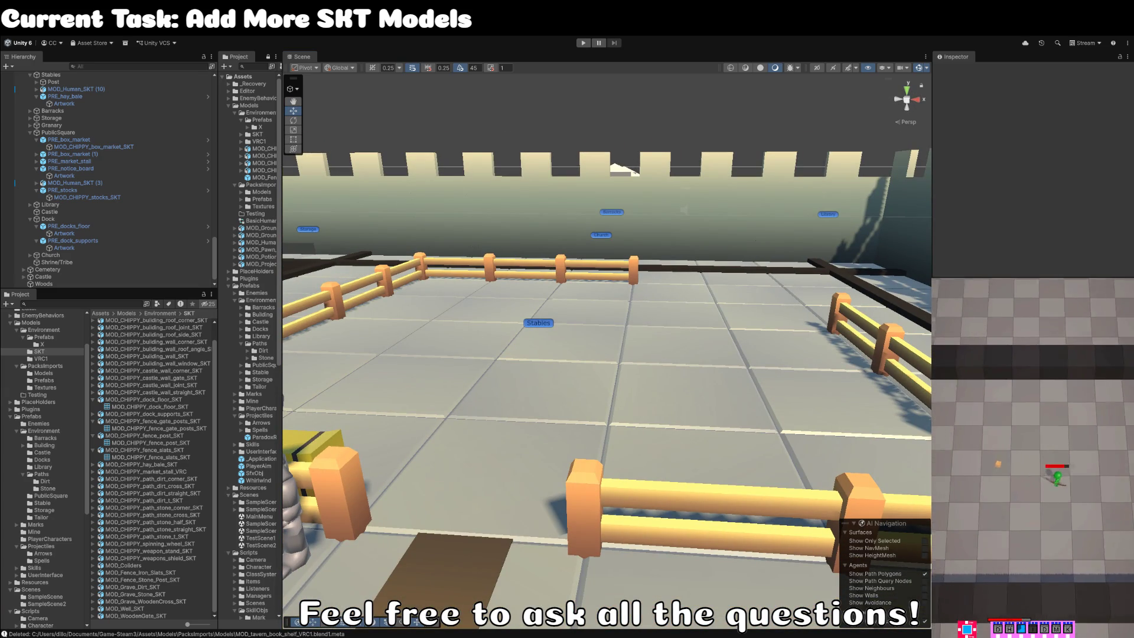
key("alt+Tab")
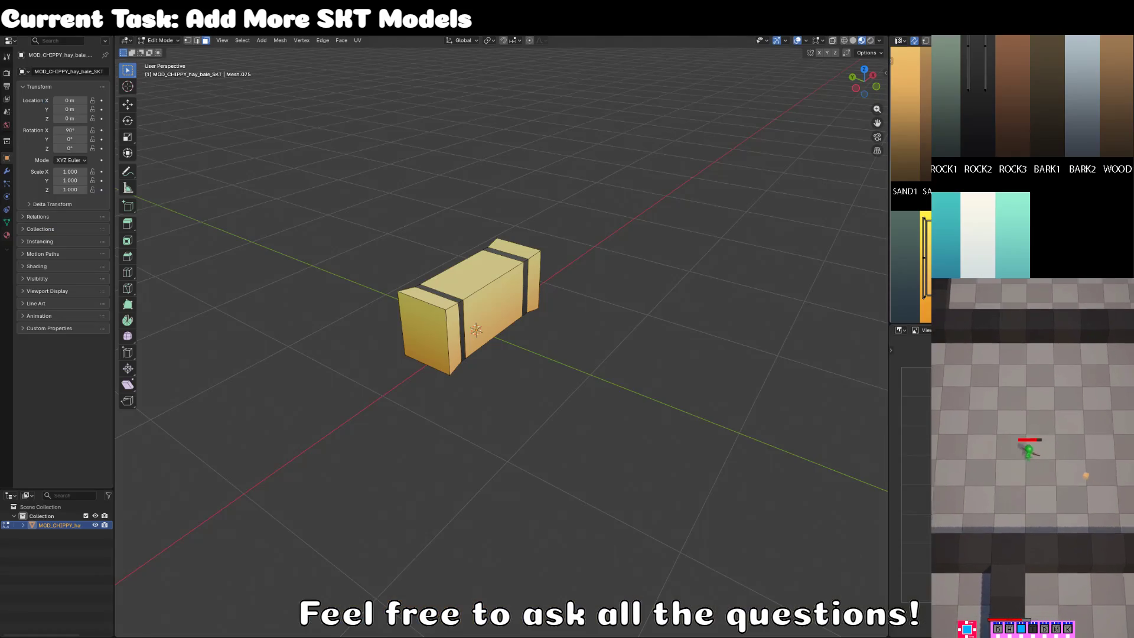
Start a new General scene without saving the hay bale file and select the default cube.
left_click(18, 29)
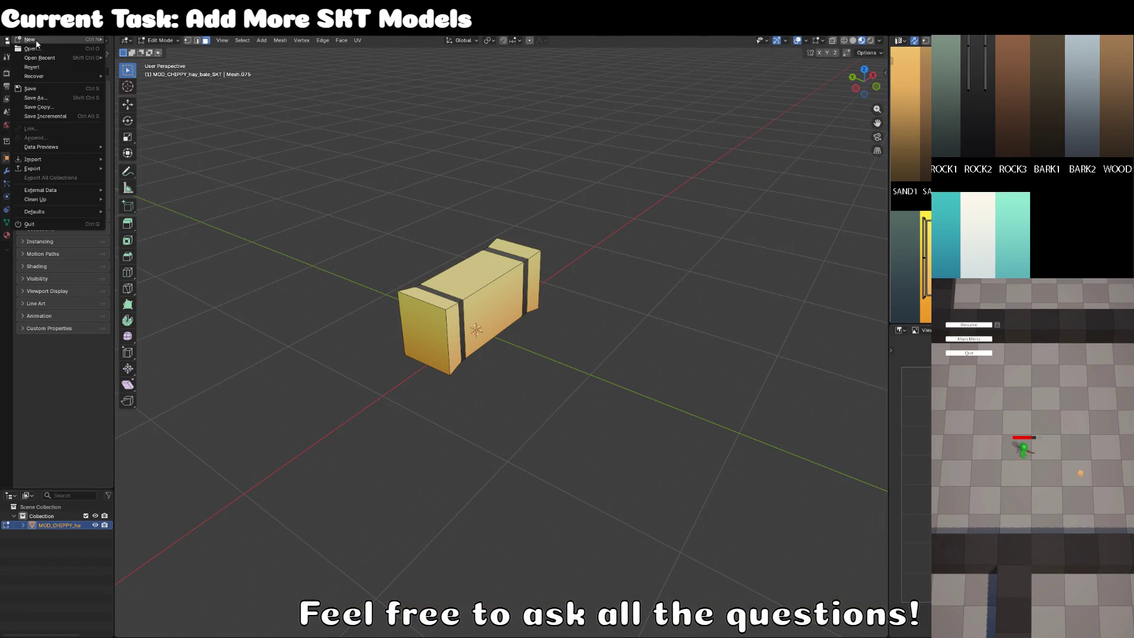
mouse_move(30, 39)
left_click(130, 39)
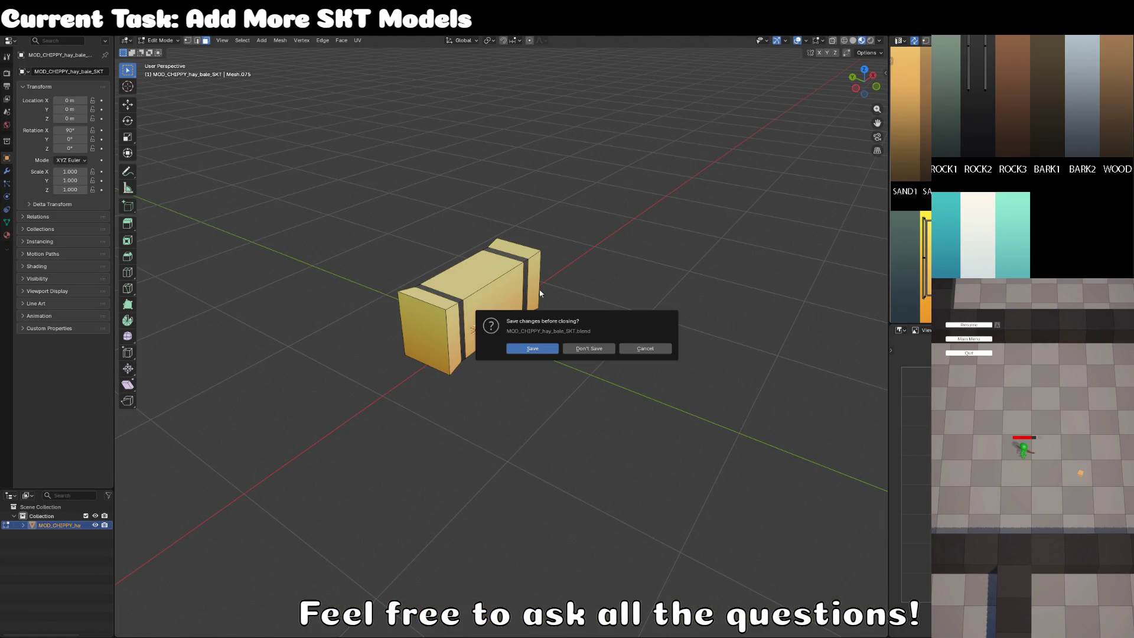
left_click(594, 348)
left_click(594, 347)
In Edit Mode and front view, flatten the cube along Z into a slab.
key("Tab")
key("KP_1")
key("s")
key("z")
left_click(552, 331)
scroll(546, 341, "up", 3)
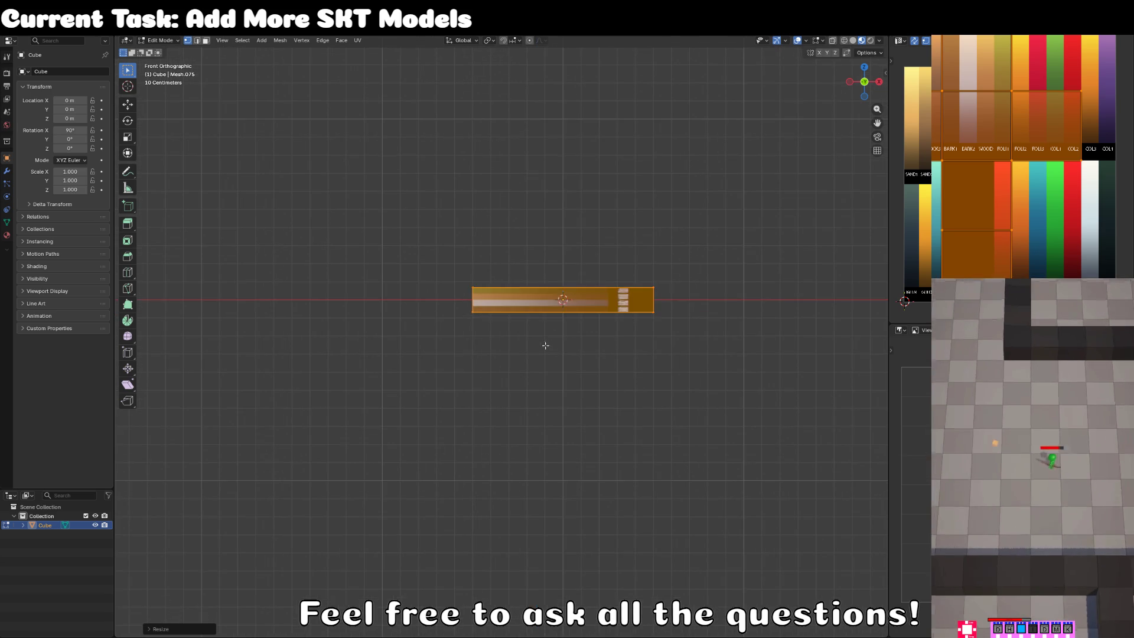
Adjust the flat bar's height along Z until it sits at the right level.
key("g")
key("z")
left_click(553, 319)
key("g")
key("z")
left_click(589, 319)
key("g")
key("z")
left_click(590, 322)
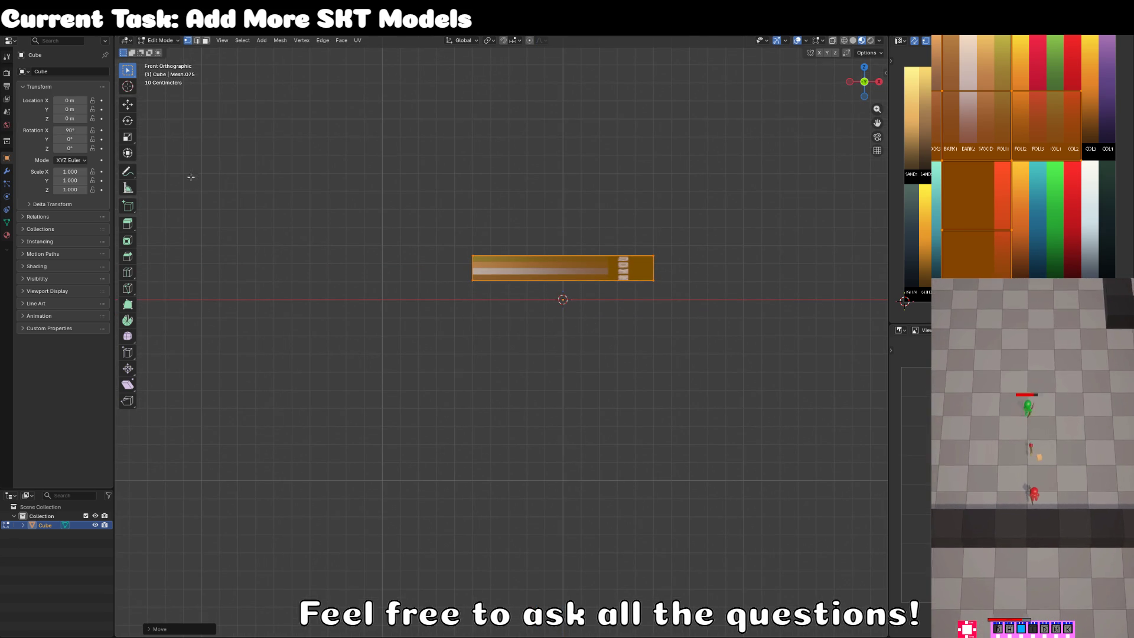
Add a loop cut across the slab and scale it outward along X.
left_click(205, 41)
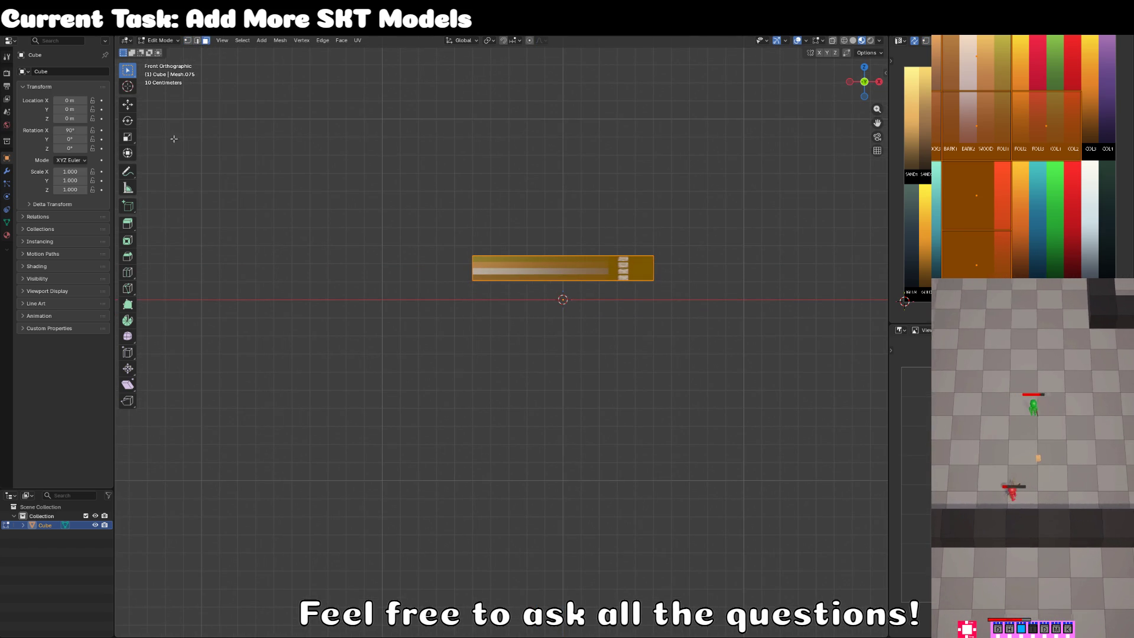
left_click(127, 273)
left_click_drag(532, 224, 557, 263)
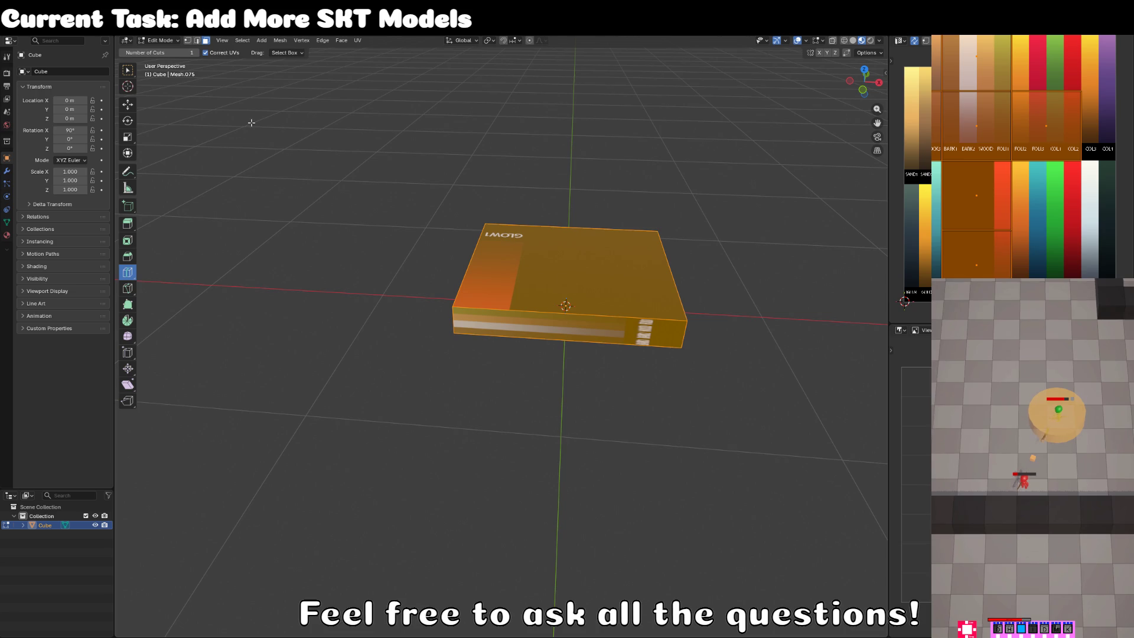
left_click(600, 313)
key("s")
key("x")
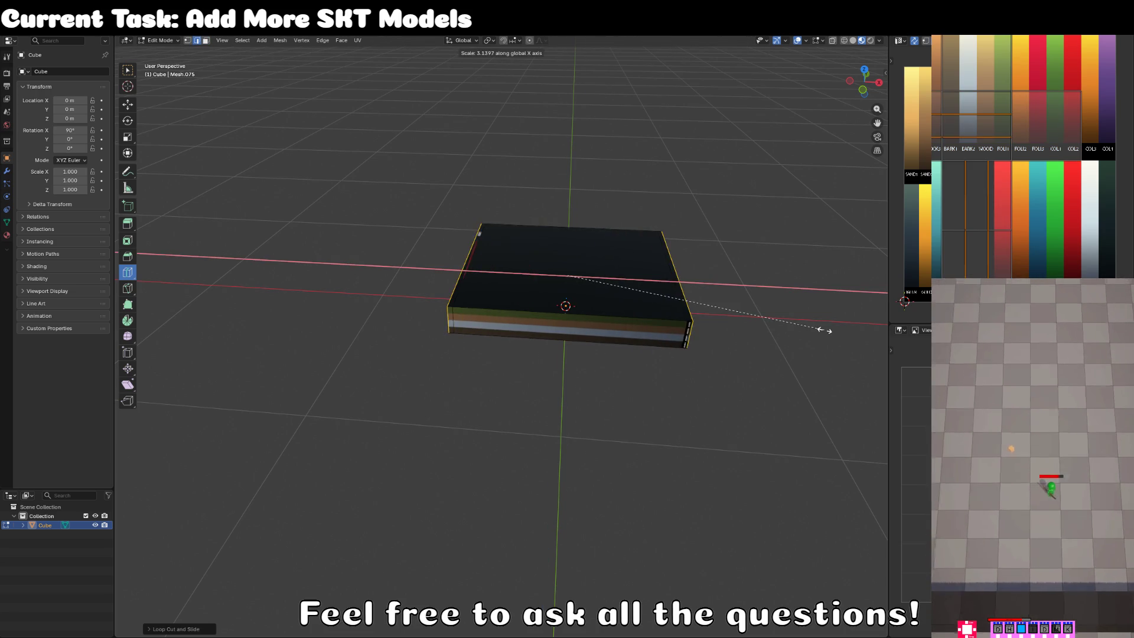
left_click(794, 330)
left_click_drag(794, 326, 653, 326)
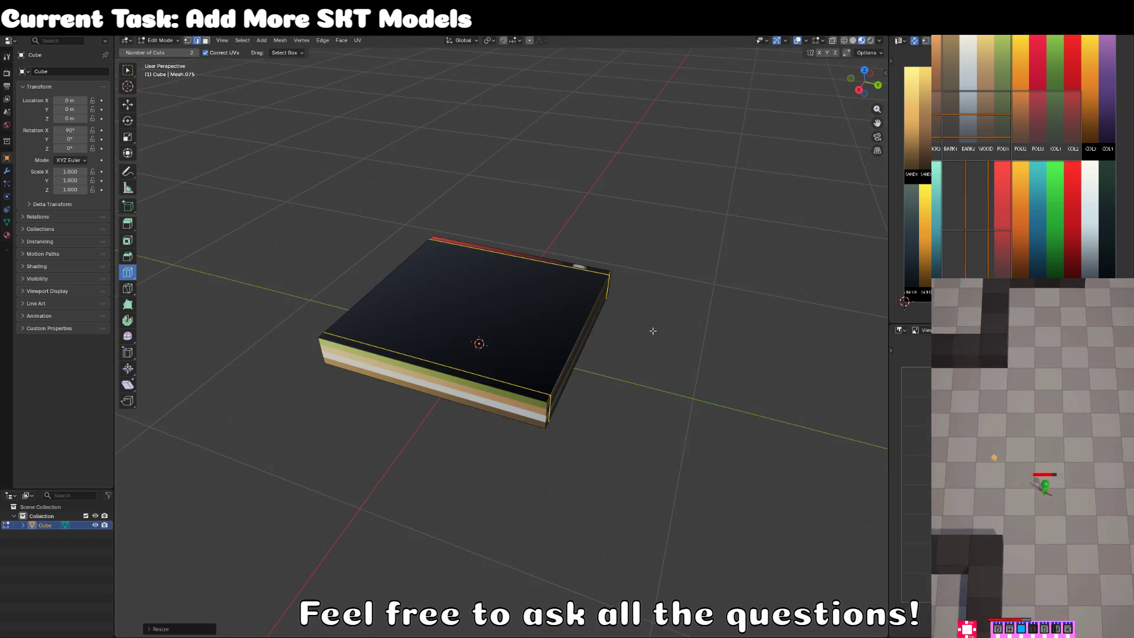
From top view, stretch the whole mesh along Y into a long bar.
key("a")
left_click_drag(727, 337, 602, 321)
key("KP_7")
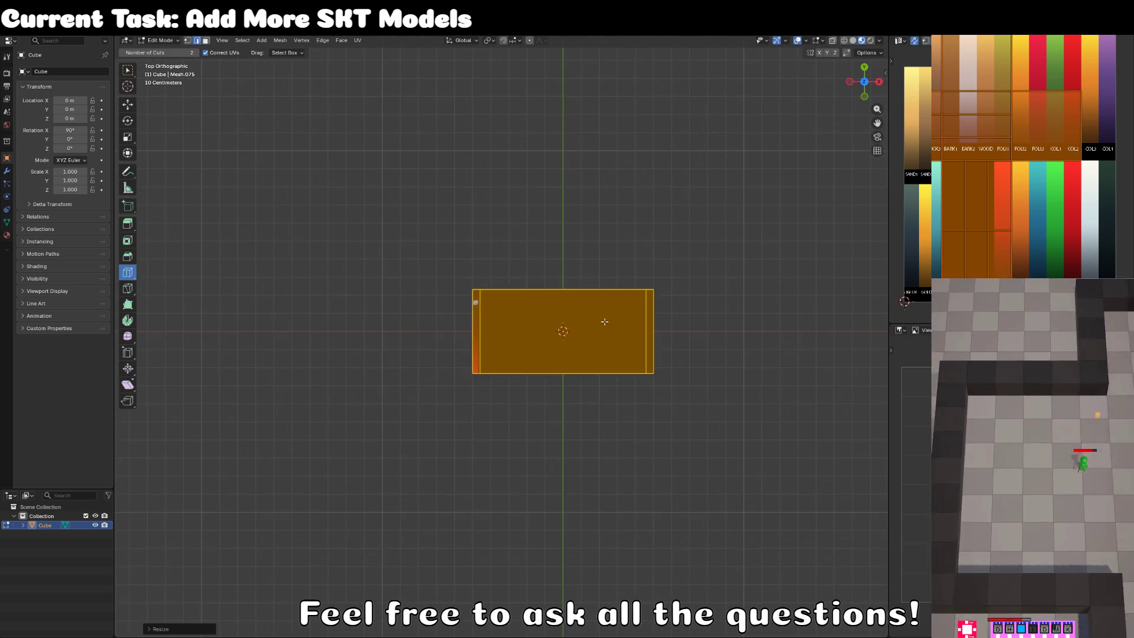
scroll(620, 330, "up", 3)
key("s")
key("y")
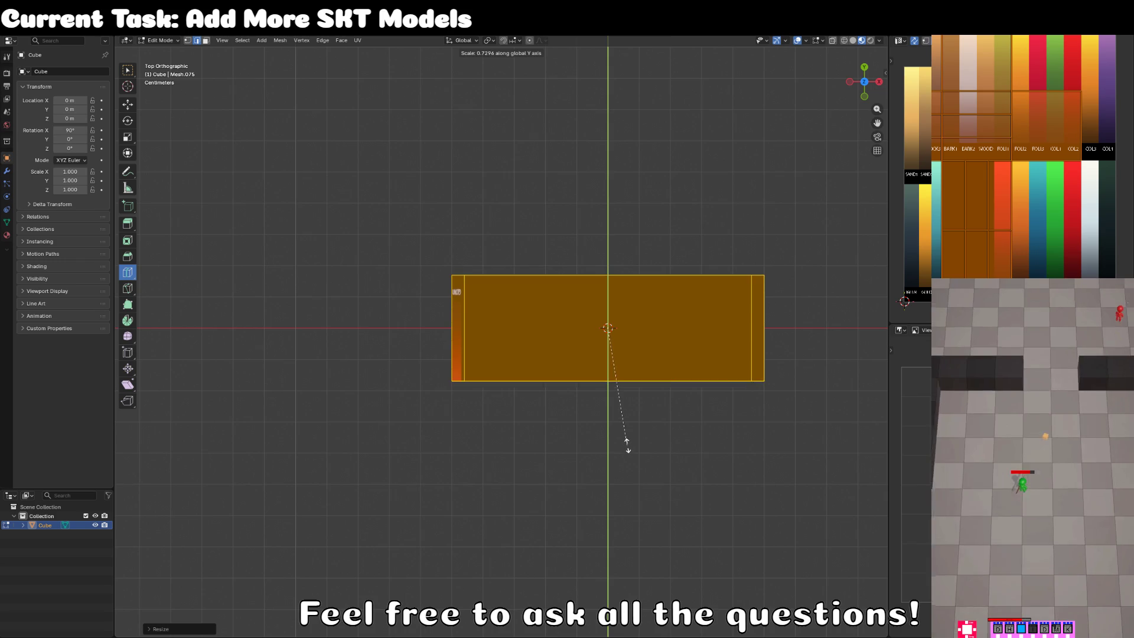
left_click(626, 439)
Add two loop cuts along the bar and spread them toward the long ends along Y.
key("ctrl+r")
scroll(454, 319, "up", 1)
left_click(455, 319)
right_click(454, 319)
key("s")
key("y")
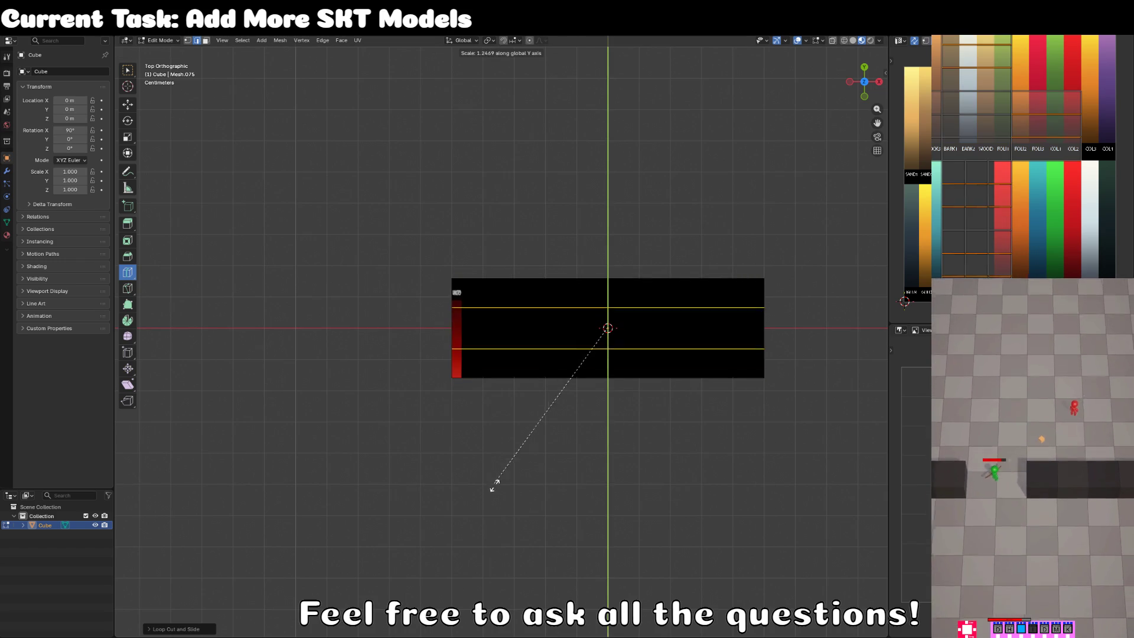
left_click(544, 634)
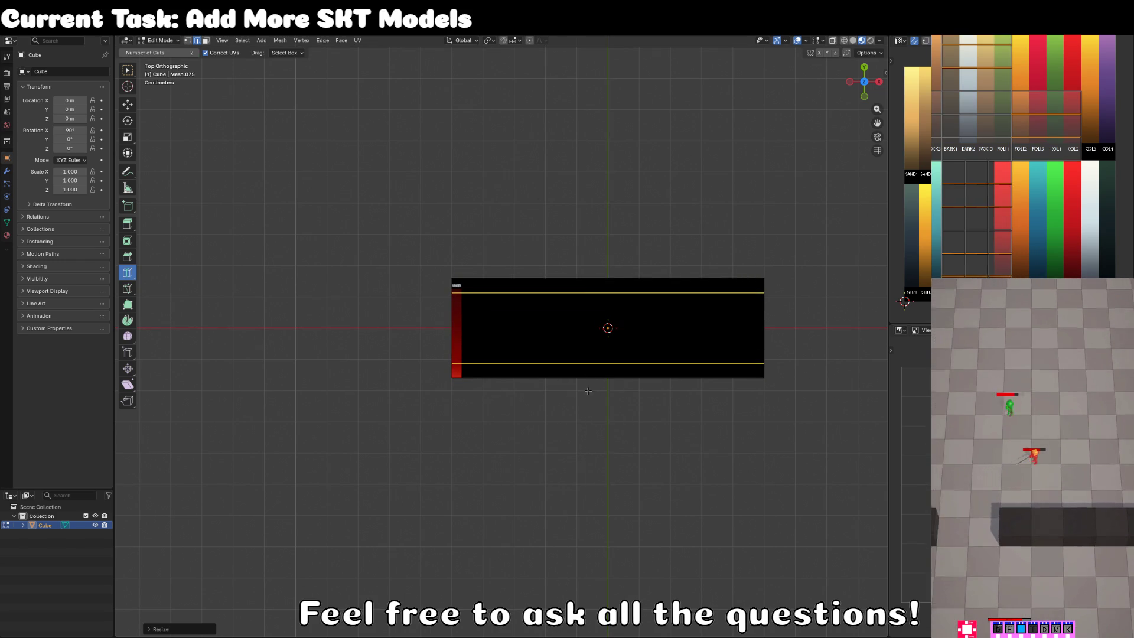
left_click_drag(584, 409, 621, 327)
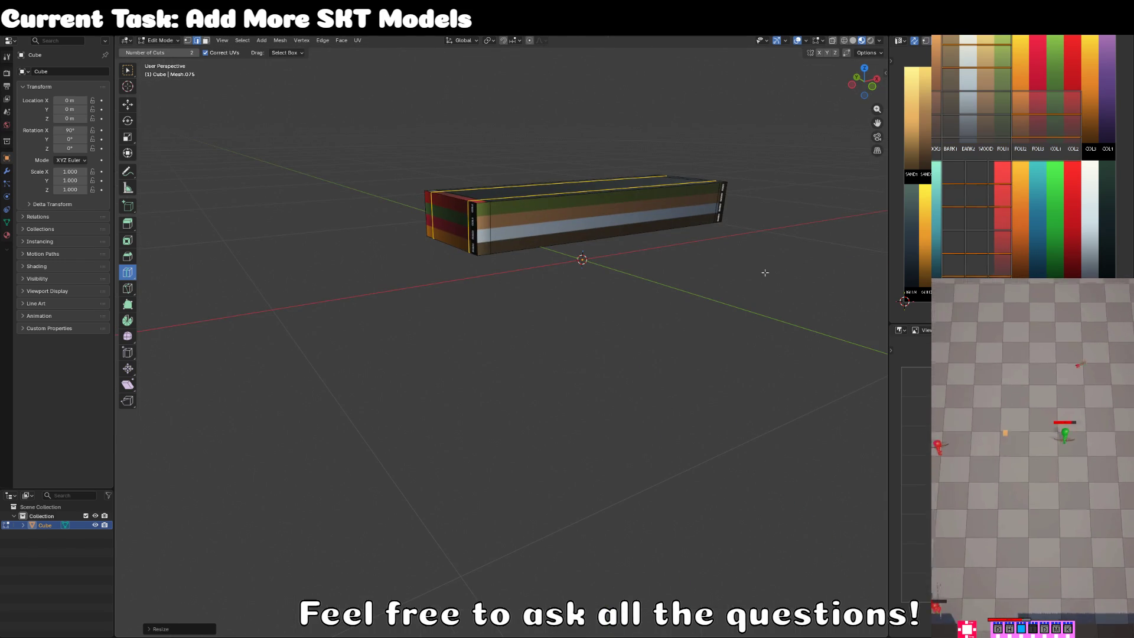
Project the bar's UVs from view and shrink the island onto the colour palette.
key("a")
key("u")
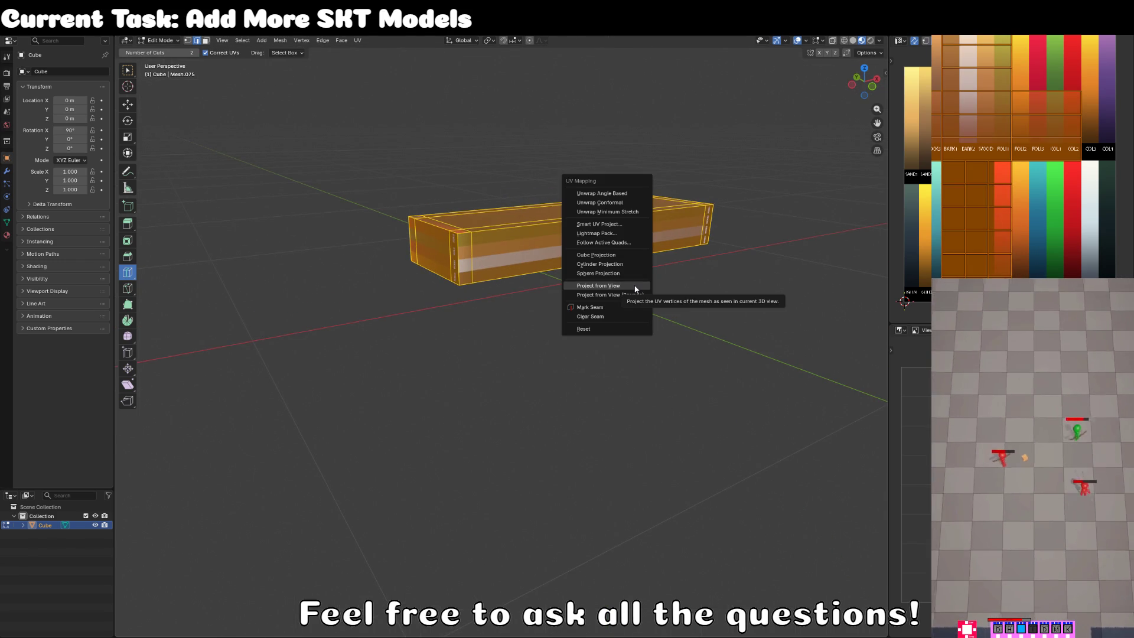
left_click(597, 286)
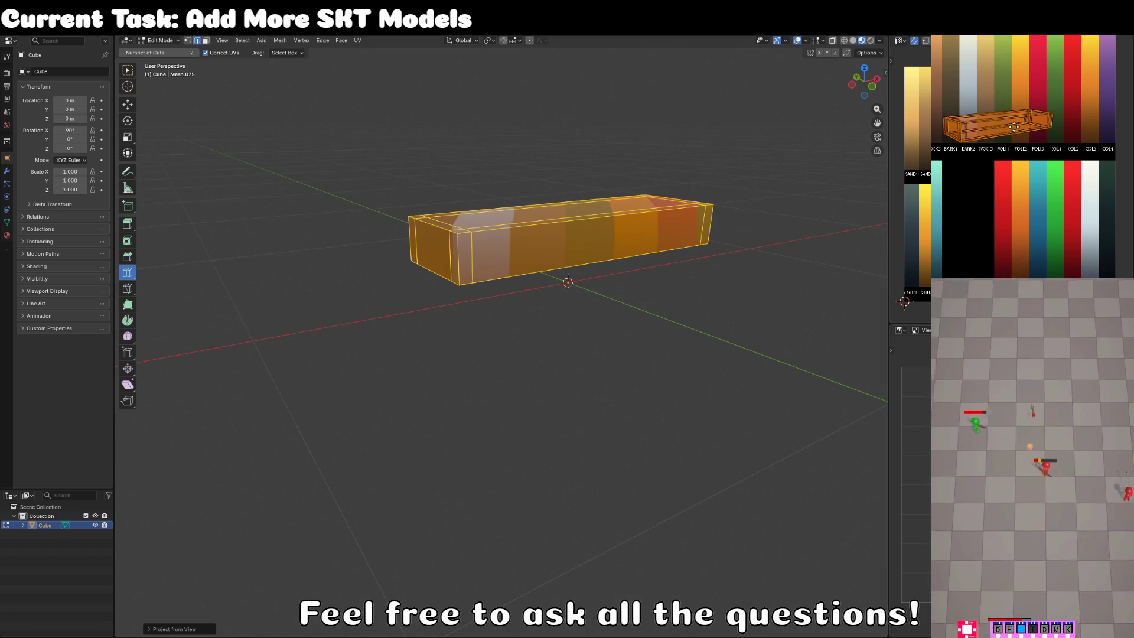
left_click(990, 102)
key("s")
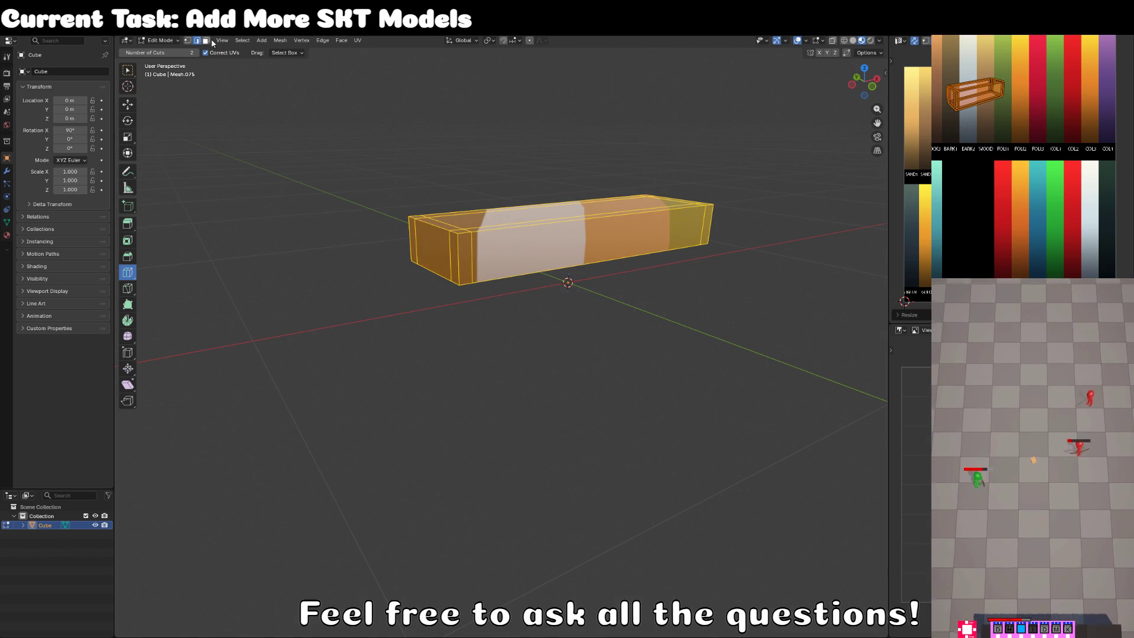
Box-select the bar's top face and extrude it down into a sunken tray.
left_click(206, 41)
left_click(129, 72)
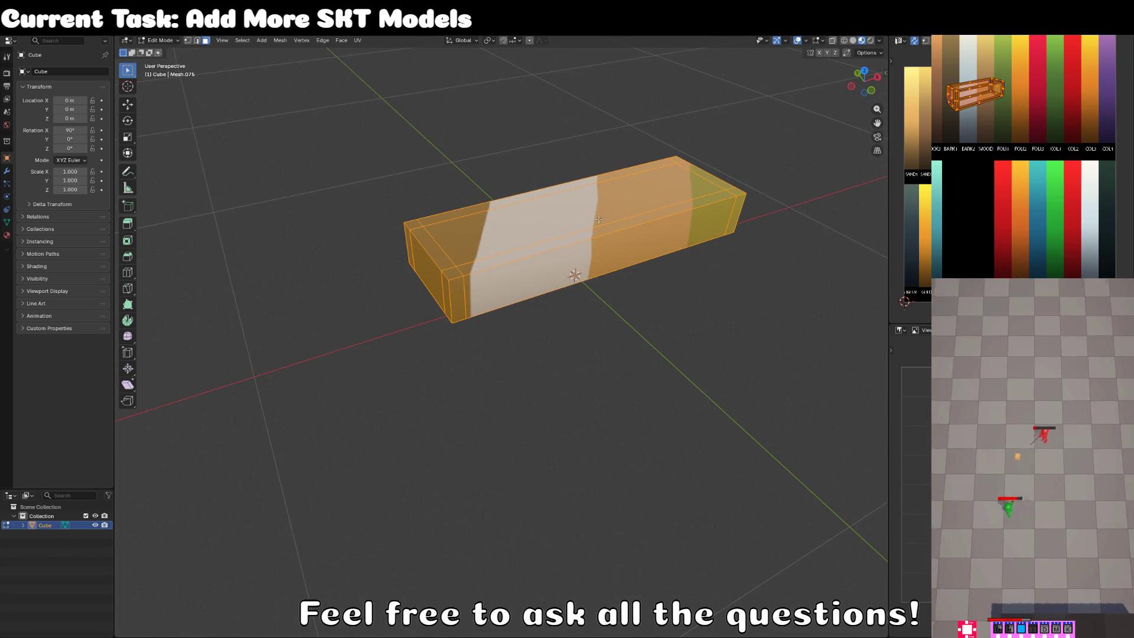
left_click(595, 216)
key("e")
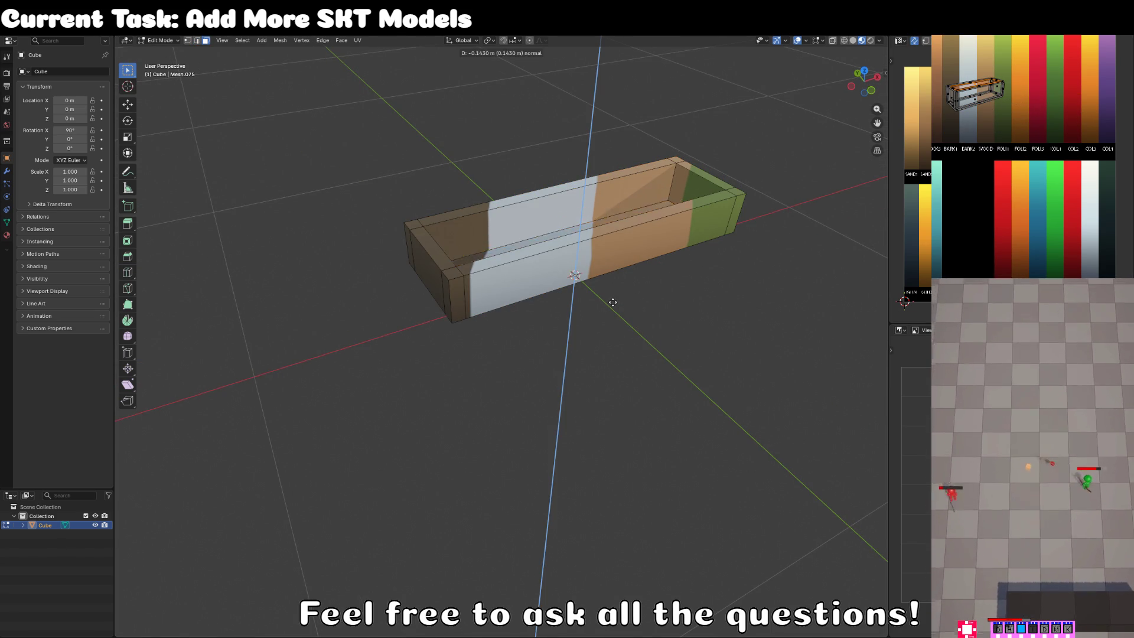
left_click(617, 289)
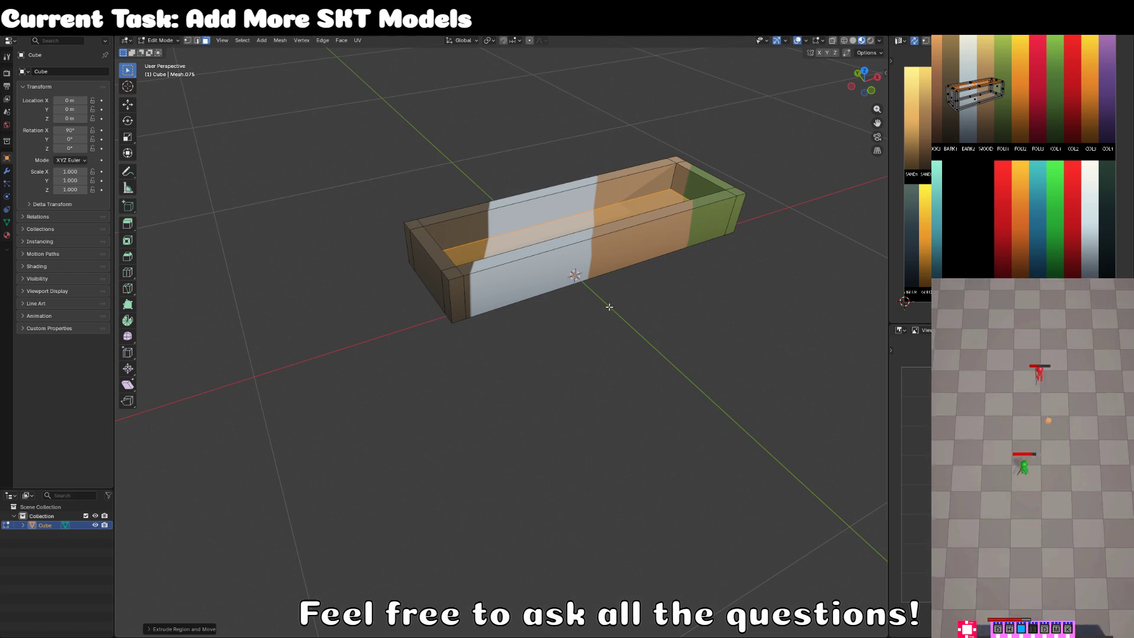
Raise the tray's inner floor along Z to its final height.
key("g")
key("z")
left_click(621, 289)
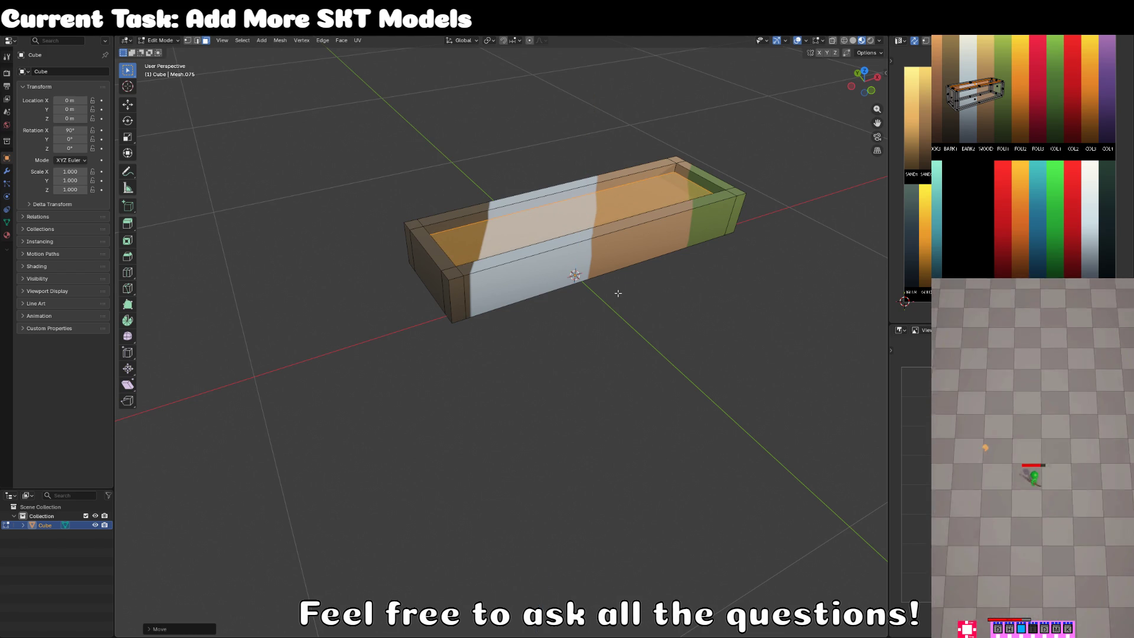
scroll(608, 291, "down", 3)
left_click_drag(607, 291, 449, 243)
Pick faces on the tray, then select the whole mesh in front view.
left_click(439, 238)
left_click(440, 236)
left_click(450, 233)
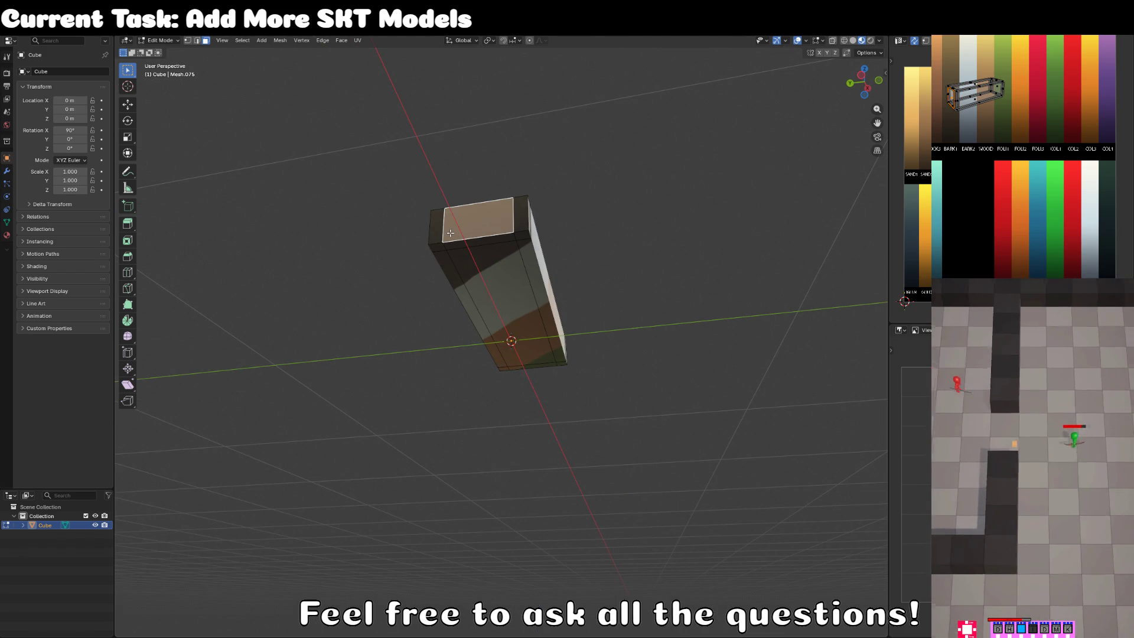
key("KP_1")
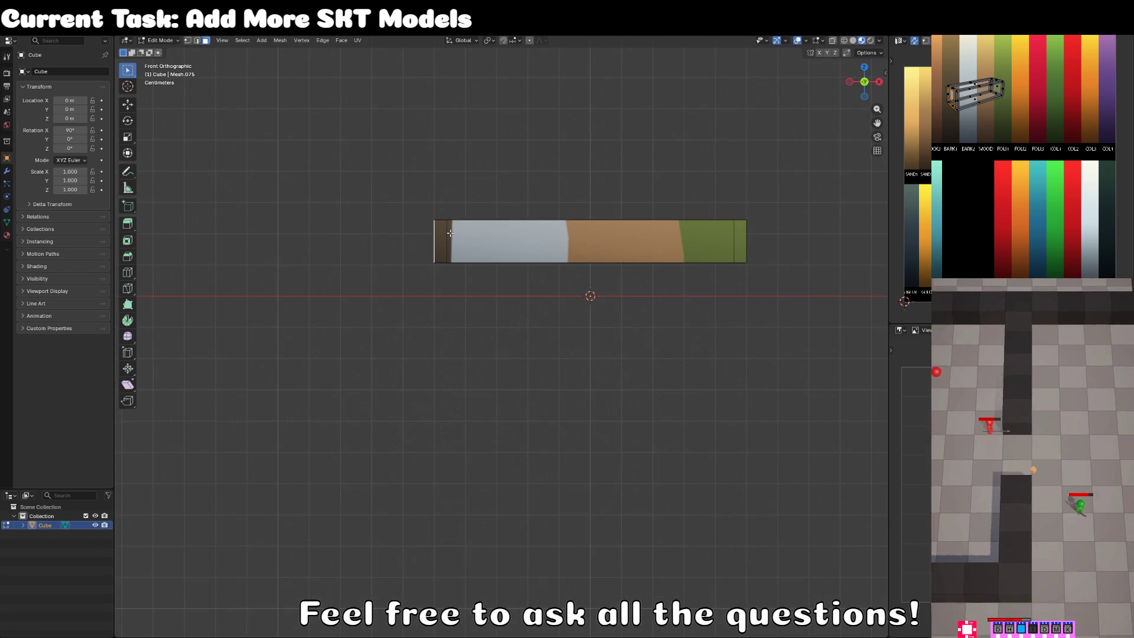
key("a")
scroll(618, 331, "up", 1)
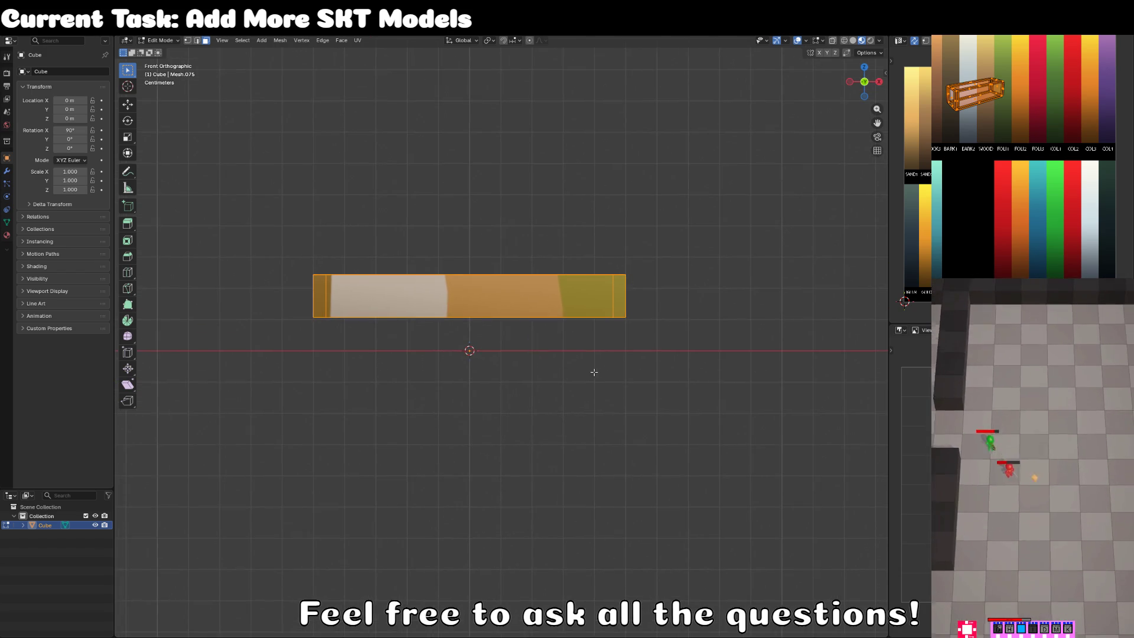
Project the tray's UVs from the front view and shrink the island onto the swatch row.
key("u")
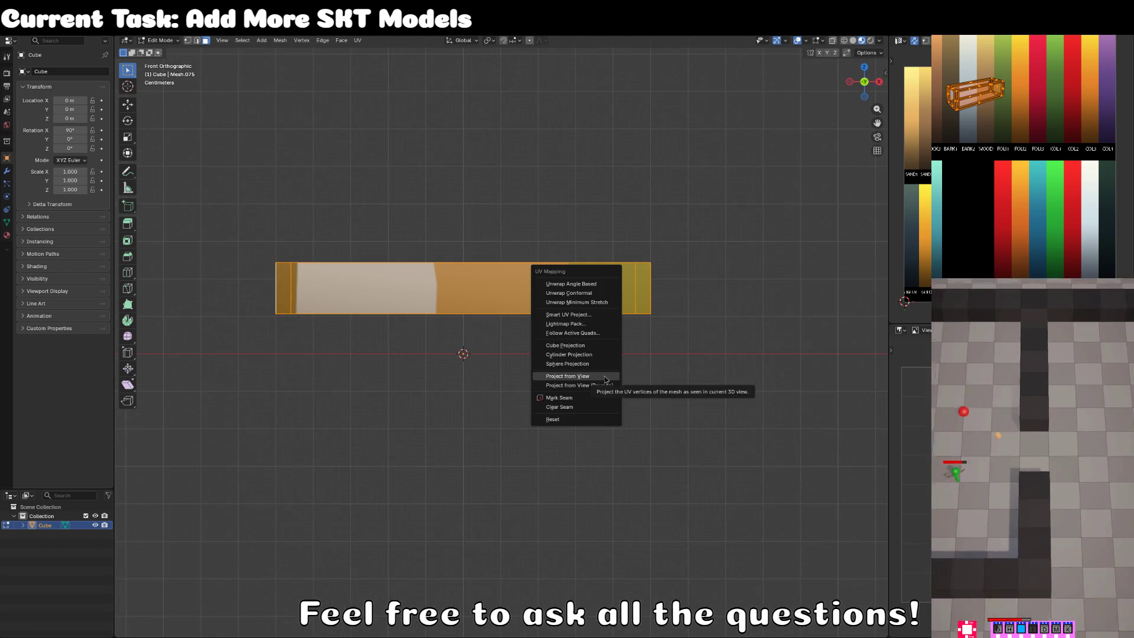
left_click(603, 375)
key("g")
left_click(1015, 136)
key("s")
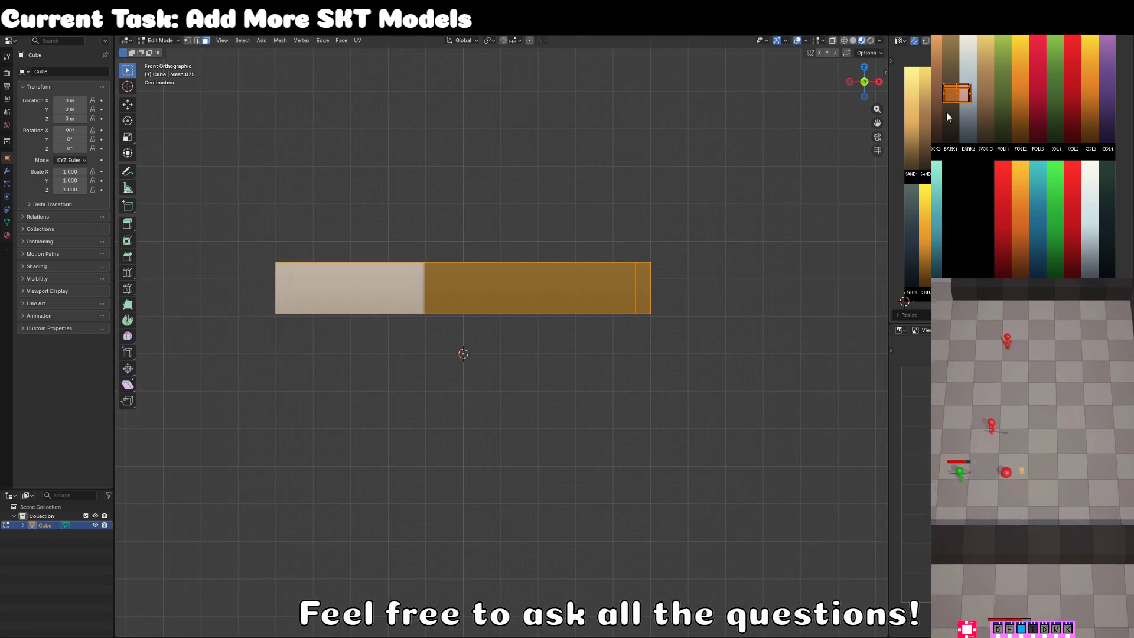
left_click(994, 100)
Squeeze the tray's UV island along Y into a narrow strip on the WOOD swatch.
key("h")
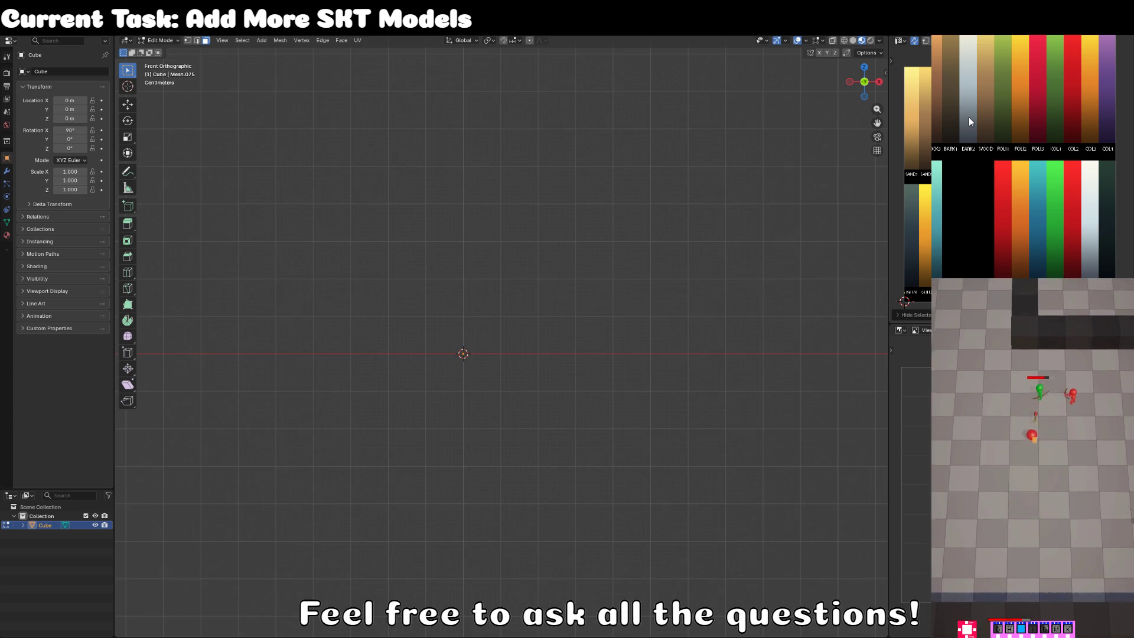
key("alt+h")
key("g")
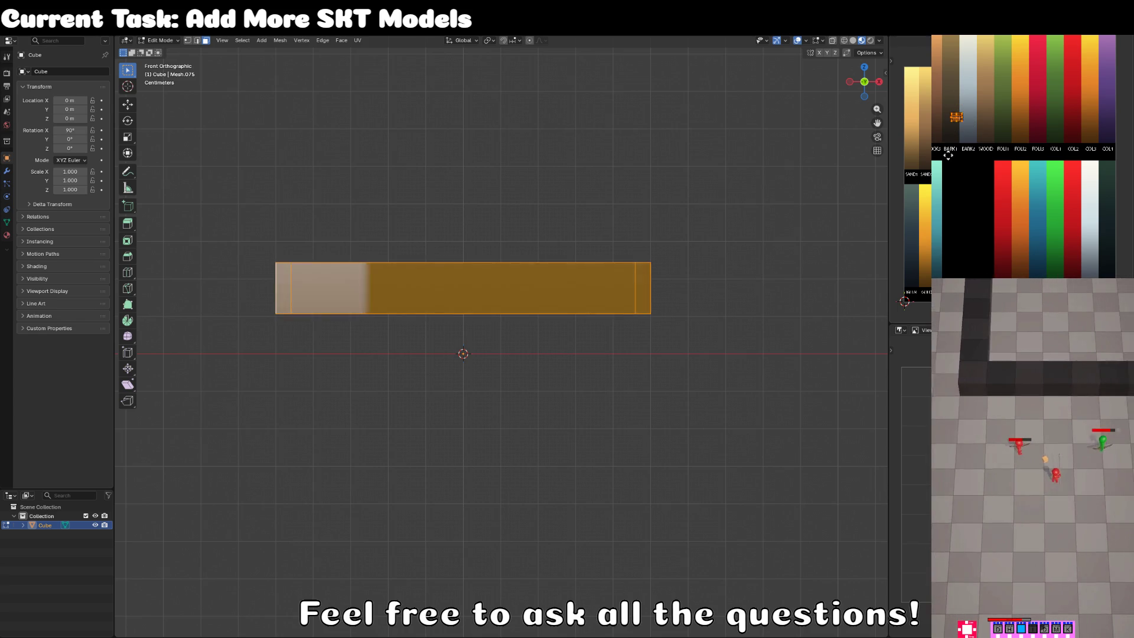
left_click(953, 106)
key("s")
key("y")
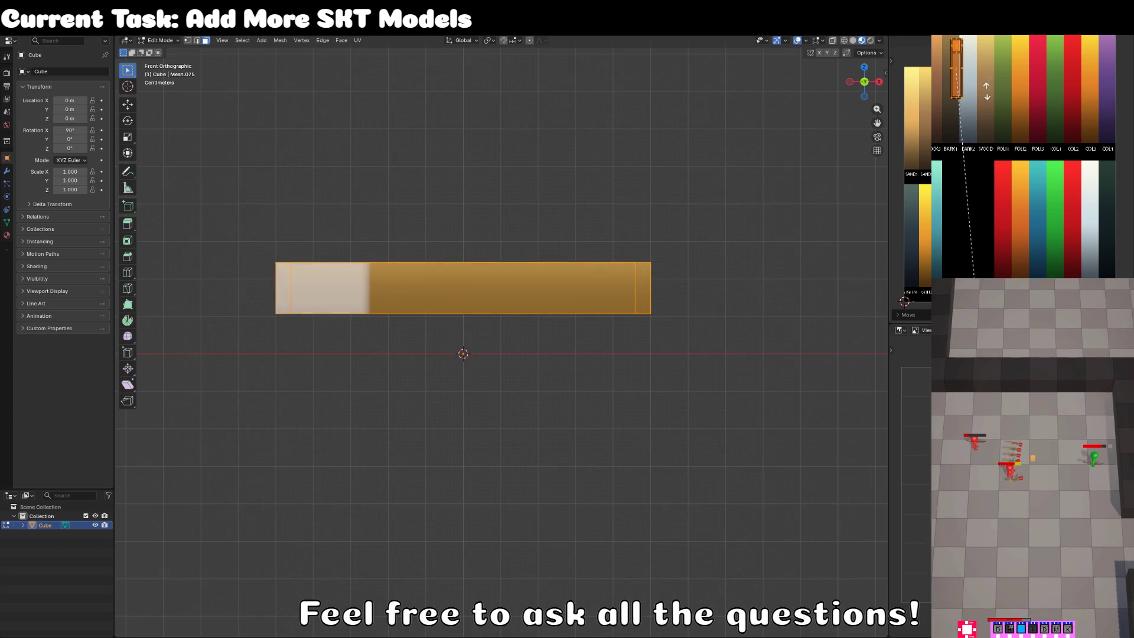
left_click(989, 168)
key("g")
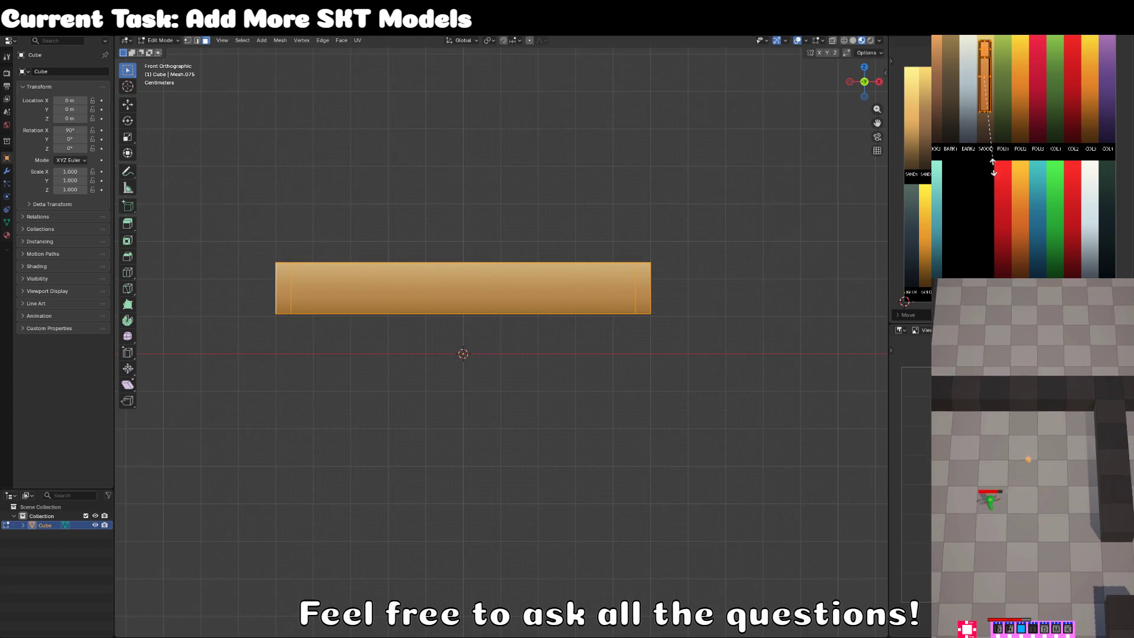
left_click(993, 179)
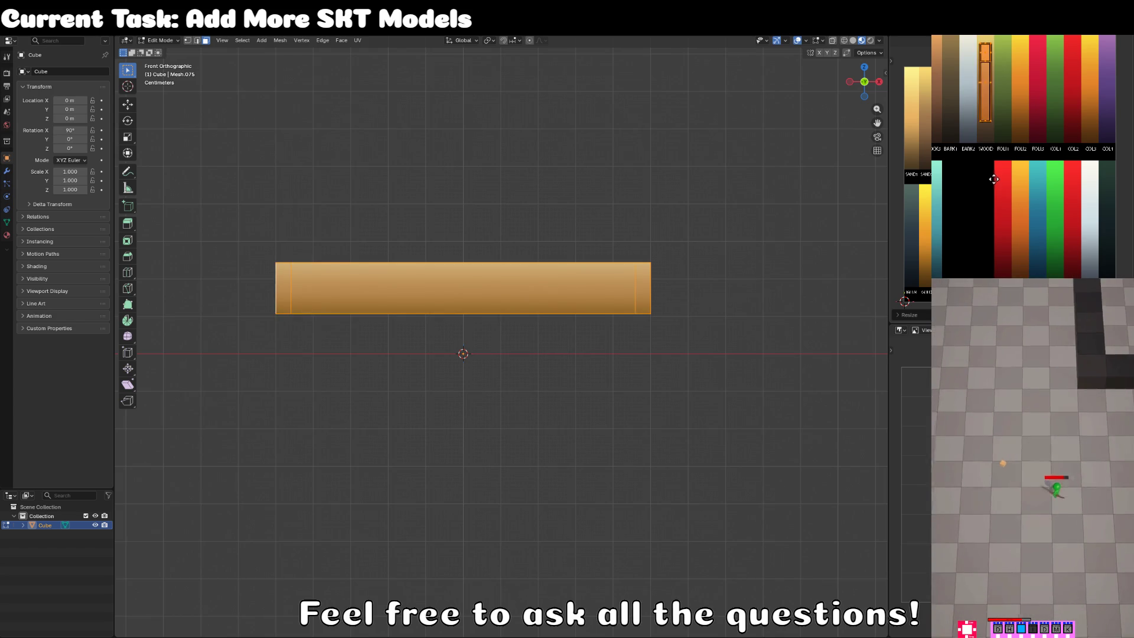
left_click(996, 194)
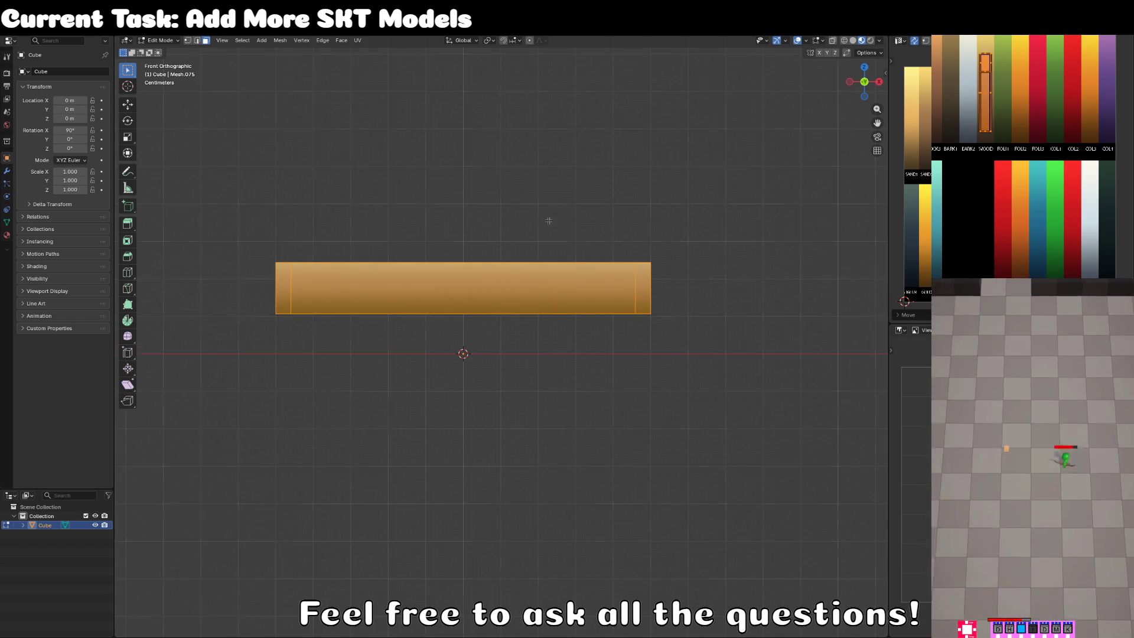
left_click_drag(551, 215, 738, 178)
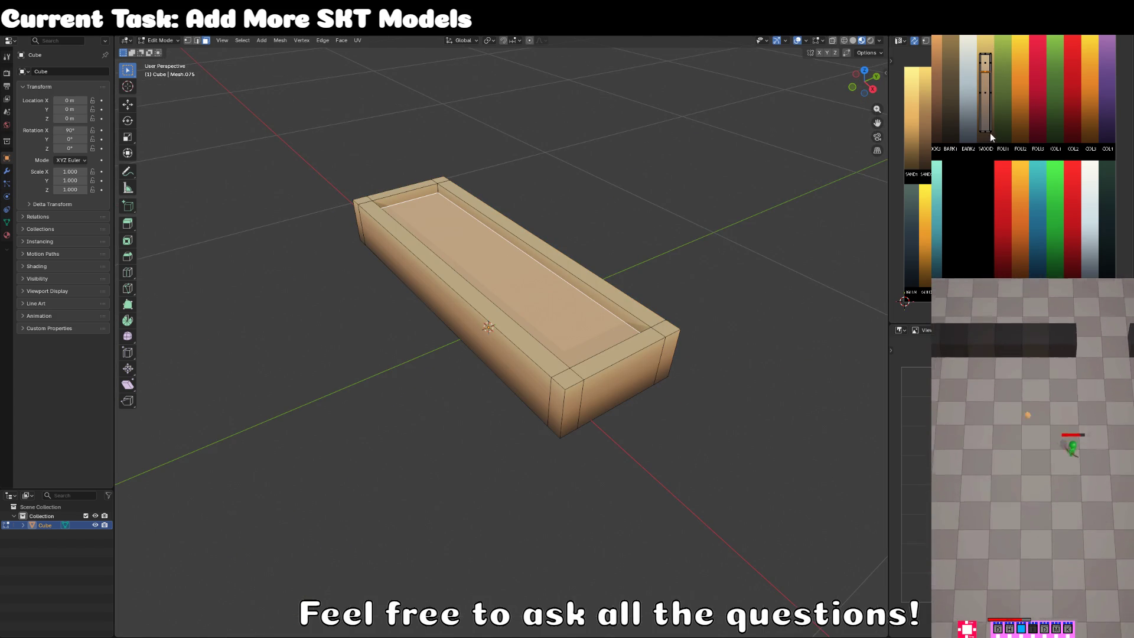
Project the inner floor from top view and place its UVs on the light blue swatch.
key("KP_7")
key("u")
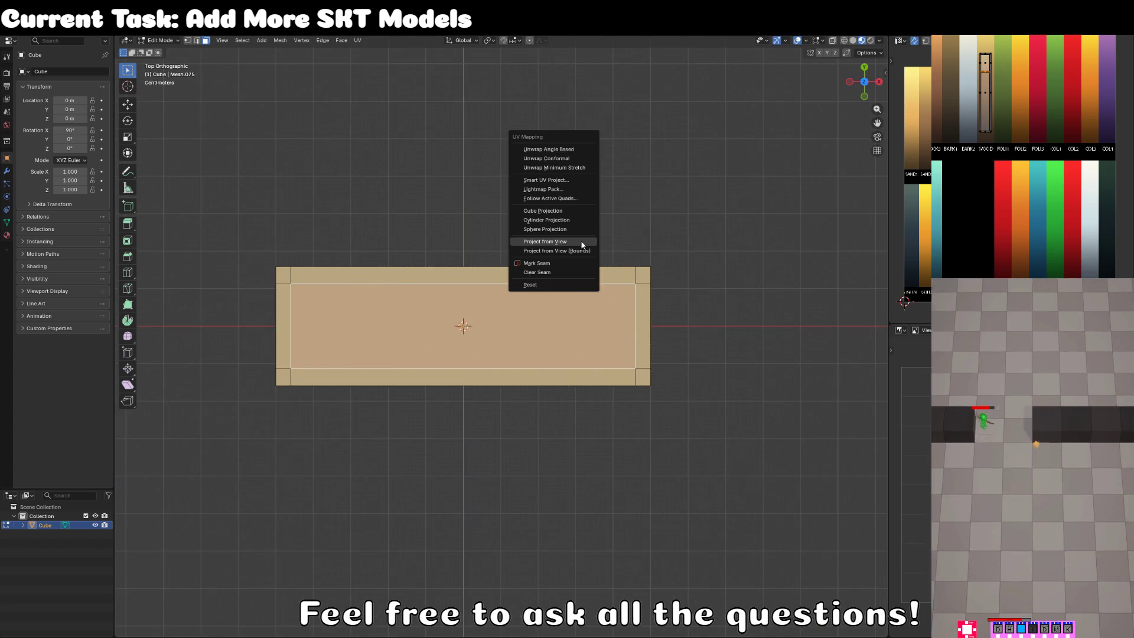
left_click(583, 245)
key("s")
left_click(1004, 204)
key("g")
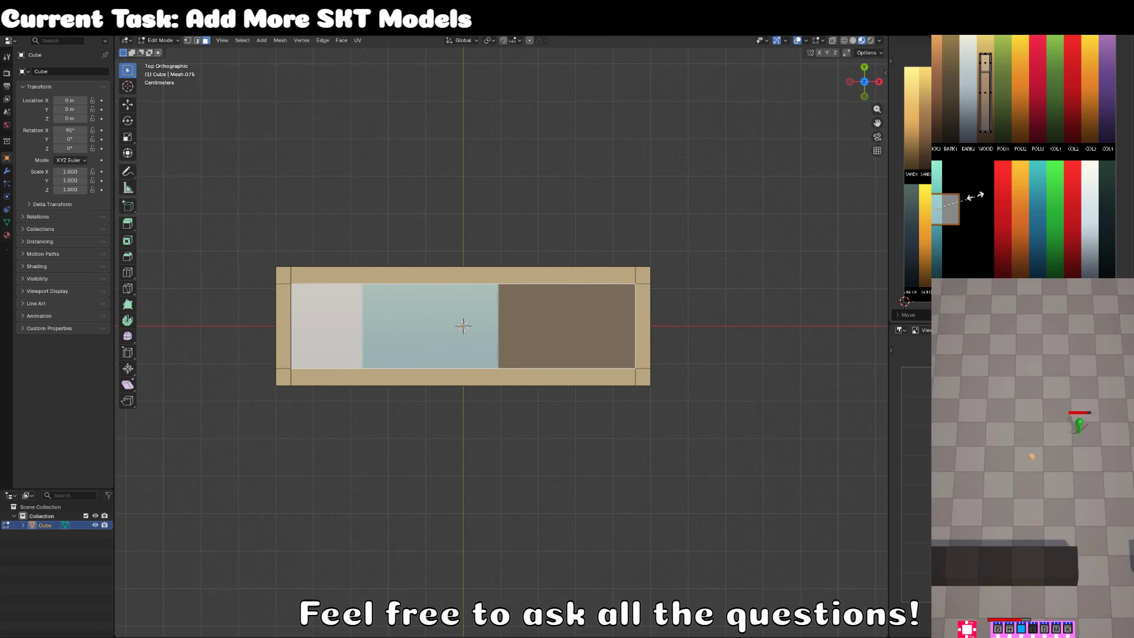
left_click(968, 189)
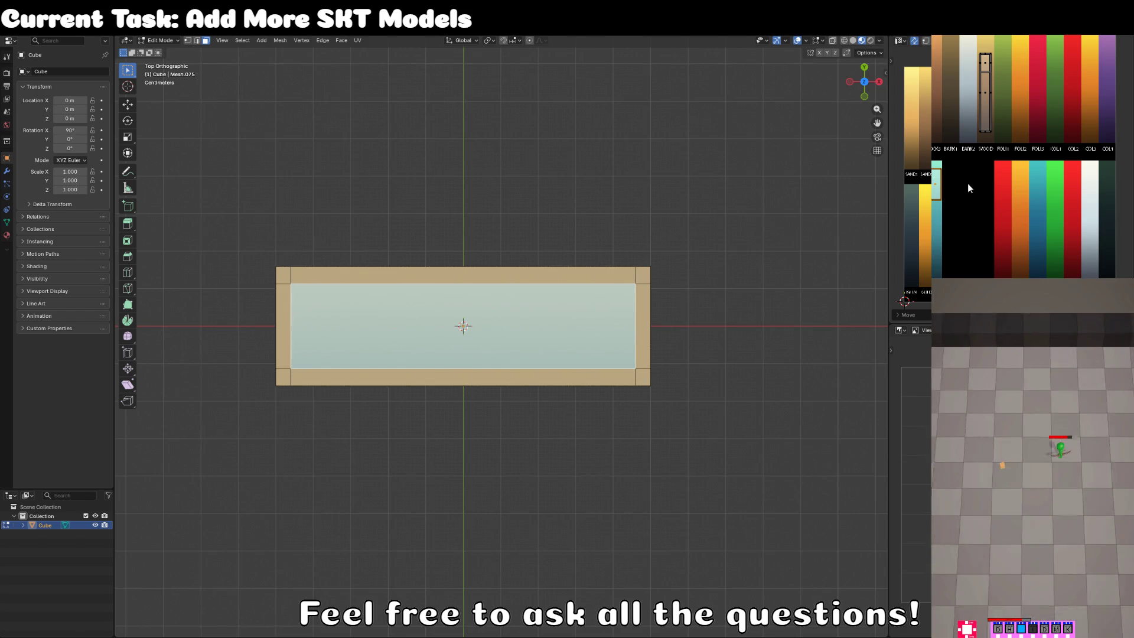
key("s")
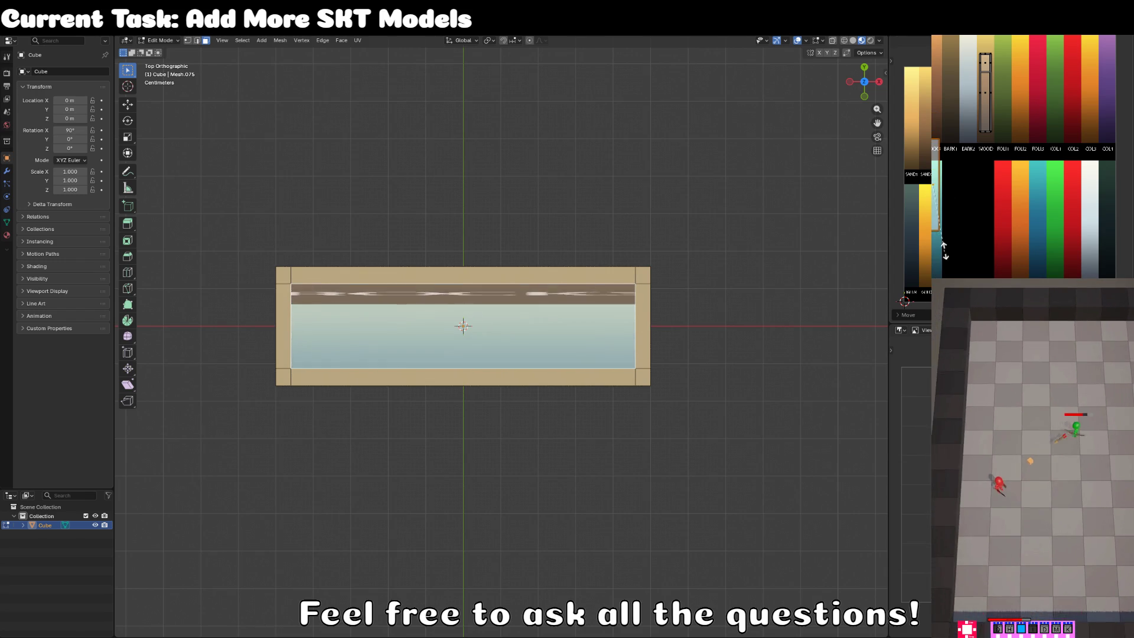
left_click(946, 271)
left_click(948, 276)
mouse_move(414, 177)
left_mouse_down()
mouse_move(561, 232)
mouse_move(413, 147)
mouse_move(267, 100)
left_mouse_up()
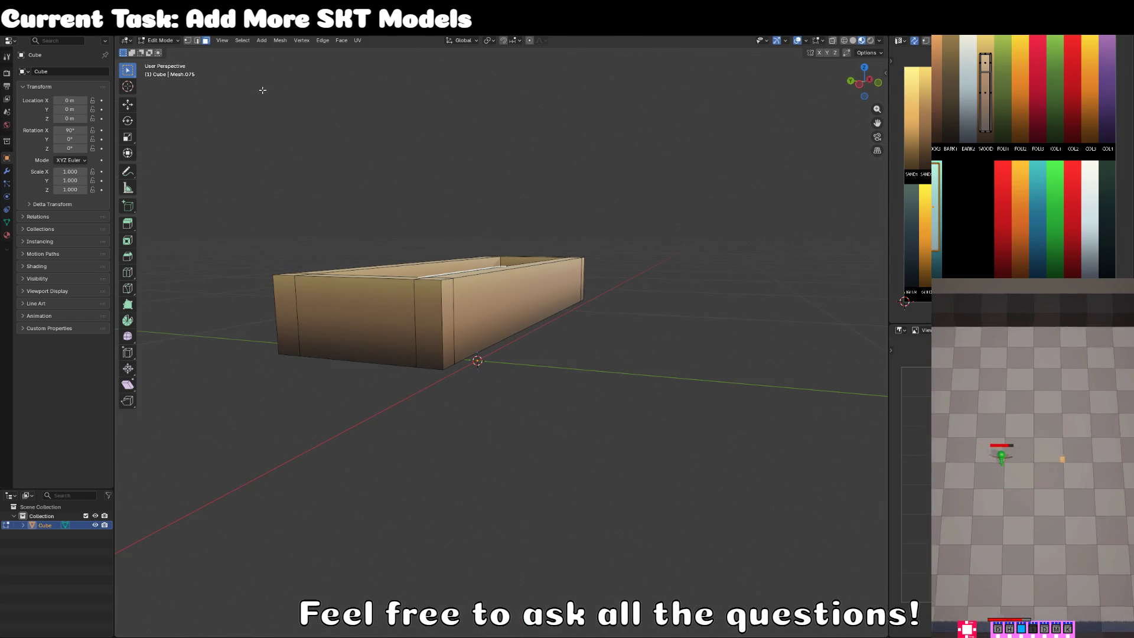
In side view, duplicate the trough's outer end face, then narrow and reposition the copy.
left_click(301, 326)
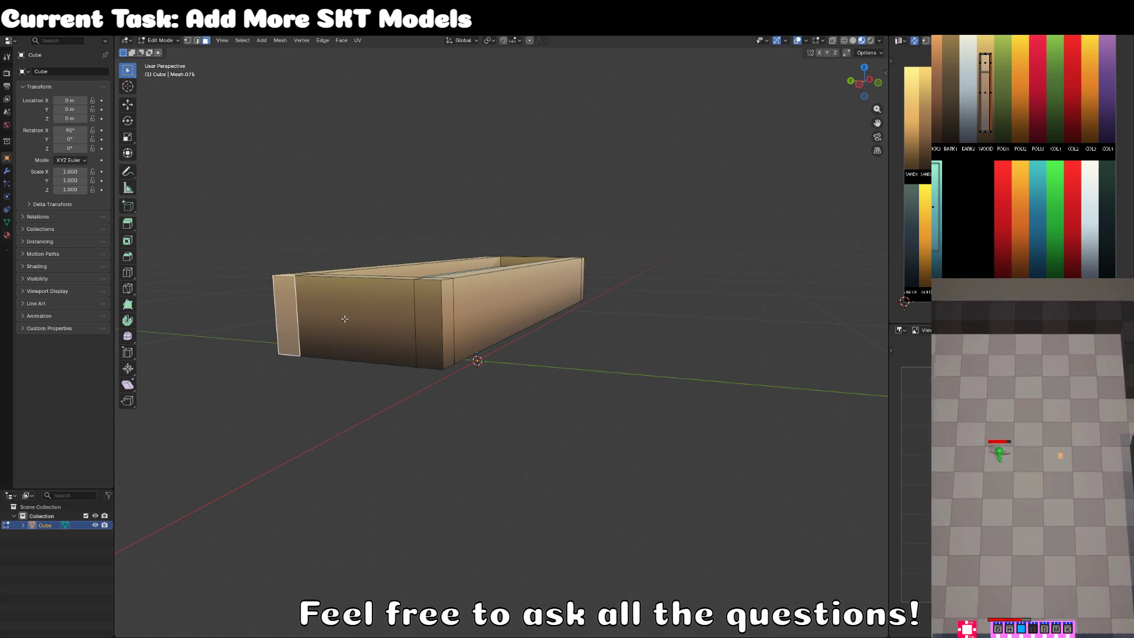
left_click(432, 319)
key("KP_3")
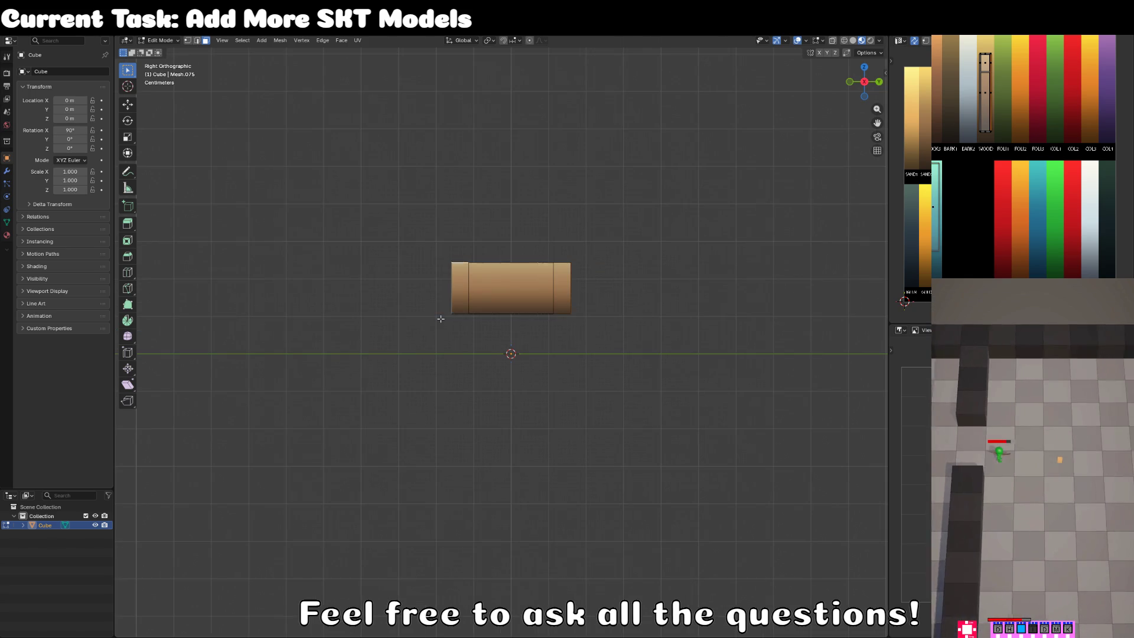
scroll(567, 284, "up", 3)
key("shift+d")
key("s")
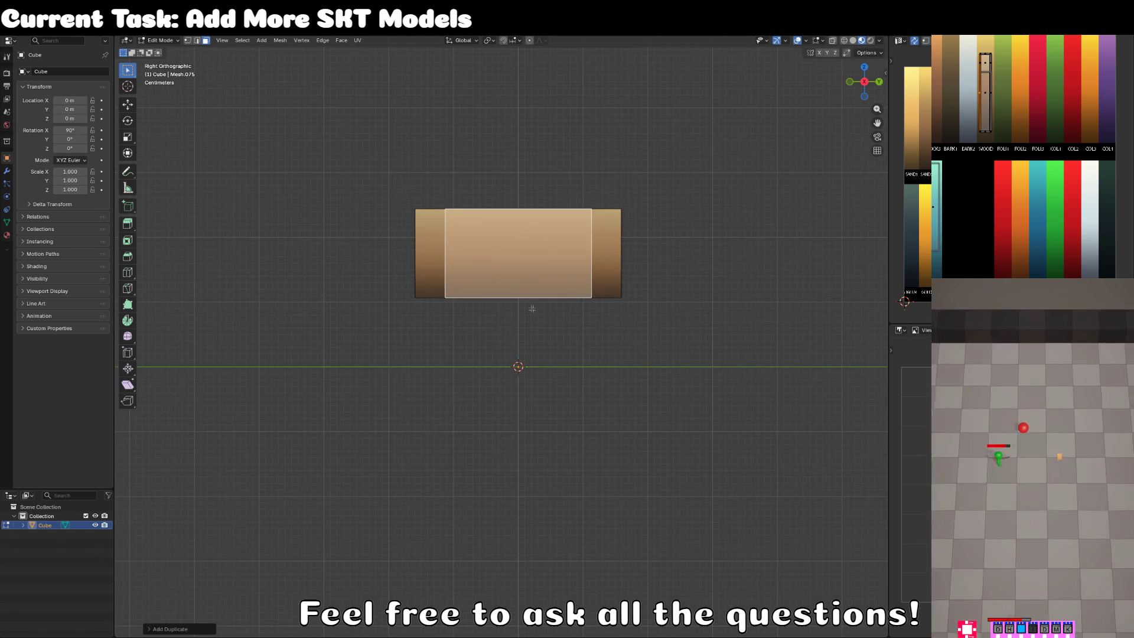
key("y")
left_click(570, 257)
key("g")
Resize the copied face along Y and put it back centred on the end.
key("g")
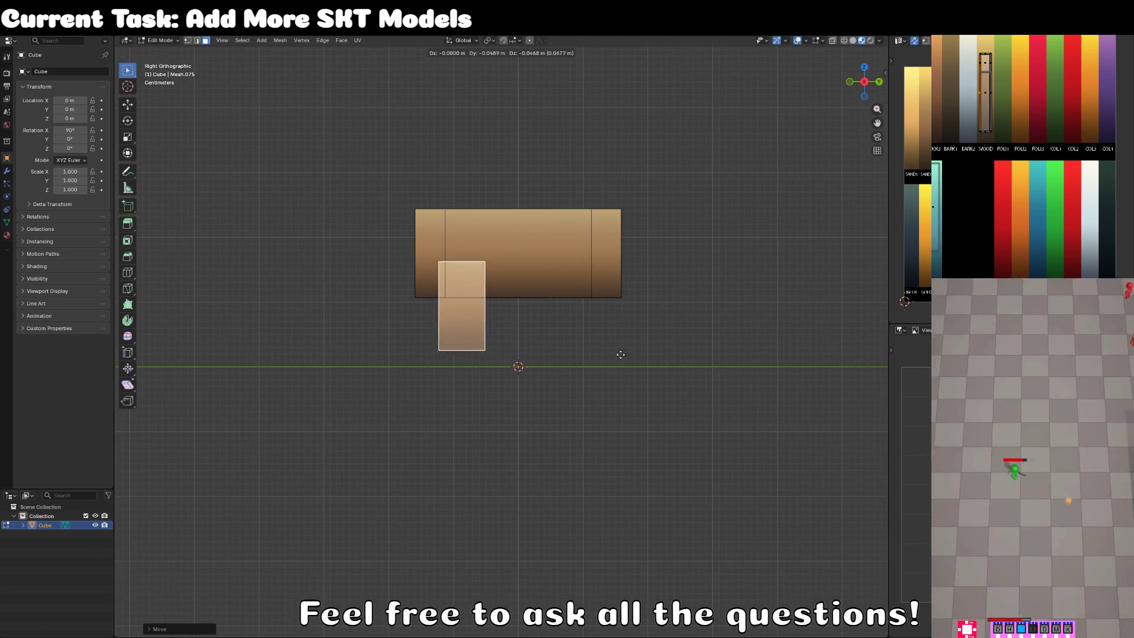
left_click(686, 334)
key("s")
key("y")
left_click(753, 334)
key("g")
key("Escape")
key("s")
key("y")
left_click(603, 309)
Scale the copied face along Y so it spans the trough's full width.
key("s")
key("y")
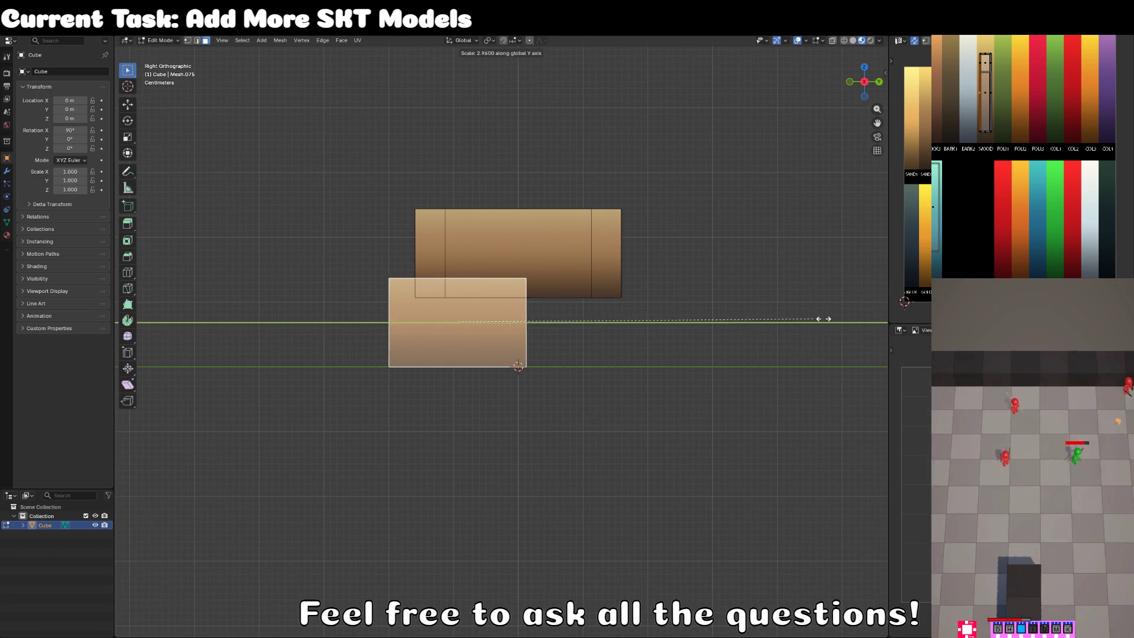
left_click(767, 319)
key("g")
key("y")
key("Escape")
key("s")
key("y")
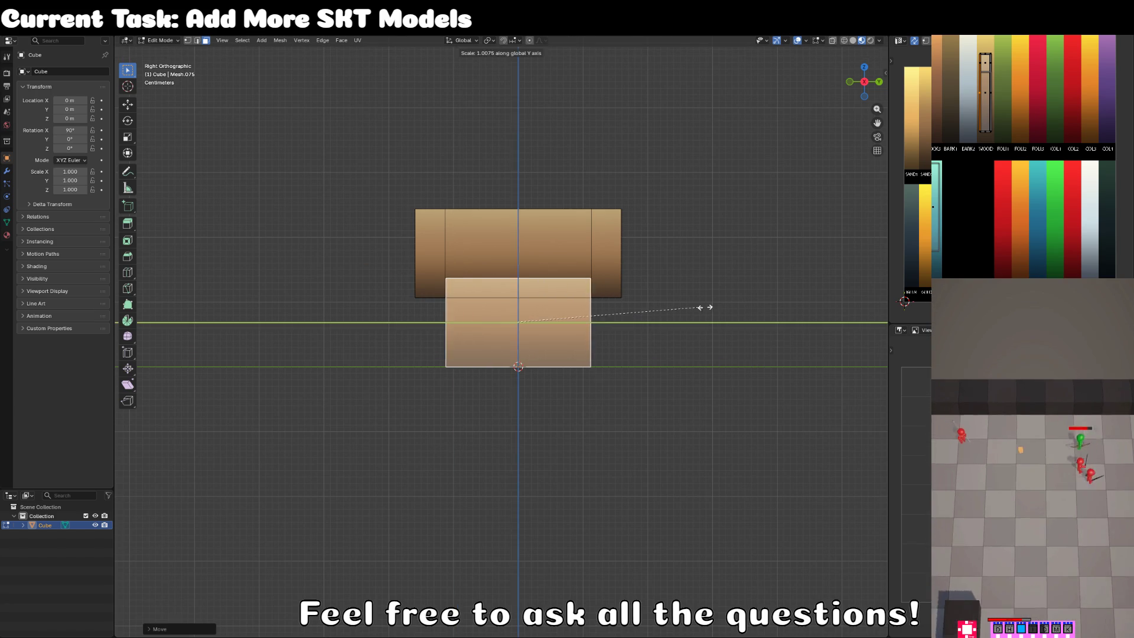
left_click(741, 303)
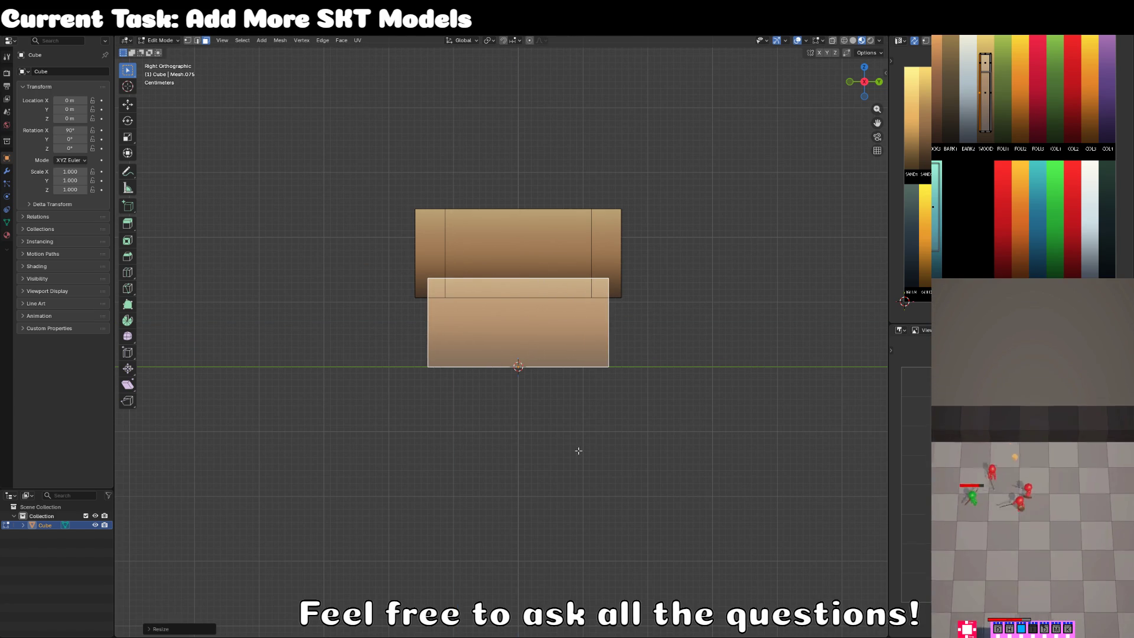
Move the face down along Z so its bottom edge reaches the ground.
key("g")
key("z")
key("Escape")
key("g")
key("z")
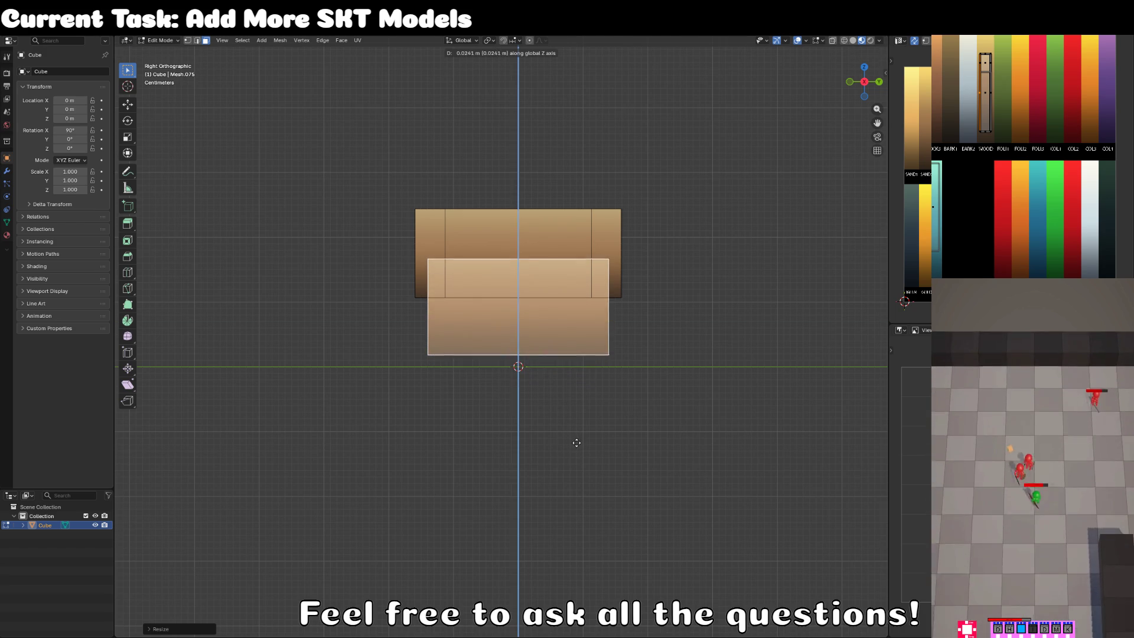
left_click(578, 455)
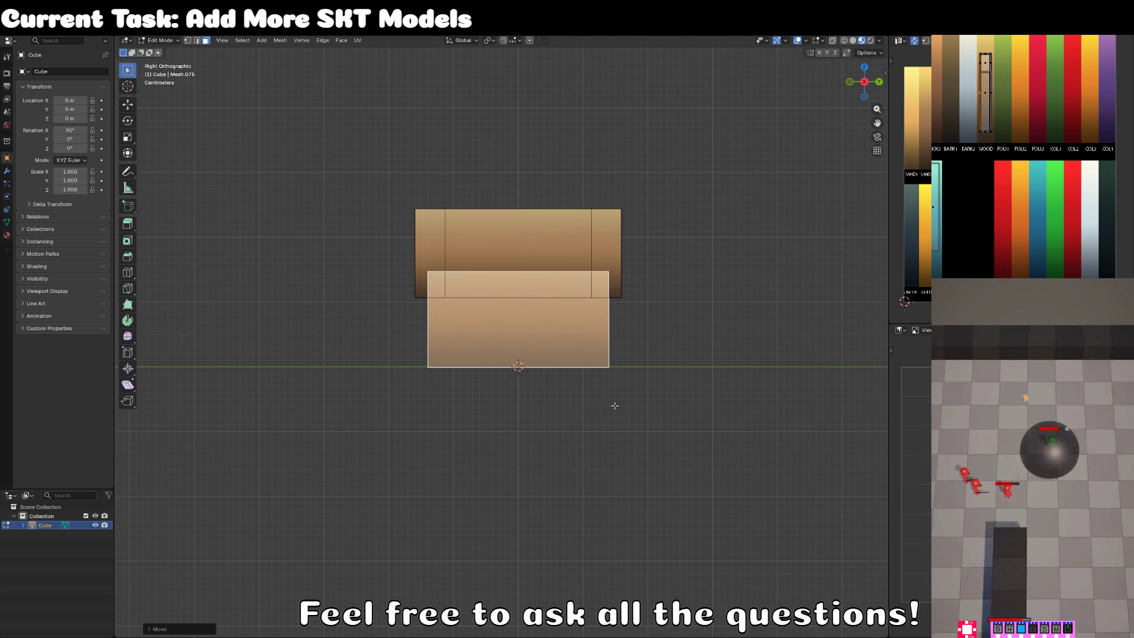
From top view, extrude the face outward into a thick end panel.
key("KP_7")
key("e")
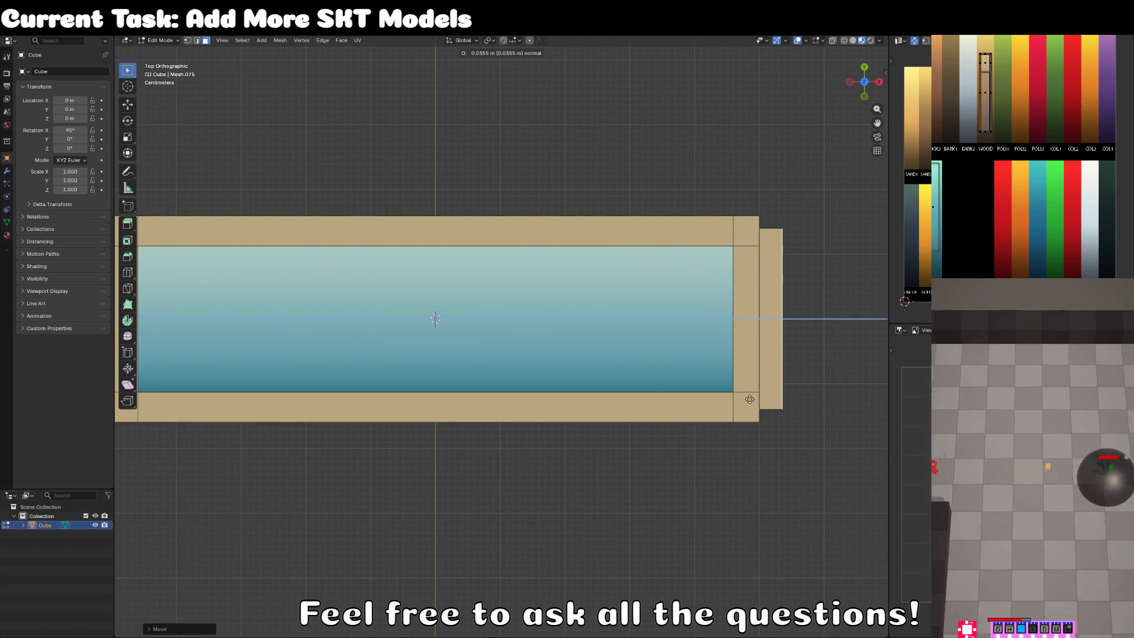
left_click(749, 400)
left_click_drag(723, 377, 663, 343)
key("s")
key("y")
right_click(604, 350)
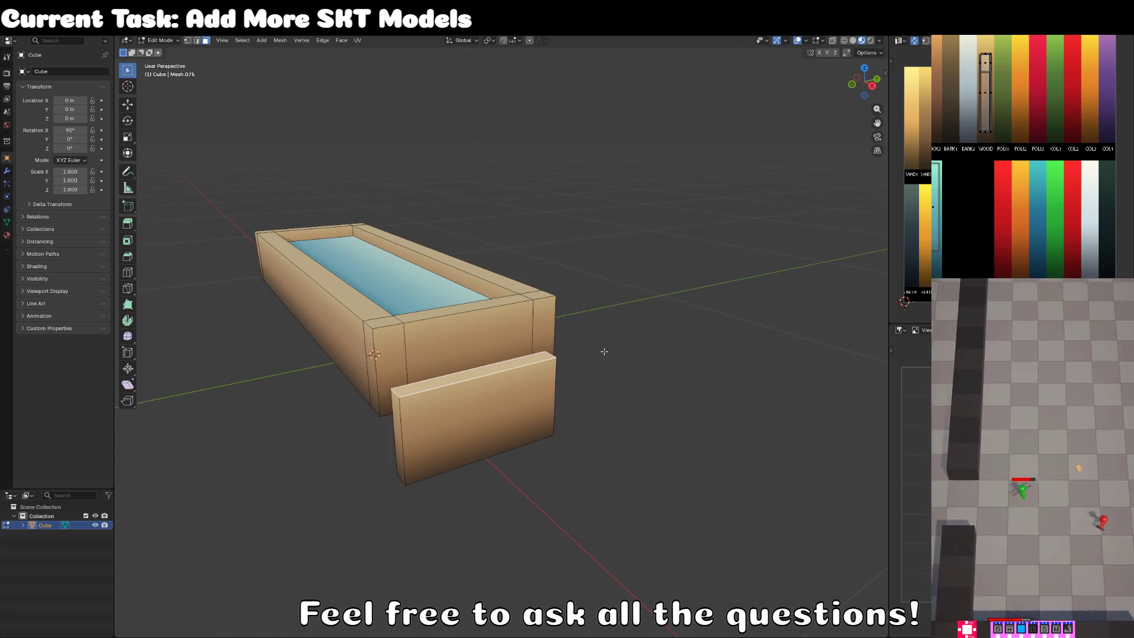
Extrude the panel's top and scale it along Y to chamfer the top corners.
key("e")
left_click(615, 305)
key("s")
key("y")
left_click(623, 292)
key("ctrl+l")
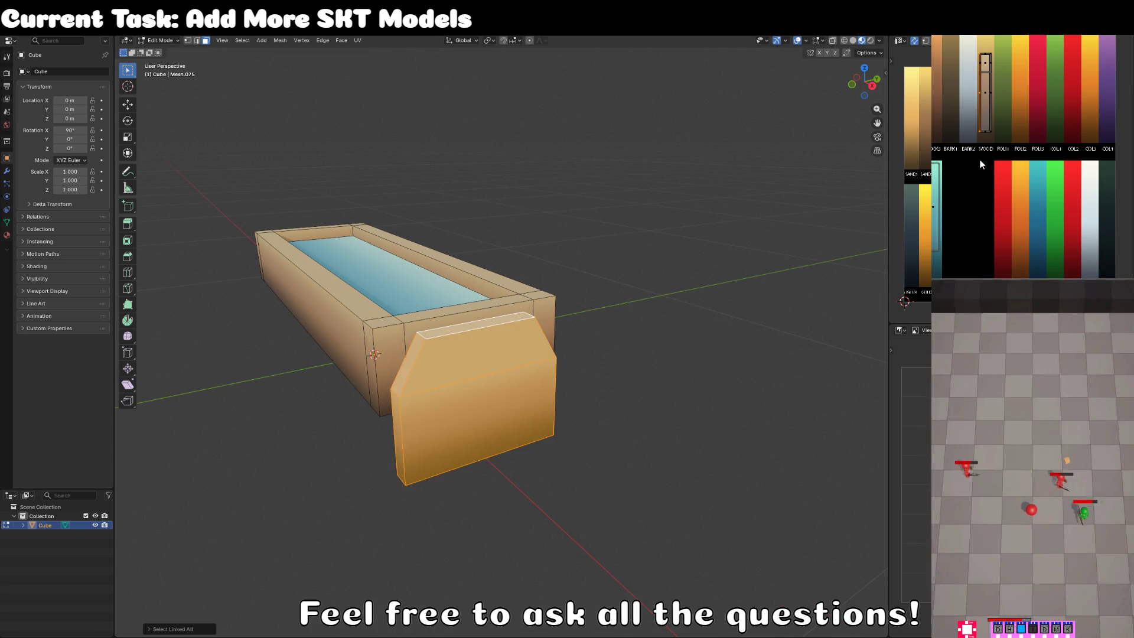
key("Tab")
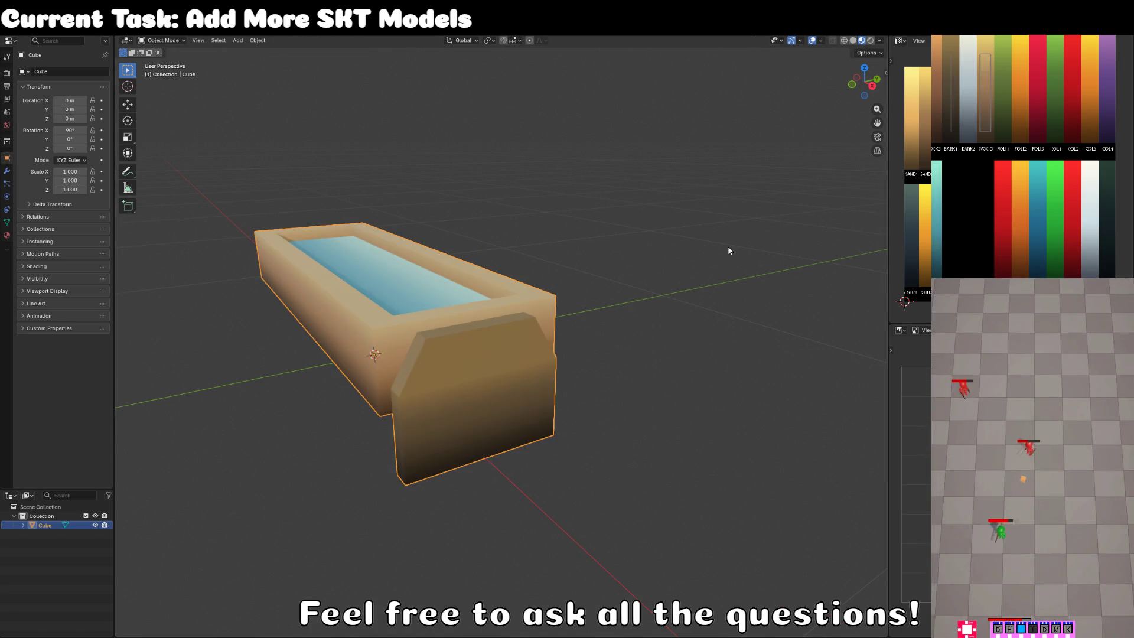
Back in mesh editing, confirm the end panel's UV placement on the palette.
scroll(426, 343, "down", 2)
key("Tab")
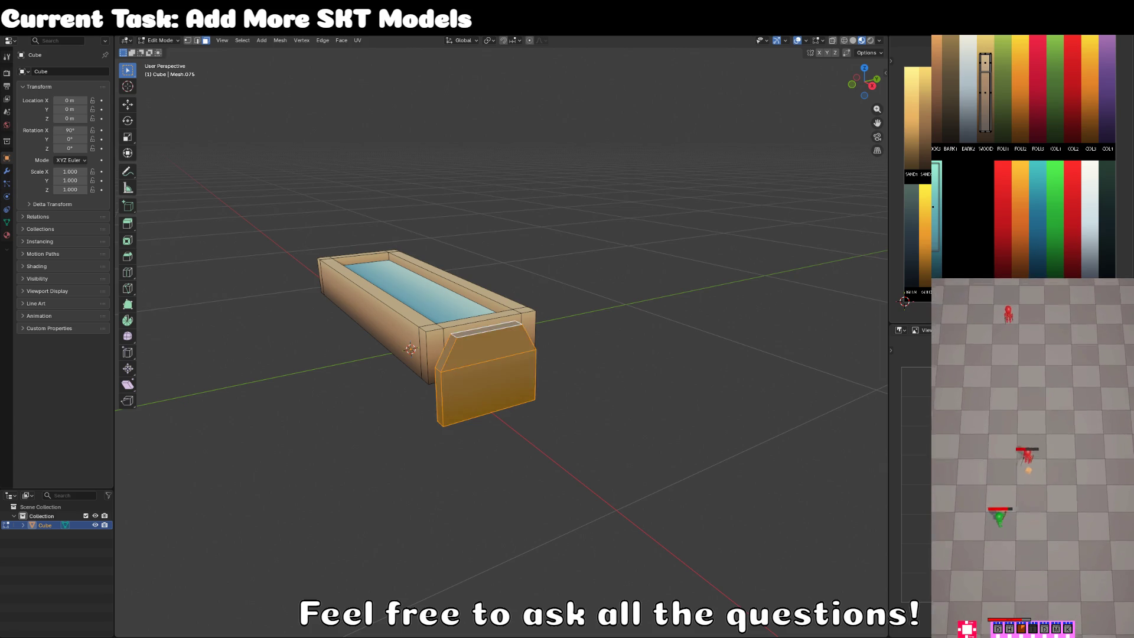
left_click(918, 214)
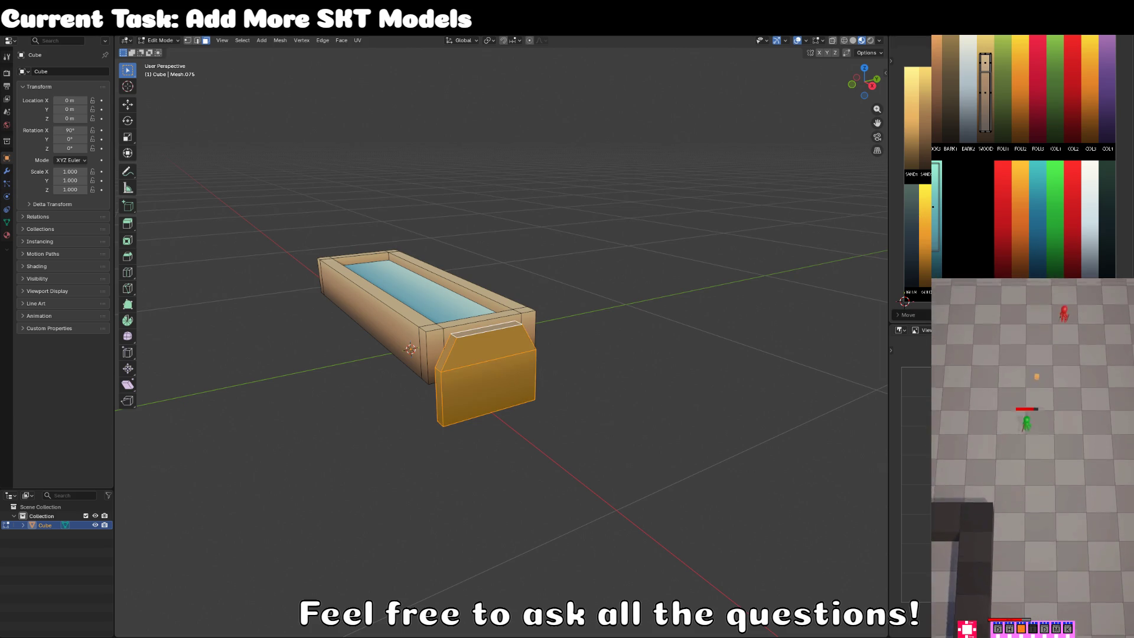
Duplicate the end leg panel and move the copy along X to the trough's other end.
left_click_drag(626, 266, 549, 286)
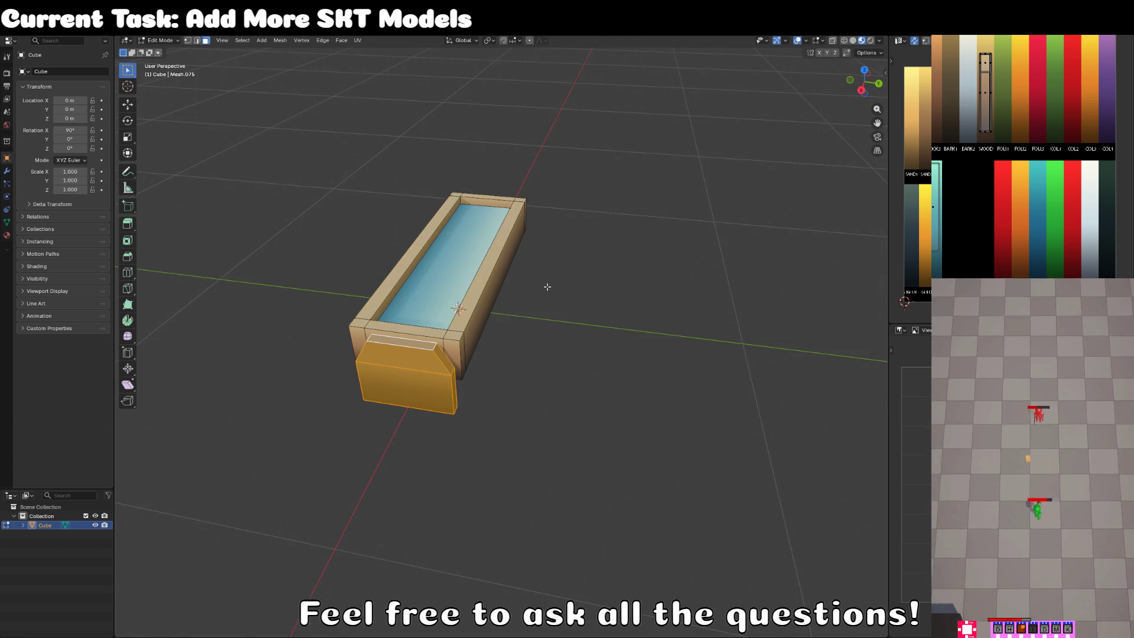
key("ctrl+l")
key("KP_7")
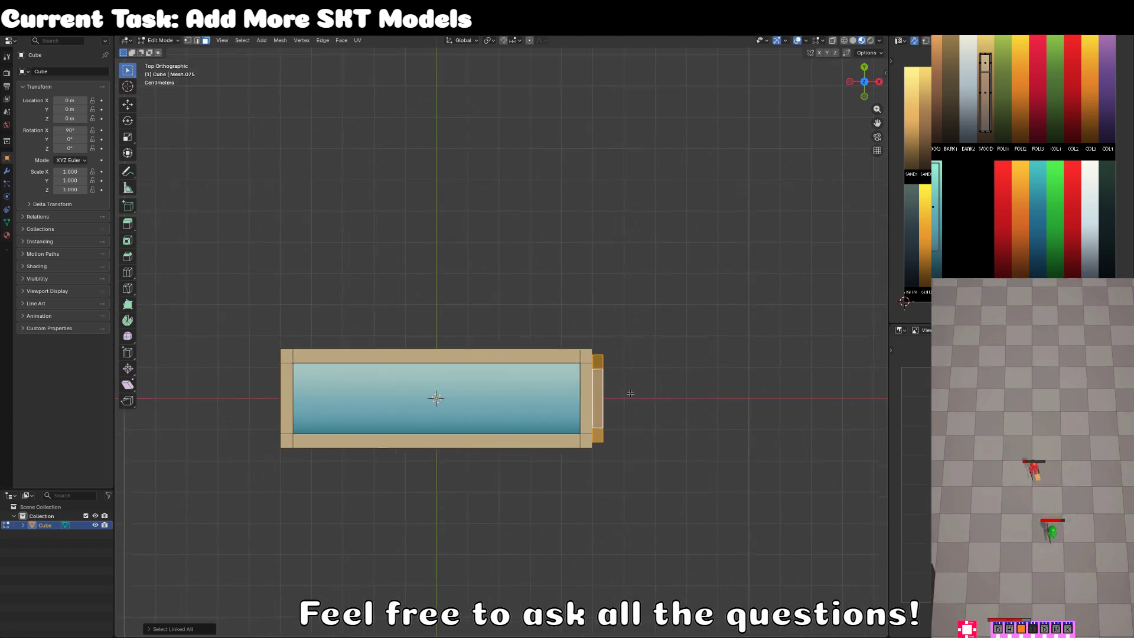
key("shift+d")
key("x")
left_click(324, 336)
Rename the trough object to PRE_CHIPPY_water_trough_SKT in the Outliner.
double_click(45, 525)
type("PR")
type("CHIP")
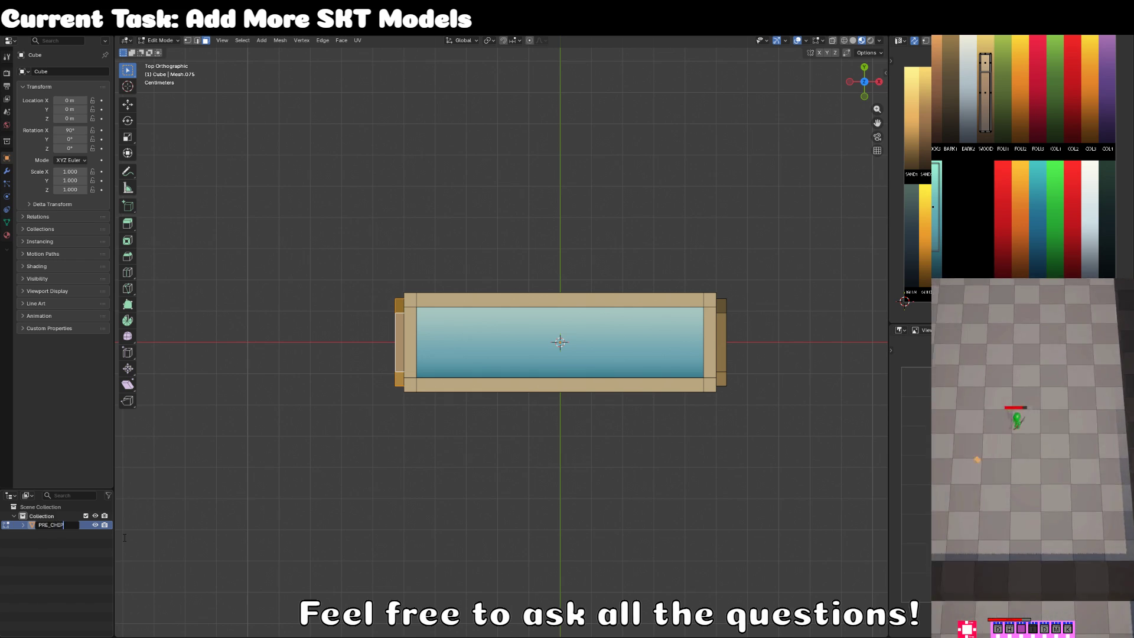
type("PY_water_")
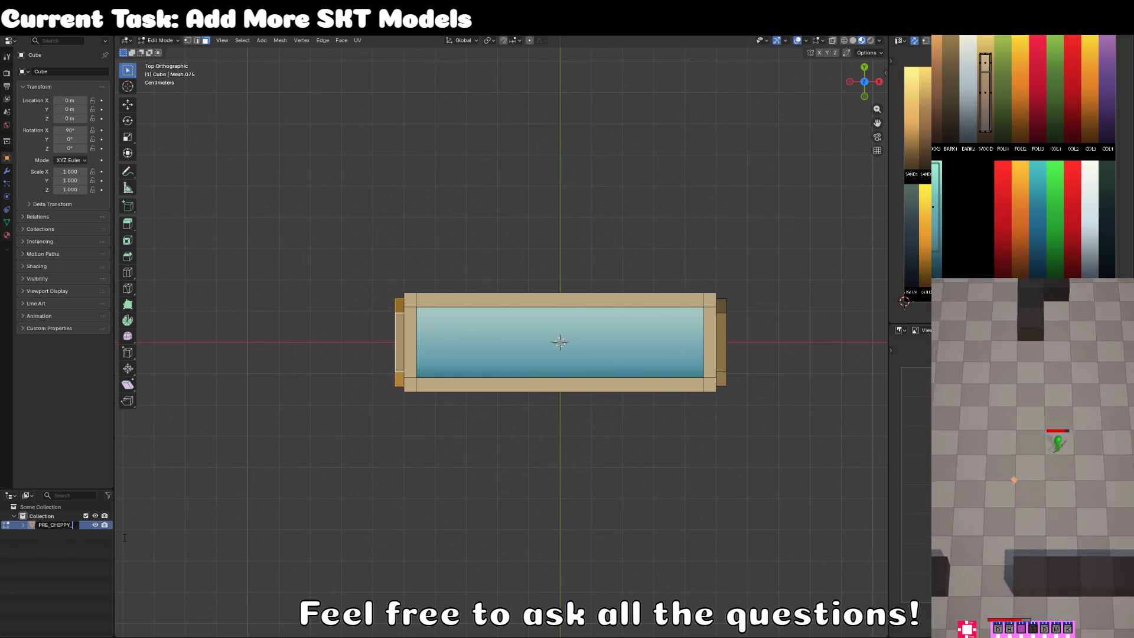
key("Home")
key("Delete")
key("Delete")
key("Delete")
key("End")
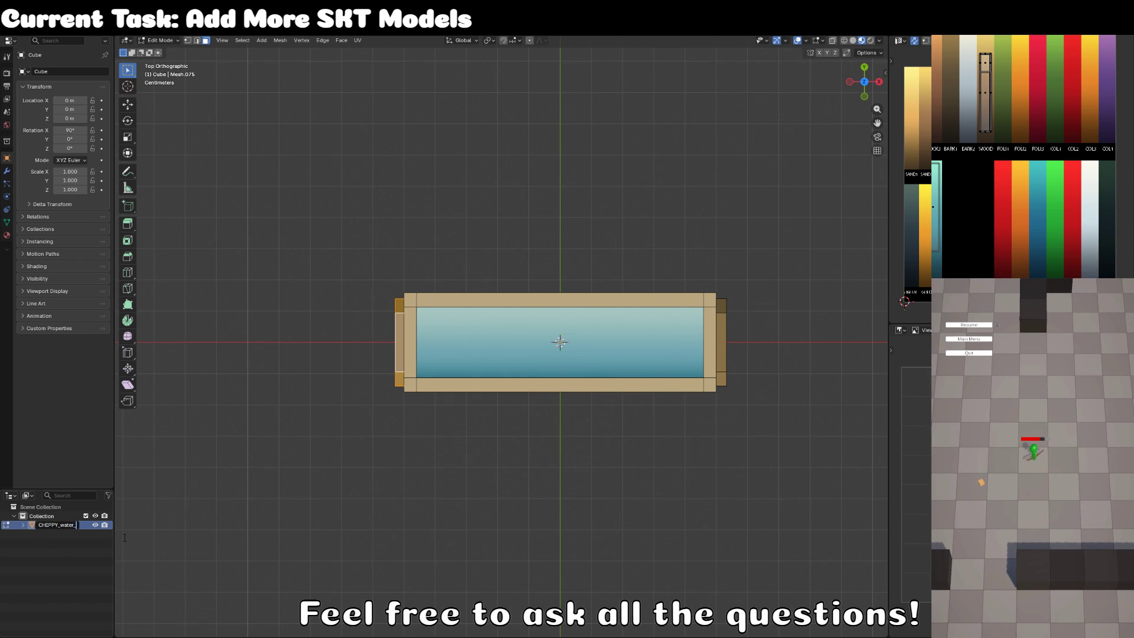
type("th")
type("rough_")
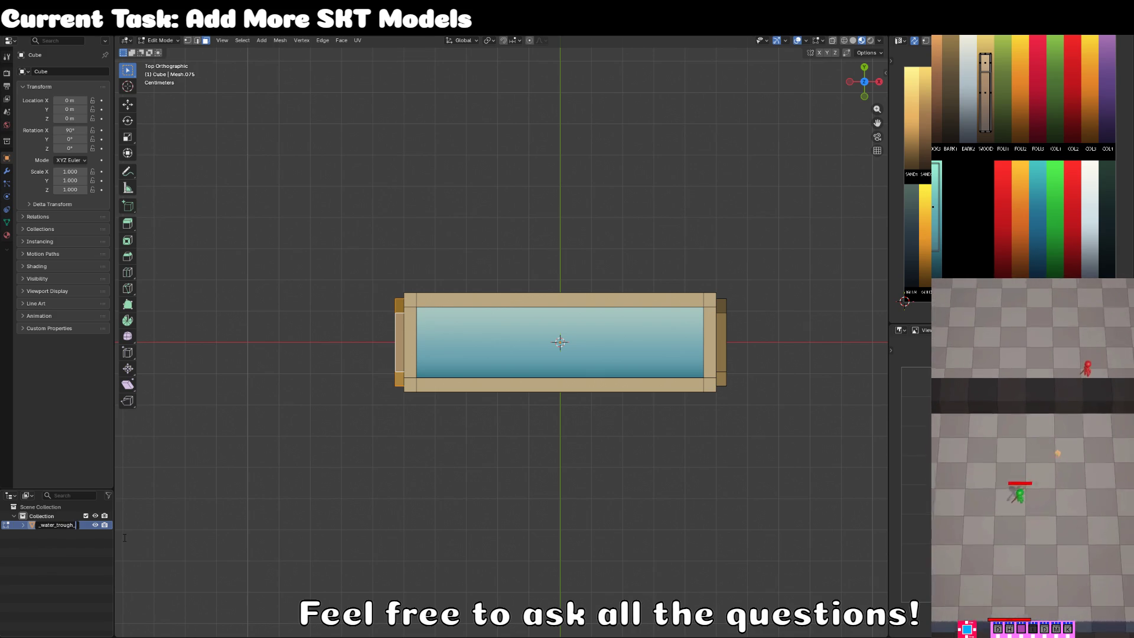
type("SKT")
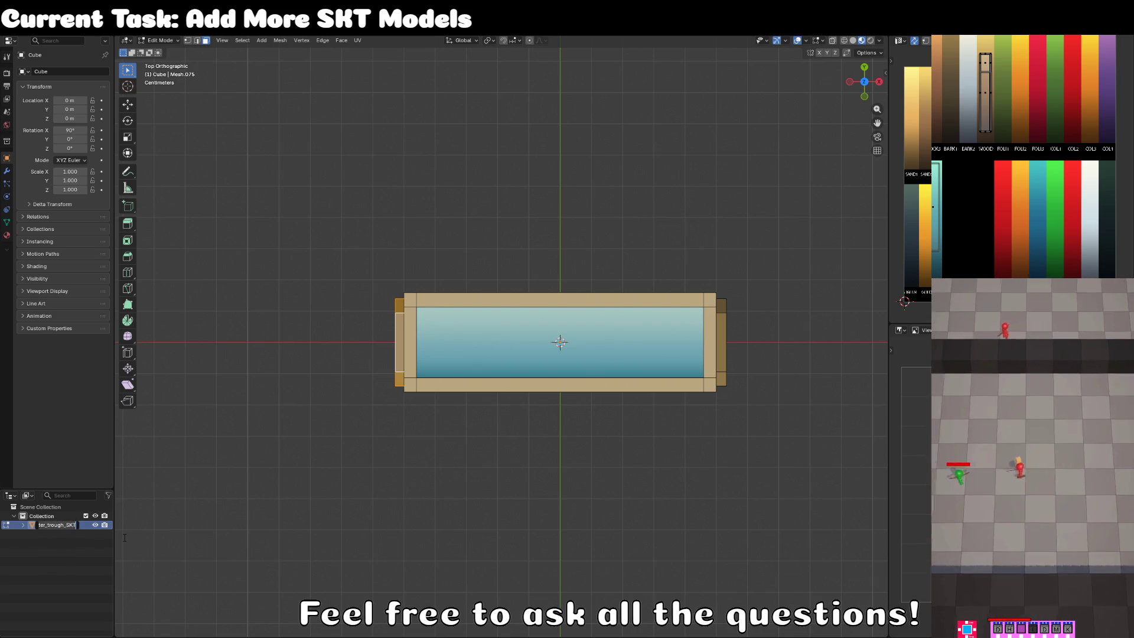
key("Return")
Leave Edit Mode and inspect the trough in perspective, cancelling a second rename attempt.
key("Tab")
mouse_move(473, 224)
left_mouse_down()
mouse_move(517, 390)
mouse_move(392, 306)
mouse_move(434, 273)
mouse_move(495, 337)
left_mouse_up()
left_click(479, 269)
left_click(486, 308)
left_click(366, 261)
double_click(69, 525)
key("ctrl+c")
left_click(211, 459)
left_click(317, 416)
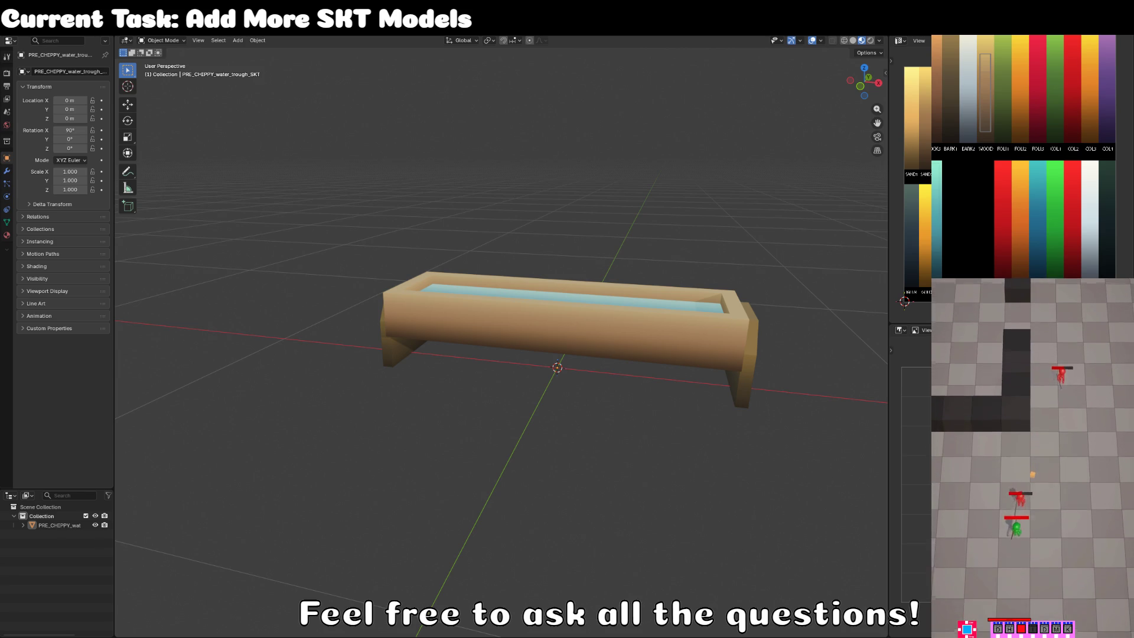
In front view, scale the whole trough mesh about 1.63 times and raise it along Z onto the ground line.
left_click(662, 349)
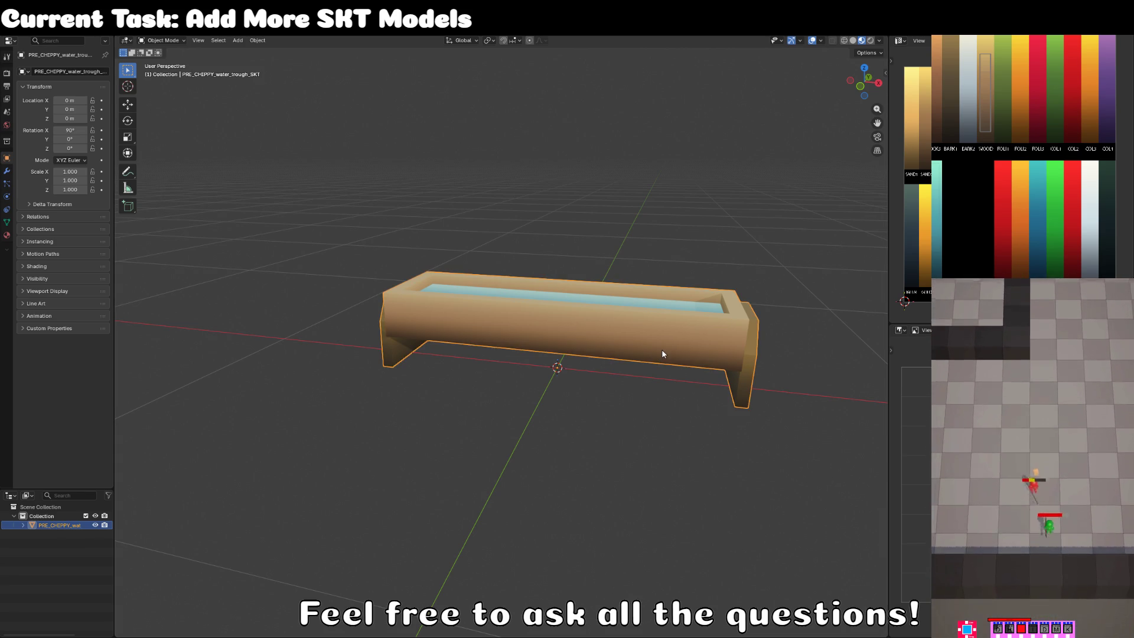
key("KP_1")
key("Tab")
key("a")
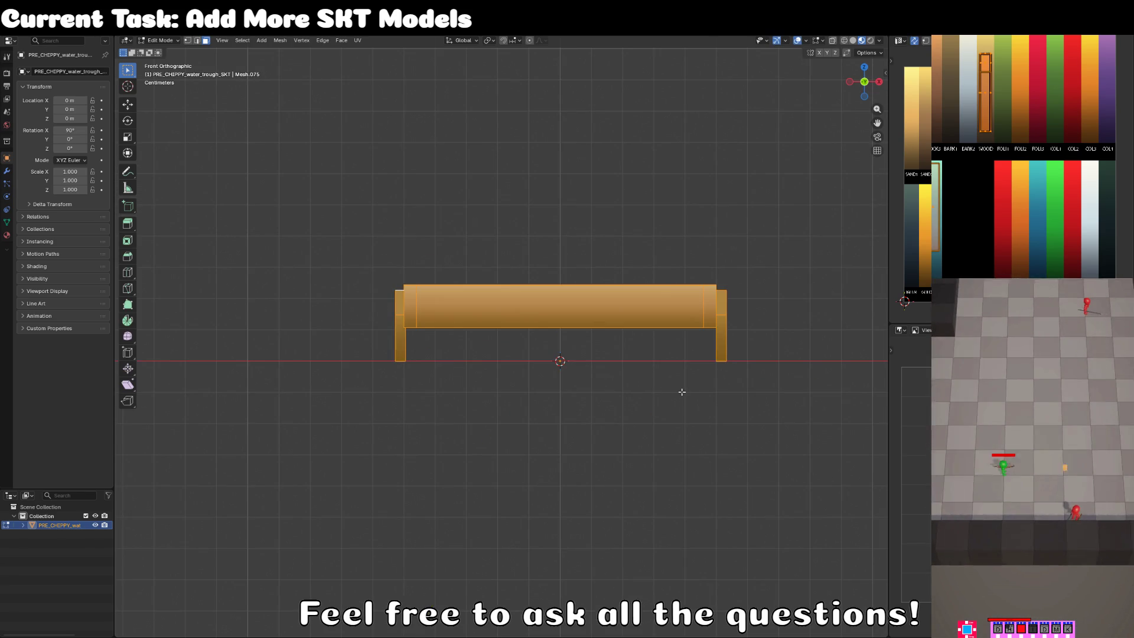
key("s")
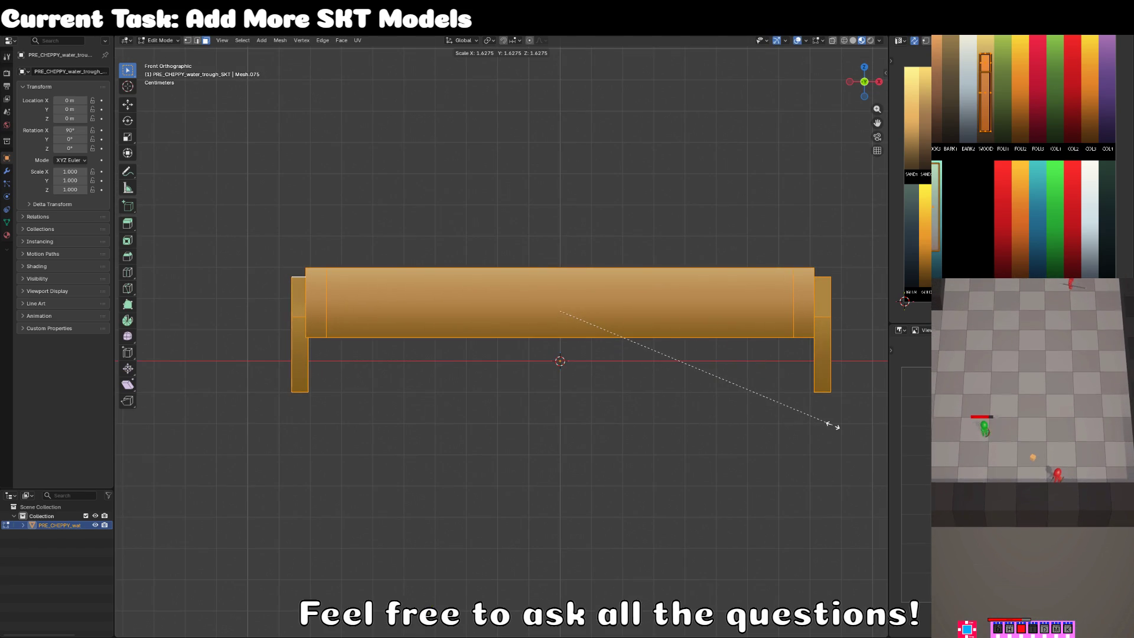
left_click(833, 425)
key("g")
key("z")
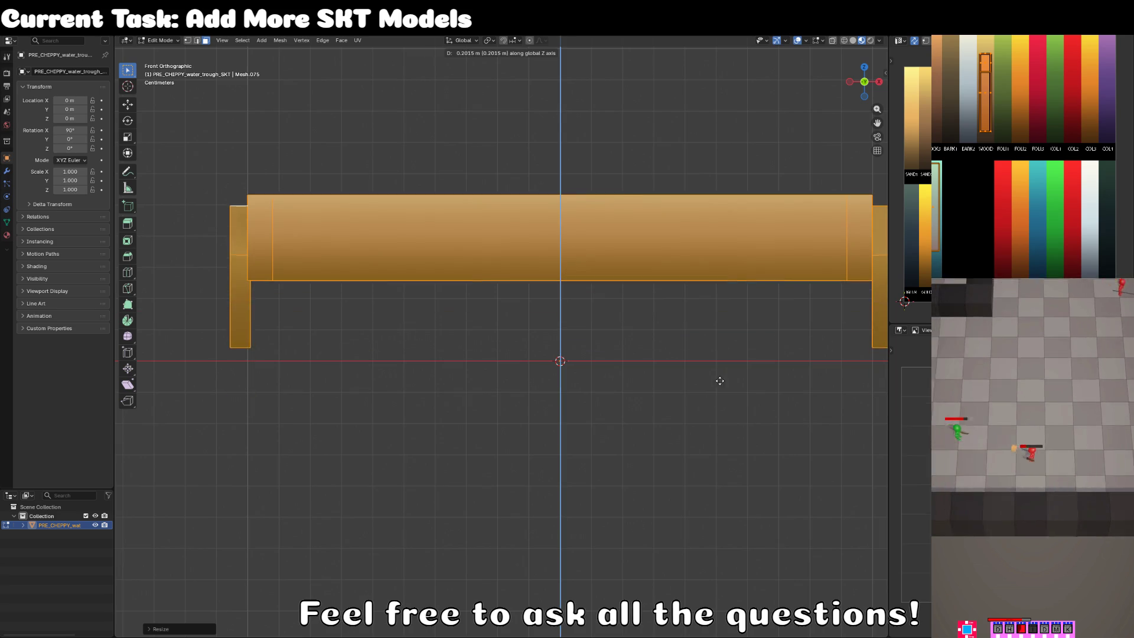
left_click(725, 392)
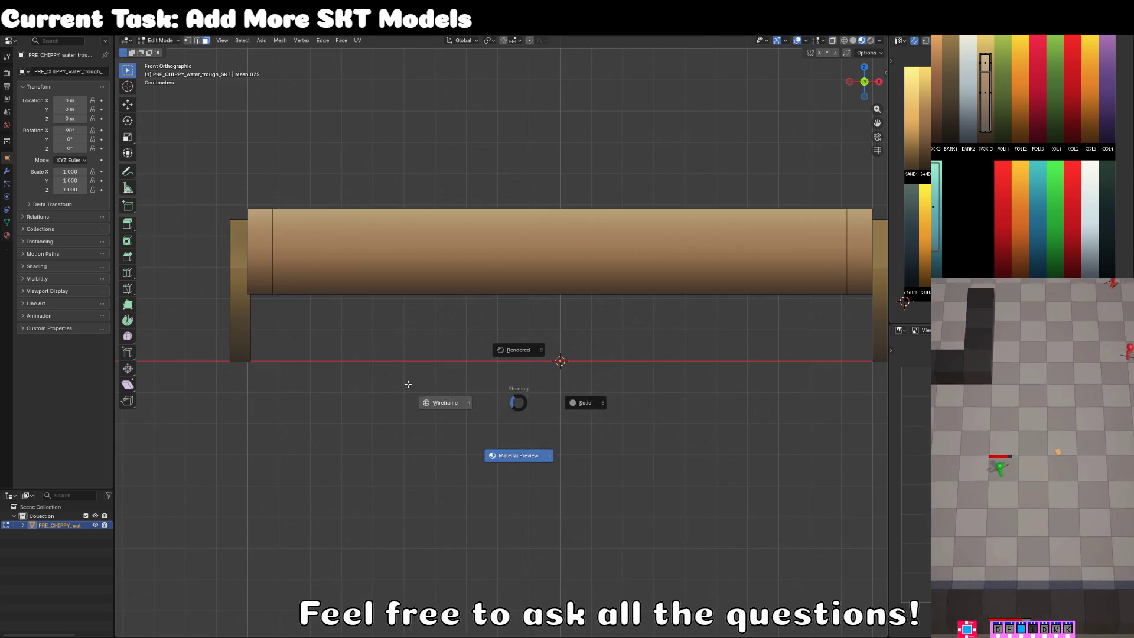
Circle-select the left leg and shift it inward along X under the basin.
key("alt+a")
key("c")
left_click_drag(271, 233, 249, 342)
key("Escape")
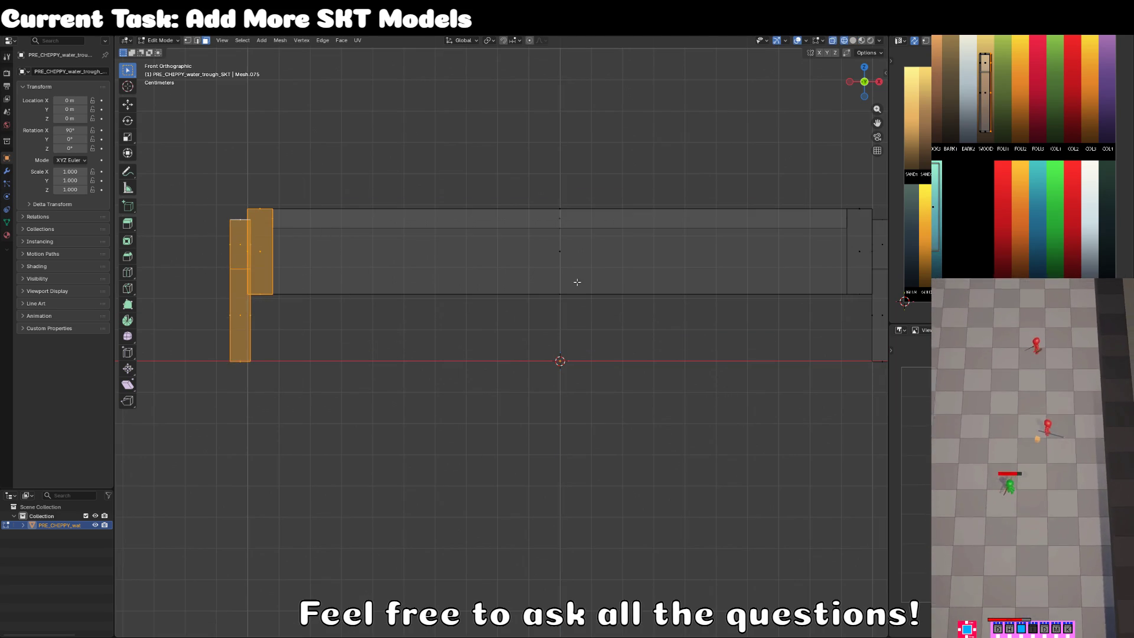
key("g")
key("x")
scroll(604, 284, "down", 4)
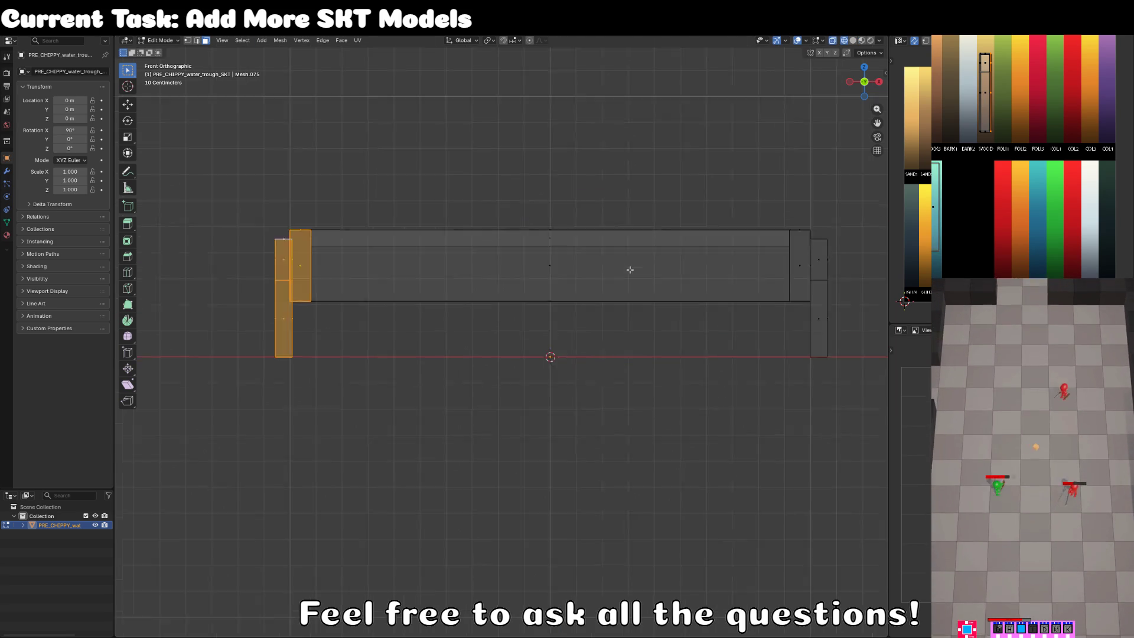
scroll(584, 314, "up", 3)
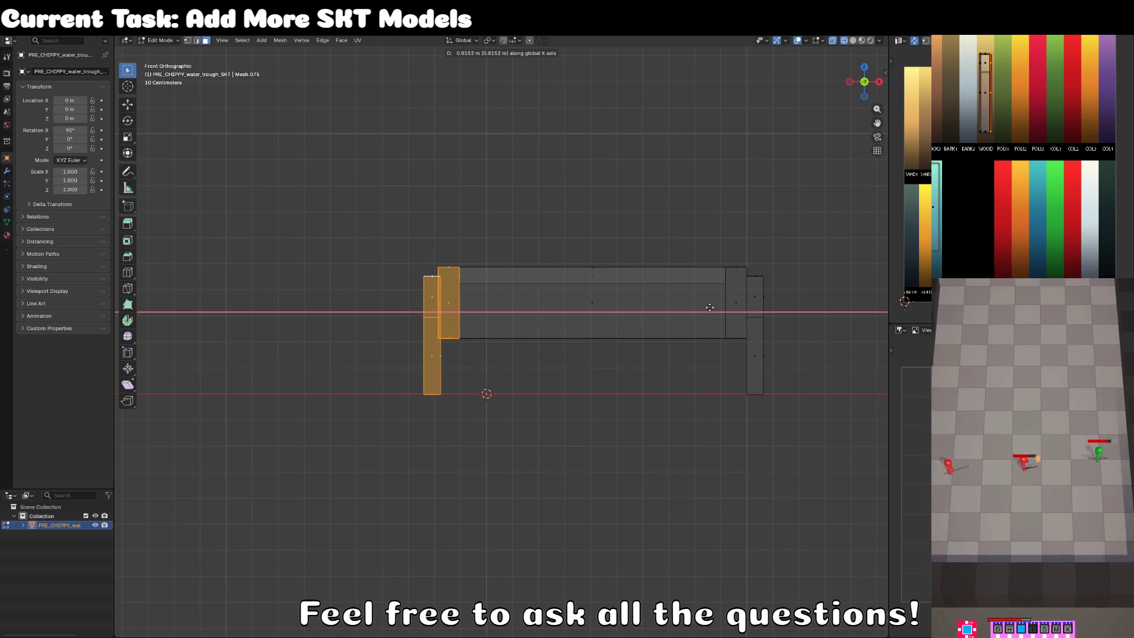
left_click(707, 310)
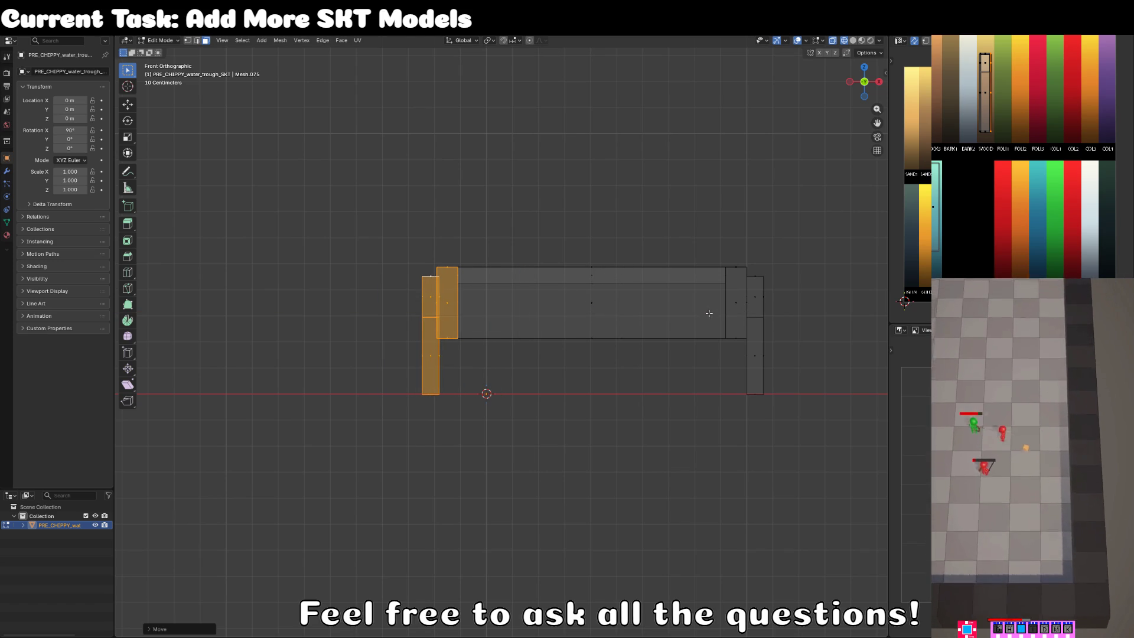
Reposition the whole trough mesh and return to Object Mode.
key("a")
key("g")
left_click(765, 314)
key("Tab")
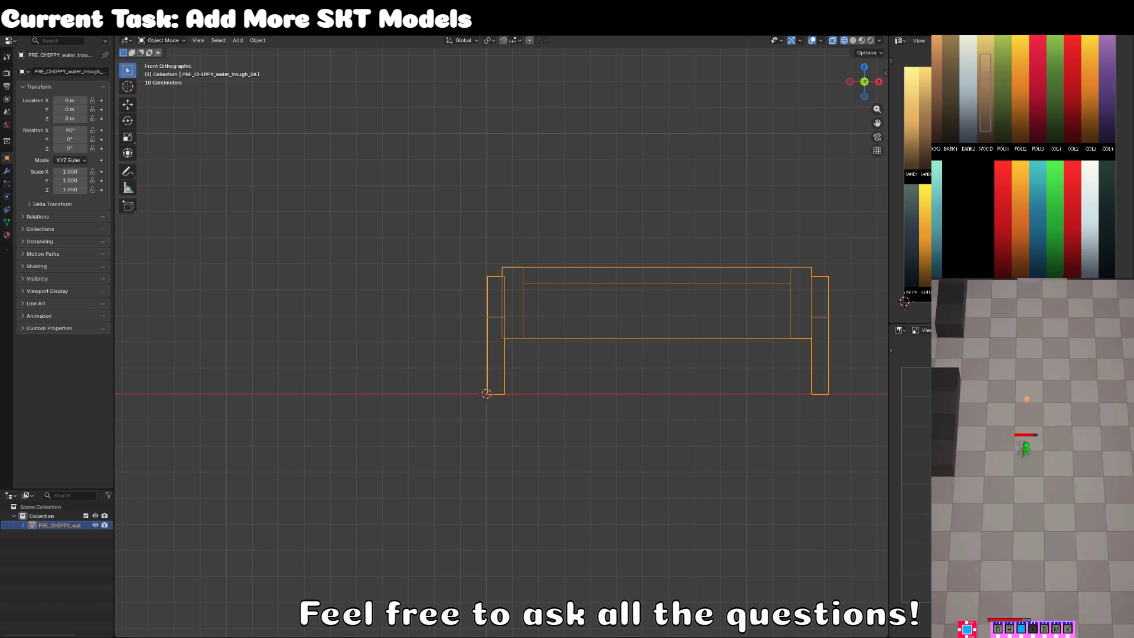
key("alt+Tab")
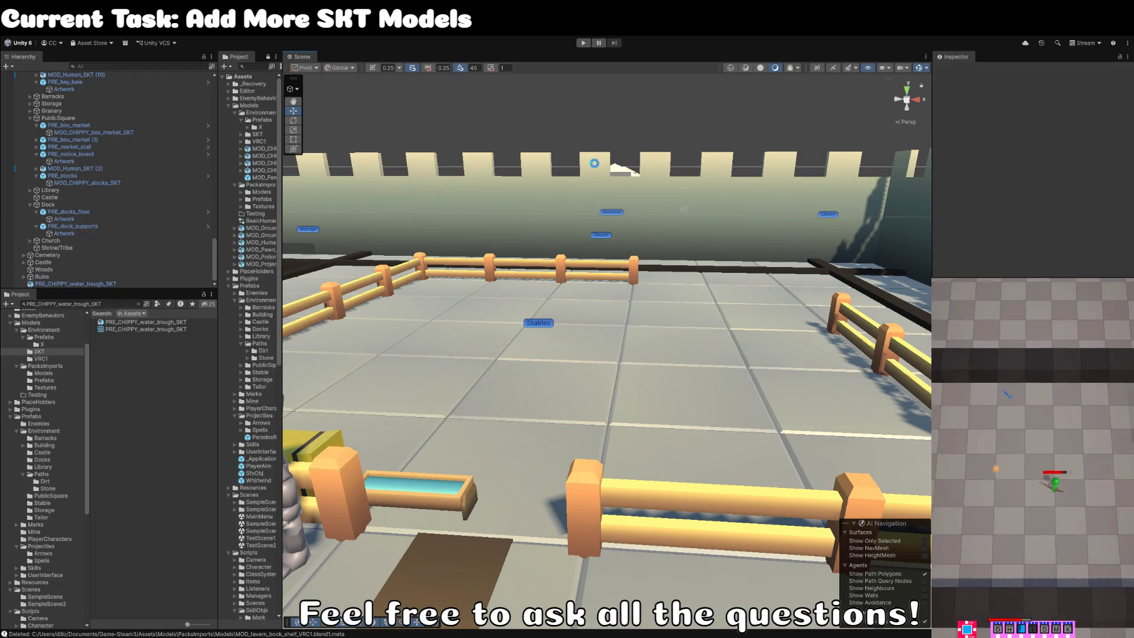
Select the reimported trough in Unity's Scene view and slide it along X against the fence rail.
mouse_move(650, 375)
left_mouse_down()
mouse_move(506, 380)
mouse_move(501, 390)
left_mouse_up()
left_click(502, 389)
left_click_drag(582, 479, 851, 469)
mouse_move(850, 470)
left_mouse_down()
mouse_move(579, 447)
mouse_move(483, 498)
left_mouse_up()
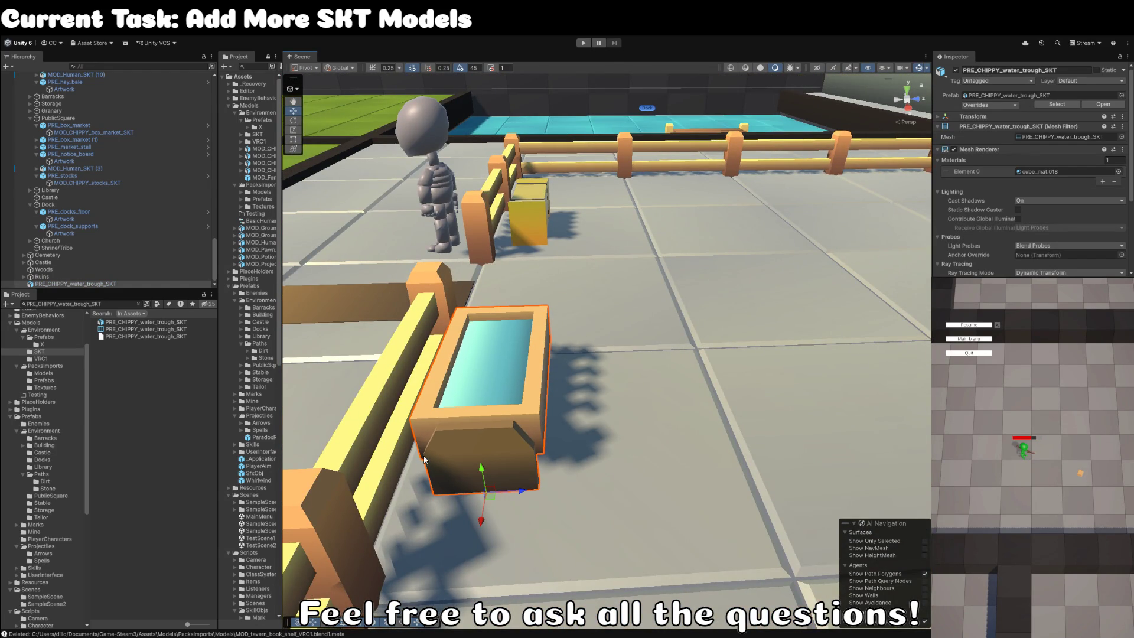
left_click(76, 284)
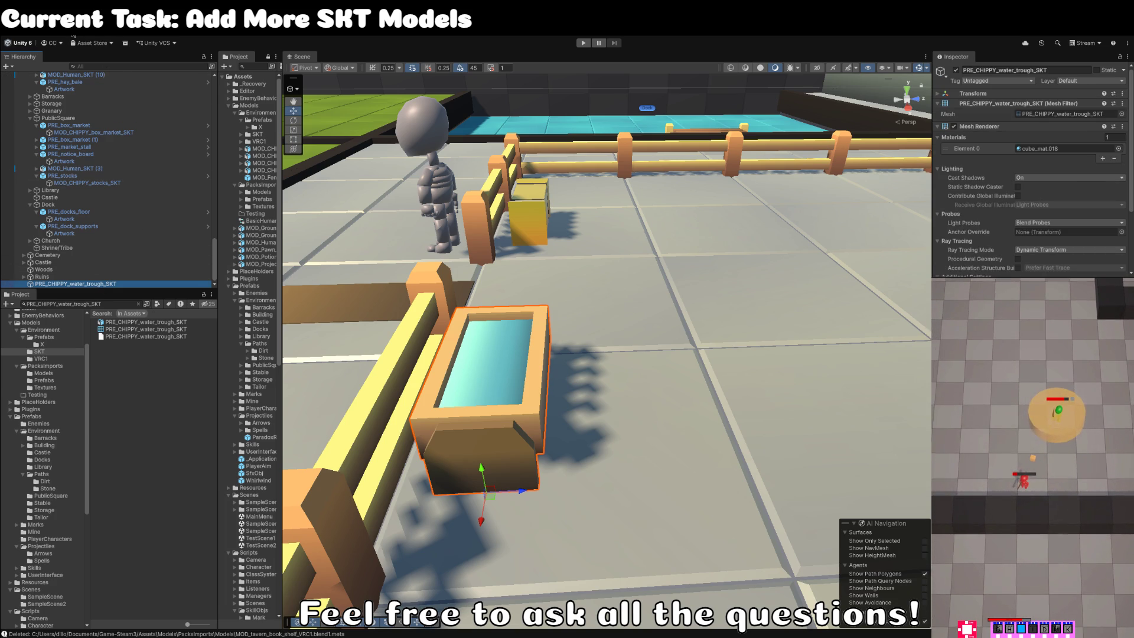
Create an empty GameObject named PRE_water_trough, editing down the pasted trough name.
key("ctrl+shift+n")
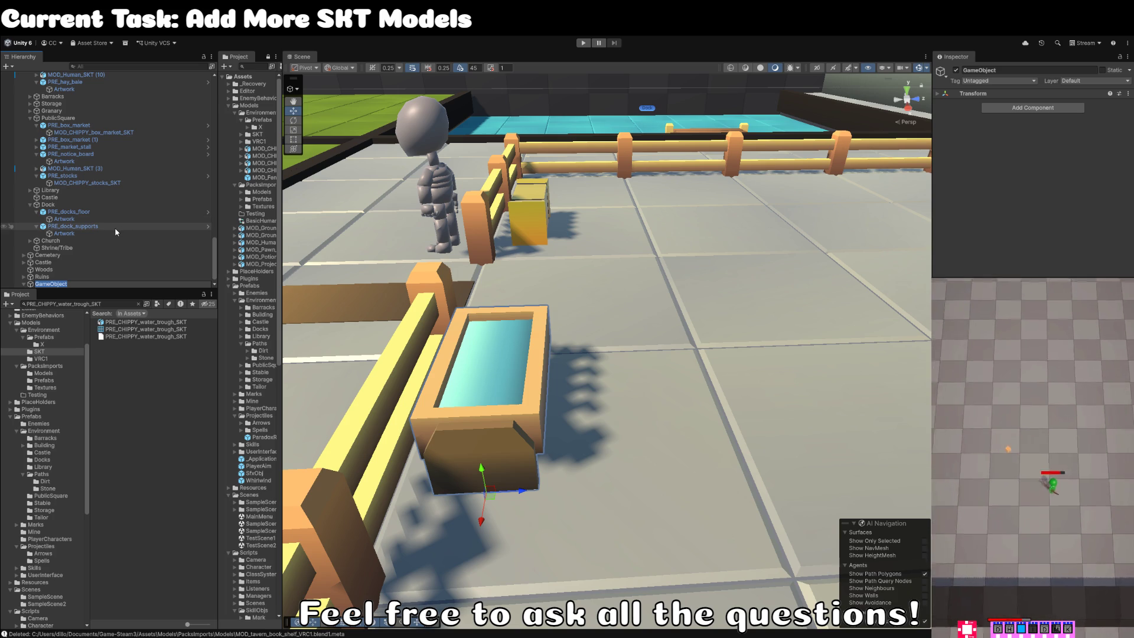
key("ctrl+v")
key("BackSpace")
key("BackSpace")
key("BackSpace")
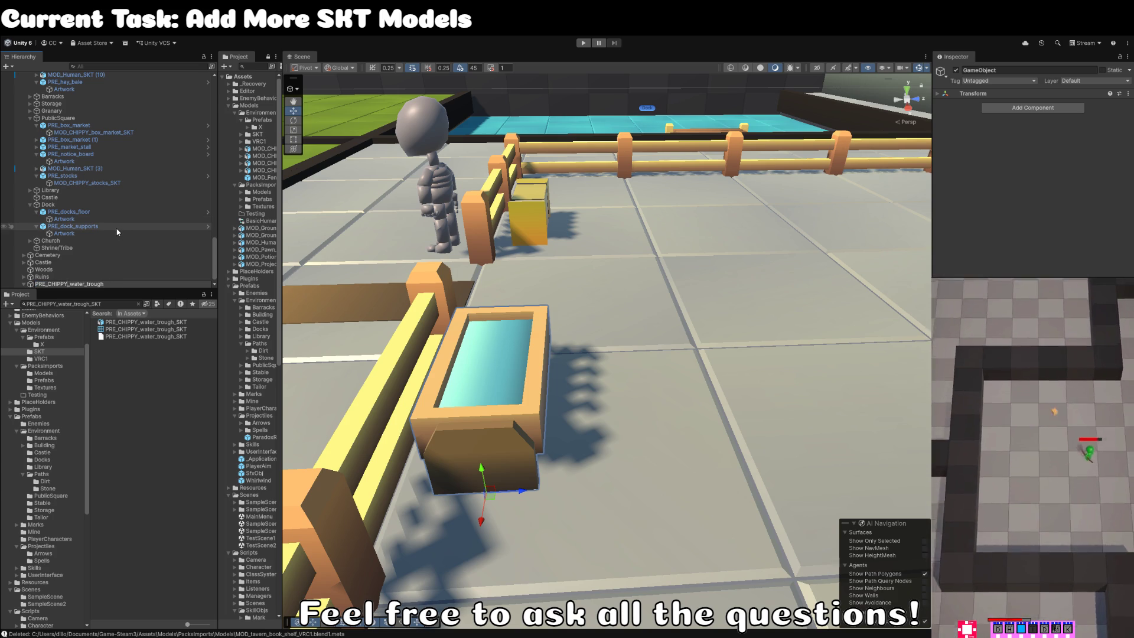
key("BackSpace")
key("BackSpace")
key("BackSpace")
key("Return")
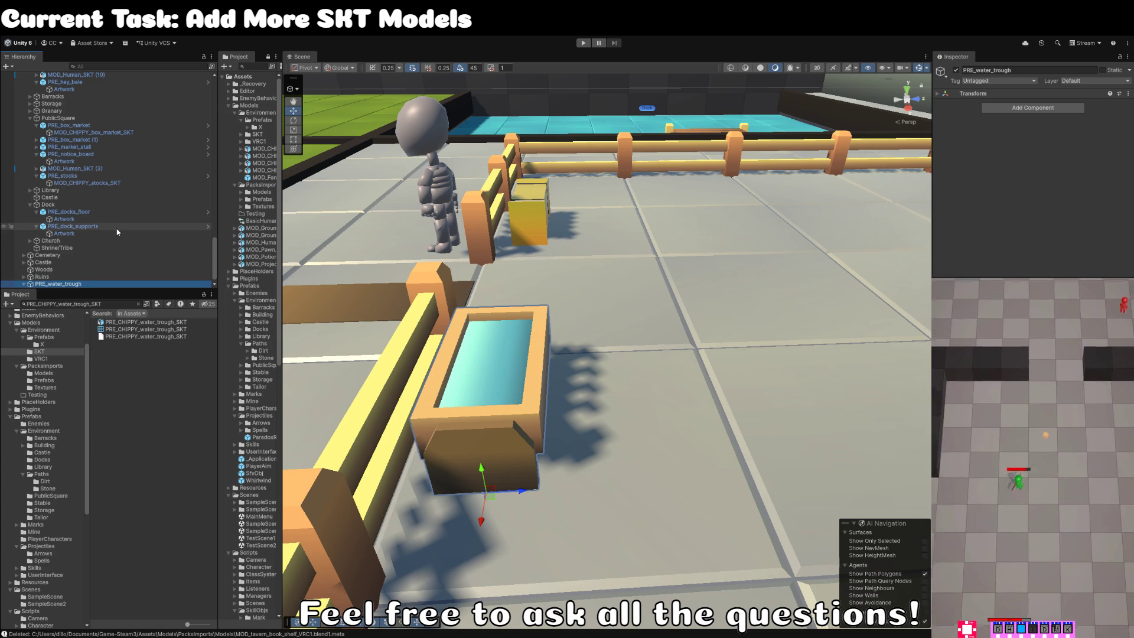
left_click(207, 449)
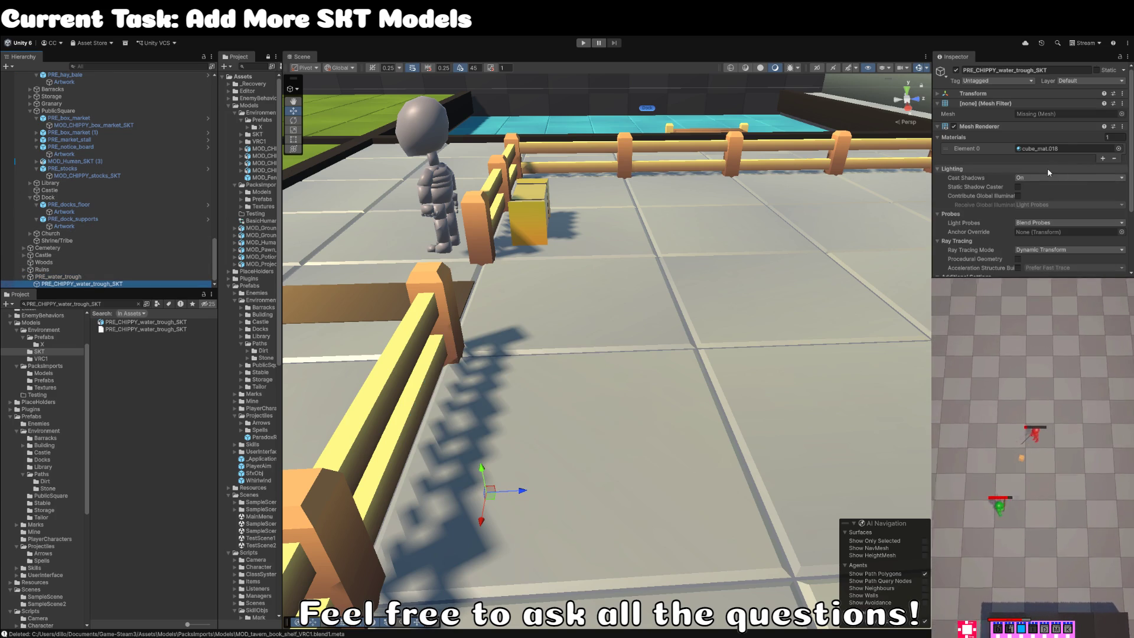
Check the trough's missing mesh reference and select the PRE_water_trough object.
left_click(1122, 116)
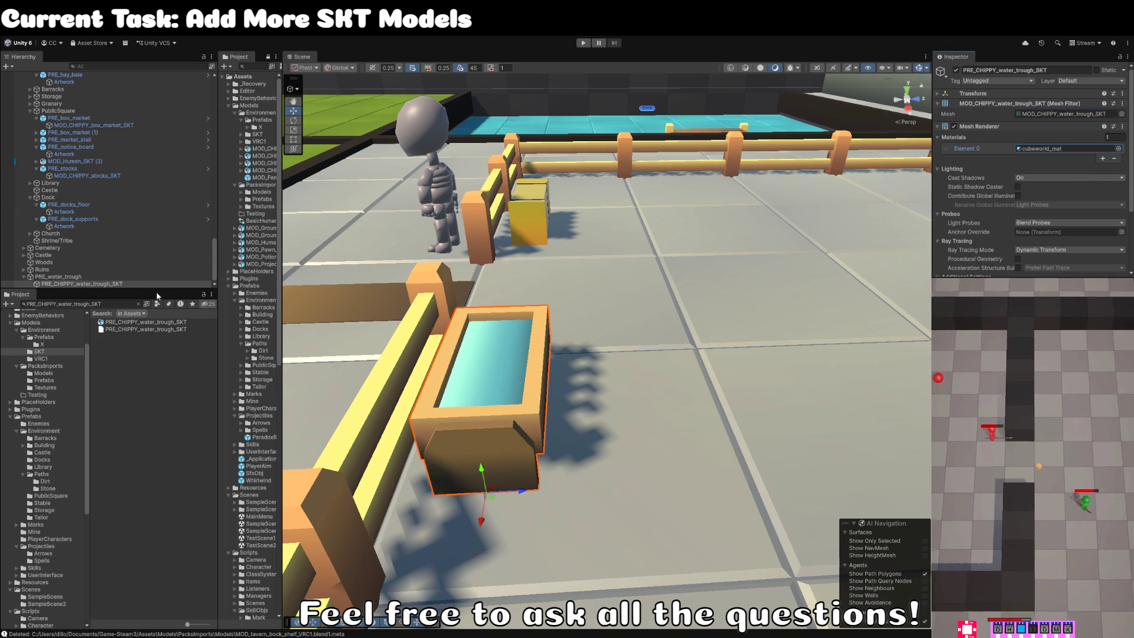
left_click(109, 279)
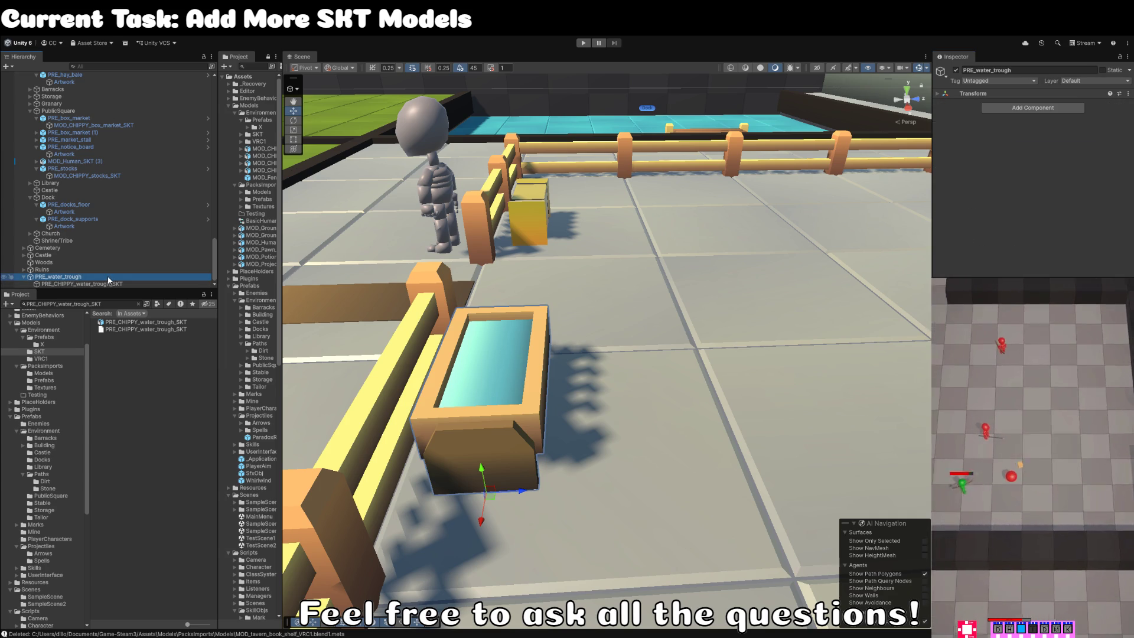
left_click(109, 281)
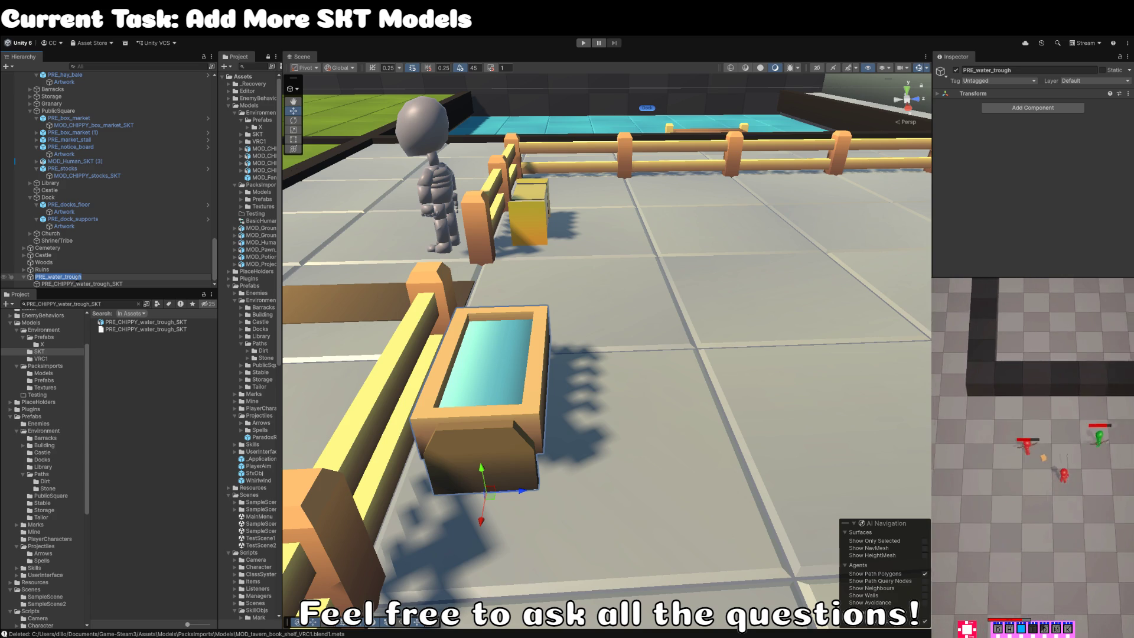
Rename the child trough model to Artwork and save PRE_water_trough as a prefab in Prefabs > Environment > Stable.
left_click(99, 284)
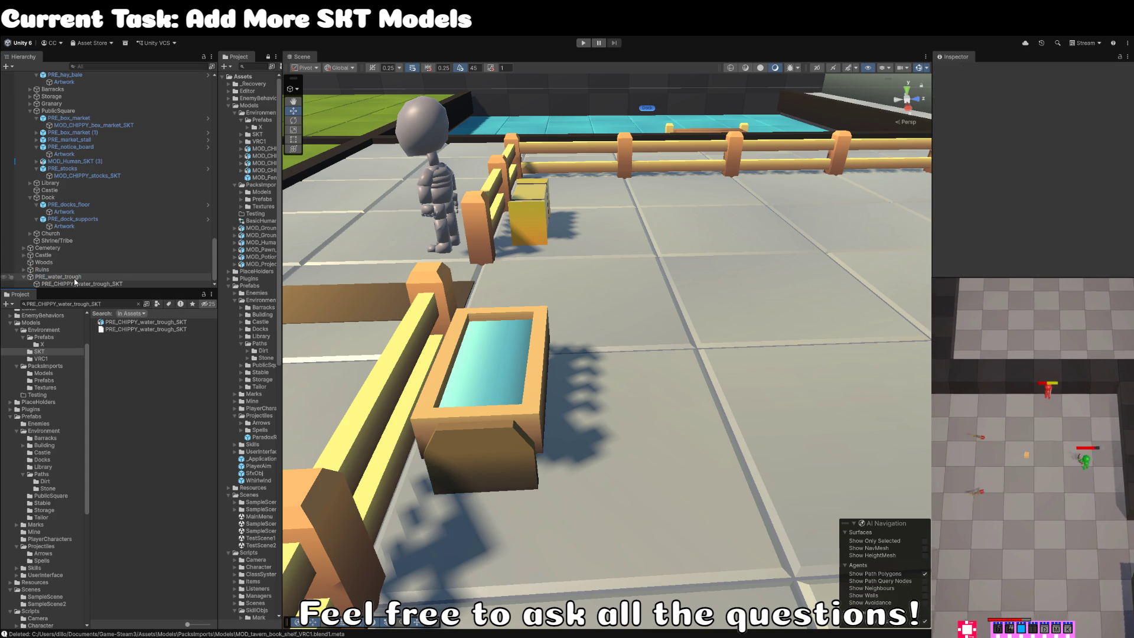
left_click(113, 285)
type("Artwork")
key("Return")
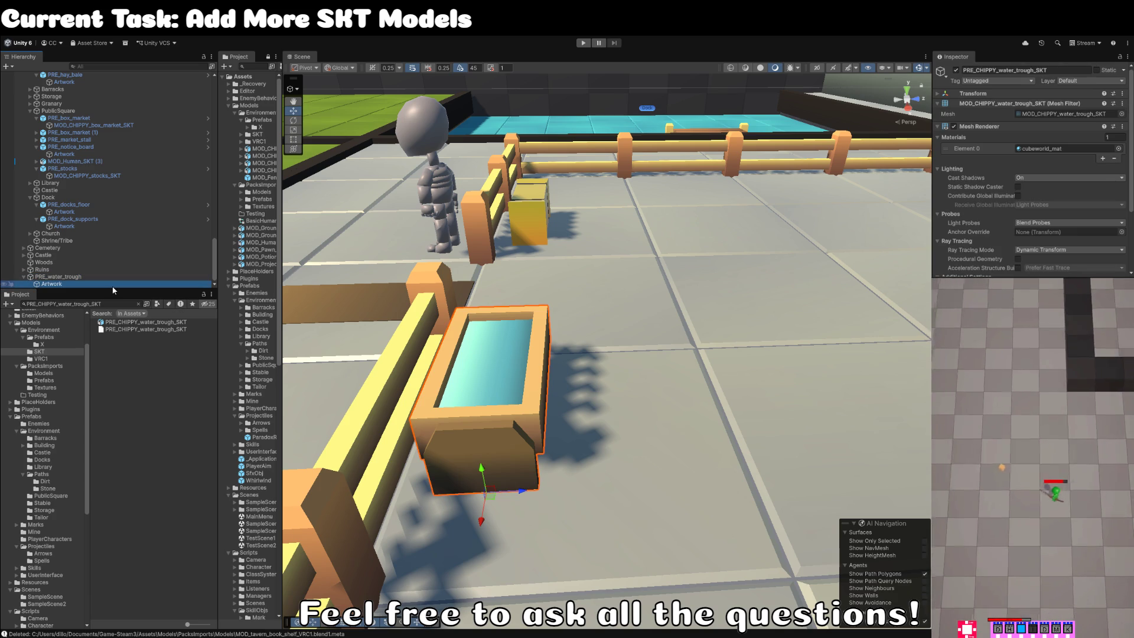
mouse_move(73, 282)
left_mouse_down()
mouse_move(142, 413)
mouse_move(129, 520)
mouse_move(68, 504)
mouse_move(63, 484)
mouse_move(51, 485)
mouse_move(63, 501)
mouse_move(48, 503)
left_mouse_up()
left_click(83, 276)
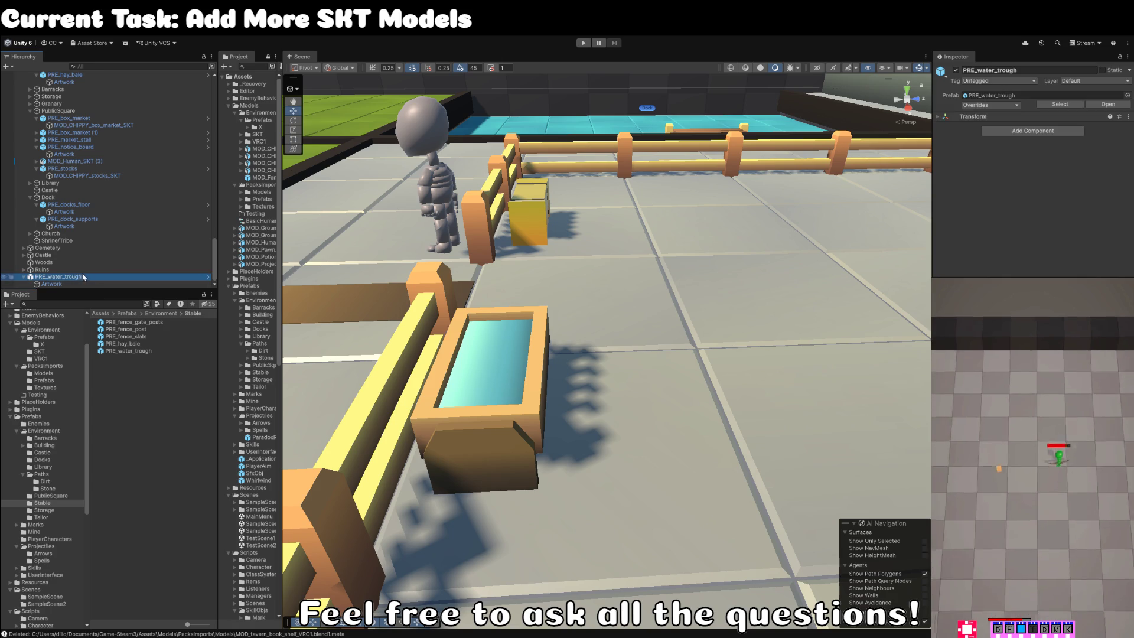
Move PRE_water_trough into the Stables group and place MOD_Human_SKT (10) above Post.
mouse_move(90, 142)
left_mouse_down()
mouse_move(68, 121)
mouse_move(65, 60)
mouse_move(62, 125)
left_mouse_up()
left_click(101, 140)
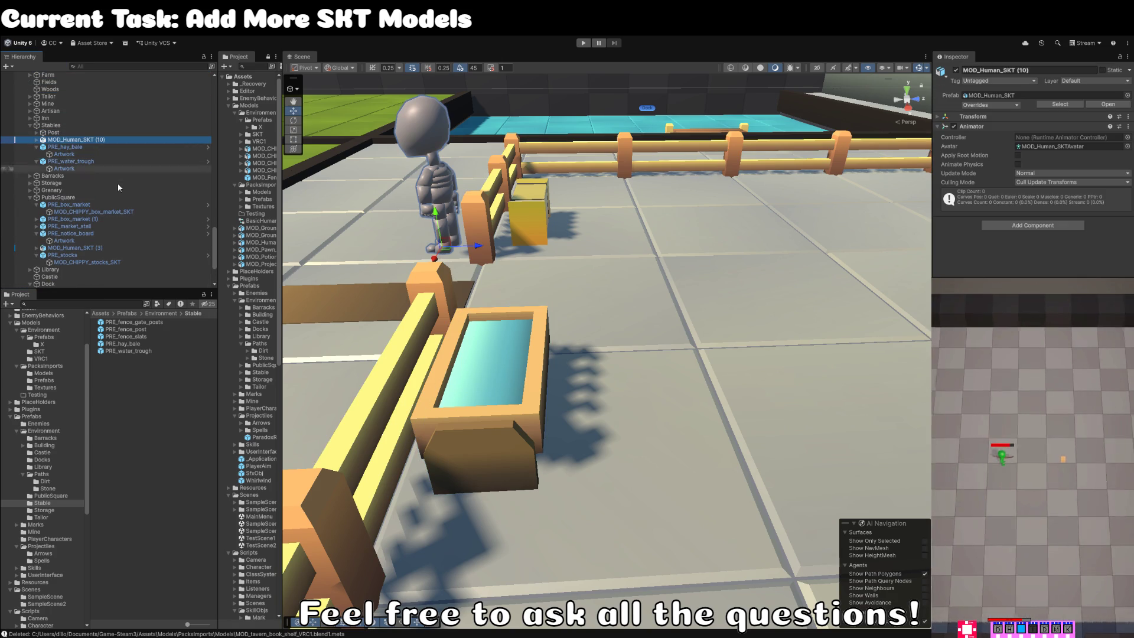
left_click_drag(67, 144, 69, 130)
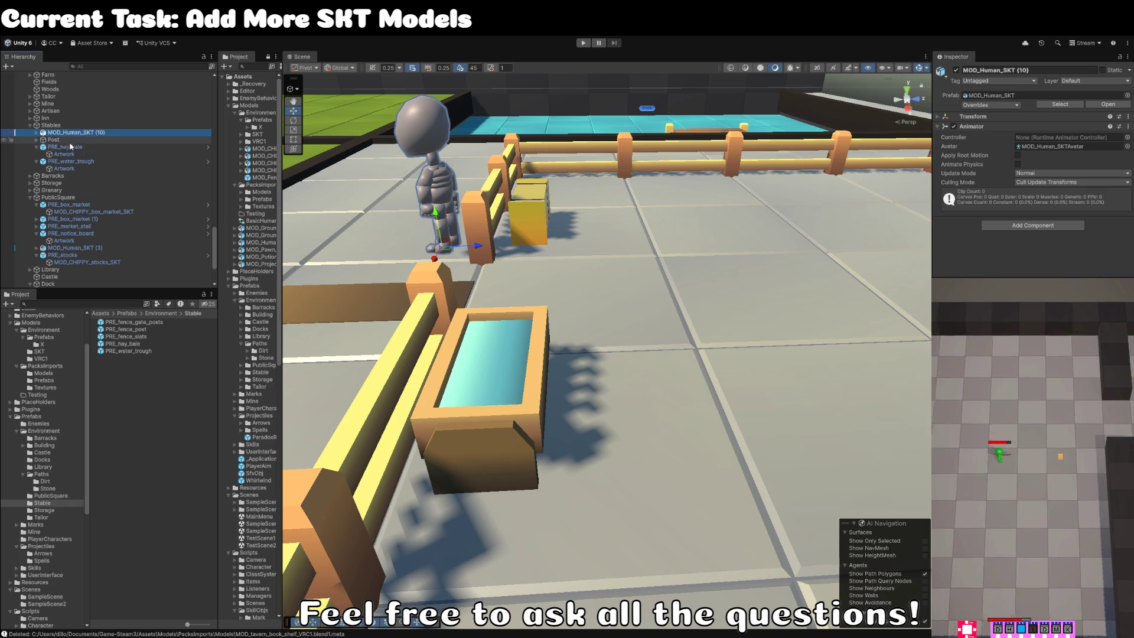
left_click(75, 162)
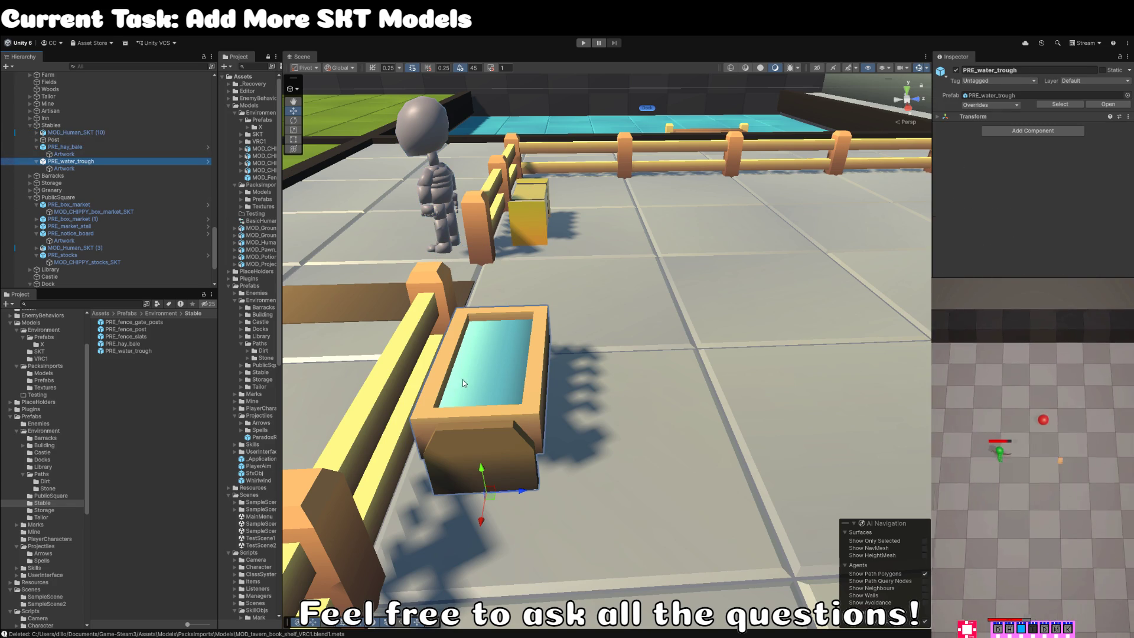
From the Artwork child's mesh field, locate the trough model asset and show its import settings.
left_click(495, 428)
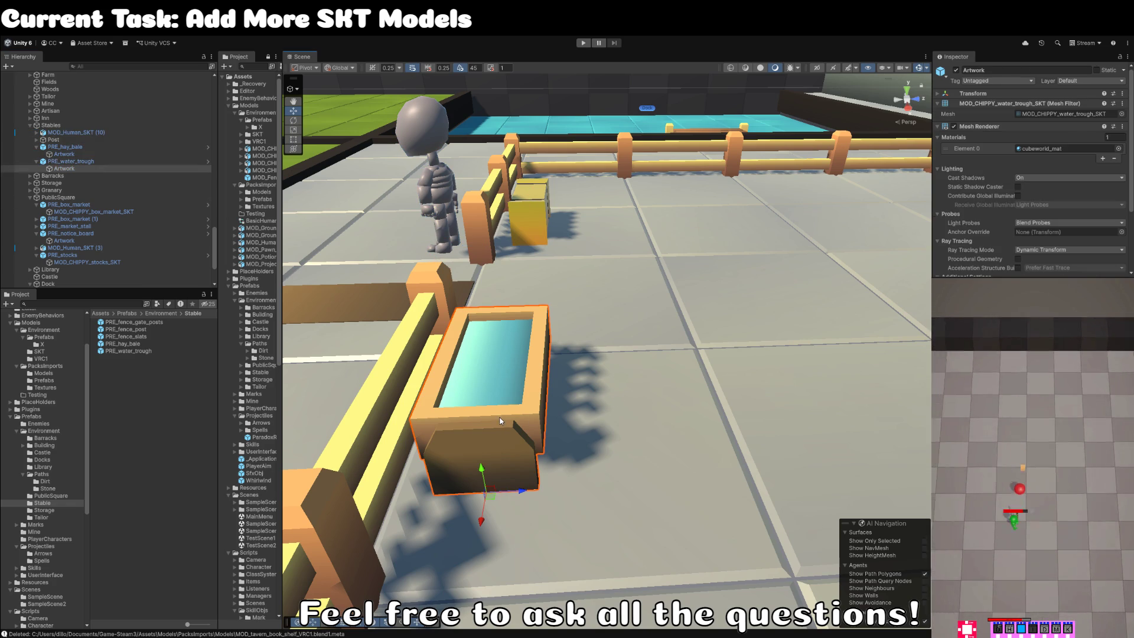
left_click(1069, 115)
left_click(130, 595)
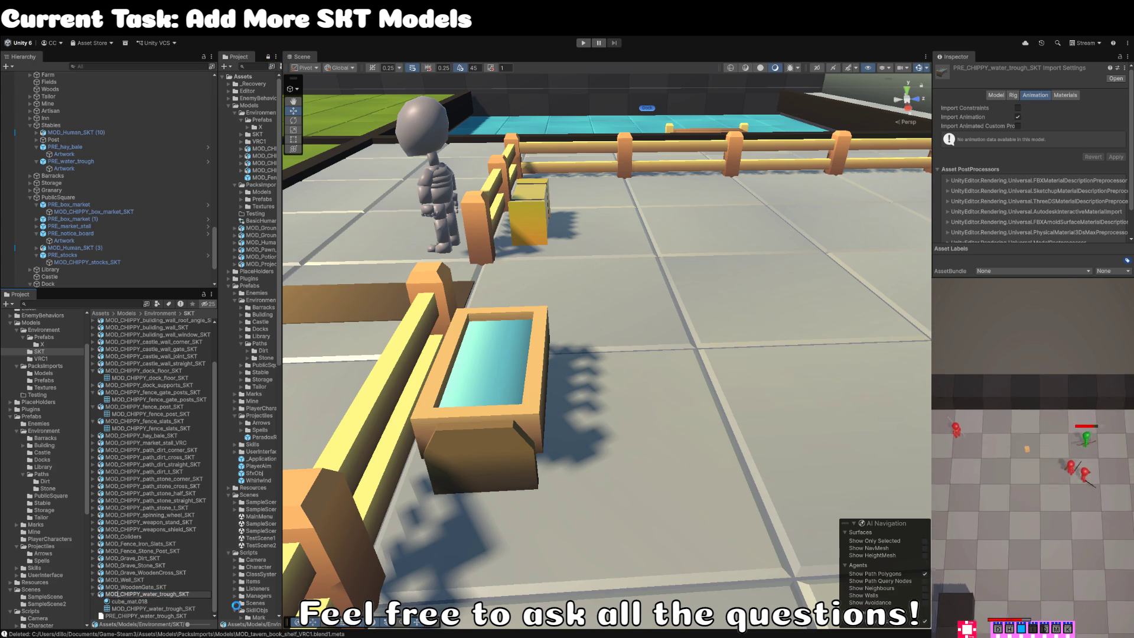
mouse_move(574, 381)
left_mouse_down()
mouse_move(623, 282)
mouse_move(701, 362)
mouse_move(799, 363)
left_mouse_up()
scroll(798, 363, "down", 5)
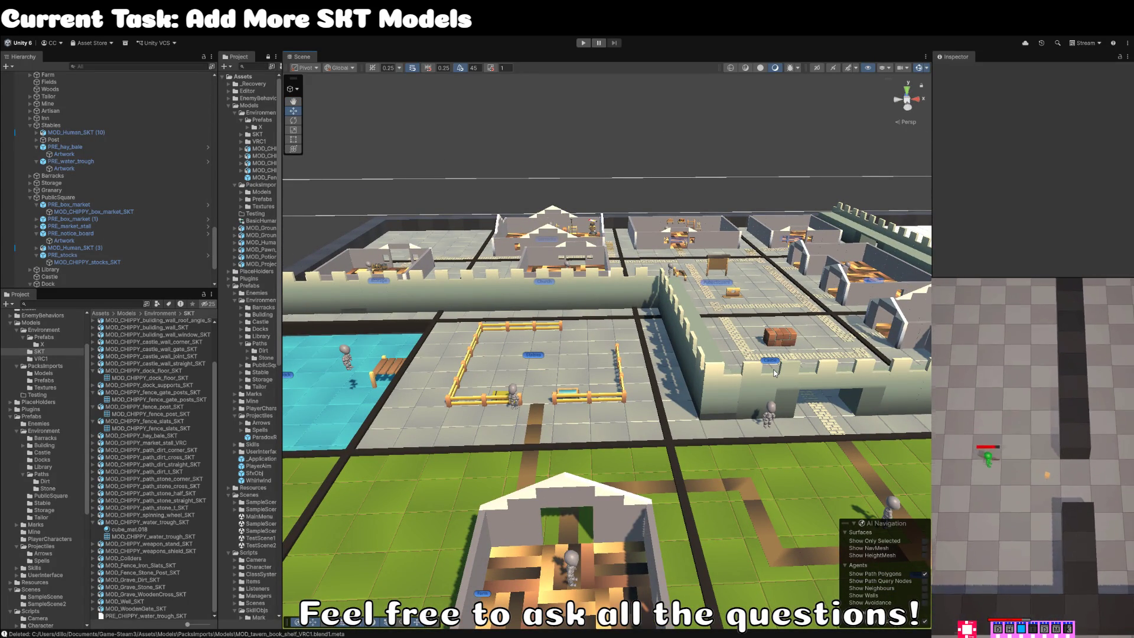
left_click(561, 432)
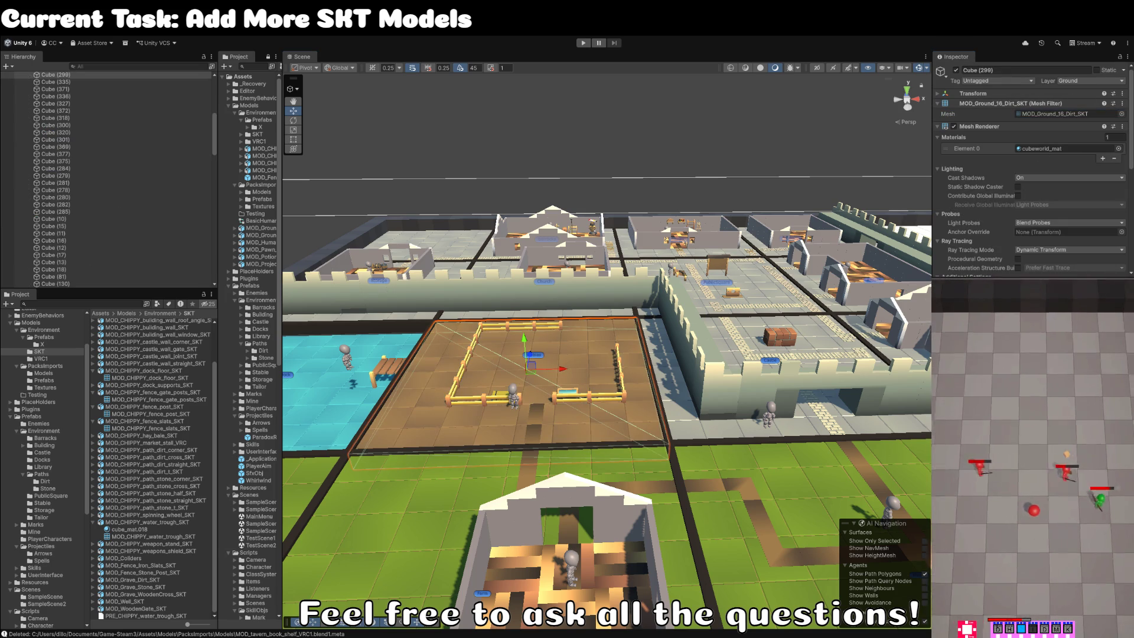
scroll(474, 215, "down", 5)
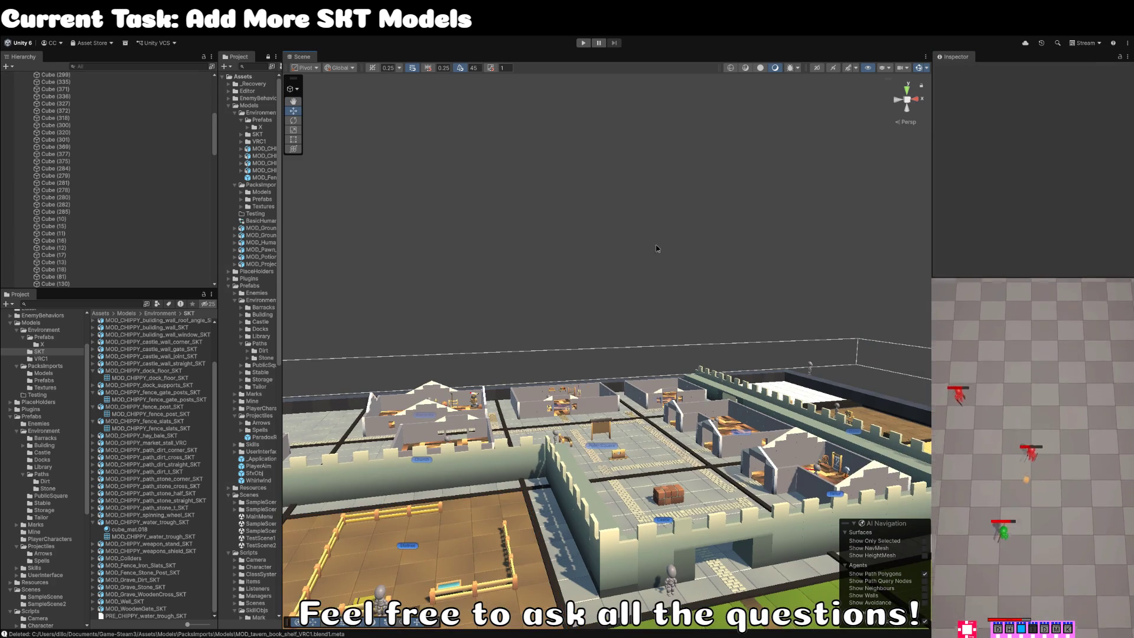
left_click(656, 241)
scroll(641, 304, "up", 4)
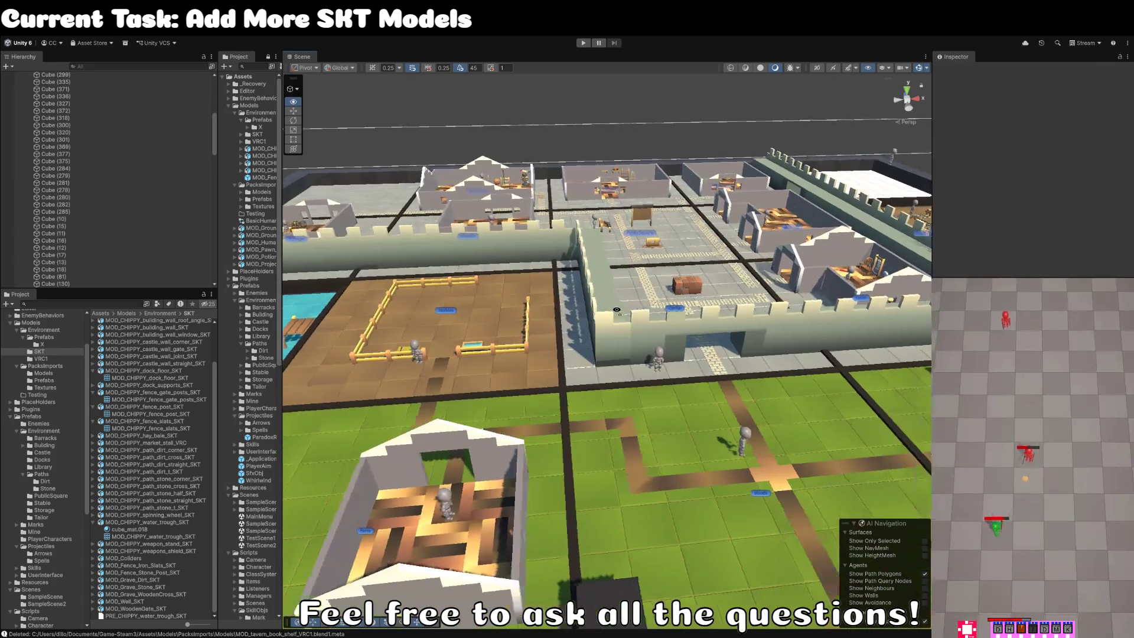